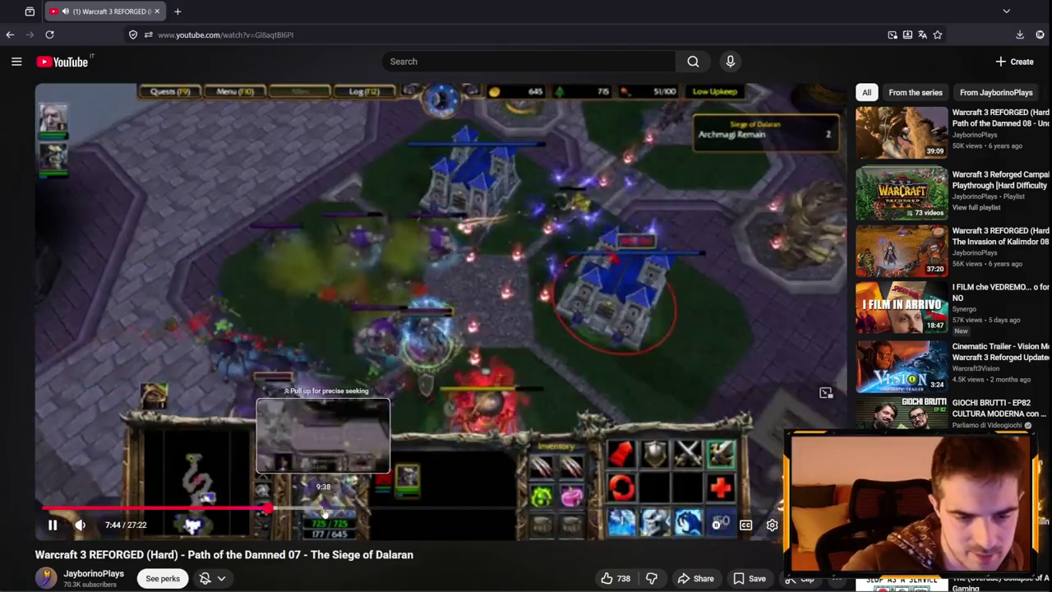
Skip the Siege of Dalaran playthrough ahead to about 11:15, then return to the Trigger Editor.
left_click(324, 511)
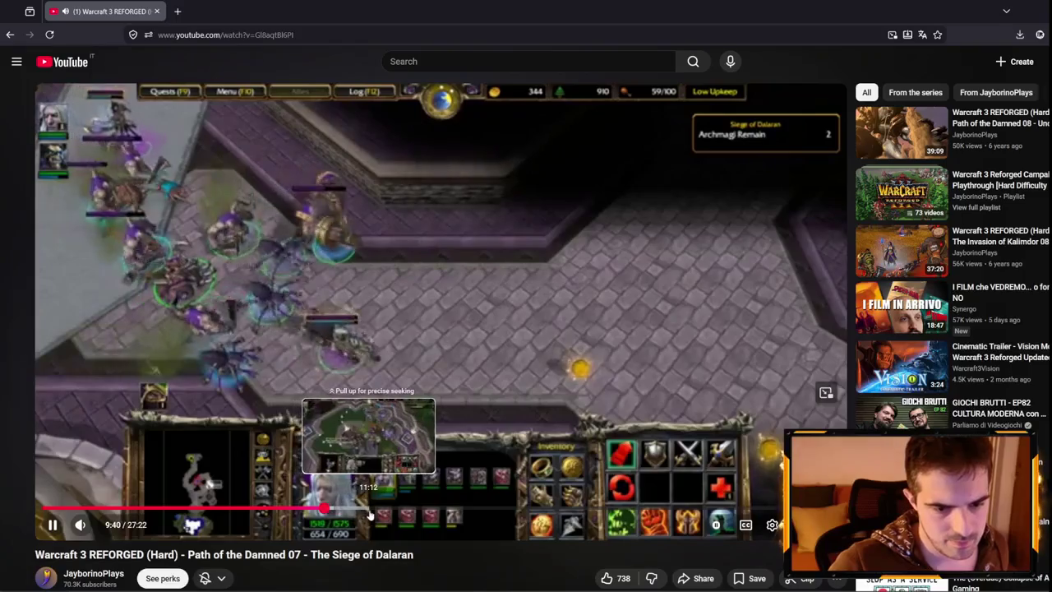
left_click(372, 511)
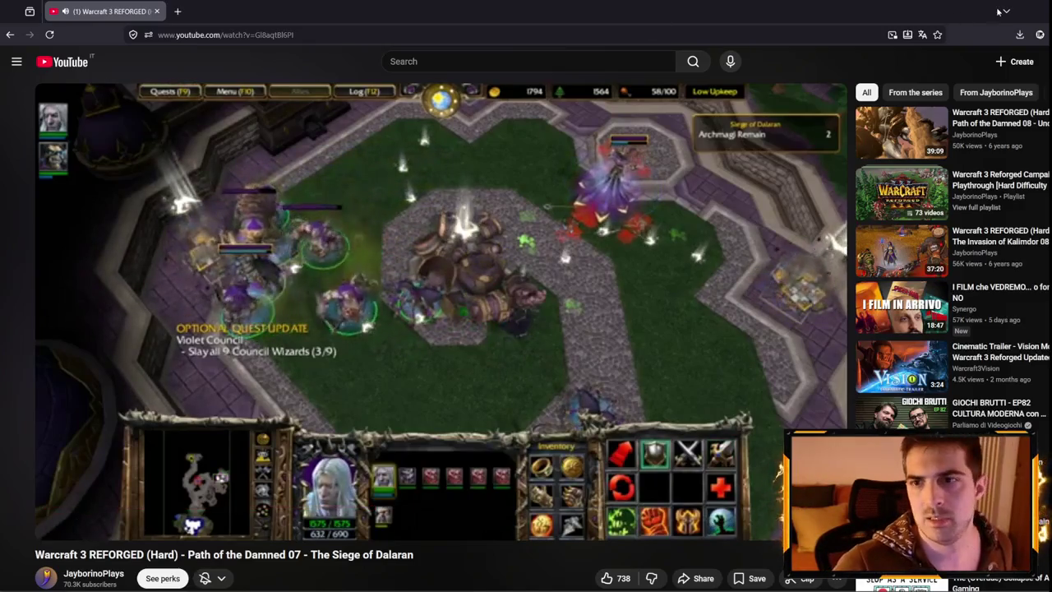
key("alt+Tab")
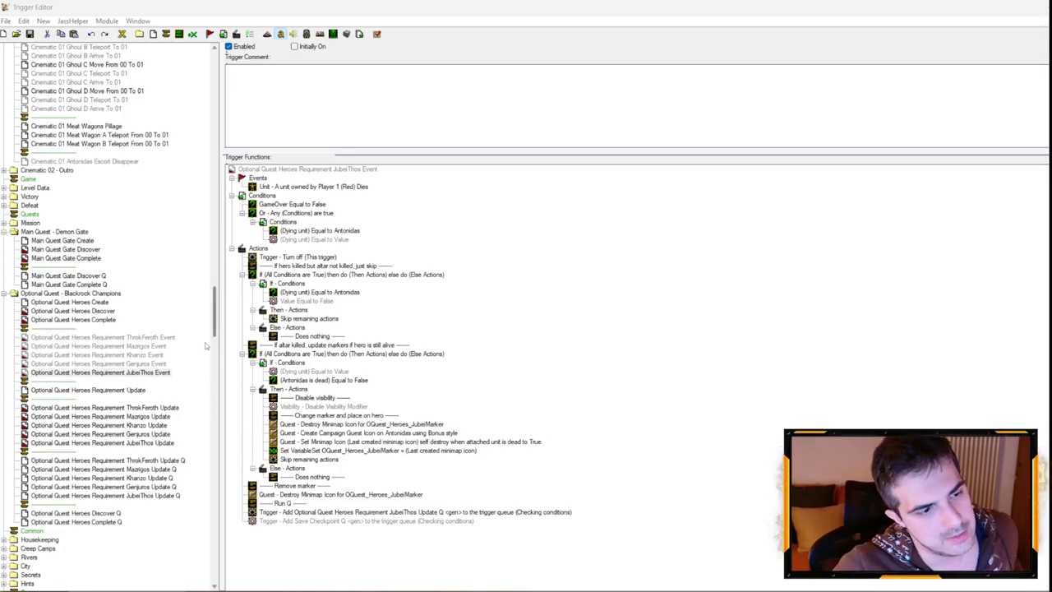
Find the Optional Quest Heroes Requirement JubeiThos Event trigger and start deleting it.
scroll(175, 354, "down", 15)
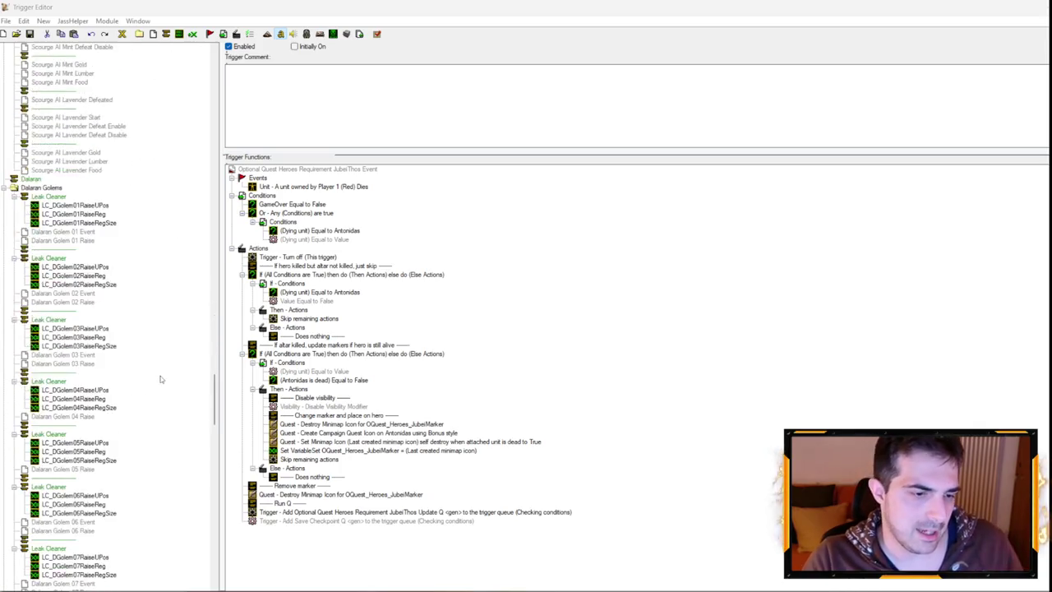
scroll(148, 376, "down", 9)
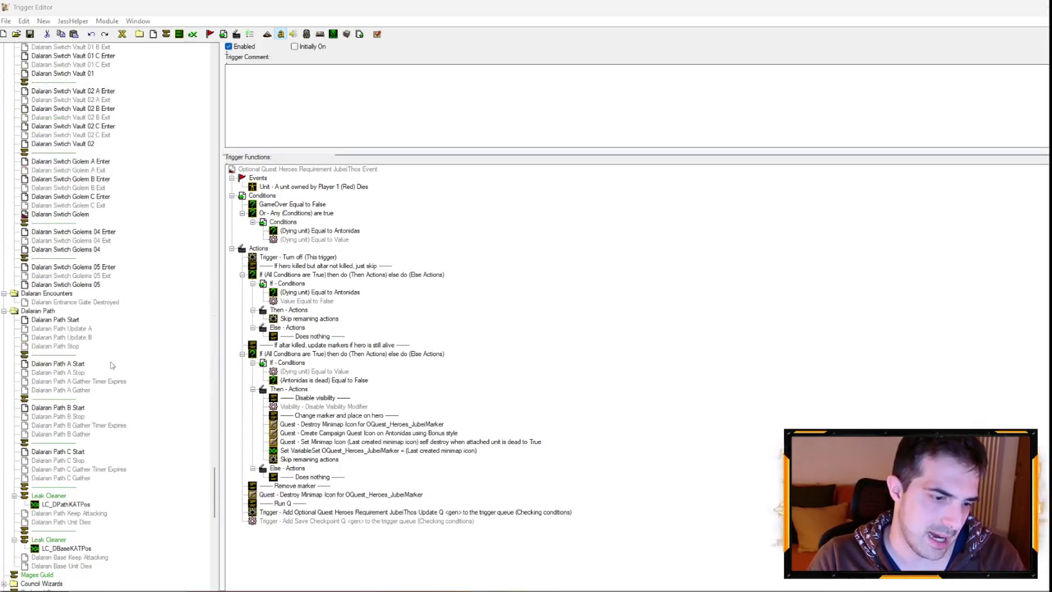
scroll(98, 340, "down", 20)
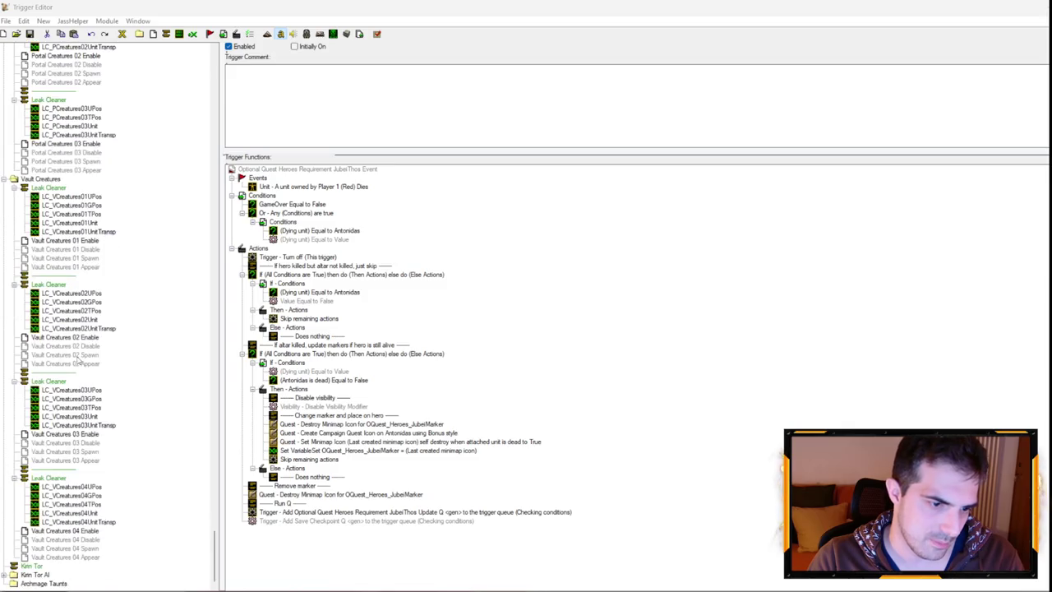
scroll(89, 355, "up", 15)
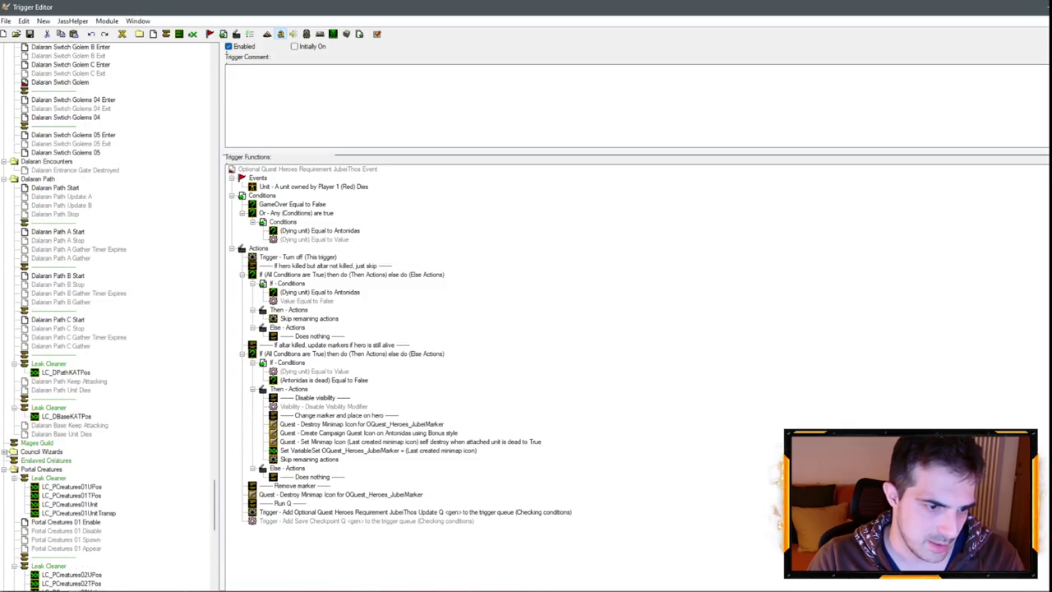
scroll(47, 394, "up", 15)
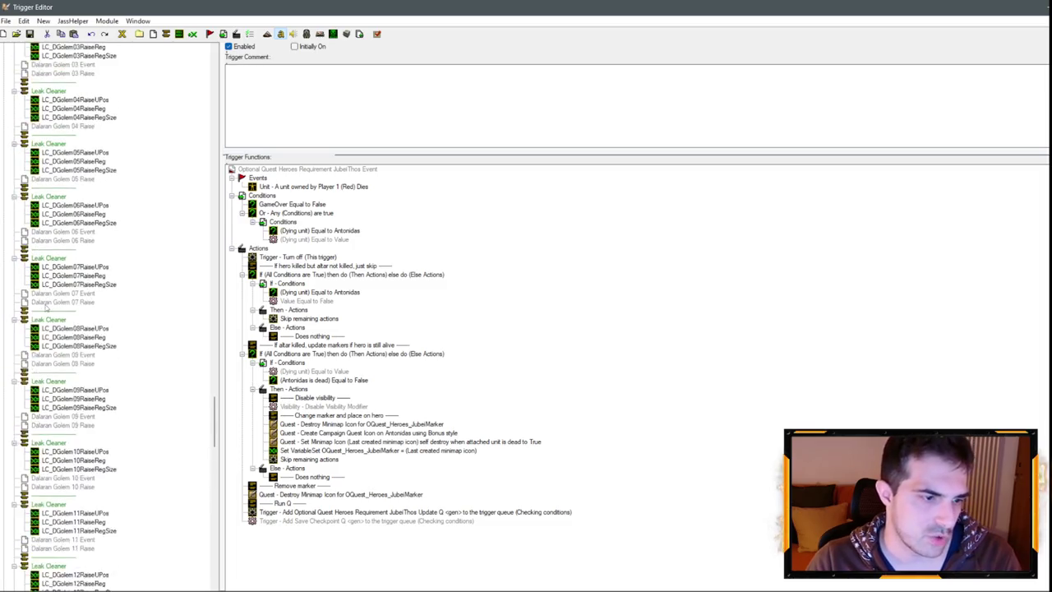
scroll(43, 306, "up", 15)
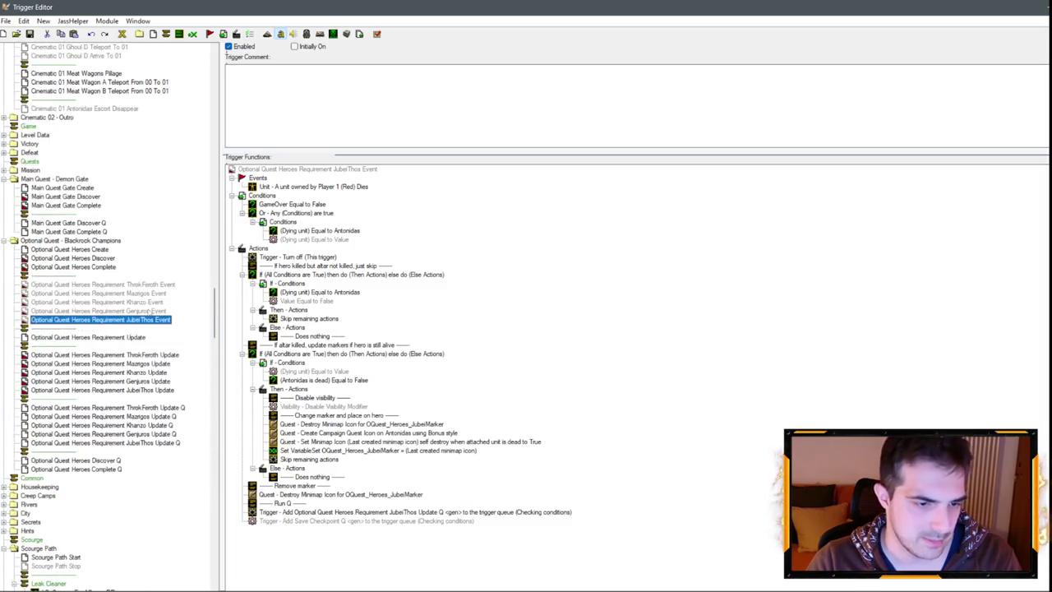
left_click(116, 337)
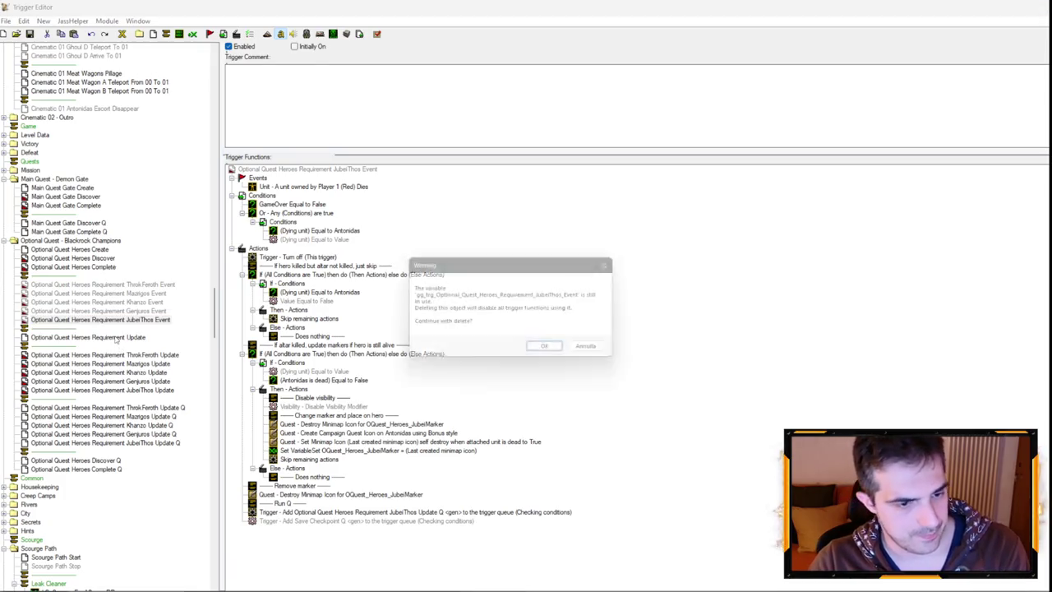
Delete the other heroes' Requirement Event triggers, confirming each in-use warning.
key("Return")
key("Delete")
key("Return")
key("Delete")
key("Return")
key("Delete")
key("Return")
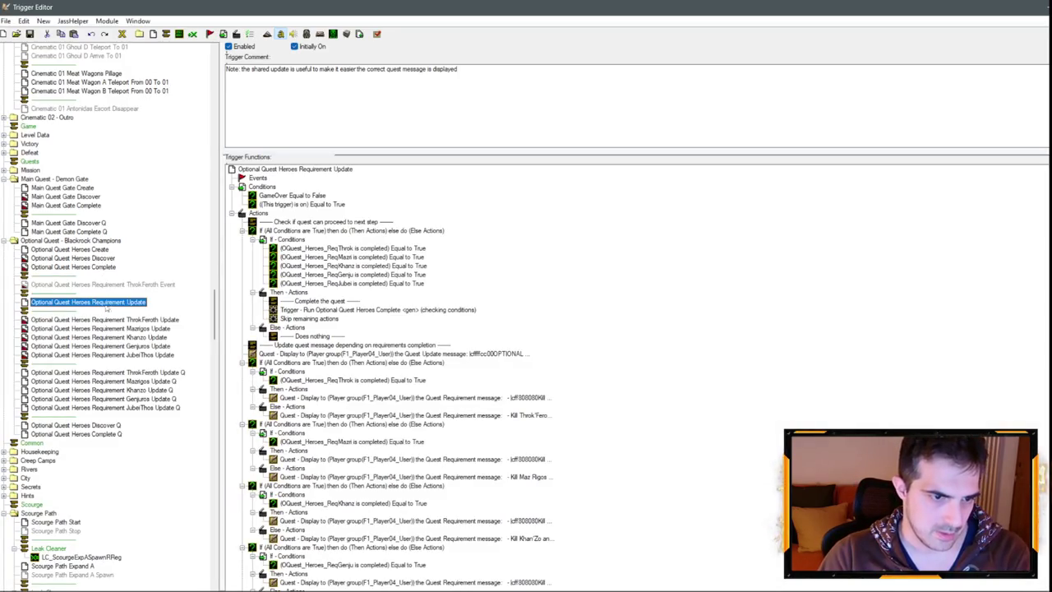
Delete the JubeiThos and other non-ThrokFeroth Requirement Update triggers, confirming each warning.
left_click(107, 354)
key("Delete")
key("Return")
key("Return")
key("Delete")
key("Return")
key("Delete")
key("Return")
key("Delete")
key("Return")
key("Delete")
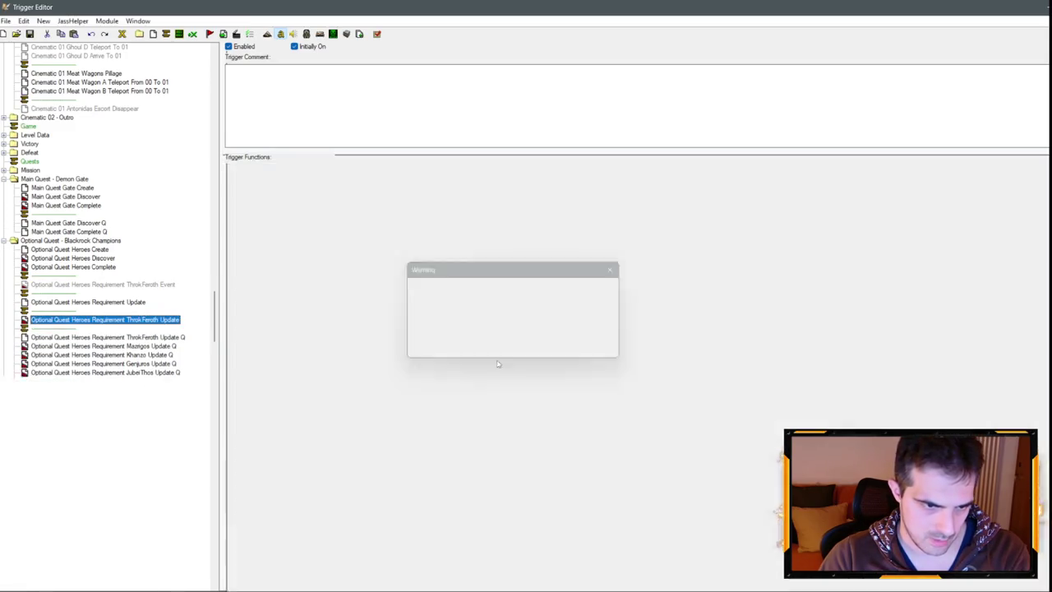
Delete the JubeiThos, Khanzo, Genjuros and Mazigos Update Q triggers.
key("Return")
left_click(148, 372)
key("Delete")
key("Return")
key("Delete")
key("Return")
key("Delete")
key("Return")
key("Delete")
key("Return")
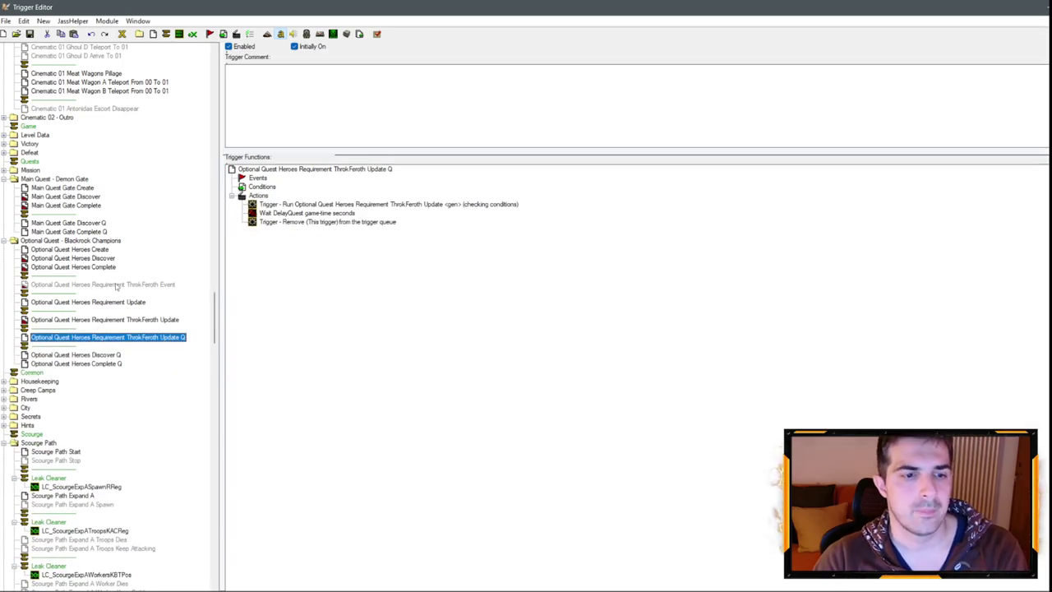
Browse the remaining triggers and move to the Main Quest Gate Create trigger.
left_click(121, 301)
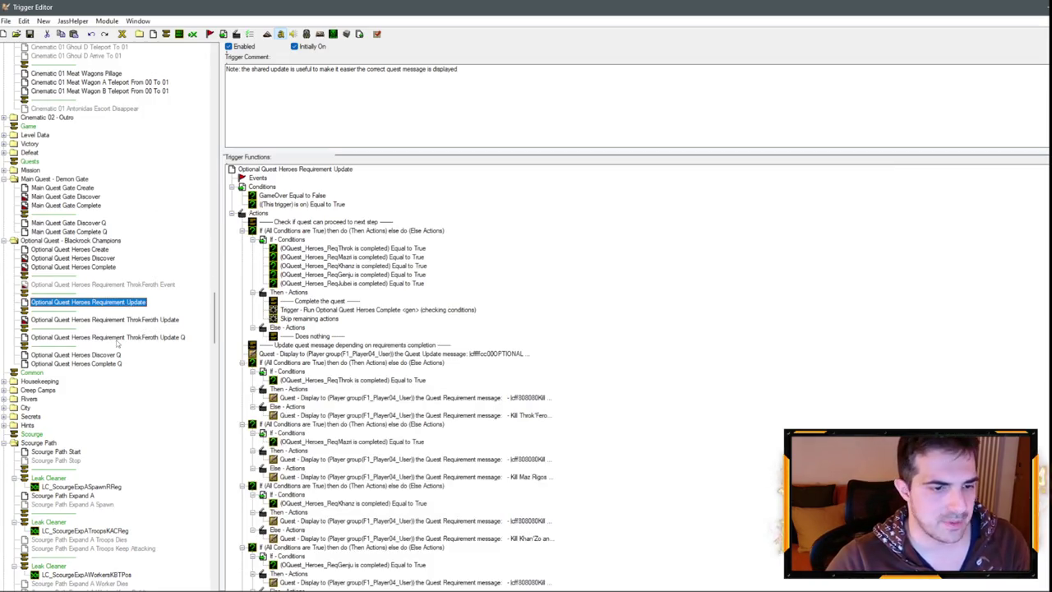
key("Down")
left_click(108, 355)
left_click(57, 205)
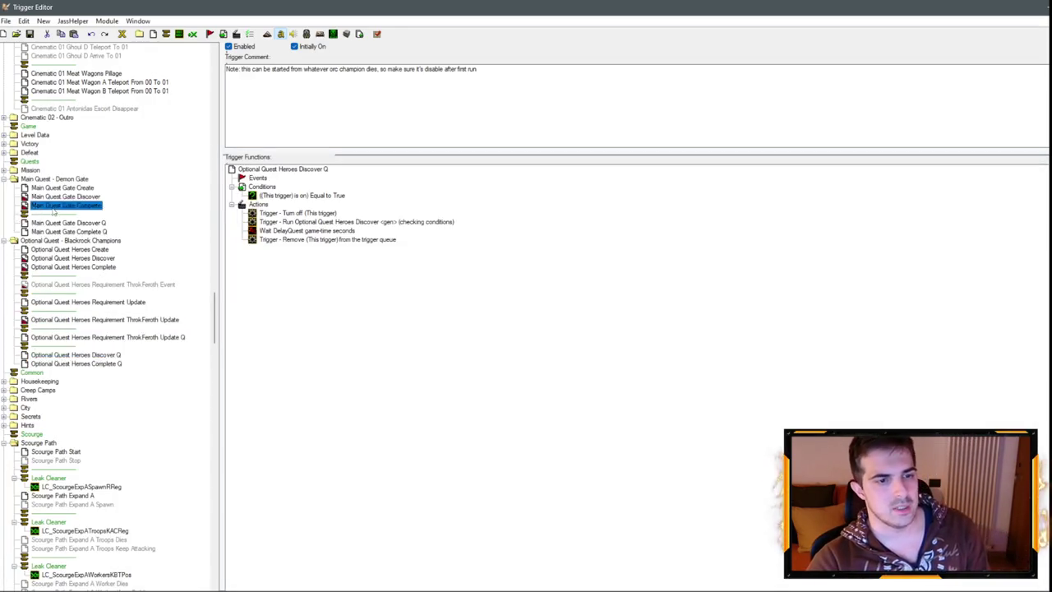
key("Up")
key("Up")
Select the seven Three Archmages and Violet Council quest actions in Main Quest Gate Create and delete them.
left_click(400, 222)
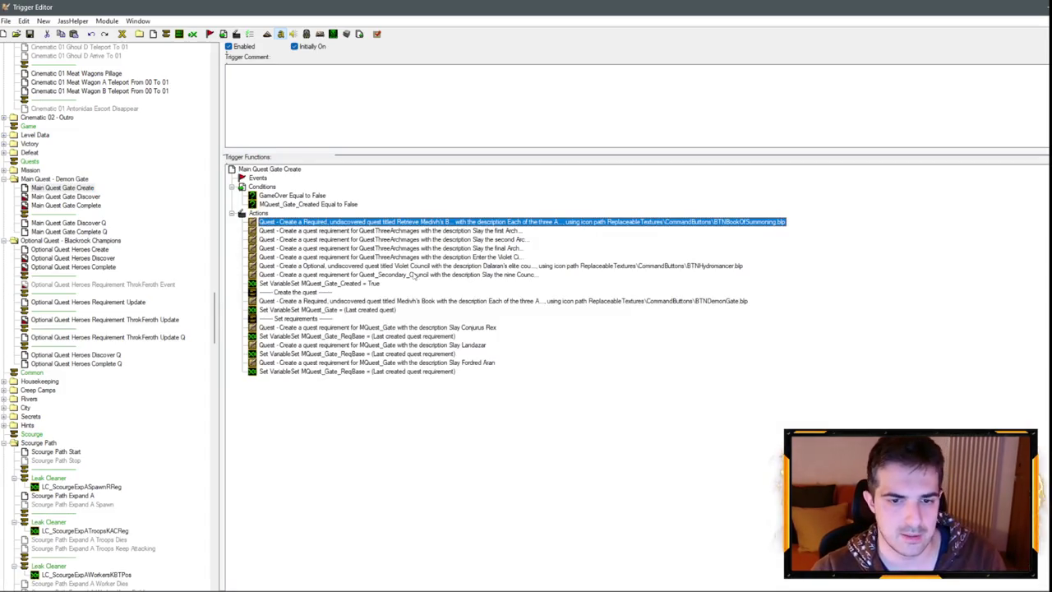
left_click(447, 260, "shift")
left_click(447, 267, "shift")
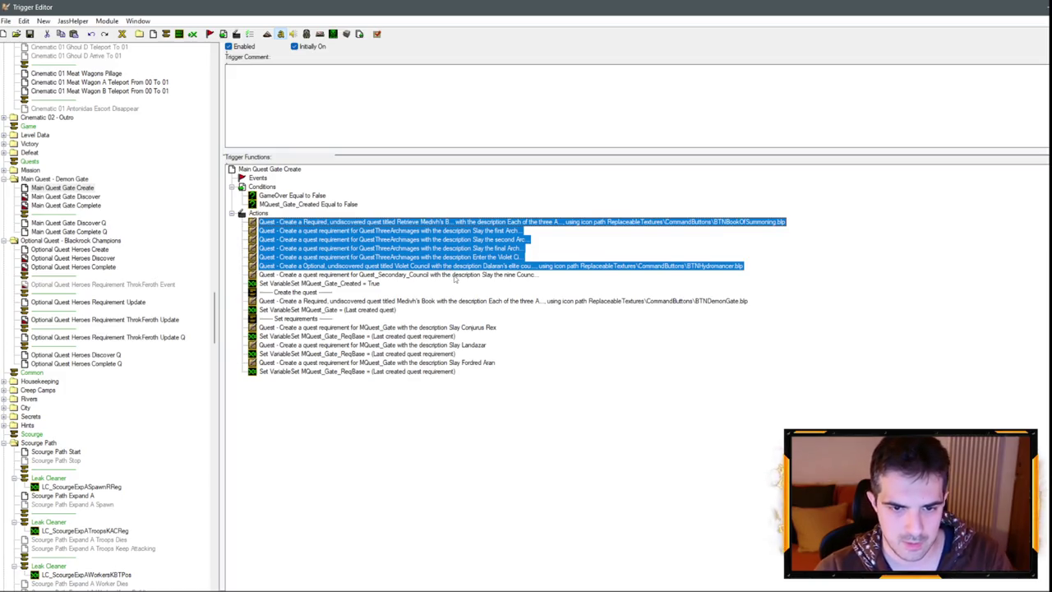
left_click(454, 276)
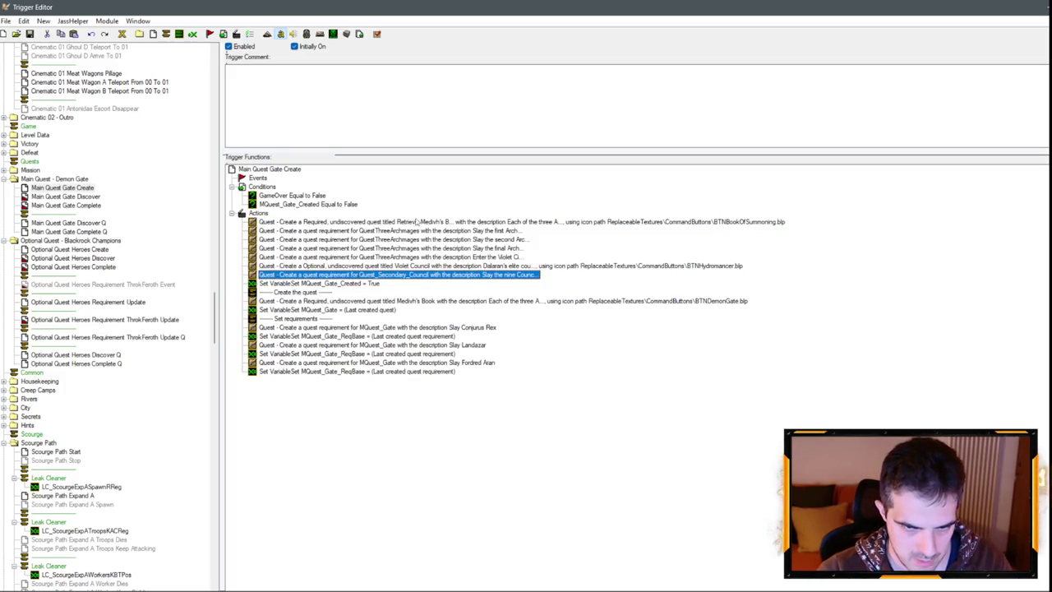
left_click(416, 221, "shift")
key("Delete")
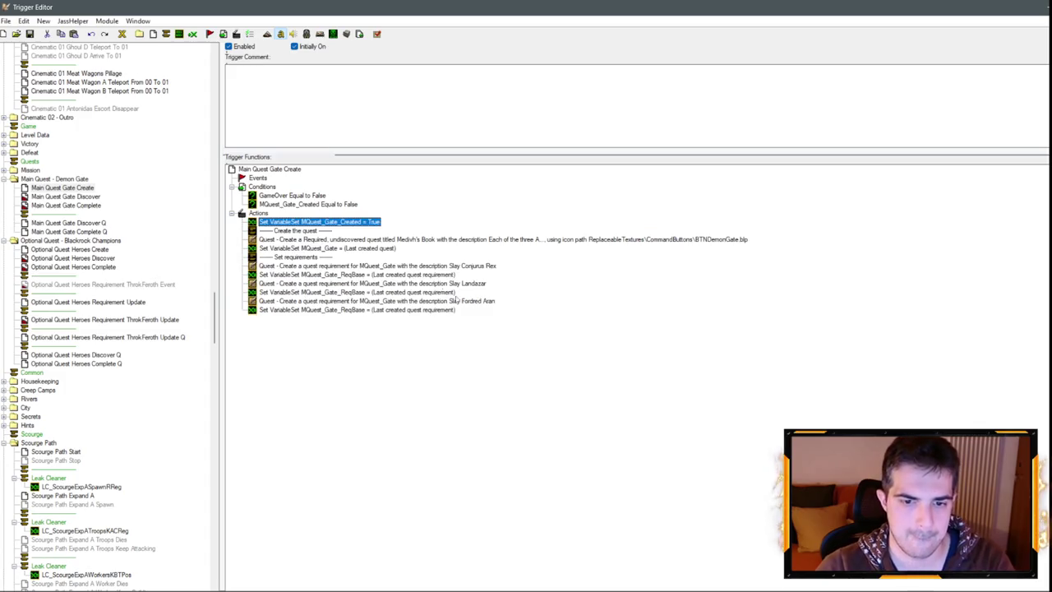
scroll(76, 215, "up", 6)
double_click(11, 338)
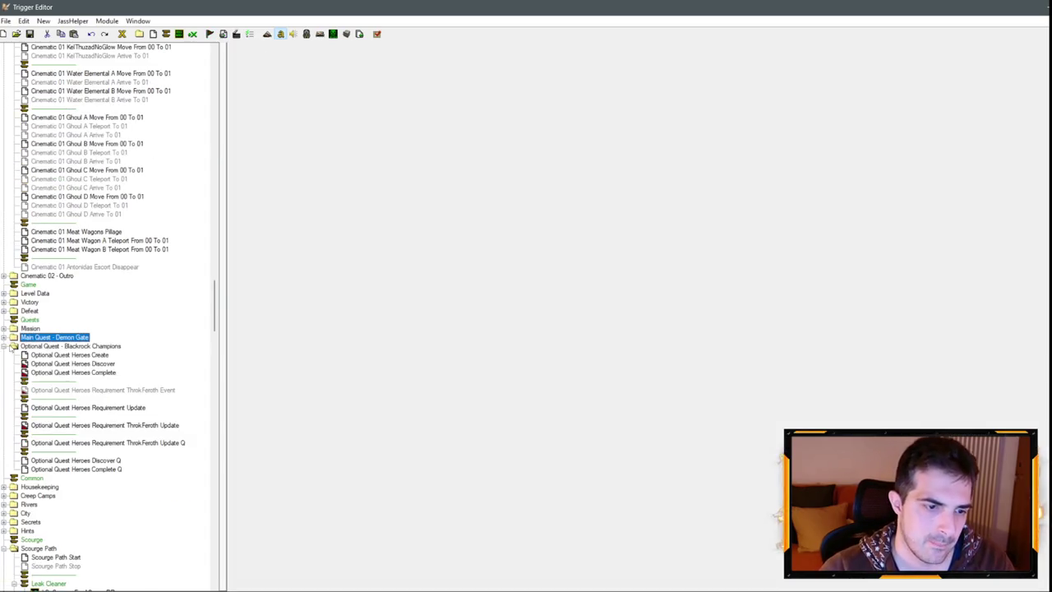
Rename the Main Quest - Demon Gate folder to Main Quest - Book.
left_click(5, 348)
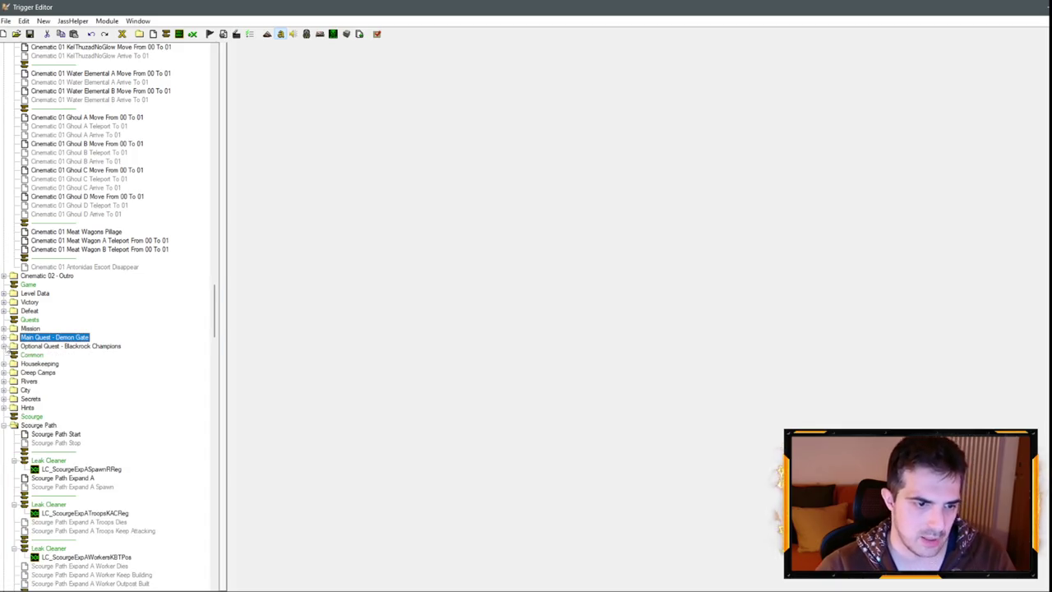
left_click(64, 338)
left_click_drag(58, 338, 207, 340)
type("Book")
key("Return")
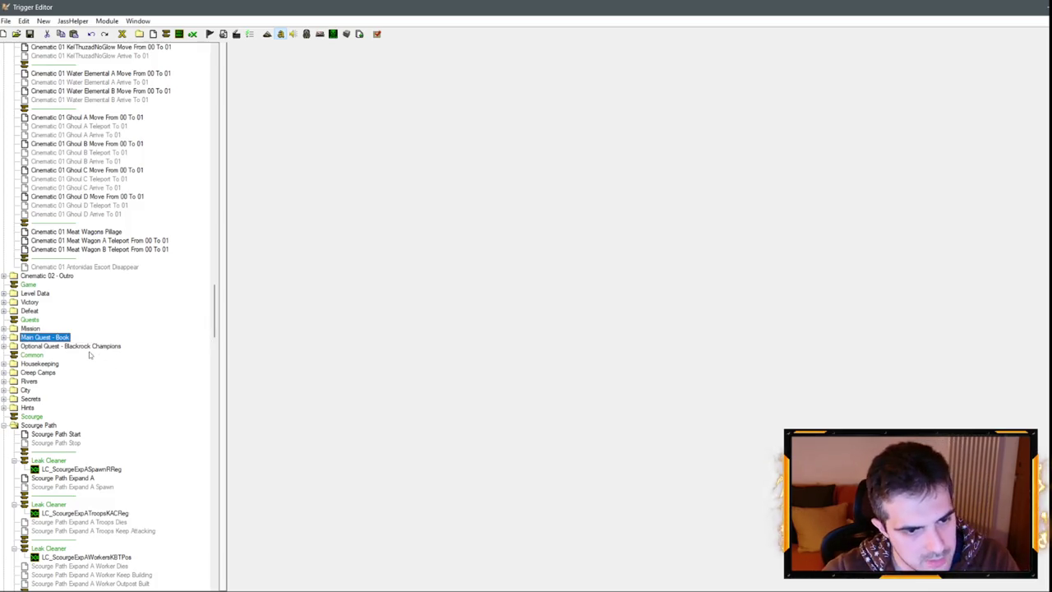
Rename the Optional Quest - Blackrock Champions folder to Optional Quest - Council.
left_click(82, 347)
left_click(69, 346)
left_click_drag(65, 346, 277, 340)
type("Violet Council")
key("Return")
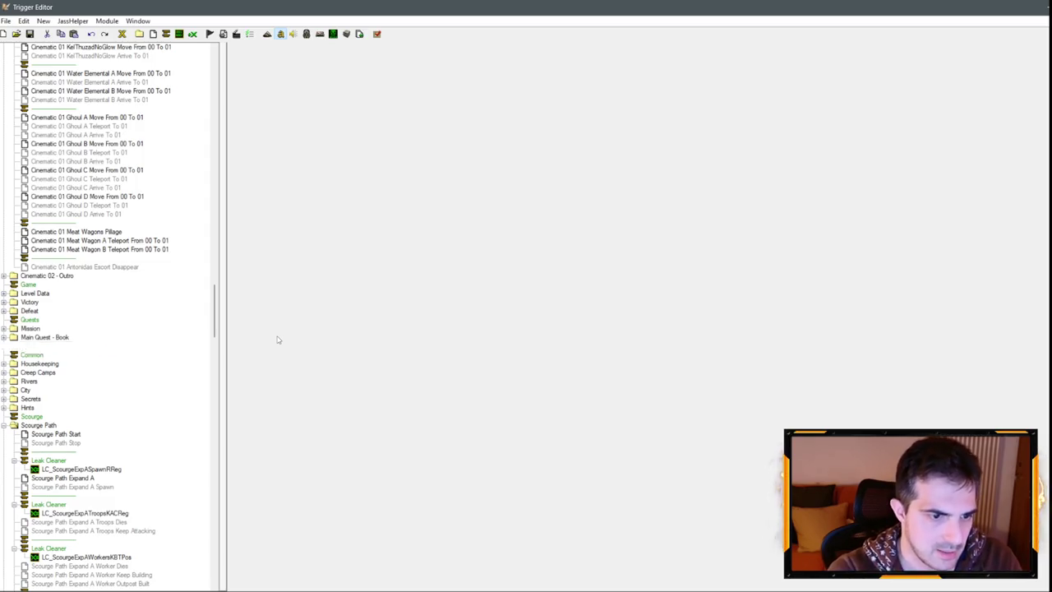
left_click(80, 346)
mouse_move(69, 346)
left_mouse_down()
mouse_move(198, 357)
mouse_move(184, 353)
left_mouse_up()
type("Optional Quest - Council")
key("Return")
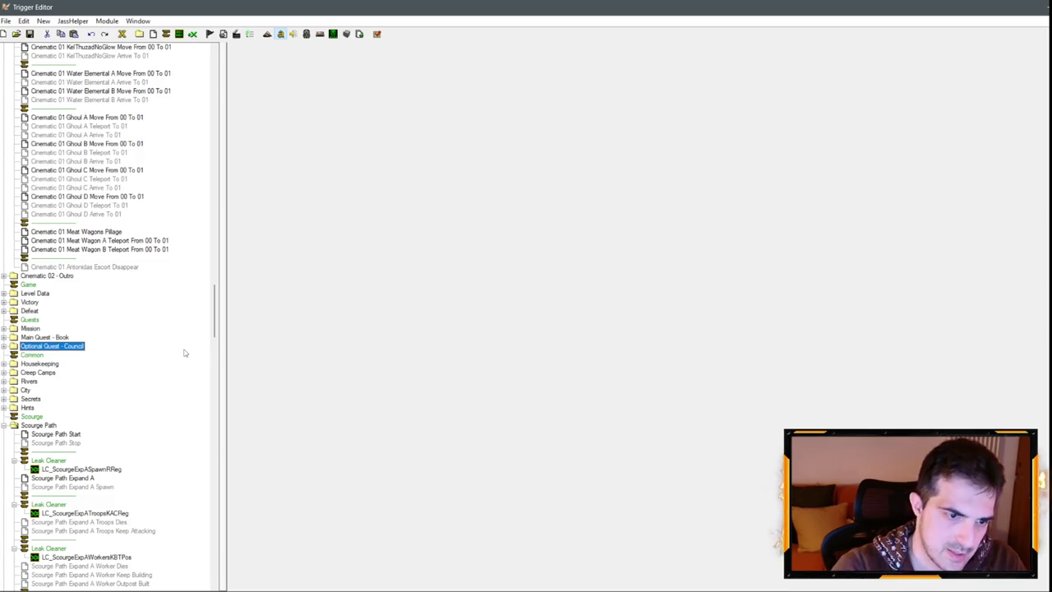
scroll(160, 228, "up", 15)
scroll(143, 157, "up", 20)
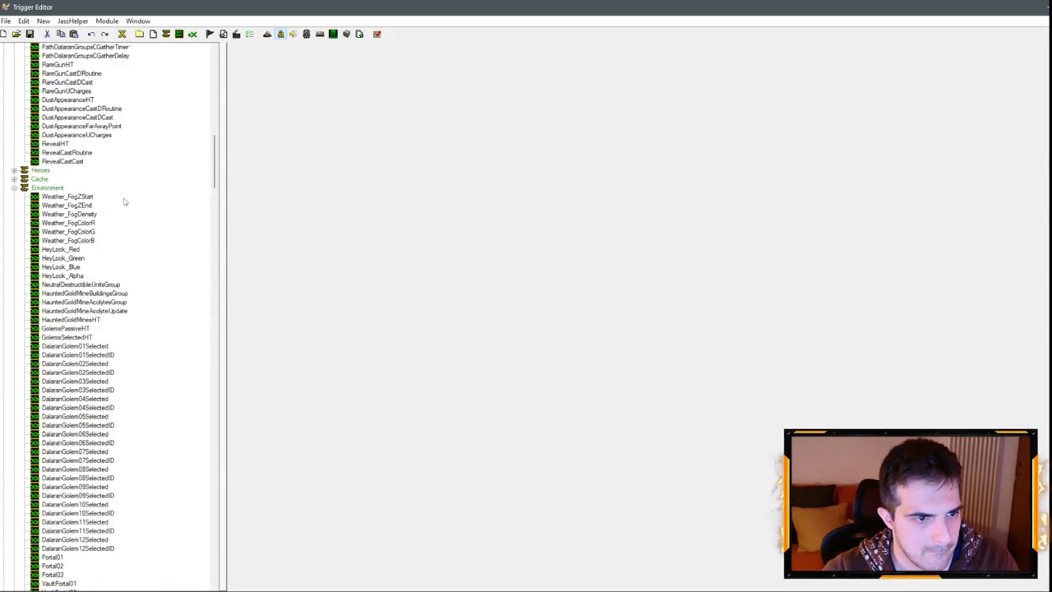
left_click(14, 126)
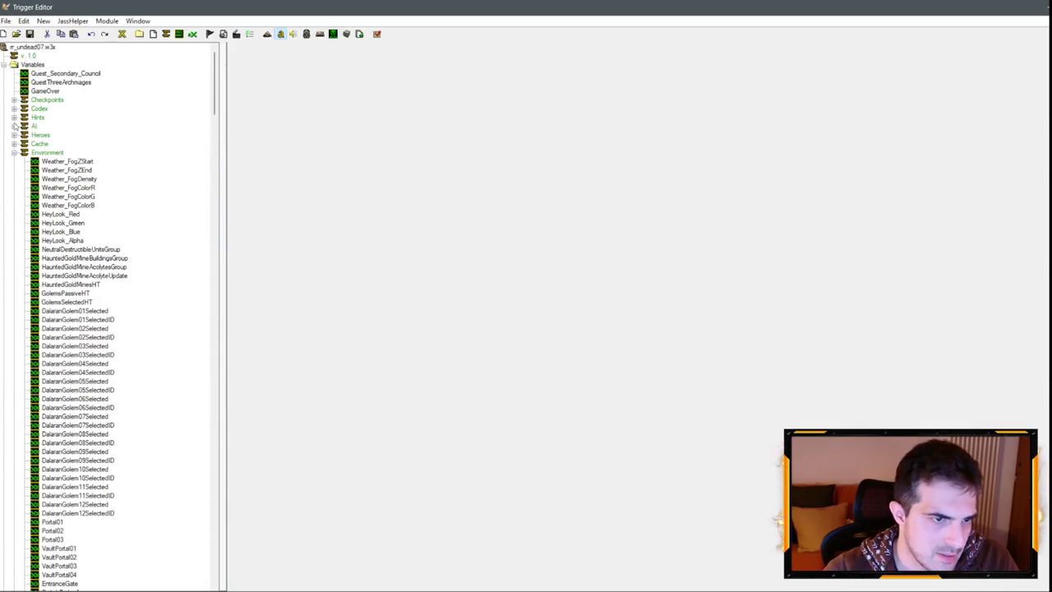
Delete the unused Quest_Secondary_Council and QuestThreeArchmages variables.
left_click(14, 153)
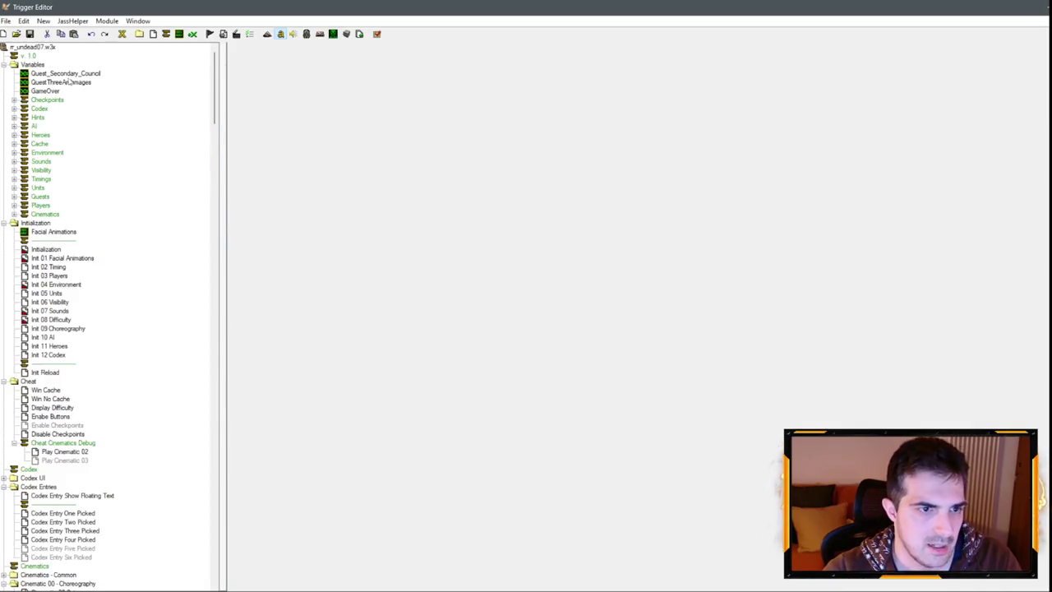
left_click(64, 73)
key("Delete")
key("Delete")
Rename MQuest_Gate and MQuest_Gate_Created to MQuest_Book and MQuest_Book_Created.
left_click(14, 178)
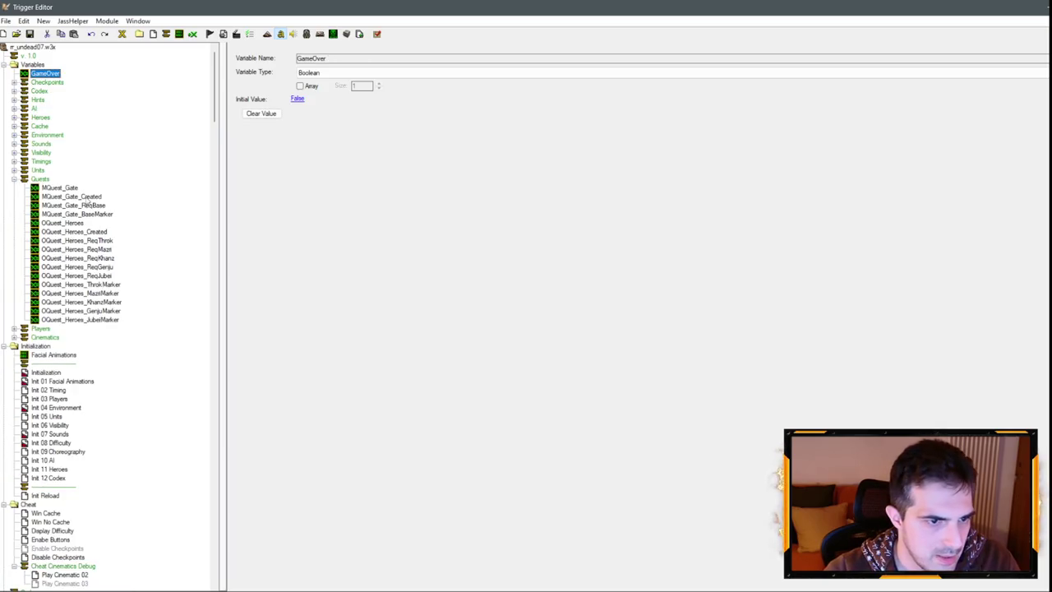
left_click(57, 187)
left_click(57, 187)
left_click_drag(65, 187, 149, 195)
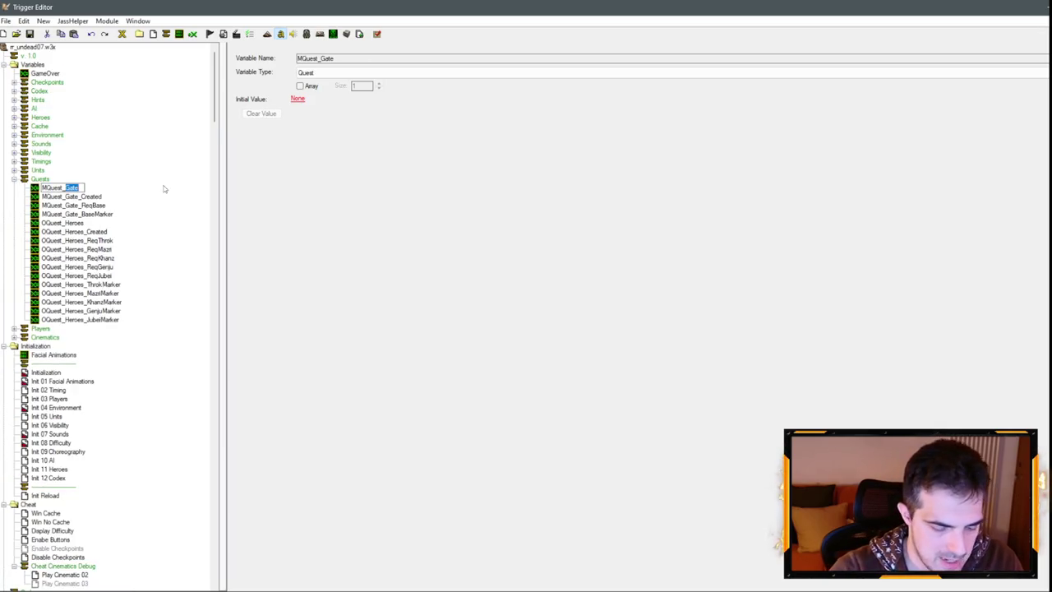
type("Book")
key("Return")
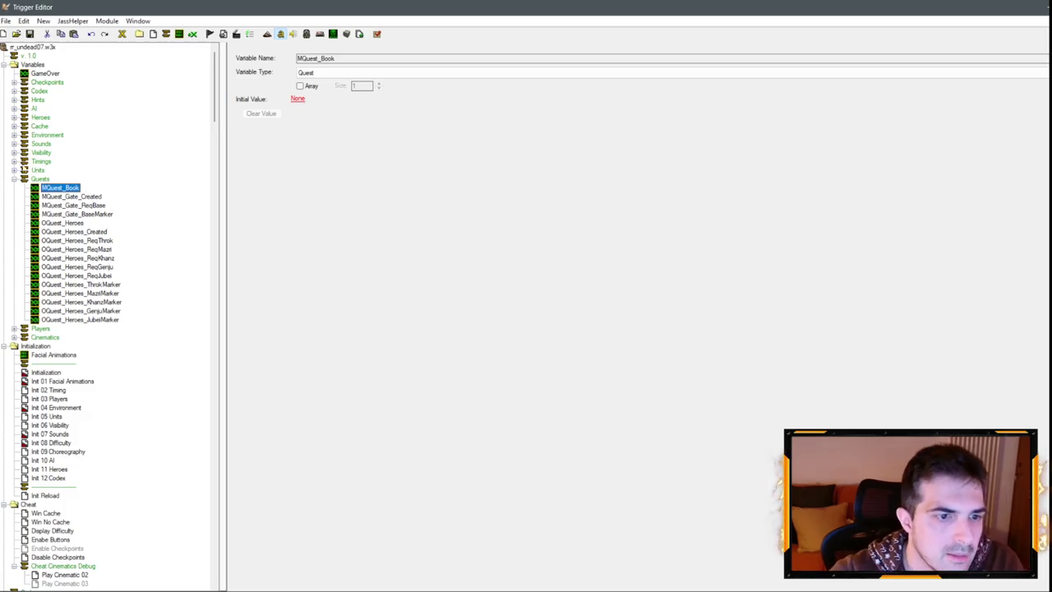
left_click(71, 196)
left_click(70, 196)
left_click_drag(66, 197, 77, 196)
type("Book")
key("Return")
Rename MQuest_Gate_ReqBase and MQuest_Gate_BaseMarker to MQuest_Book_ReqBase and MQuest_Book_BaseMarker.
left_click(71, 205)
left_click(70, 205)
double_click(71, 204)
type("Book")
key("Return")
left_click(71, 214)
left_click(71, 214)
left_click_drag(65, 214, 120, 205)
type("Book")
key("Return")
Turn ReqBase into MQuest_Book_ReqArchmage01 and duplicate it as ReqArchmage02 and ReqArchmage03.
left_click(71, 205)
left_click(71, 205)
type("Al")
type("ge01")
key("Return")
key("ctrl+c")
key("ctrl+v")
left_click(125, 215)
type("2")
mouse_move(125, 216)
left_mouse_down()
mouse_move(134, 238)
mouse_move(163, 246)
left_mouse_up()
key("Return")
key("ctrl+c")
key("ctrl+v")
left_click(125, 224)
type("3")
key("Return")
Rename MQuest_Book_BaseMarker to MQuest_Book_Archmage01Marker.
left_click(95, 231)
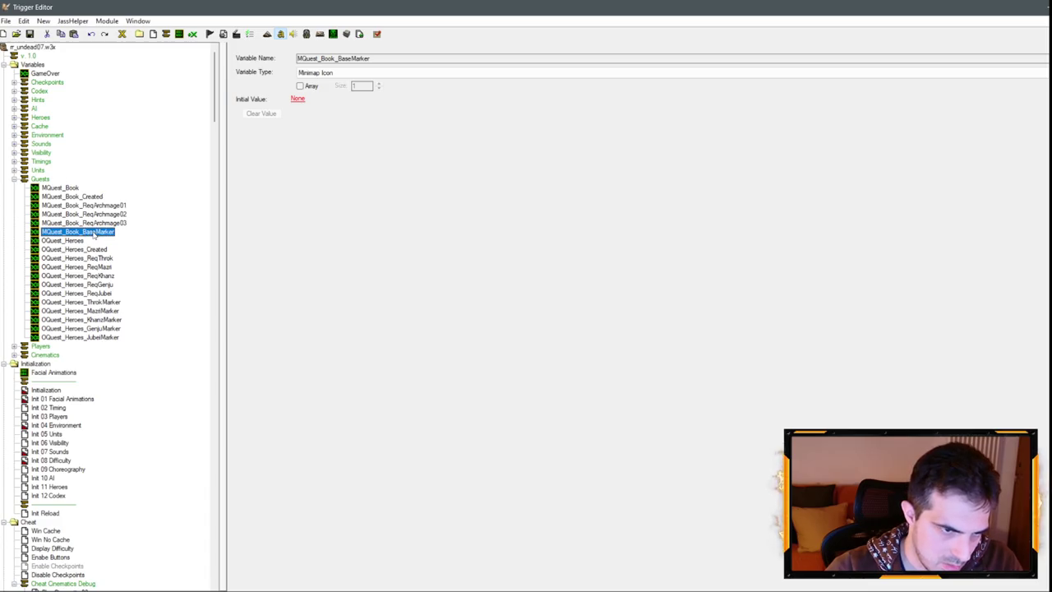
left_click(87, 233)
left_click_drag(82, 231, 94, 232)
type("S")
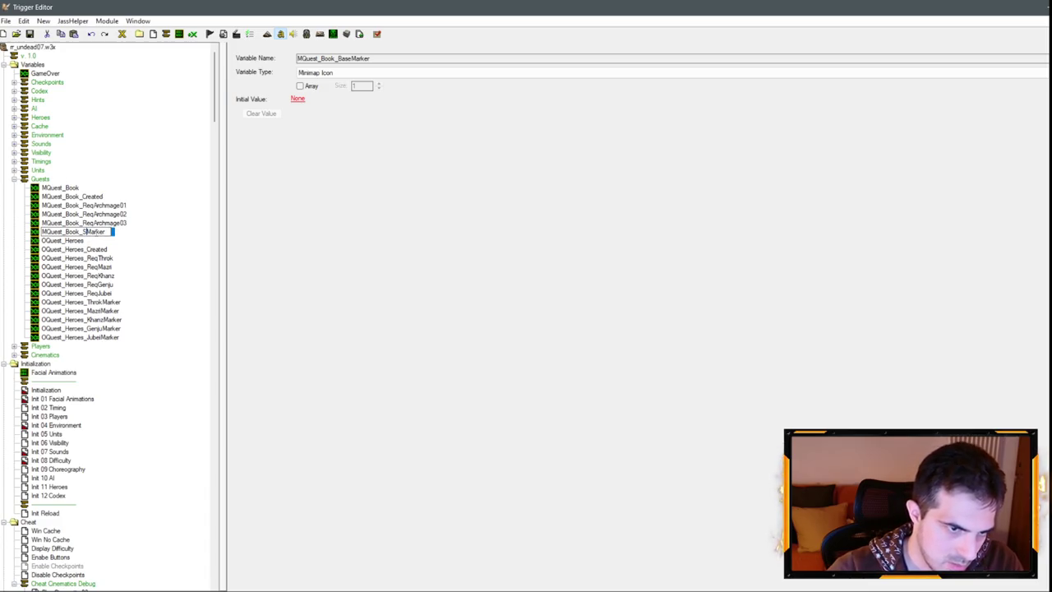
type("rchmage01")
key("Return")
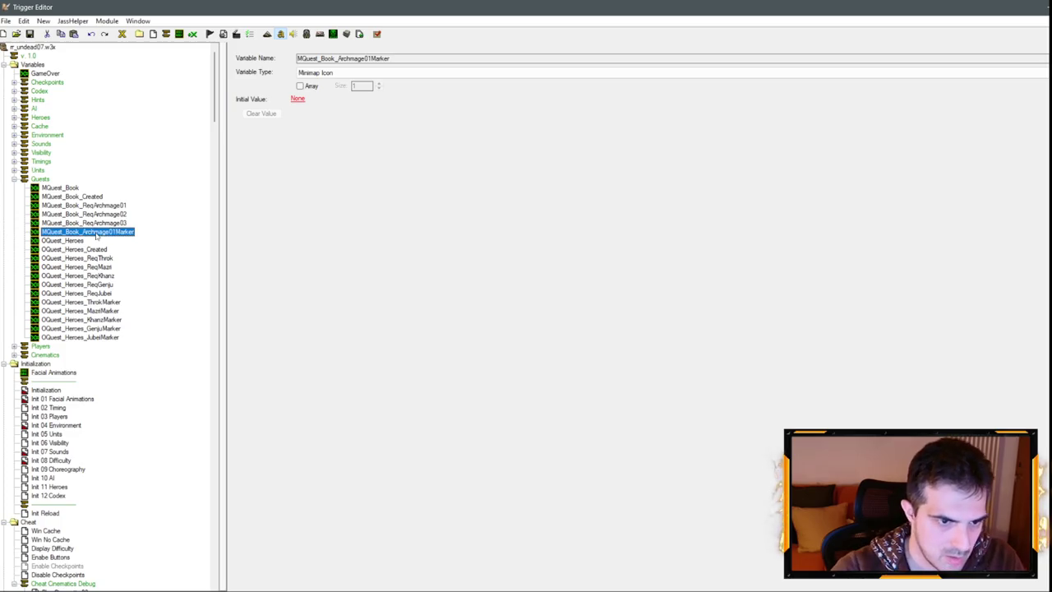
Duplicate Archmage01Marker into Archmage02Marker and Archmage03Marker, removing the extra copy.
key("ctrl+c")
key("ctrl+v")
left_click(116, 241)
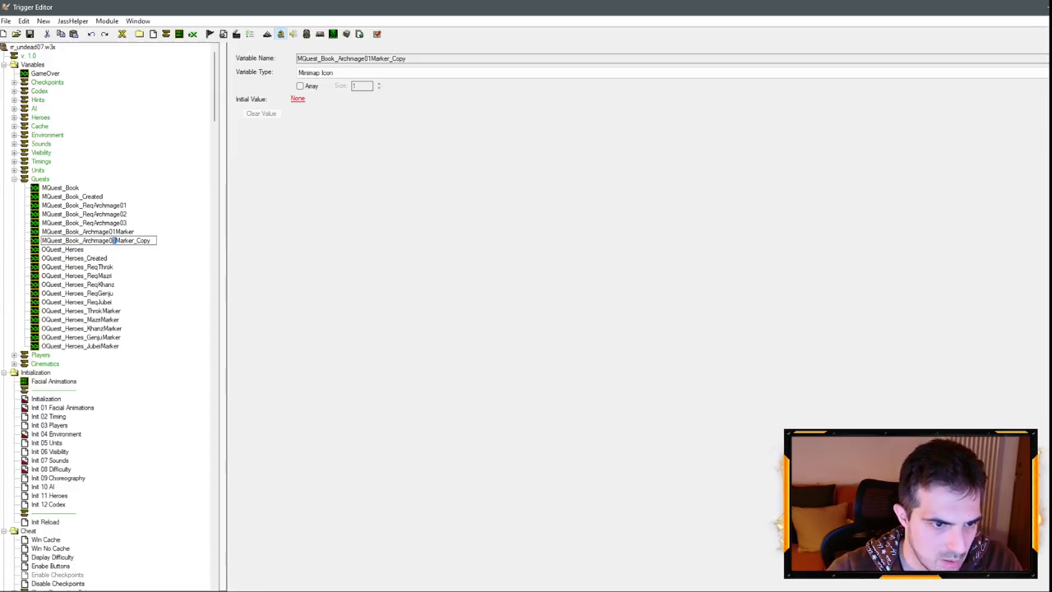
key("End")
key("BackSpace")
key("BackSpace")
key("BackSpace")
key("Return")
key("ctrl+c")
key("ctrl+v")
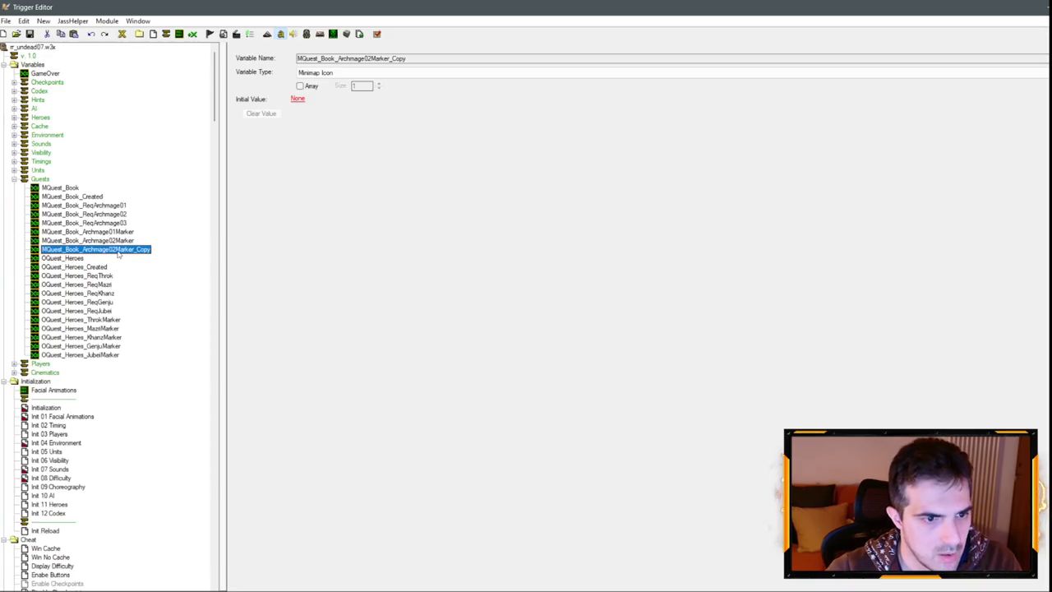
left_click(115, 251)
key("End")
key("BackSpace")
key("BackSpace")
key("BackSpace")
key("Return")
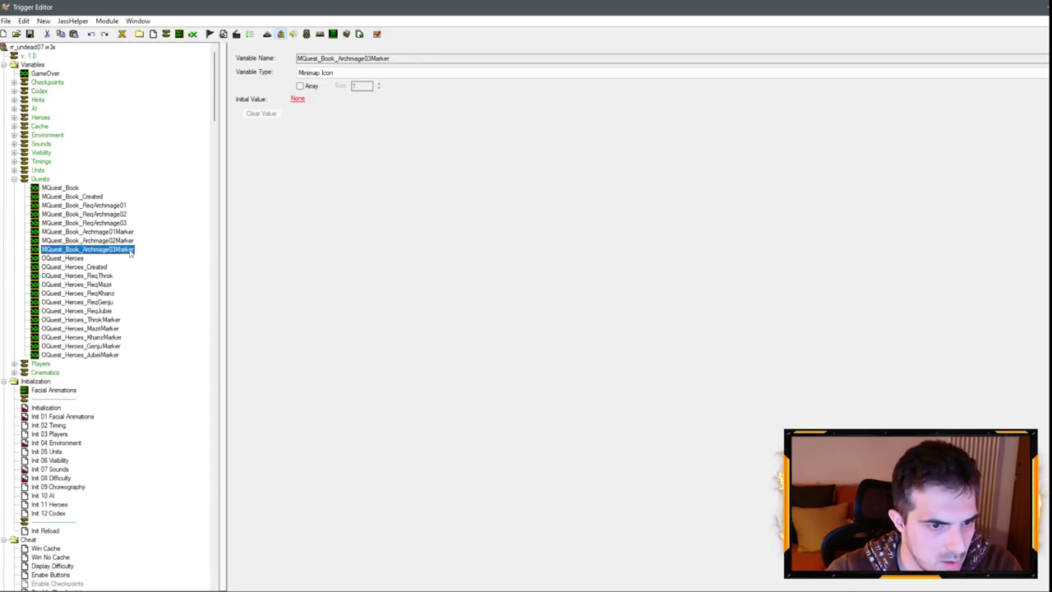
key("ctrl+c")
key("ctrl+v")
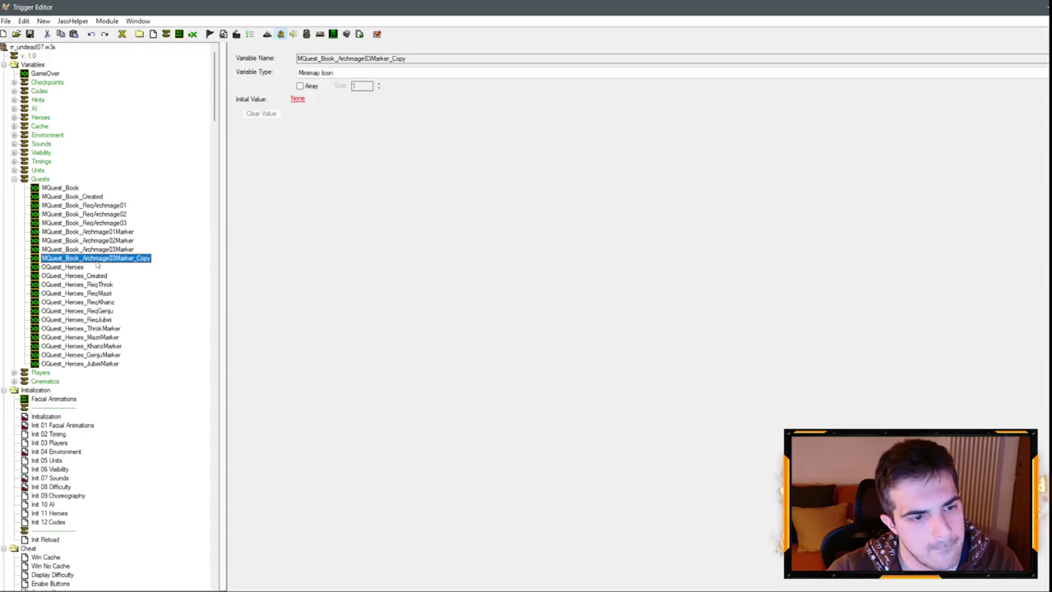
key("Delete")
Create MQuest_Book_ReqAntonidas from a copy of the ReqArchmage03 variable.
left_click(98, 208)
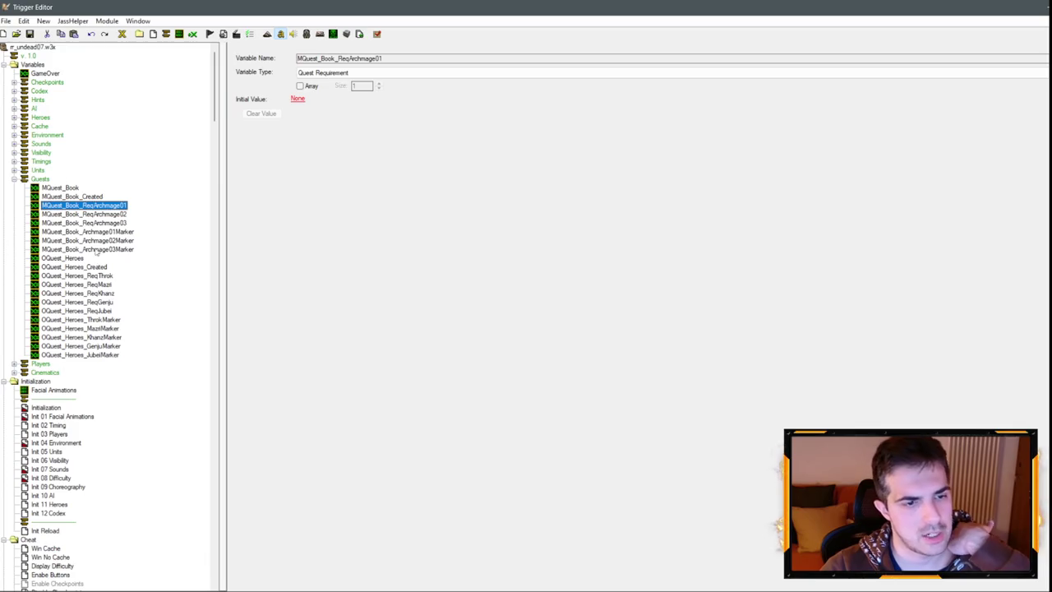
left_click(105, 224)
key("ctrl+c")
key("ctrl+v")
key("F2")
type("ntonidas")
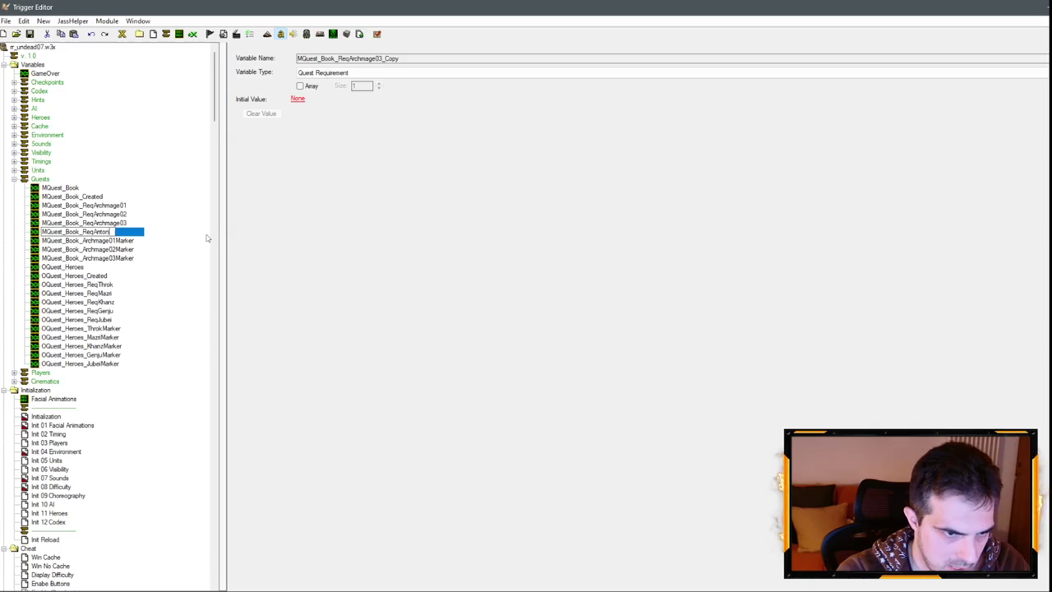
key("Return")
Duplicate the MQuest_Book_Archmage03Marker variable.
left_click(97, 257)
key("ctrl+c")
key("ctrl+v")
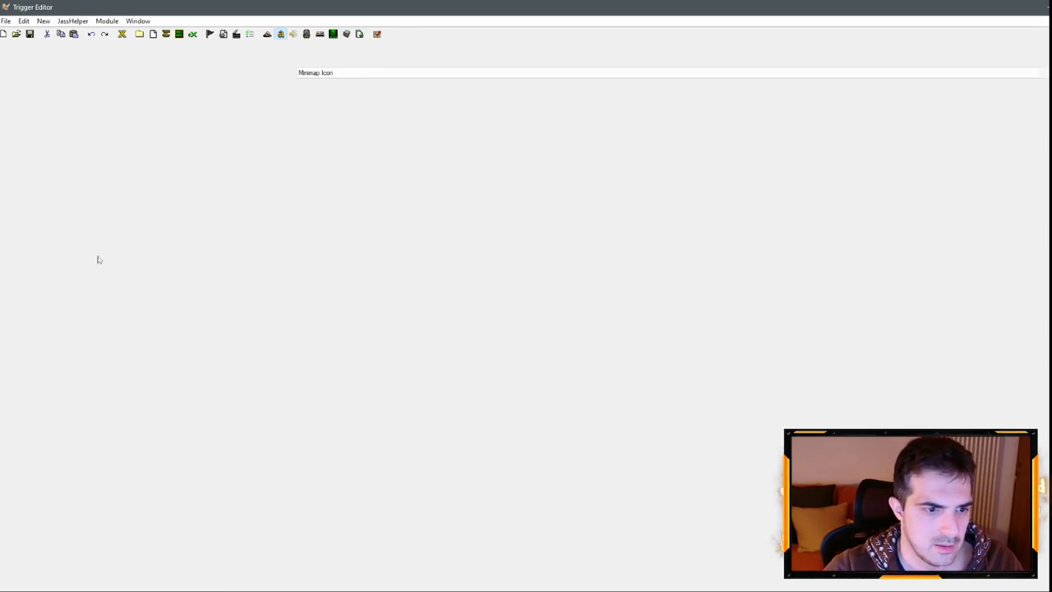
Rename the marker duplicate to MQuest_Book_AntonidasMarker, dropping the _Copy suffix.
key("F2")
type("AntonidasMarker_Copy")
left_click_drag(127, 269, 159, 281)
key("Delete")
key("Return")
Rename the OQuest_Heroes variable to OQuest_Council.
key("Down")
key("F2")
type("cil")
key("Return")
key("Up")
key("Down")
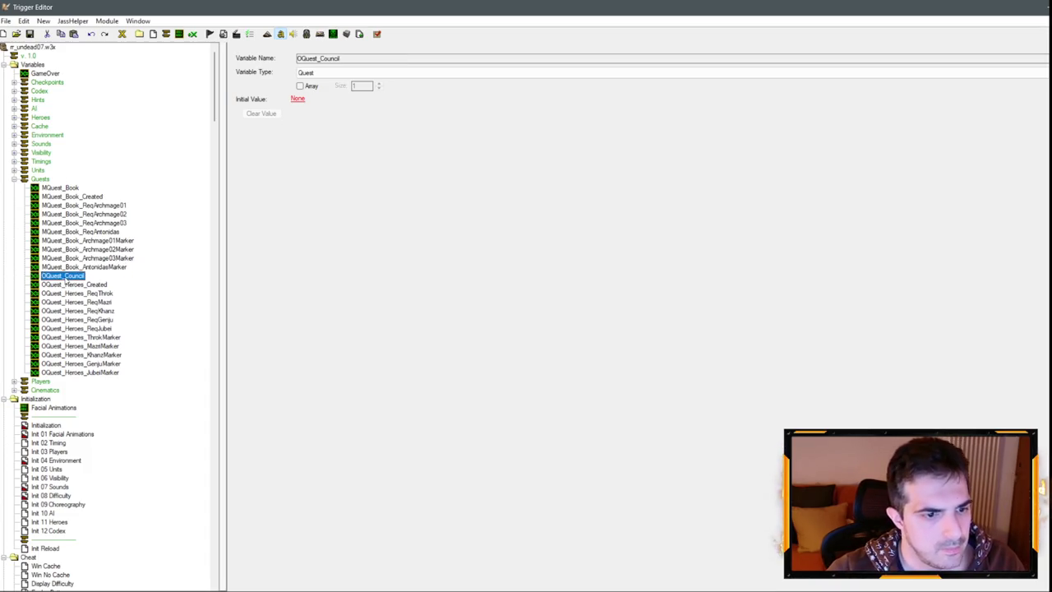
Rename OQuest_Heroes_Created to OQuest_Council_Created.
key("Down")
key("F2")
key("Left")
key("Right")
key("Right")
key("Right")
key("shift+Right")
key("shift+Right")
key("shift+Right")
type("Council")
key("Return")
Rename OQuest_Heroes_ReqThrok to OQuest_Council_ReqWizards.
key("Down")
key("F2")
key("Left")
key("Right")
key("Right")
key("Right")
key("shift+Right")
key("shift+Right")
key("shift+Right")
type("Council")
key("Right")
key("Right")
key("Right")
key("shift+Right")
key("shift+Right")
key("shift+Right")
type("Wizards")
key("Return")
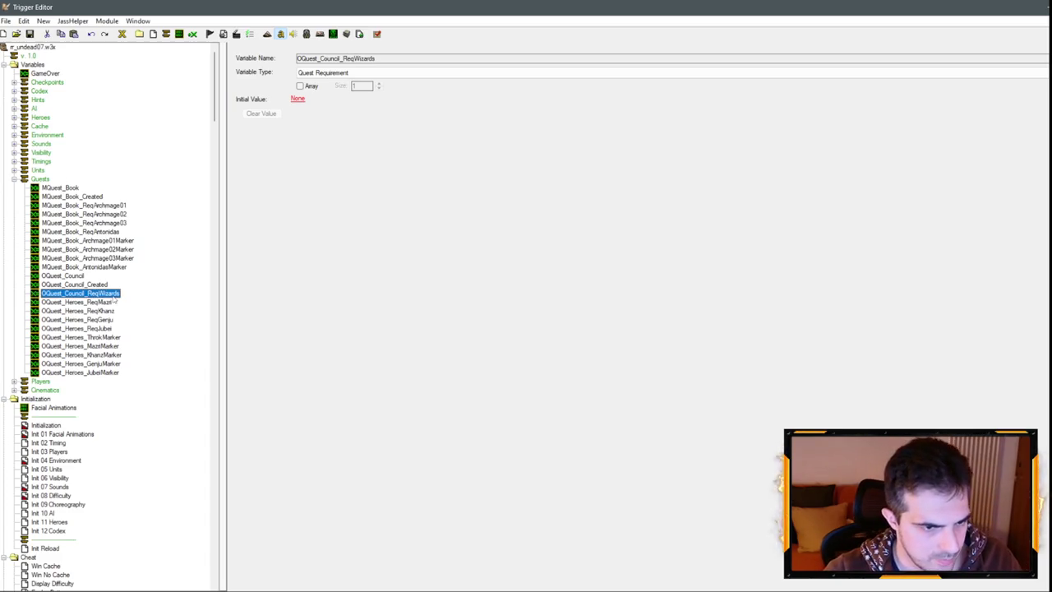
Delete the surplus hero requirement variables, including OQuest_Heroes_ReqMazi.
left_click(104, 296)
double_click(105, 296)
key("Escape")
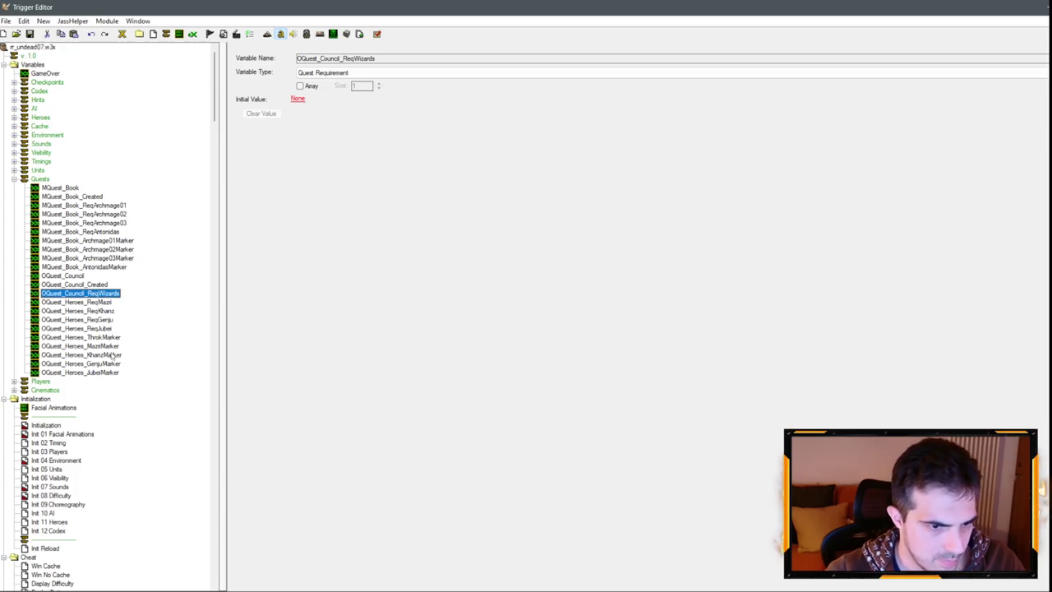
left_click(104, 328)
key("Delete")
key("Delete")
key("Delete")
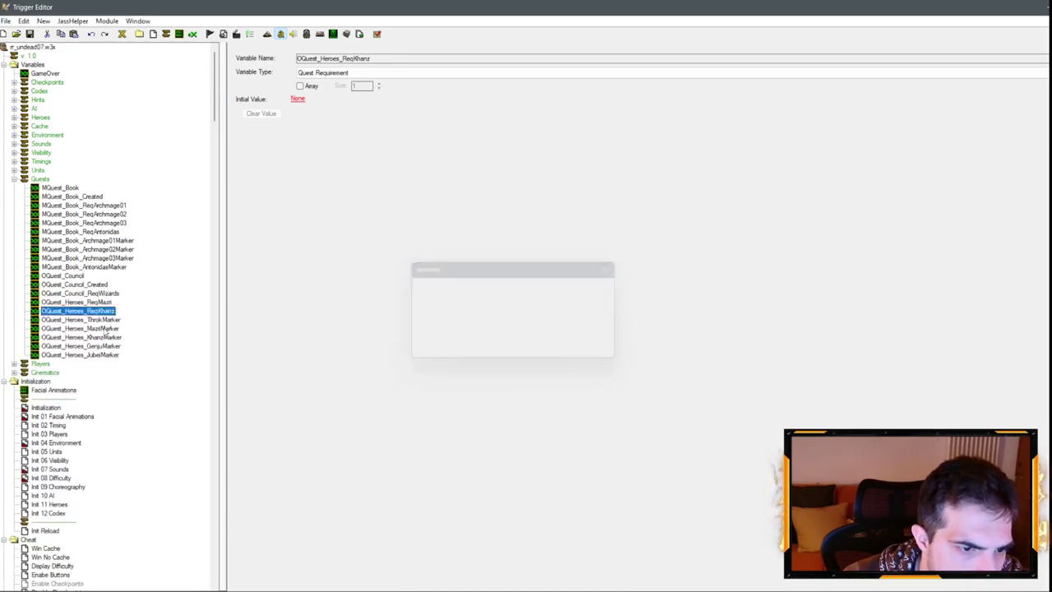
key("Return")
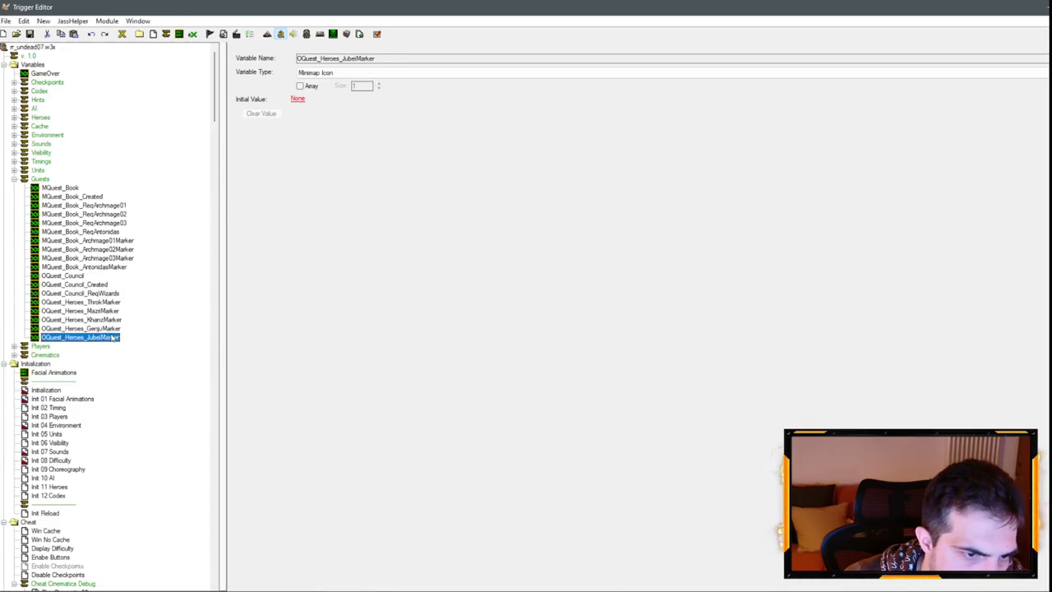
left_click(102, 294)
key("Escape")
Copy the 'Council_ReqWizards' text from the requirement variable's name.
scroll(116, 304, "down", 20)
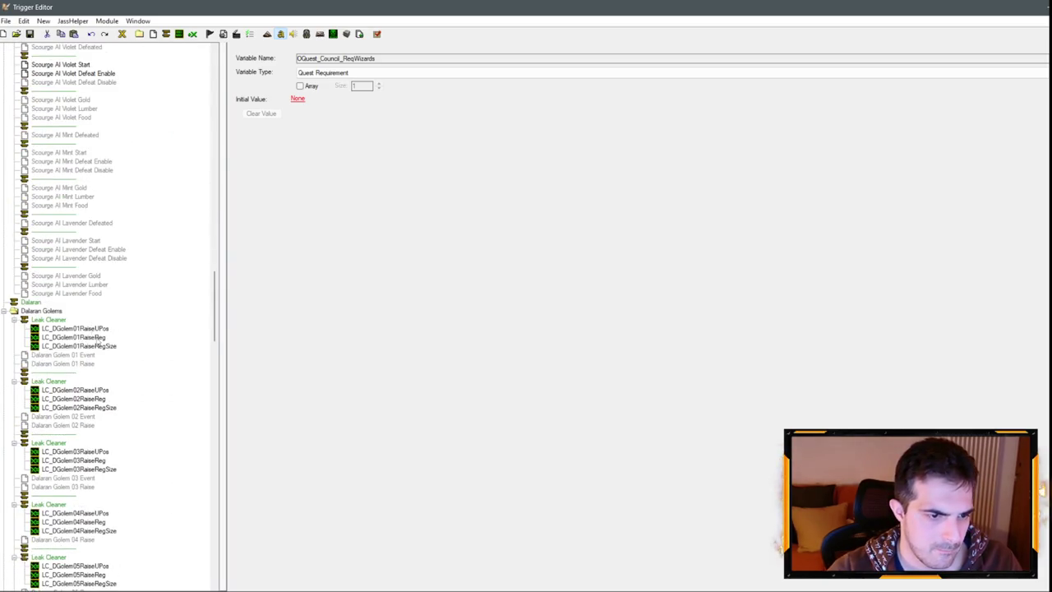
scroll(97, 345, "up", 20)
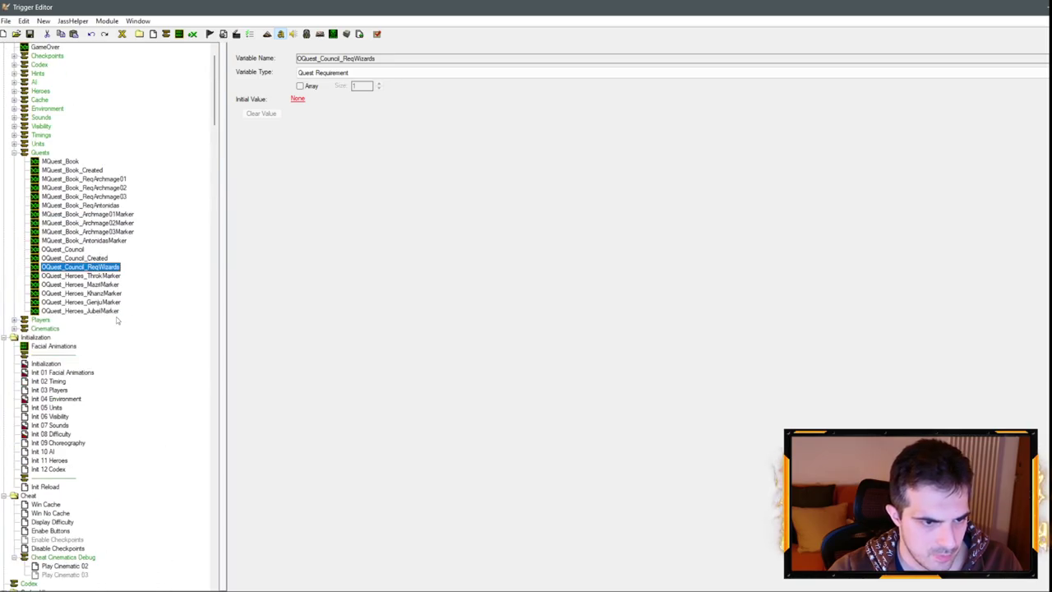
left_click(94, 275)
left_click(82, 266)
left_click(70, 267)
left_click_drag(65, 267, 156, 271)
key("ctrl+c")
left_click(83, 275)
Rename OQuest_Heroes_ThrokMarker to OQuest_Council_Wizard01Marker.
left_click(83, 275)
left_click_drag(66, 275, 148, 278)
key("ctrl+v")
key("shift+Left")
key("shift+Left")
key("shift+Left")
type("Wizard01M")
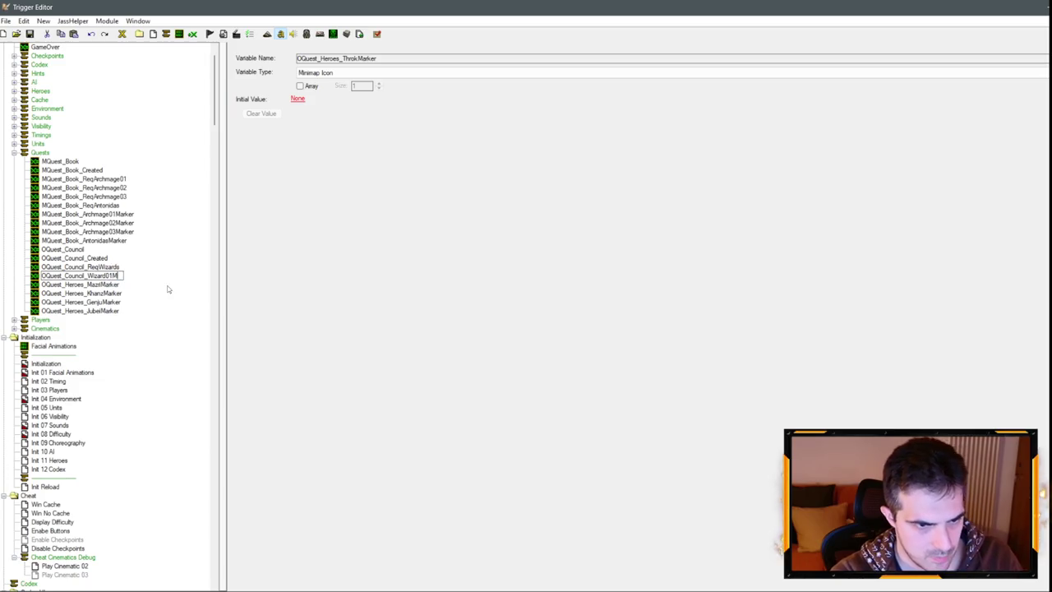
key("Return")
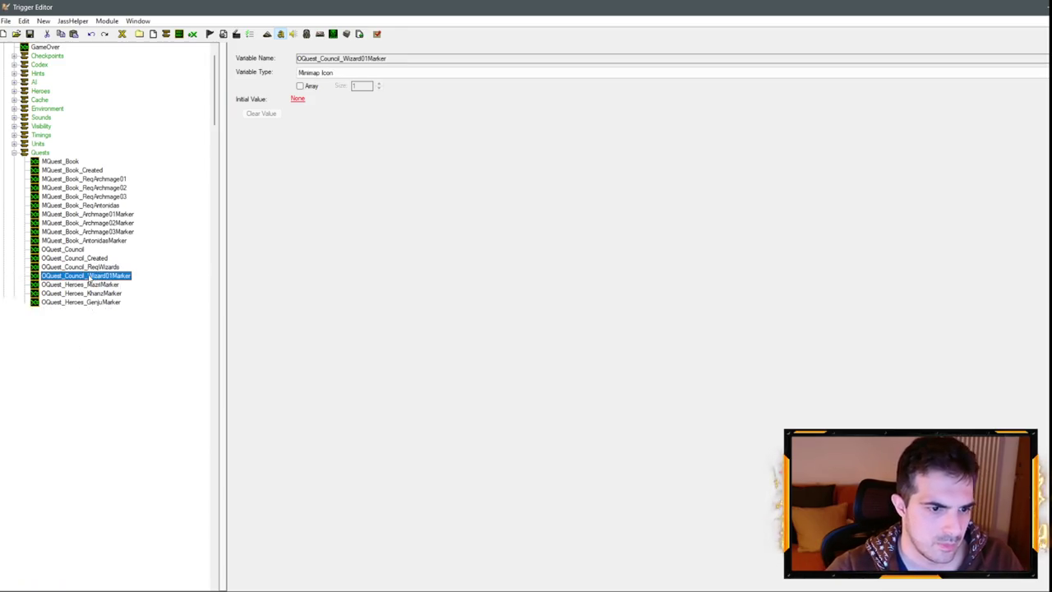
Delete the stray Archmage03Marker duplicate from the variable list.
left_click(66, 285)
left_click(64, 285)
key("ctrl+v")
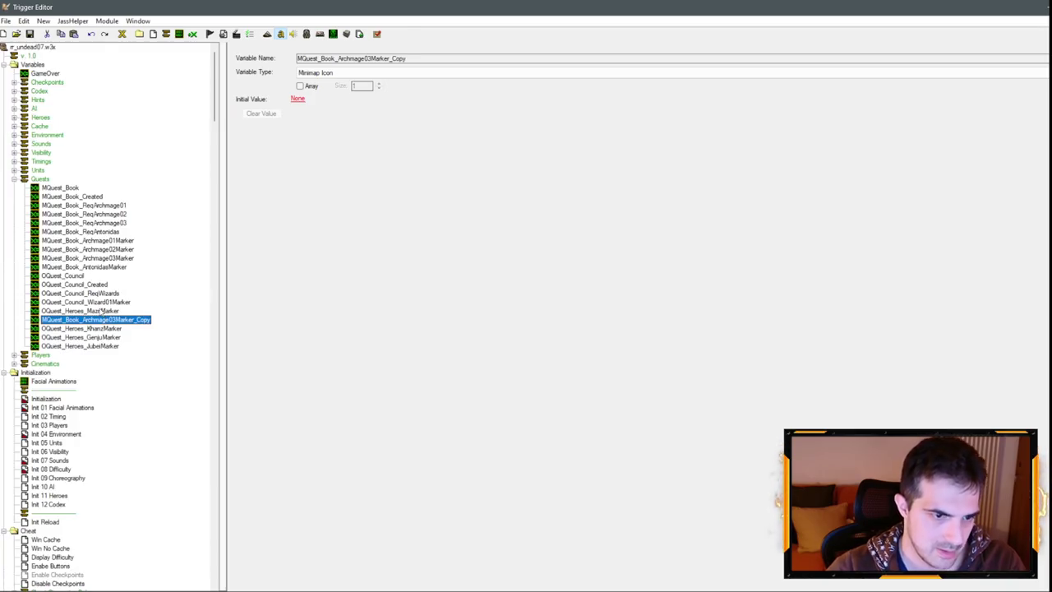
key("Delete")
left_click(80, 320)
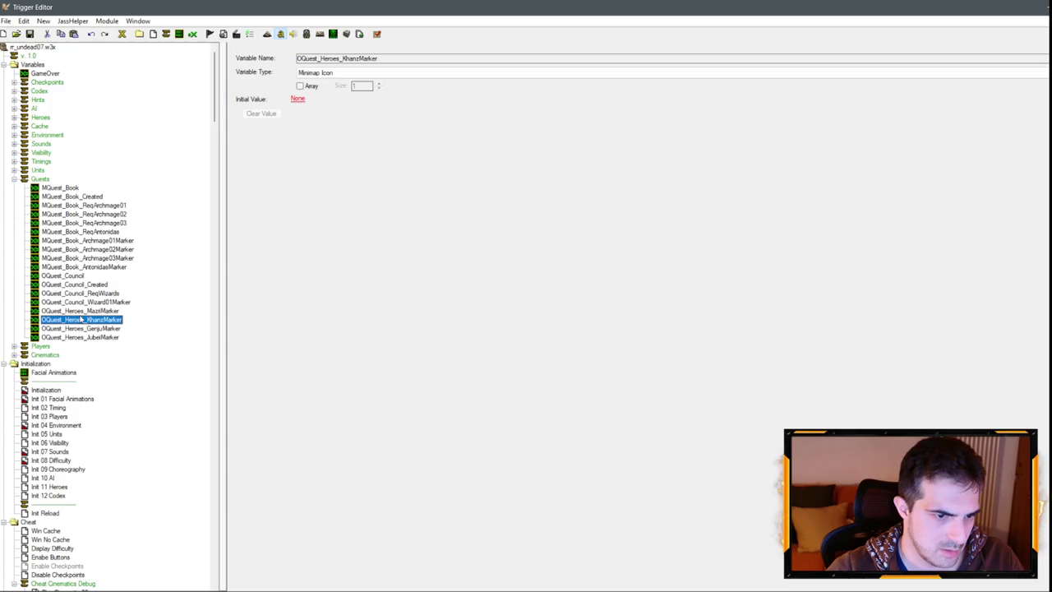
left_click(96, 304)
Rename OQuest_Heroes_MaziMarker to OQuest_Council_Wizard02Marker.
left_click(80, 312)
left_click(80, 311)
key("ctrl+v")
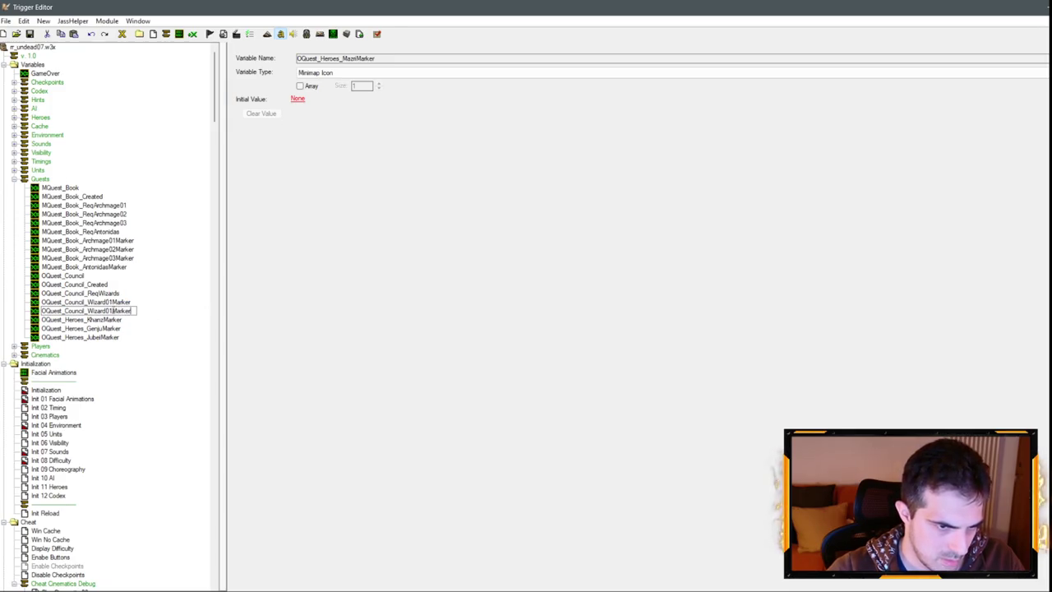
type("2")
left_click(81, 320)
Move GenjuMarker above KhanzMarker and rename it OQuest_Council_Wizard03Marker.
left_click_drag(68, 327, 69, 322)
left_click(63, 320)
key("ctrl+v")
key("Return")
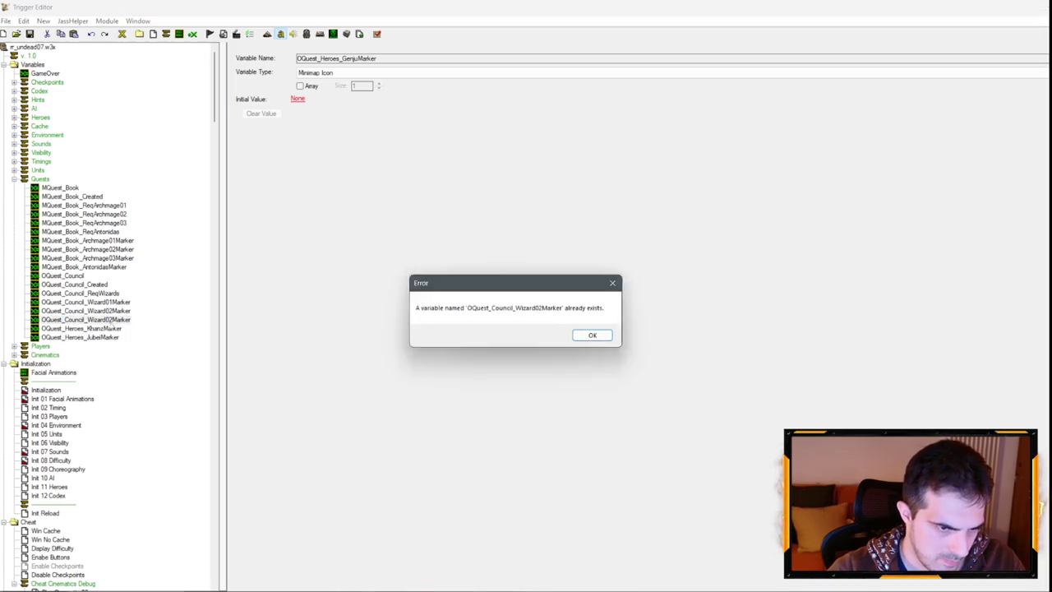
key("Return")
left_click(85, 322)
key("ctrl+v")
type("3")
key("Return")
Rename KhanzMarker and JubeiMarker to OQuest_Council_Wizard04Marker and Wizard05Marker.
left_click(85, 328)
left_click(86, 328)
key("ctrl+v")
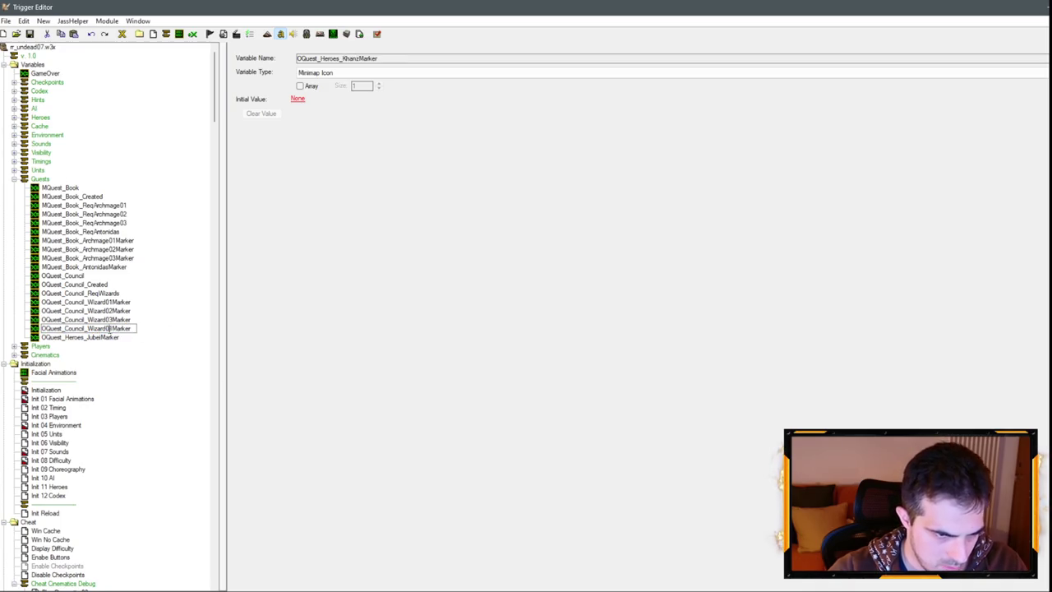
key("Return")
left_click(93, 338)
key("ctrl+v")
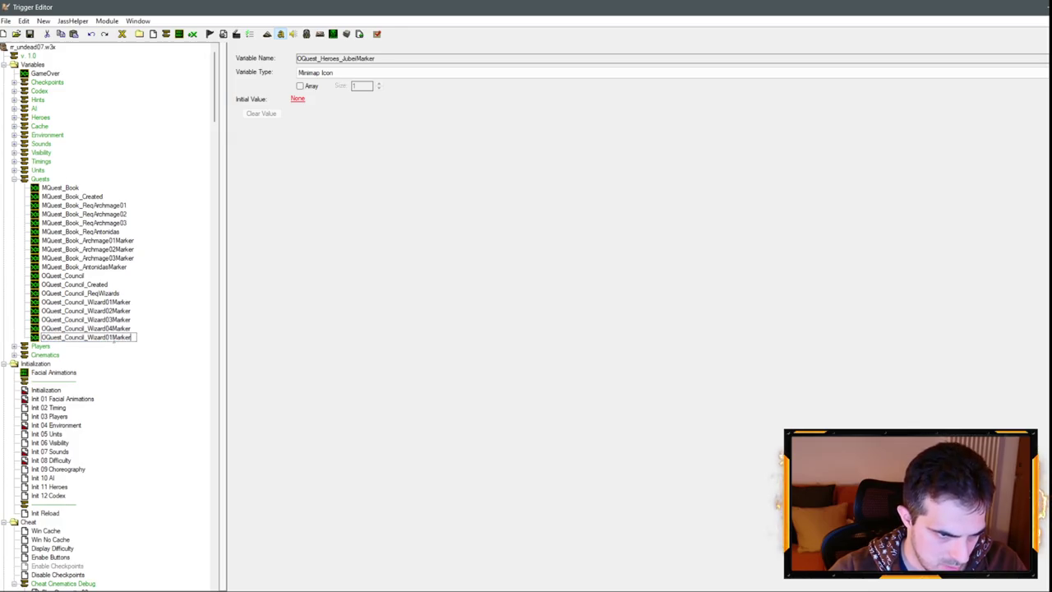
type("5")
key("Return")
Paste extra marker copies and rename the first two Wizard06Marker and Wizard07Marker.
key("ctrl+v")
key("ctrl+v")
key("ctrl+v")
left_click(107, 348)
left_click(113, 348)
left_click_drag(130, 346, 174, 357)
key("Delete")
left_click(112, 355)
left_click(112, 356)
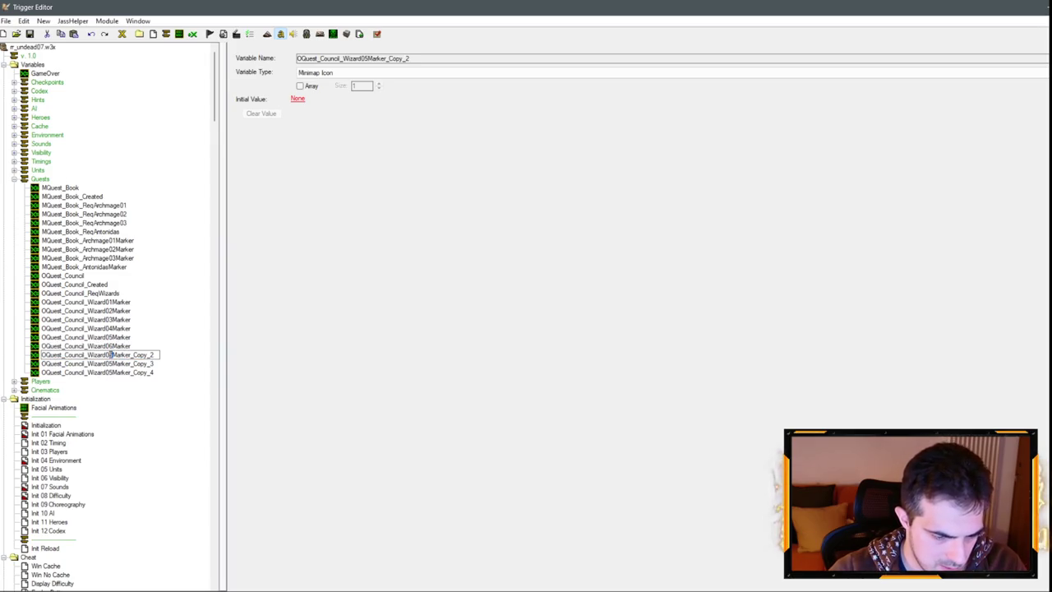
left_click_drag(130, 354, 156, 355)
key("Delete")
Rename the remaining copies to OQuest_Council_Wizard08Marker and Wizard09Marker.
left_click(121, 365)
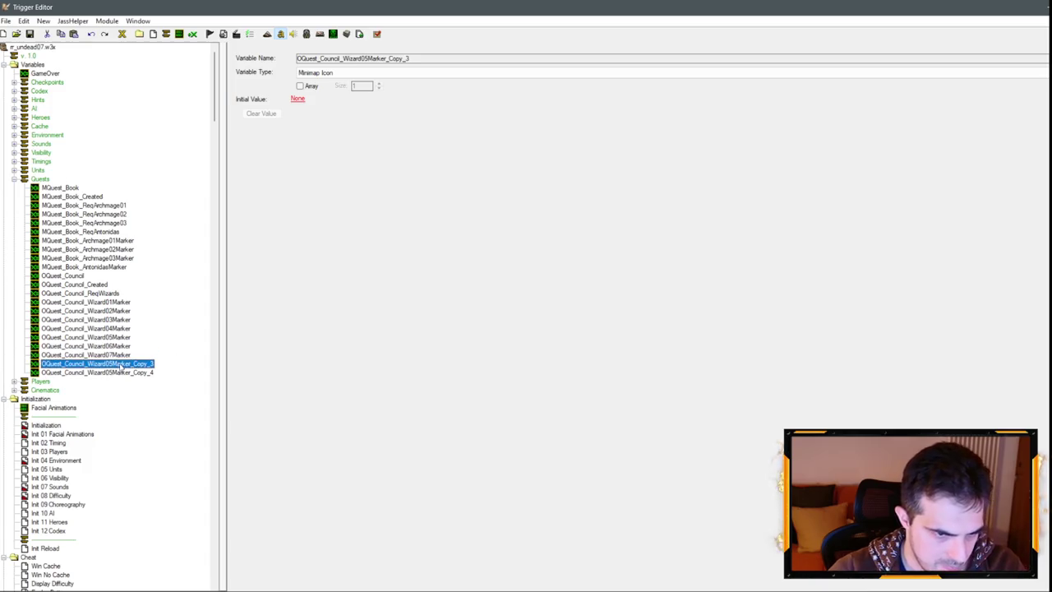
left_click(111, 365)
left_click_drag(133, 363, 158, 364)
key("Delete")
left_click(113, 373)
left_click(112, 372)
left_click(112, 373)
key("BackSpace")
type("9Marker_Copy_4")
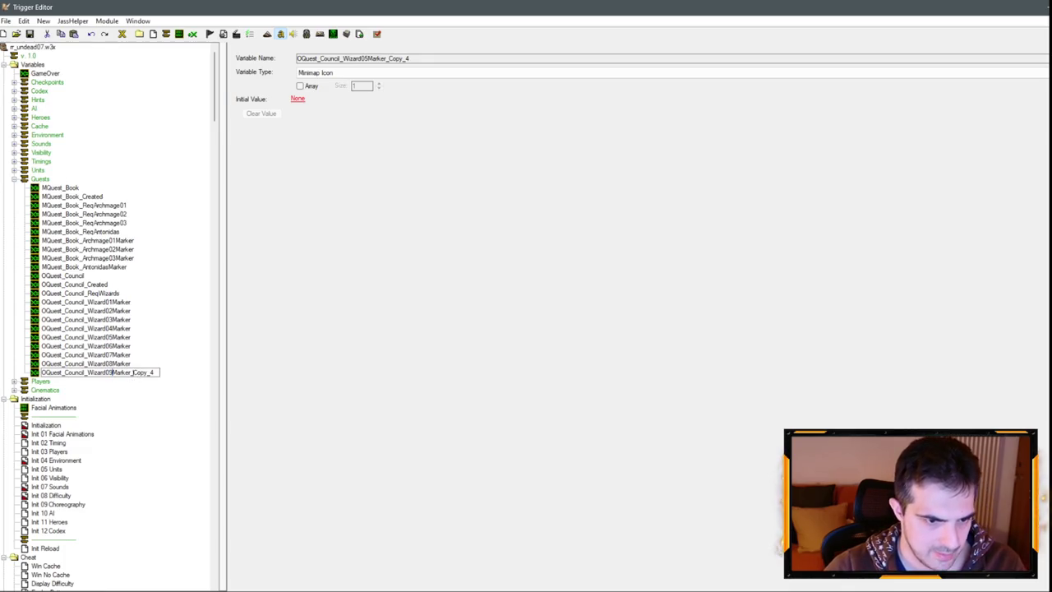
left_click_drag(129, 373, 165, 371)
key("Delete")
key("Return")
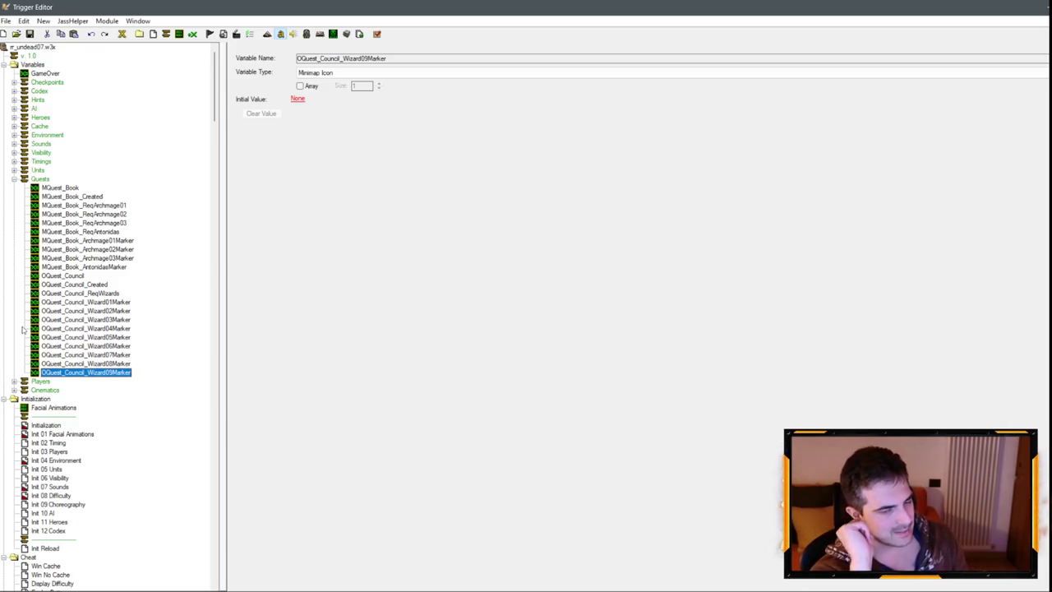
Duplicate Wizard09Marker and name the copy OQuest_Council_Leaderboard.
scroll(83, 333, "down", 15)
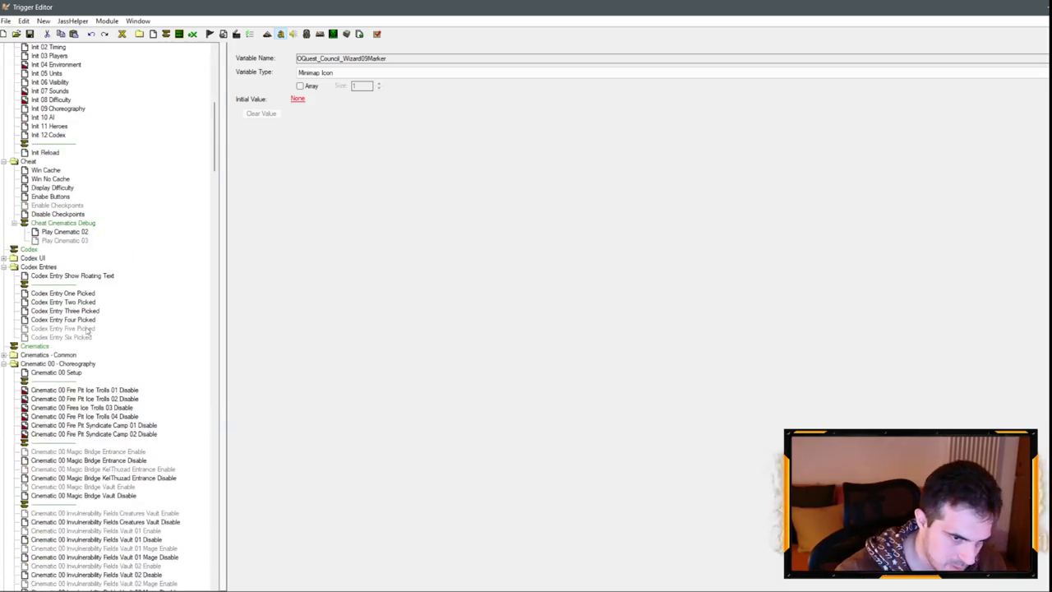
scroll(99, 326, "down", 7)
scroll(105, 304, "down", 6)
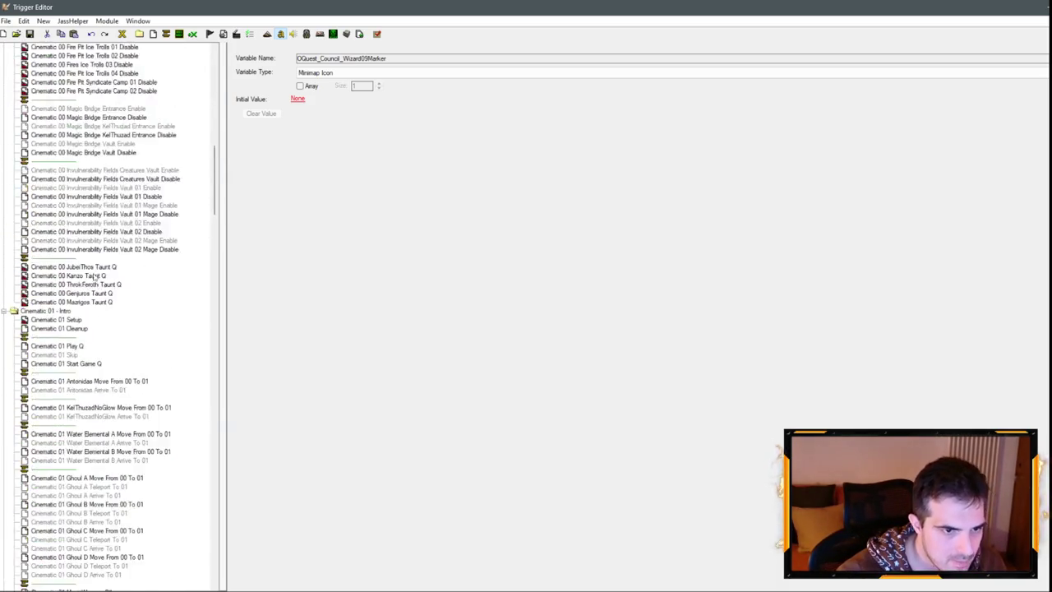
scroll(104, 279, "up", 16)
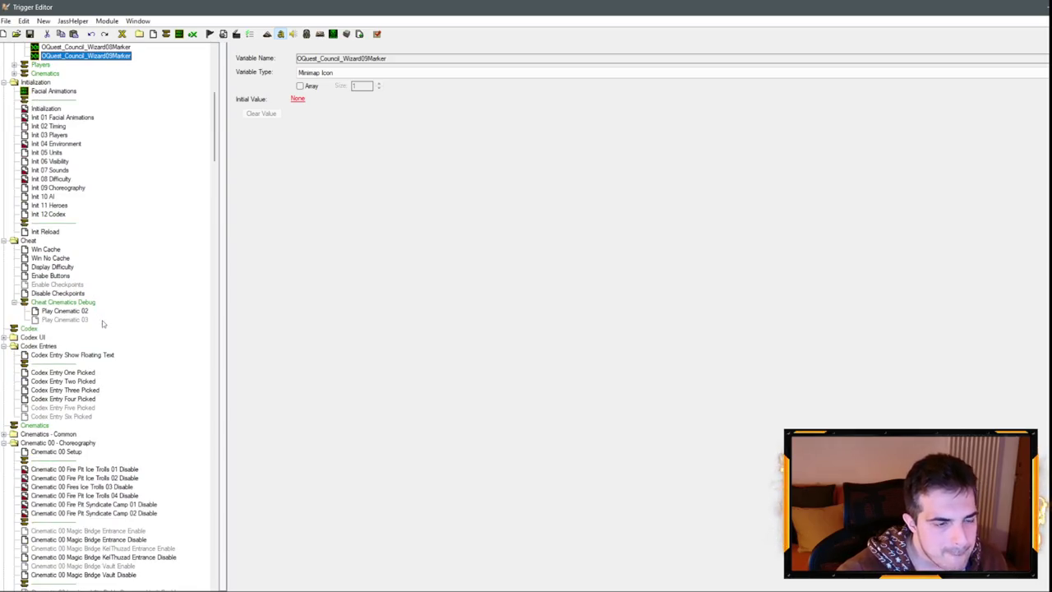
scroll(106, 226, "up", 9)
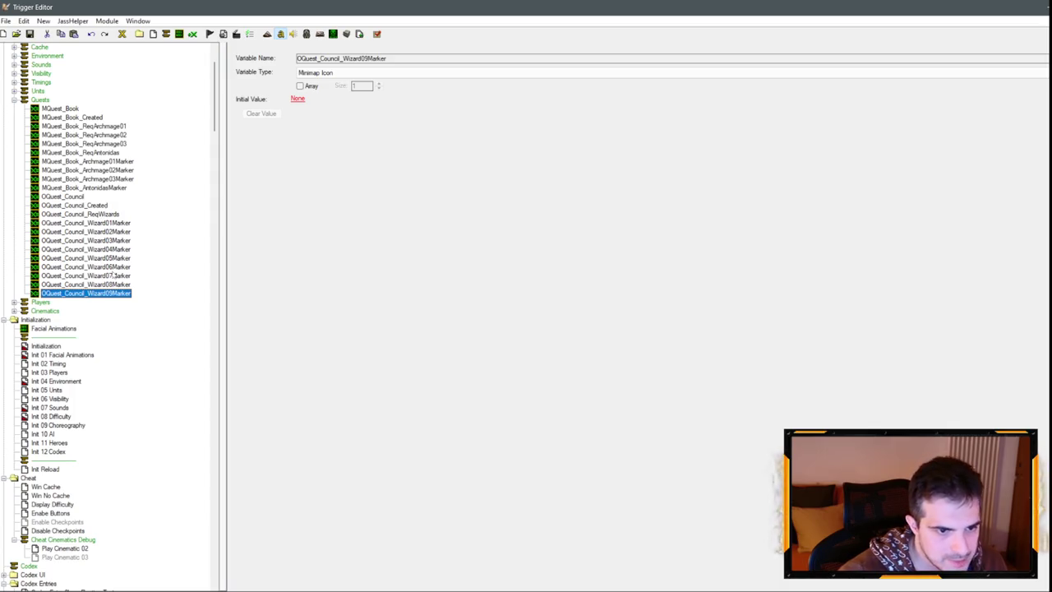
key("ctrl+c")
key("ctrl+v")
key("shift+End")
type("Leaderboard")
key("Return")
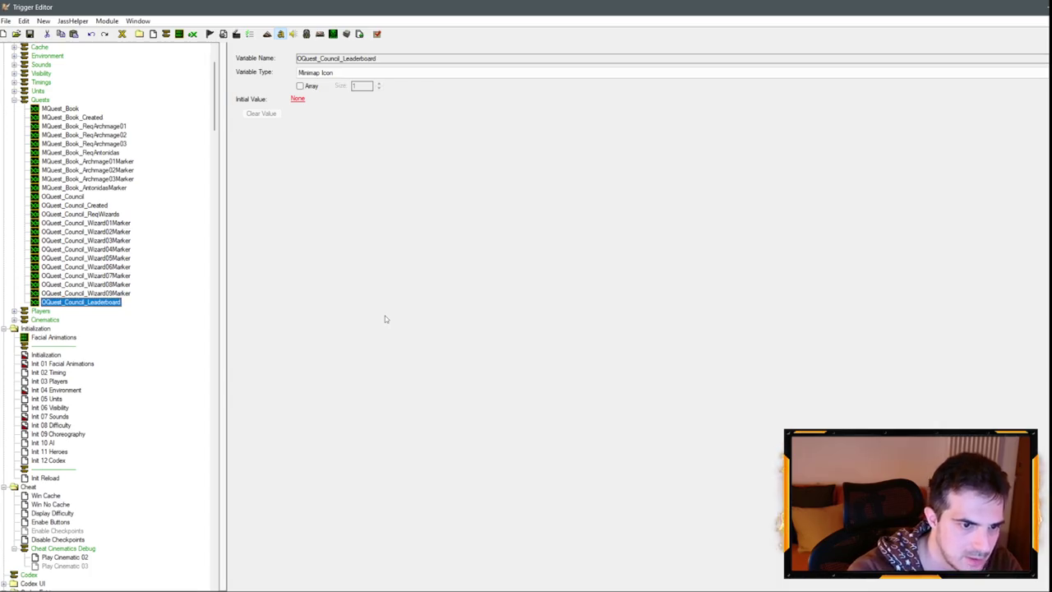
Duplicate the Leaderboard variable and name it OQuest_Council_LeaderboardC.
key("ctrl+c")
key("ctrl+v")
left_click_drag(123, 312, 158, 316)
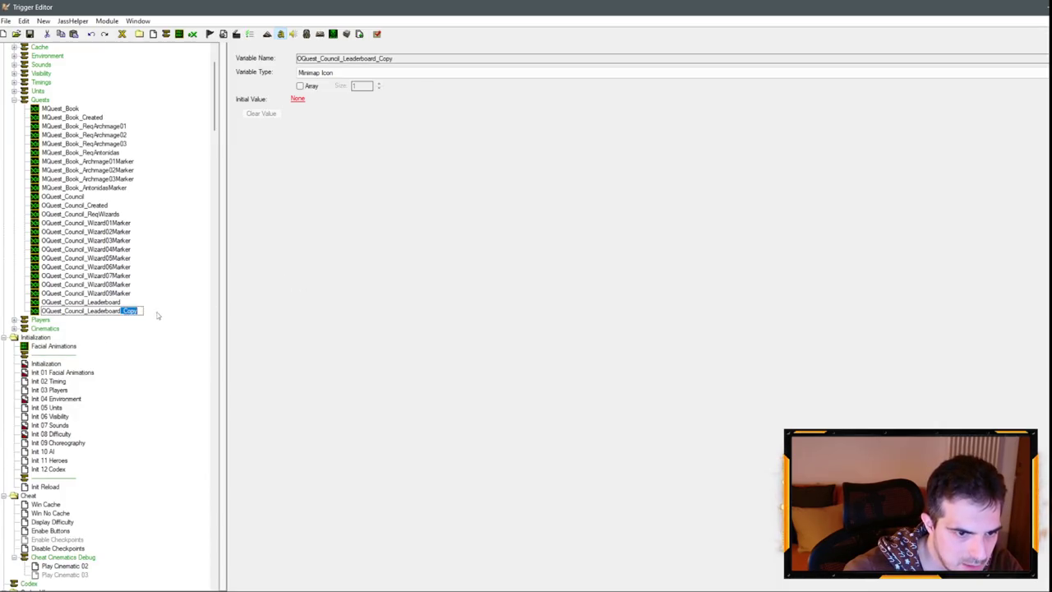
type("C")
key("Return")
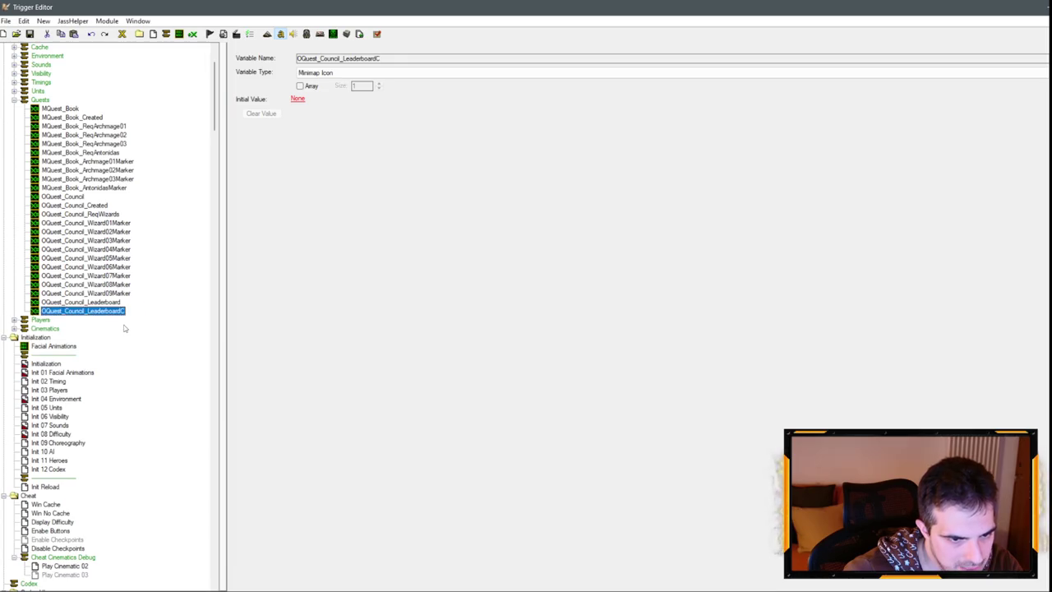
Paste another copy and set OQuest_Council_Leaderboard's variable type to Leaderboard.
key("ctrl+c")
key("ctrl+v")
left_click(108, 311)
left_click(353, 72)
left_click(344, 80)
left_click(117, 305)
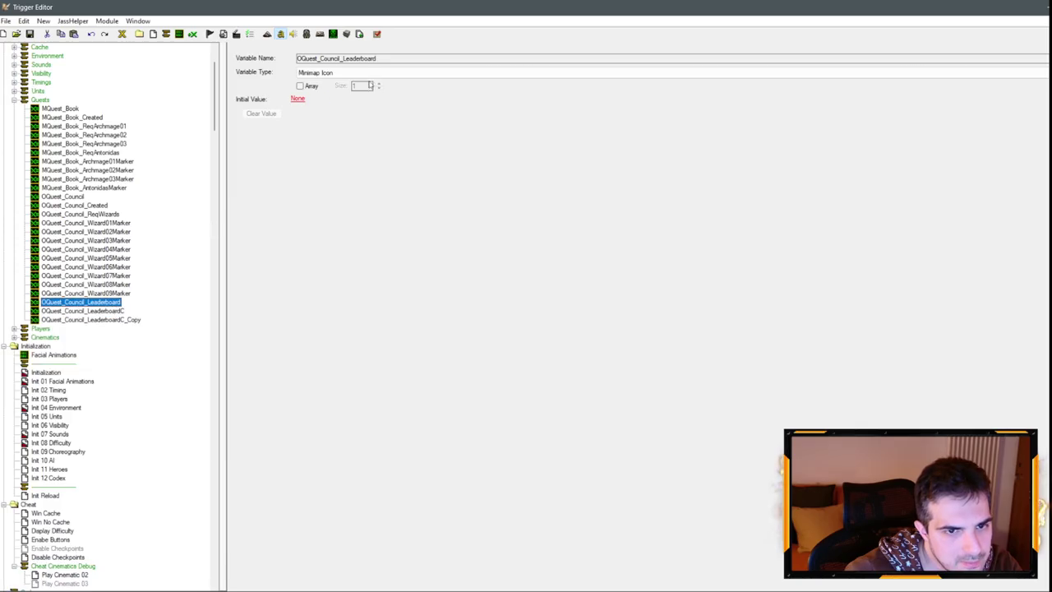
left_click(365, 74)
key("l")
left_click(354, 82)
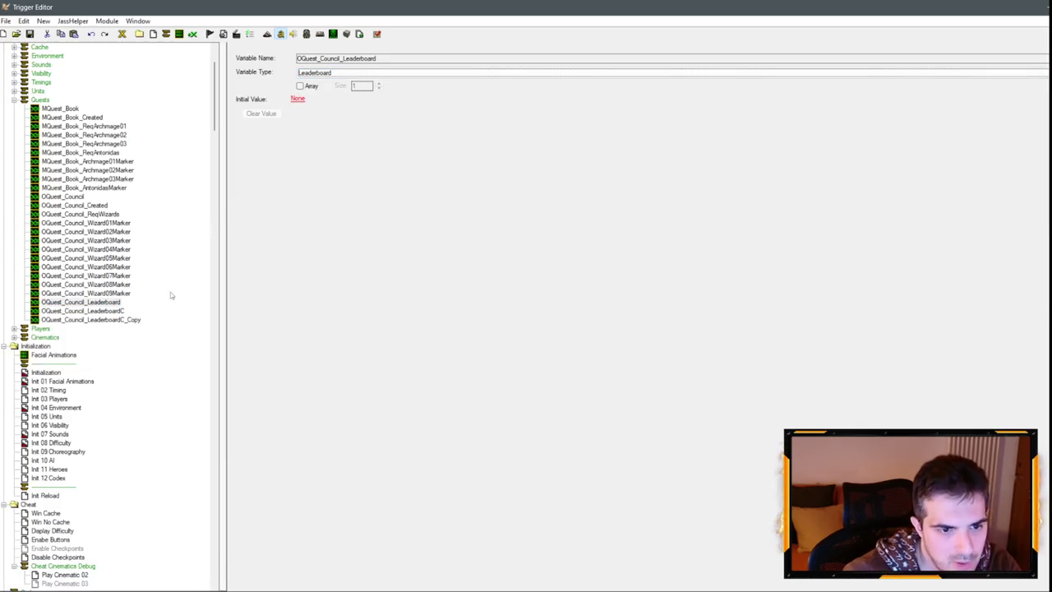
Rename the LeaderboardC_Copy variable to OQuest_Council_WRemaining after an invalid-name warning.
left_click(90, 320)
left_click(90, 320)
left_click_drag(88, 320, 202, 324)
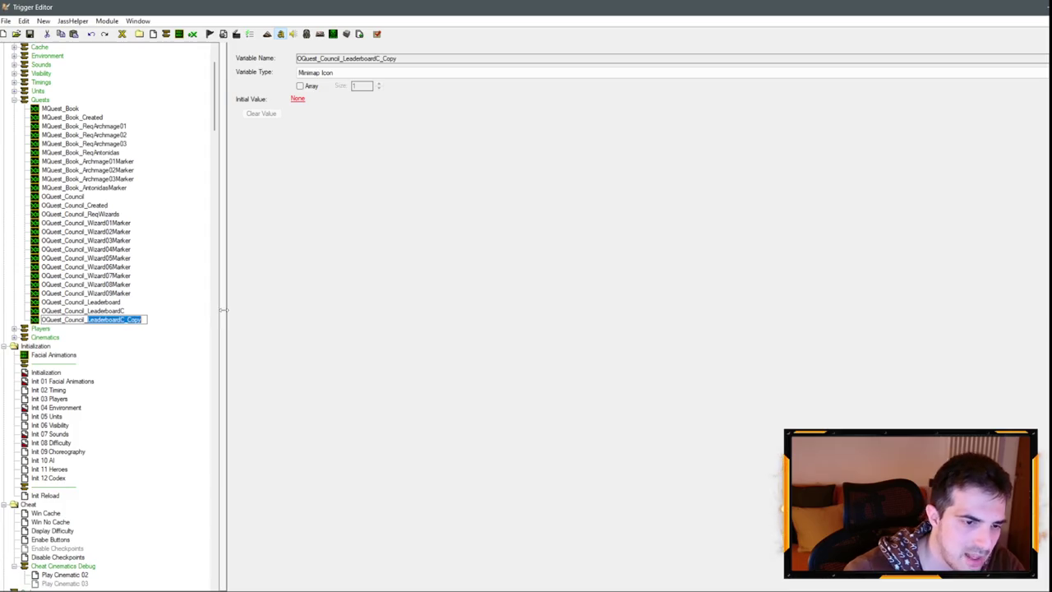
type("Rema")
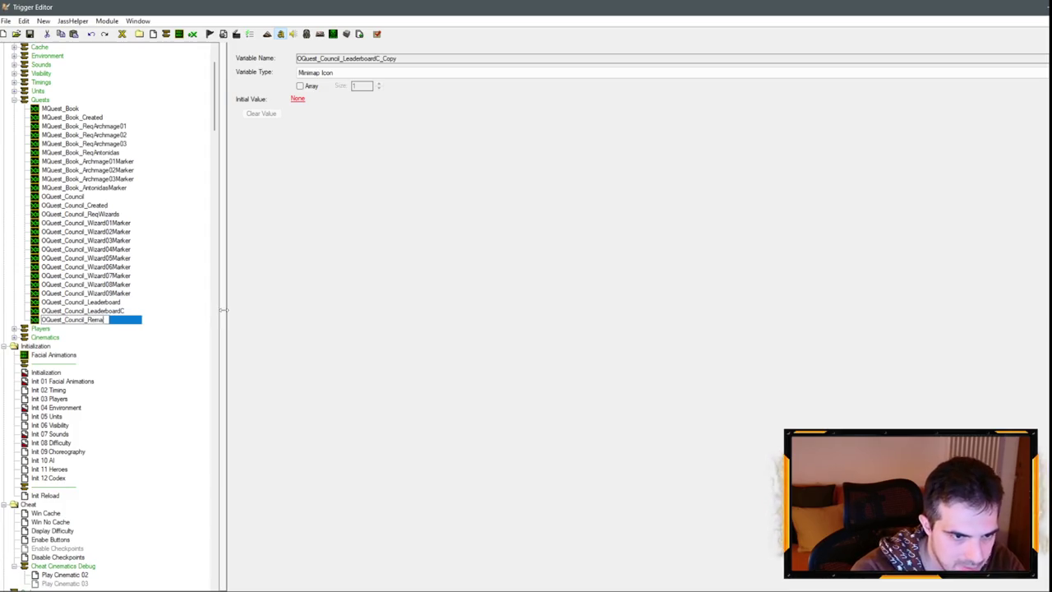
type("iningWizards")
key("Return")
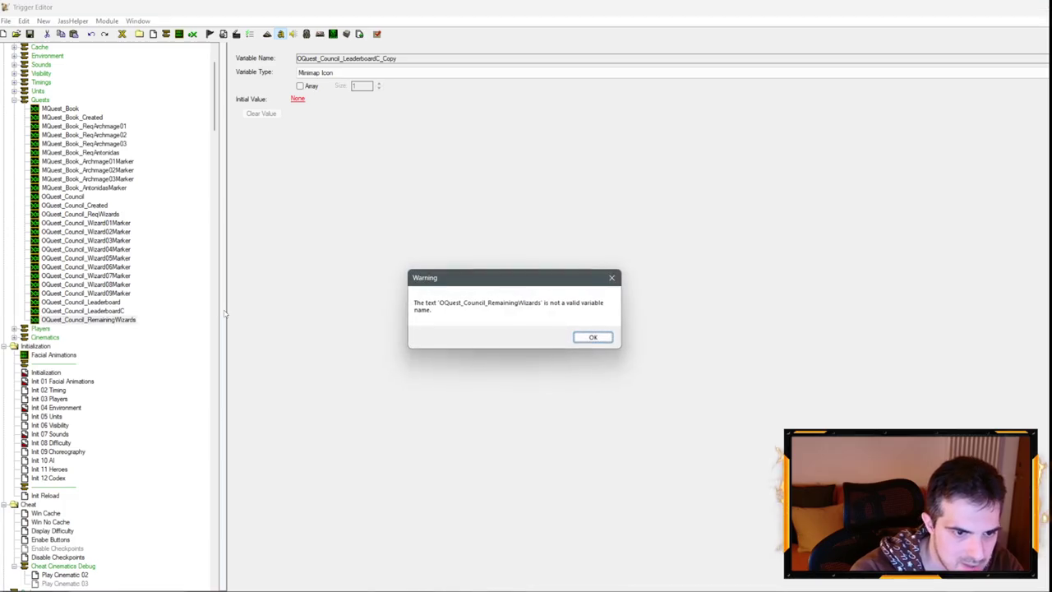
left_click(603, 340)
left_click_drag(88, 320, 141, 320)
type("Wi")
key("BackSpace")
type("Remaini")
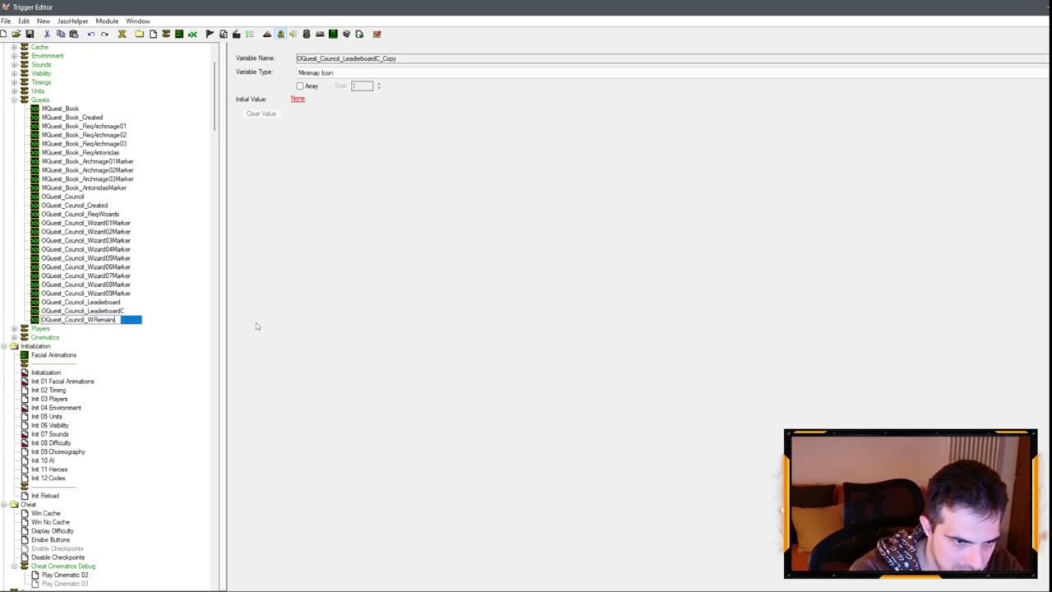
type("ng")
key("Return")
Set OQuest_Council_WRemaining's variable type to Integer.
left_click(329, 73)
scroll(329, 164, "up", 3)
left_click(329, 84)
left_click(301, 103)
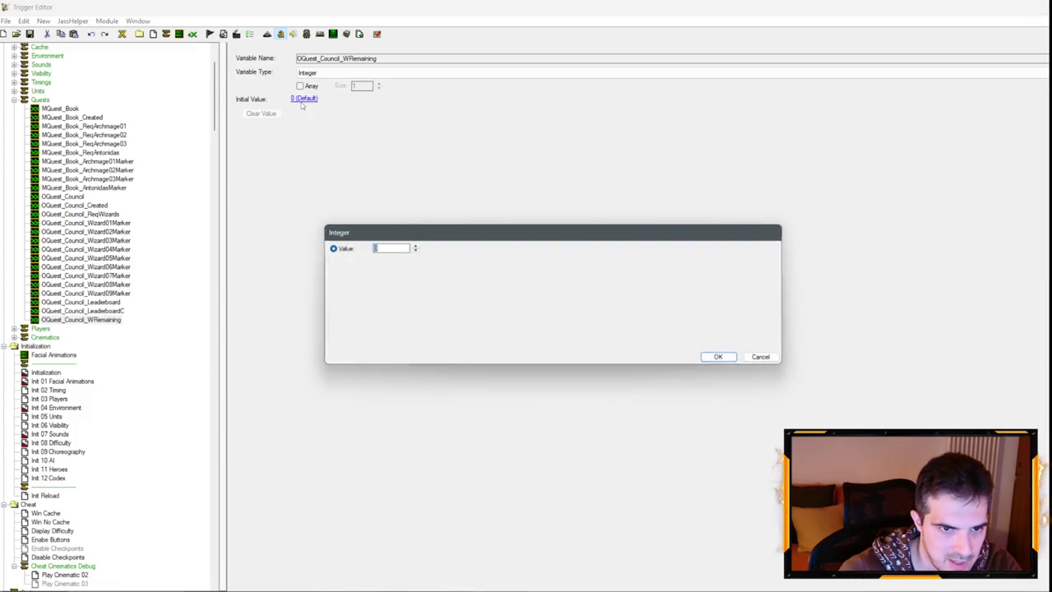
type("9")
Confirm 9 as OQuest_Council_WRemaining's initial value and scroll down to the quest folders.
key("Return")
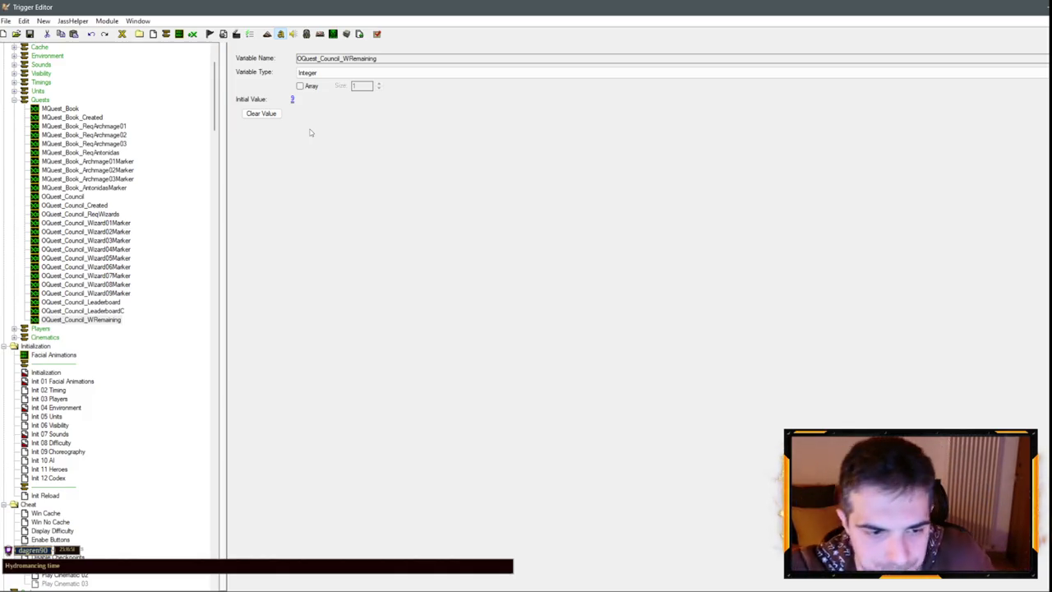
mouse_move(214, 125)
left_mouse_down()
mouse_move(219, 256)
mouse_move(214, 169)
mouse_move(209, 202)
left_mouse_up()
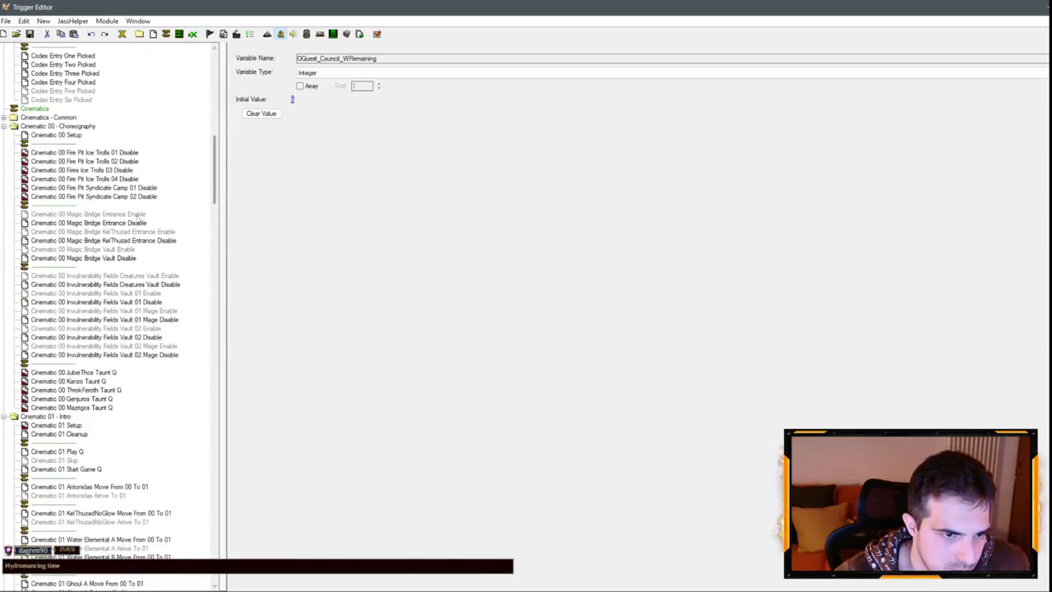
scroll(111, 315, "down", 20)
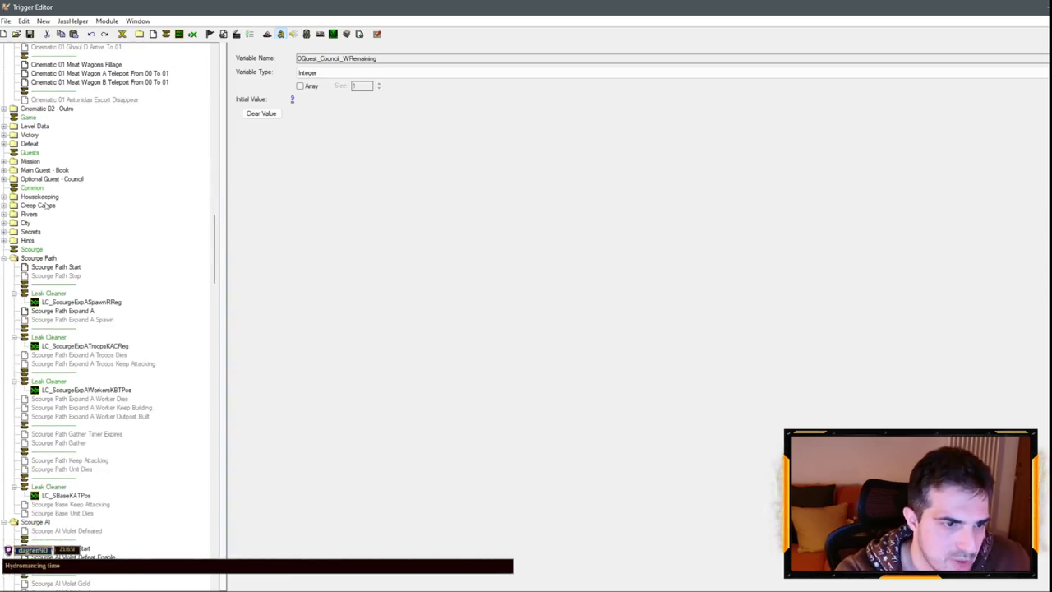
Expand the Main Quest - Book folder and rename Main Quest Gate Create to Main Quest Book Create.
left_click(4, 170)
left_click(67, 180)
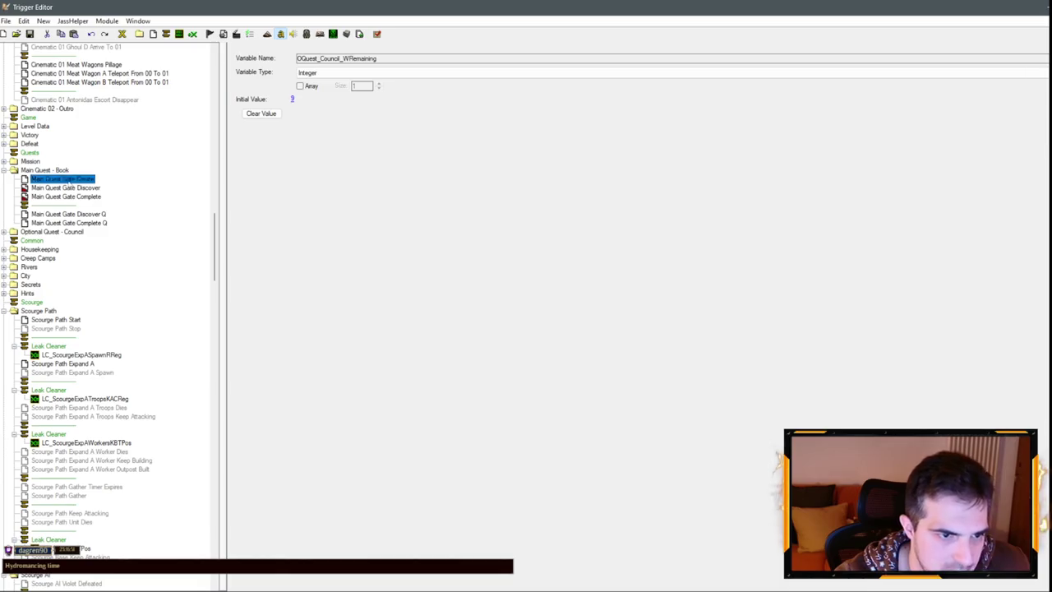
left_click(45, 170)
left_click(50, 170)
double_click(63, 170)
left_click(72, 181)
left_click(72, 181)
double_click(67, 180)
type("Book ")
type("Bo")
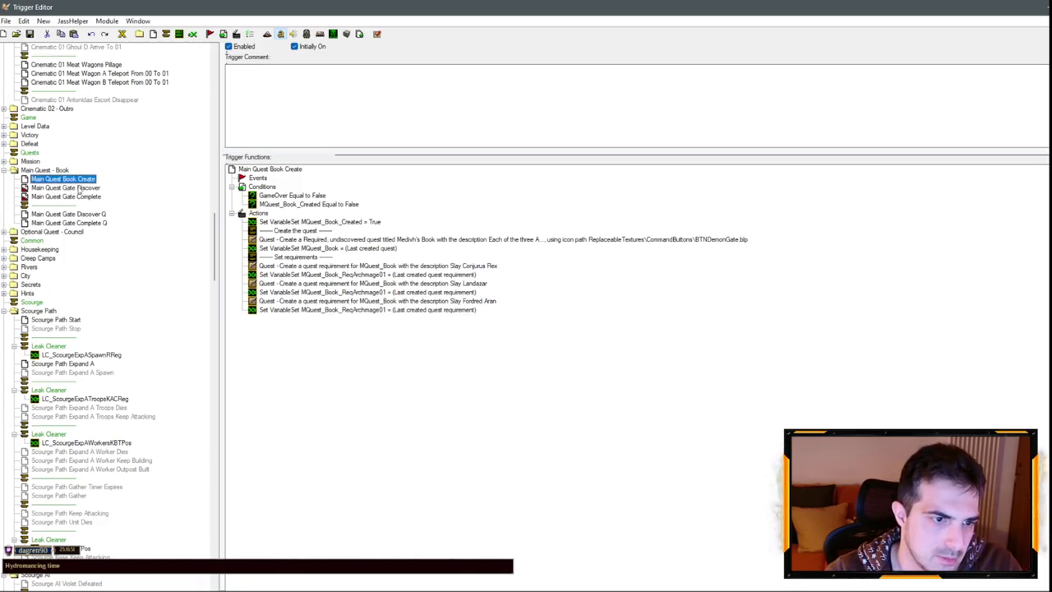
Rename the Gate Discover and Gate Complete triggers to Main Quest Book Discover and Complete.
left_click(70, 187)
left_click(70, 188)
double_click(70, 188)
type("Book")
left_click(70, 197)
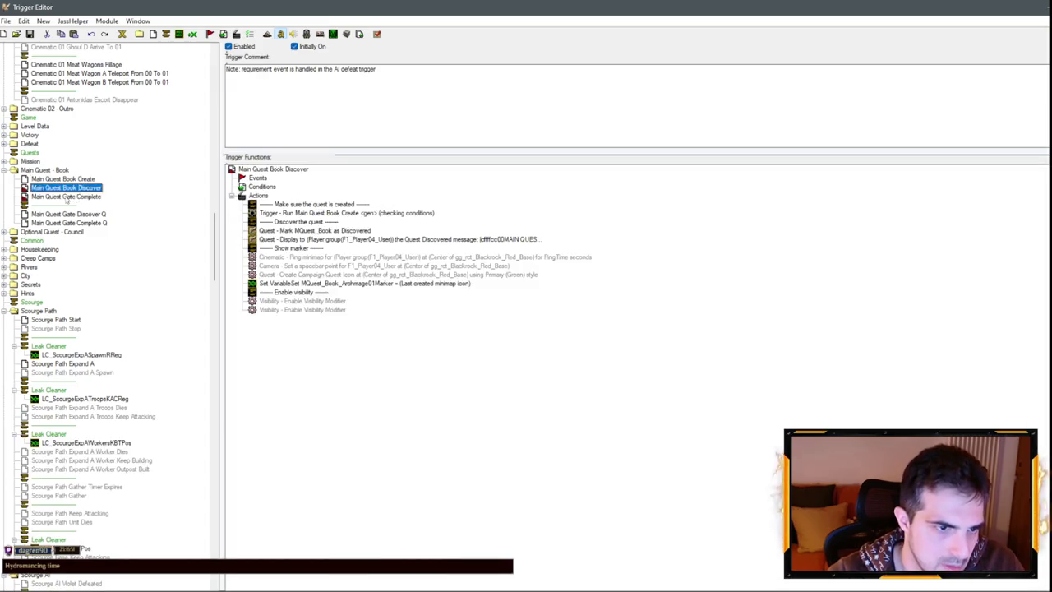
left_click(69, 197)
double_click(72, 197)
type("Book")
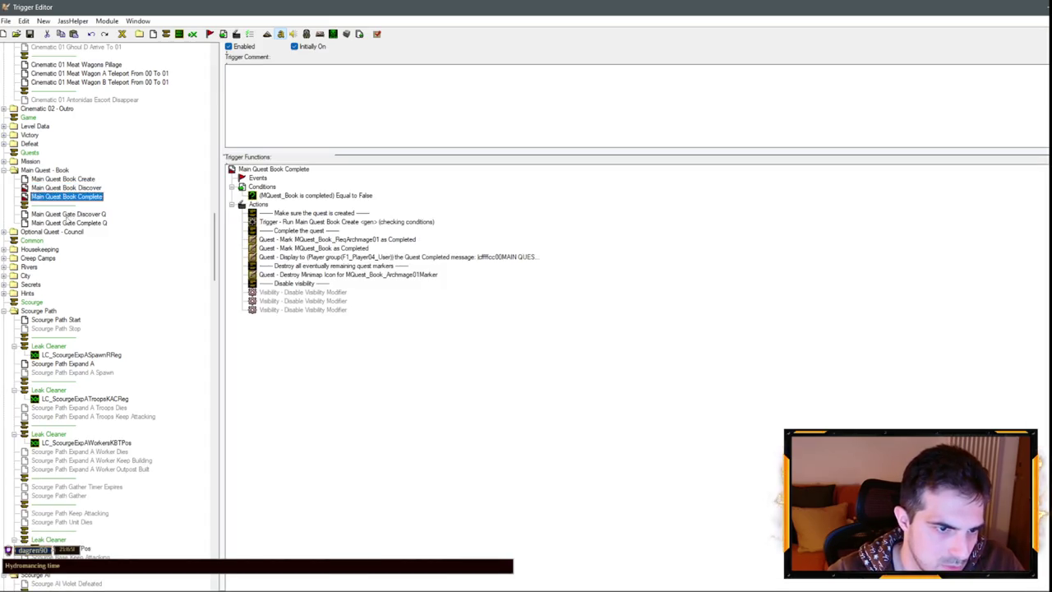
Rename the Discover Q and Complete Q triggers to Main Quest Book Discover Q and Complete Q.
left_click(70, 214)
double_click(67, 214)
type("Book")
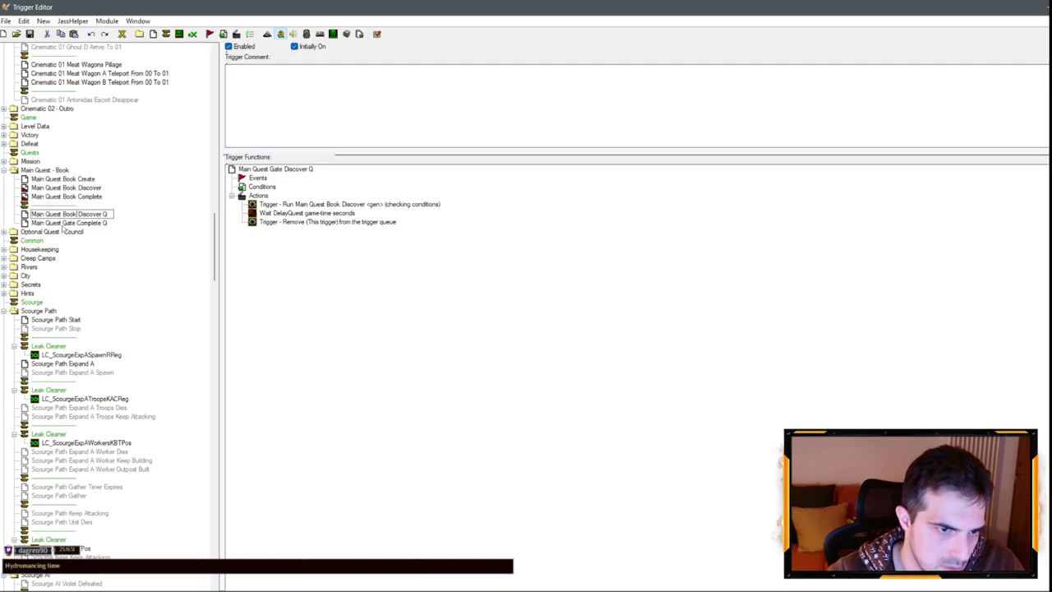
left_click(67, 224)
left_click(69, 222)
double_click(69, 223)
type("Book")
key("Return")
left_click(82, 179)
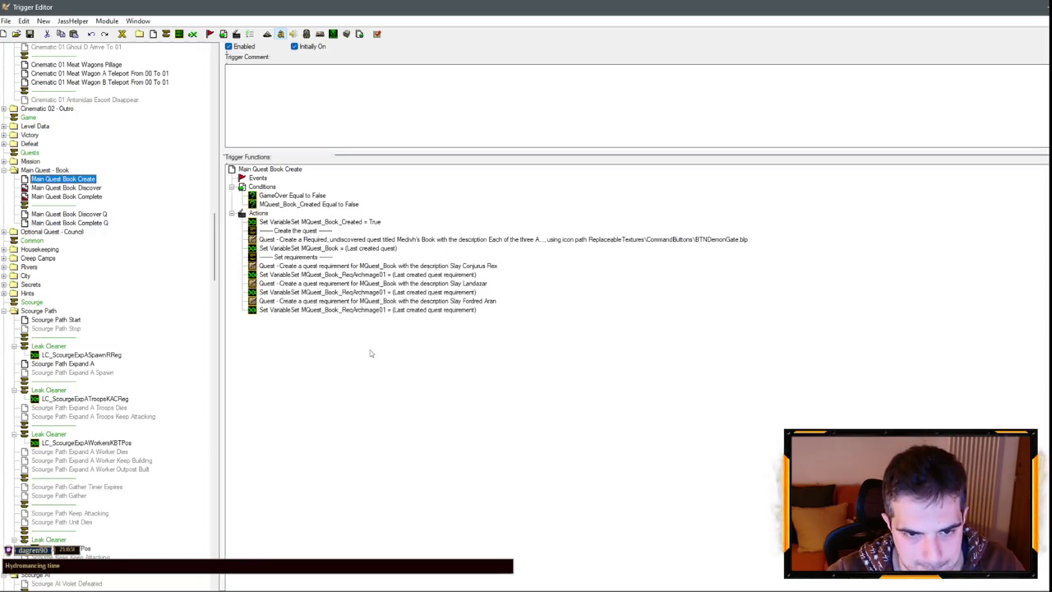
left_click_drag(444, 269, 400, 298)
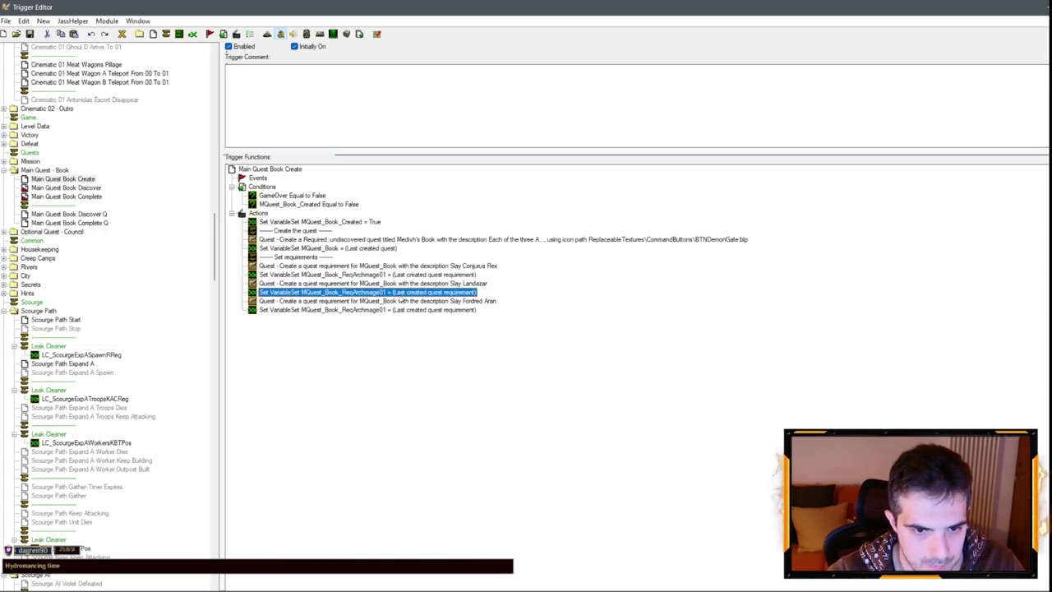
Change the second and third ReqArchmage01 assignments in Main Quest Book Create to ReqArchmage02 and ReqArchmage03.
double_click(400, 293)
left_click(539, 290)
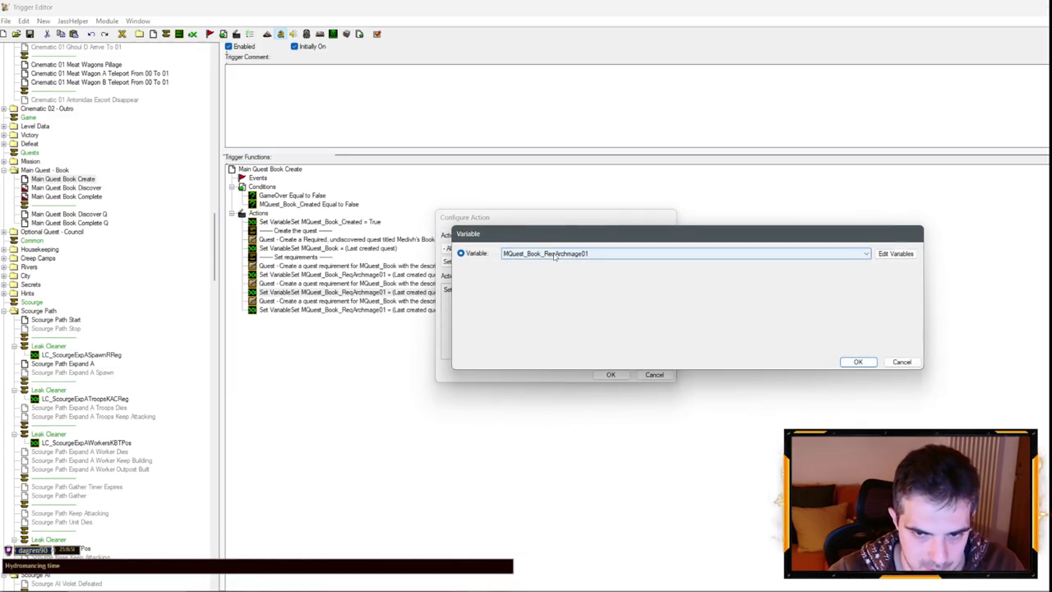
scroll(555, 255, "down", 1)
left_click(857, 361)
left_click(611, 374)
double_click(345, 309)
left_click(534, 289)
scroll(682, 252, "down", 2)
left_click(860, 362)
left_click(611, 374)
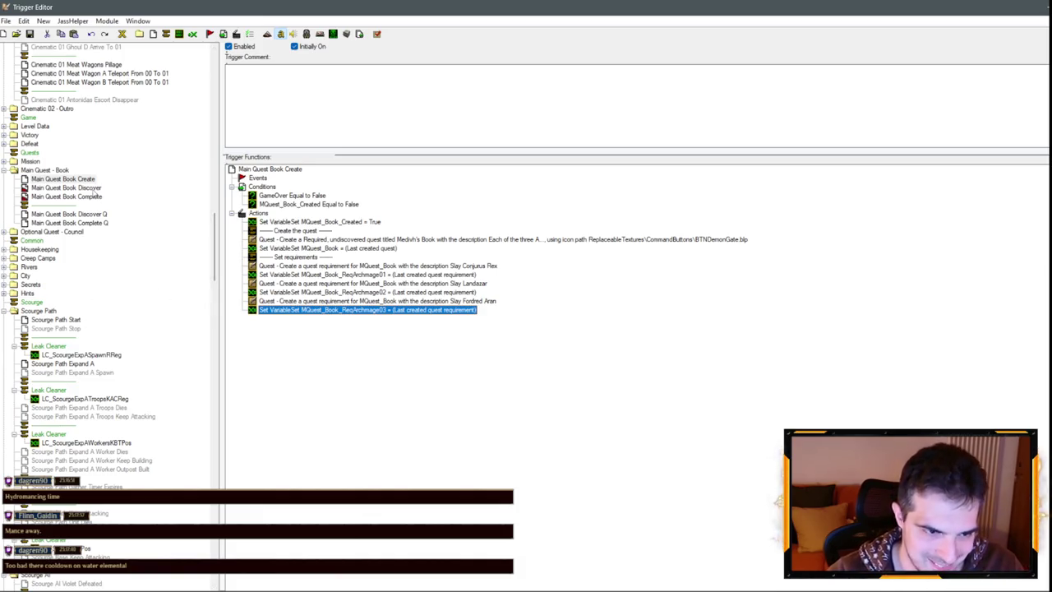
Review the quest discovered message in Main Quest Book Discover without changing it.
left_click(95, 191)
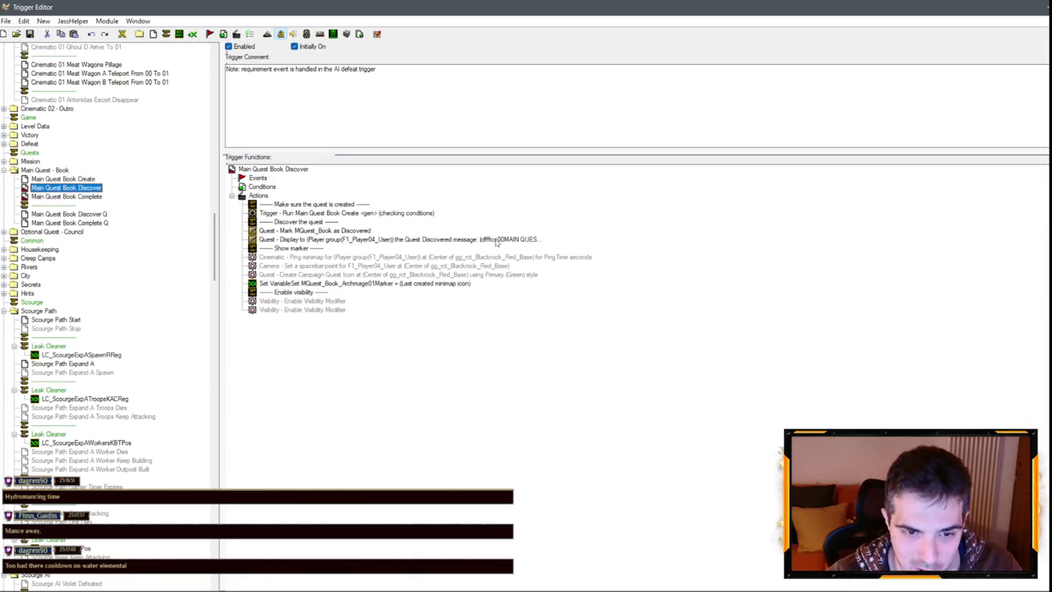
double_click(489, 241)
left_click(486, 299)
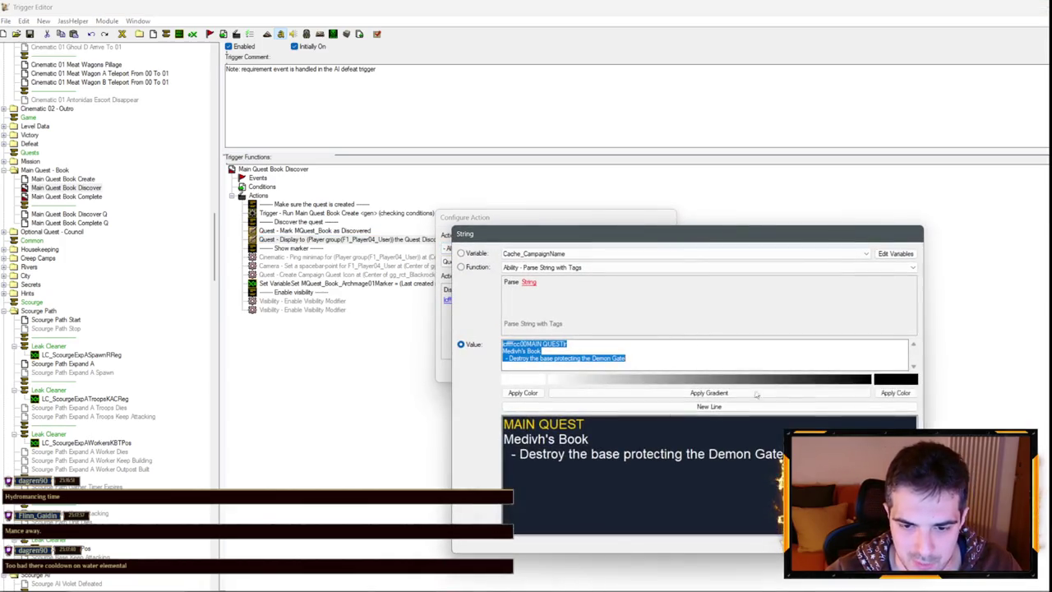
key("Return")
left_click(606, 374)
Combine the Slay Conjurus Rex and Slay Landazar requirement descriptions and copy them, leaving both requirements unchanged.
left_click(74, 179)
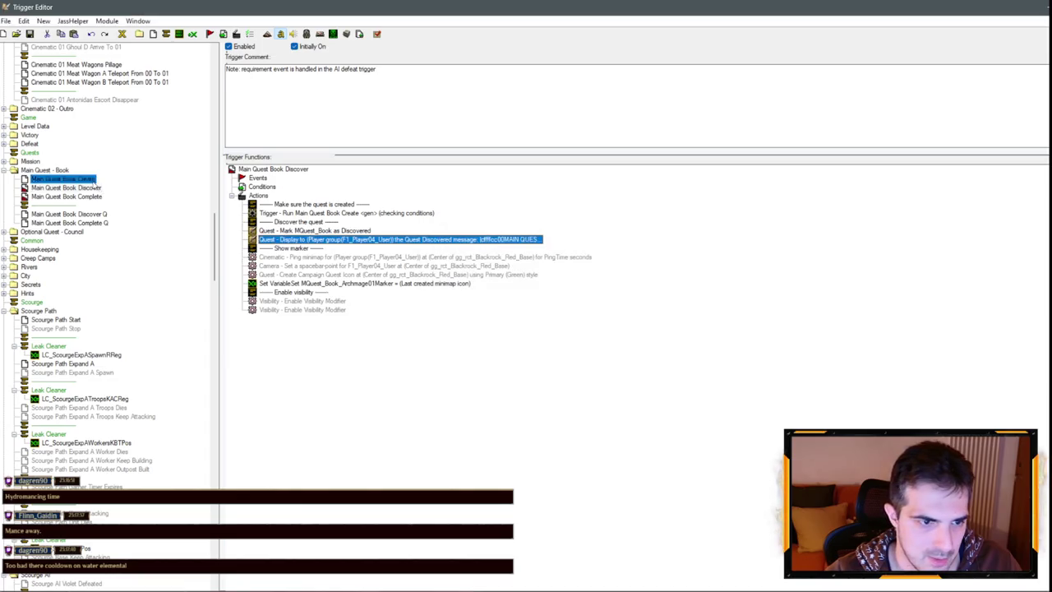
double_click(450, 268)
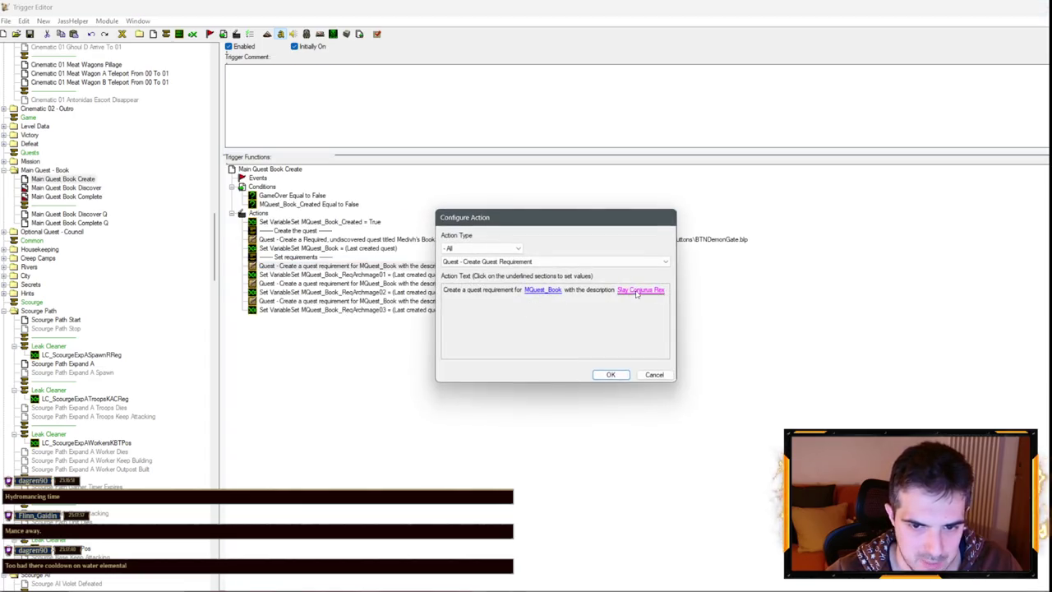
left_click(641, 291)
key("Return")
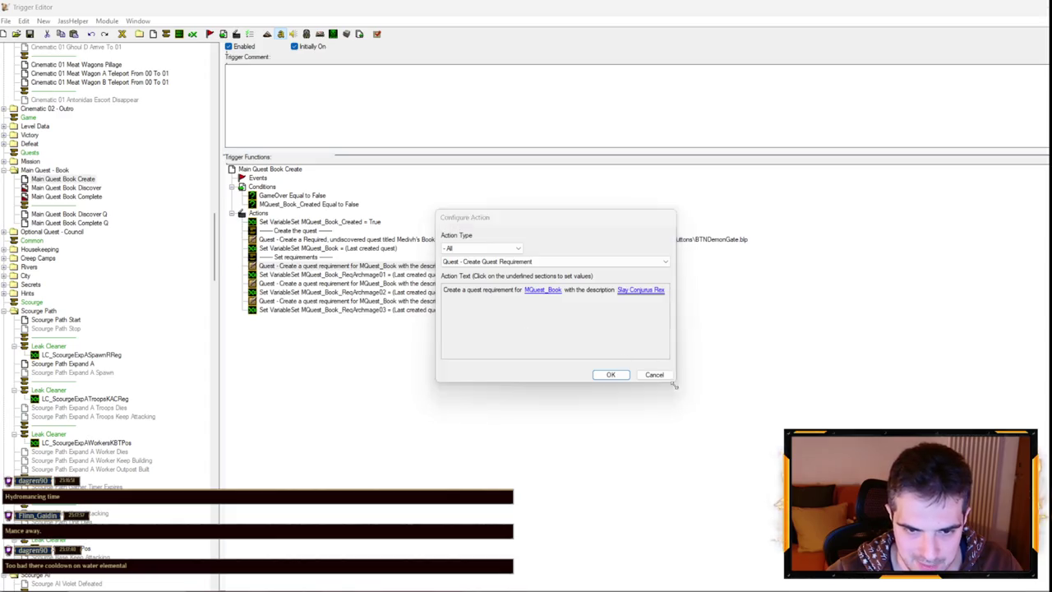
left_click(611, 374)
double_click(494, 283)
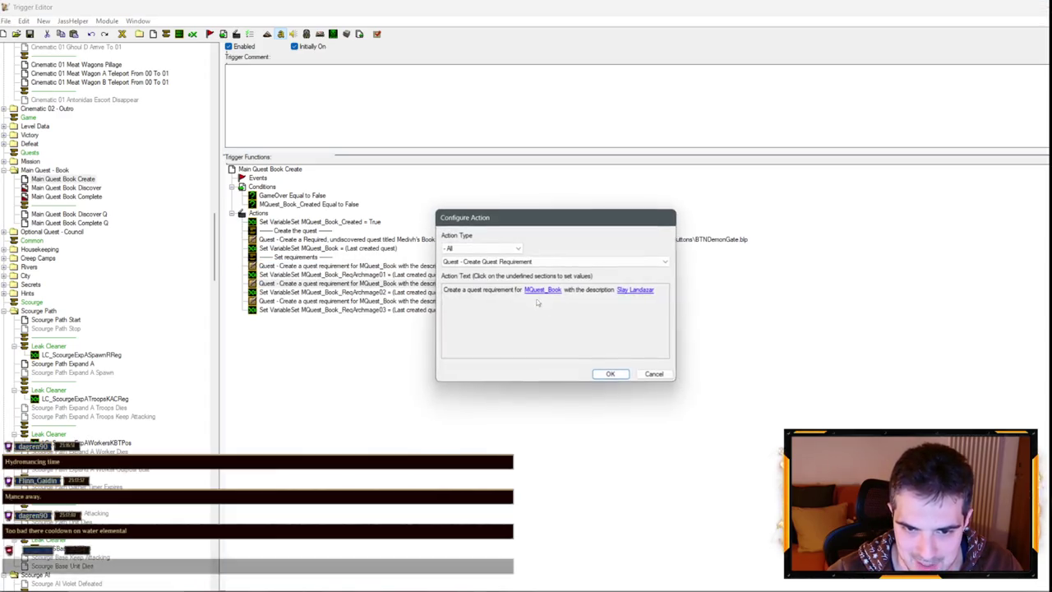
left_click(636, 290)
key("Home")
type("Slay Conjurus Rex")
key("ctrl+a")
key("ctrl+c")
key("Return")
left_click(611, 374)
Add the Slay Fordred Aran description to the copied text, leave that requirement unchanged, and edit Book Discover's message.
double_click(453, 301)
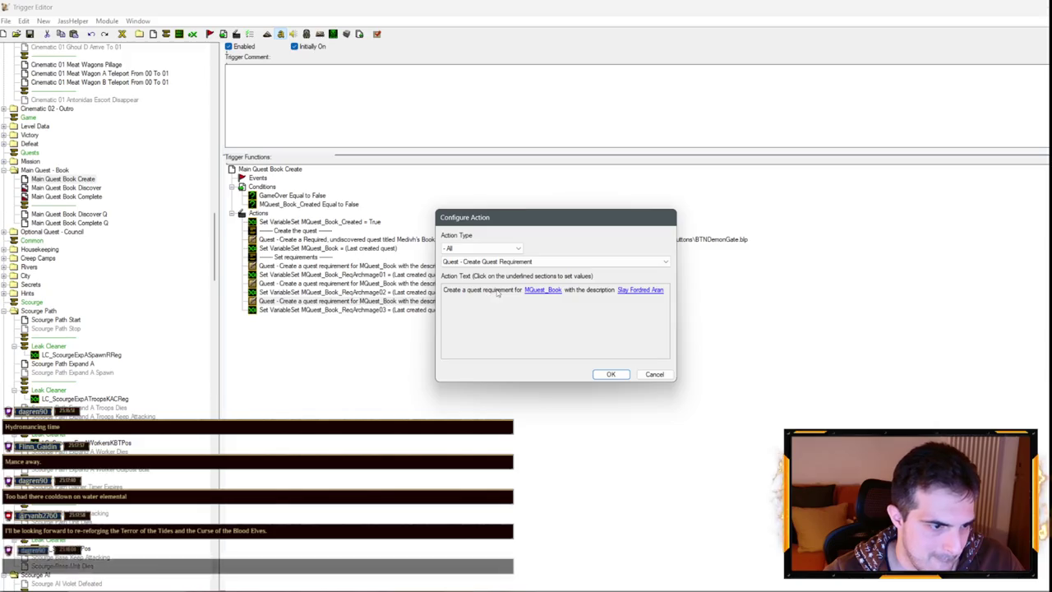
left_click(641, 289)
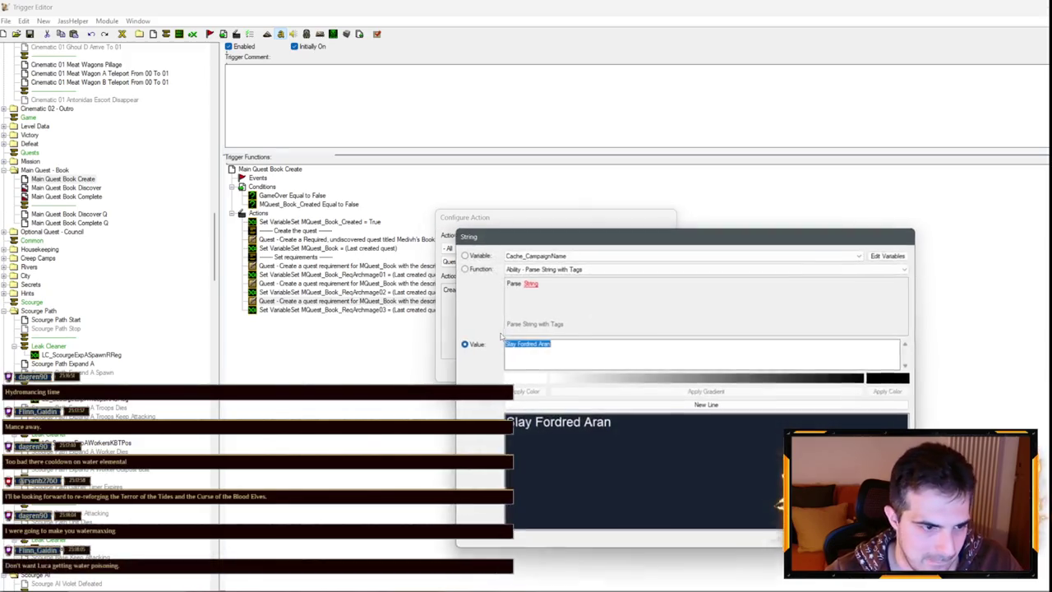
left_click(503, 355)
key("ctrl+v")
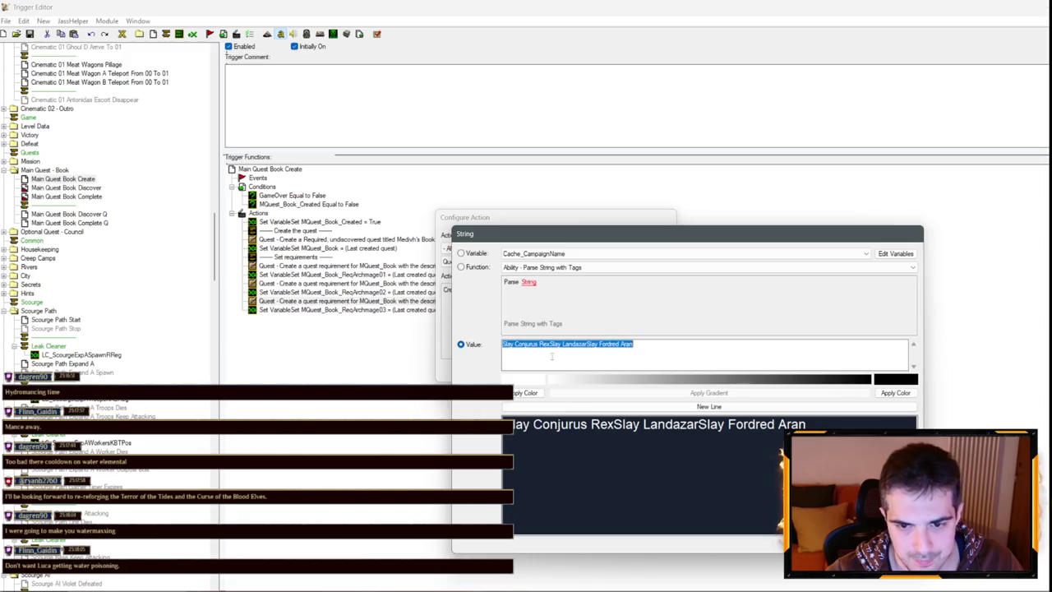
key("Escape")
left_click(625, 374)
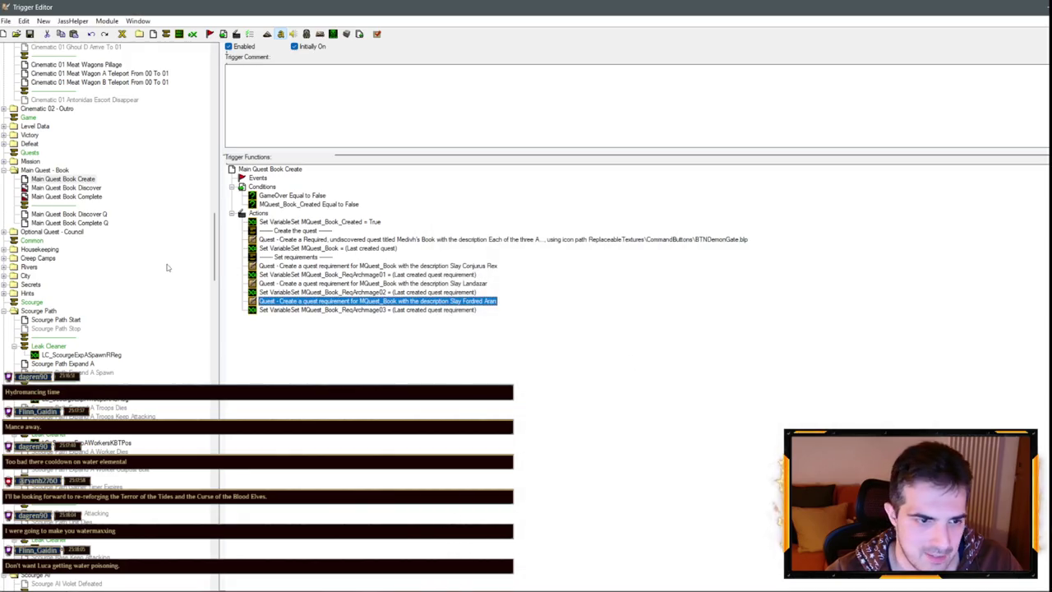
left_click(97, 188)
double_click(493, 239)
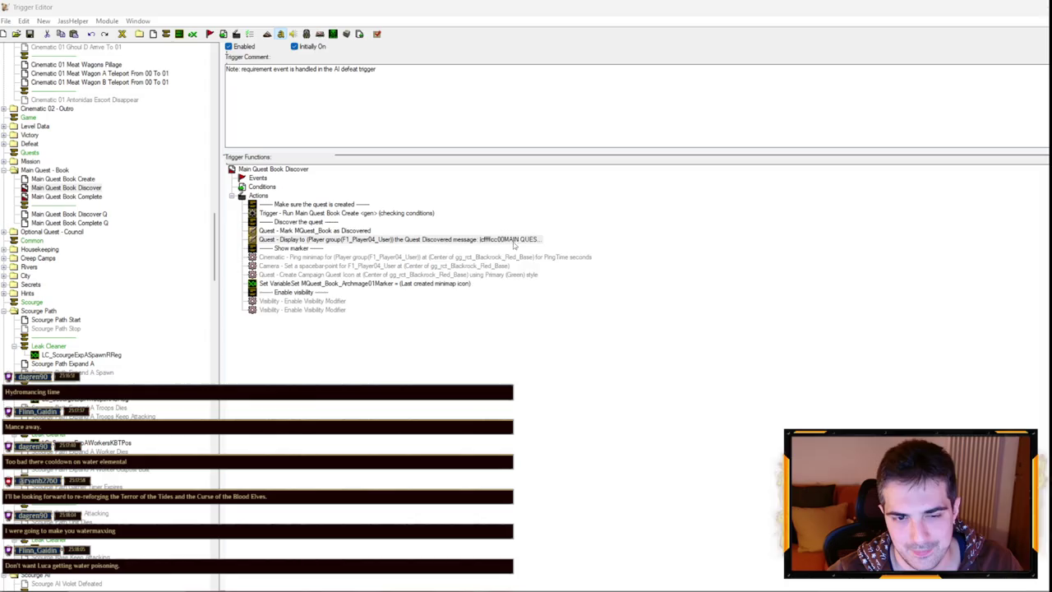
Replace the Demon Gate objective in the discovered message with the three Slay lines, each on its own line.
left_click(484, 303)
left_click_drag(627, 359, 510, 361)
type("Slay Conjurus RexSlay LandazarSlay Fordred Aran")
left_click(546, 358)
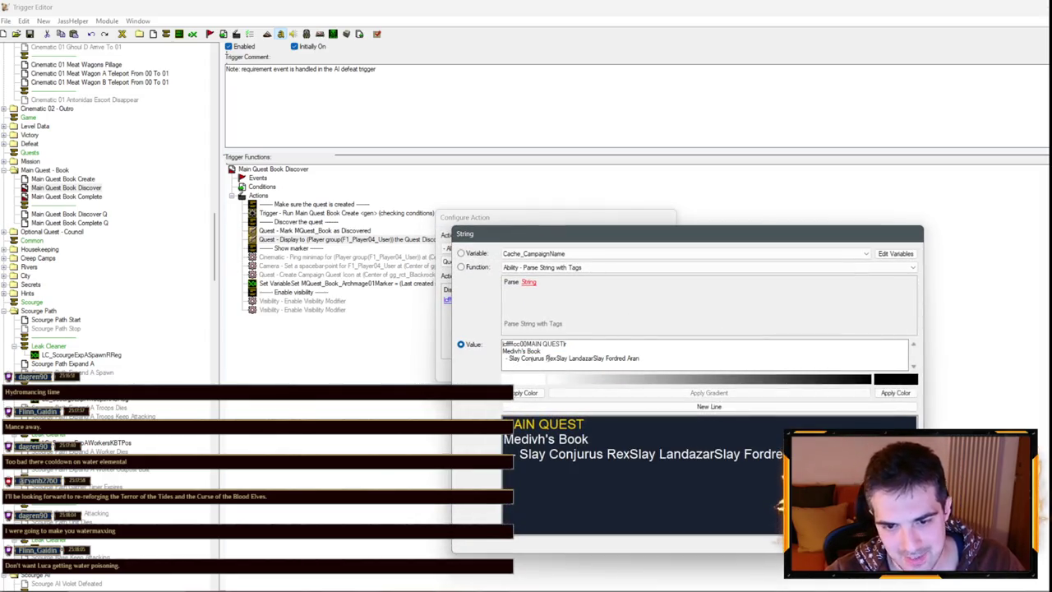
left_click(557, 359)
key("Return")
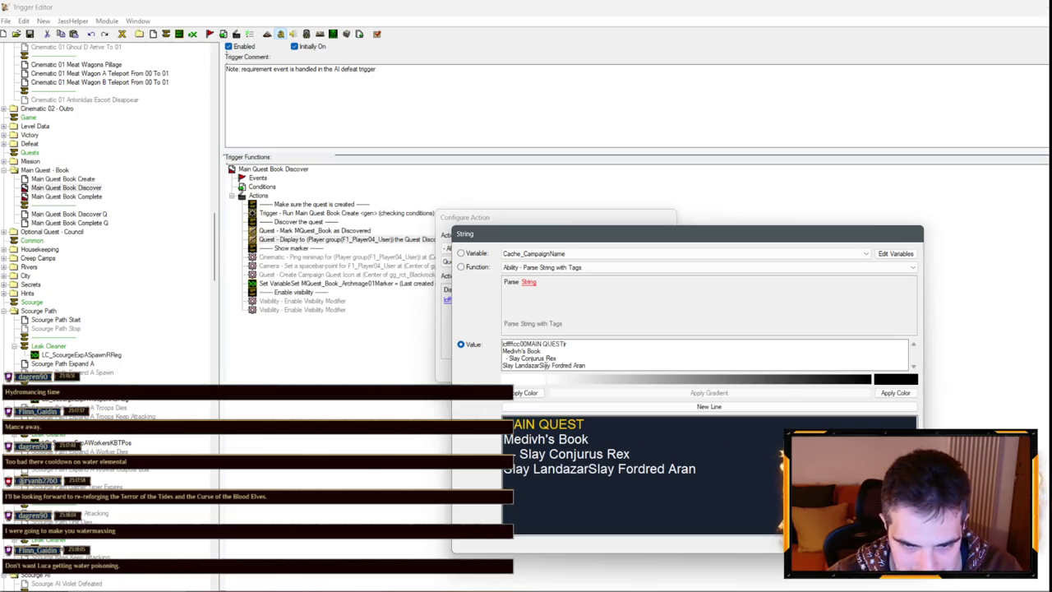
left_click(541, 365)
key("Return")
left_click(503, 358)
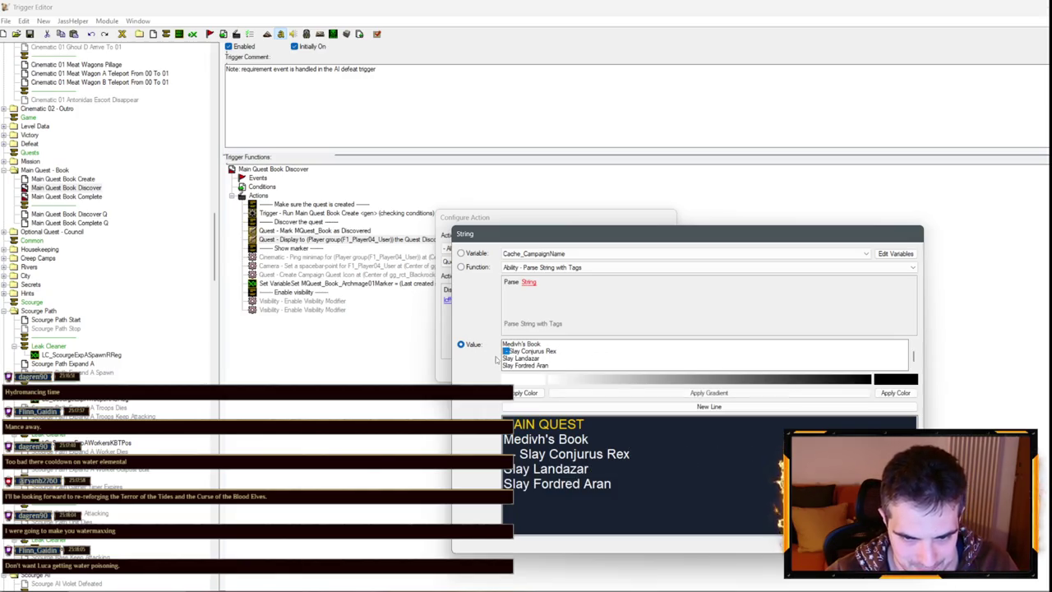
type("-")
key("ctrl+a")
key("Return")
key("Return")
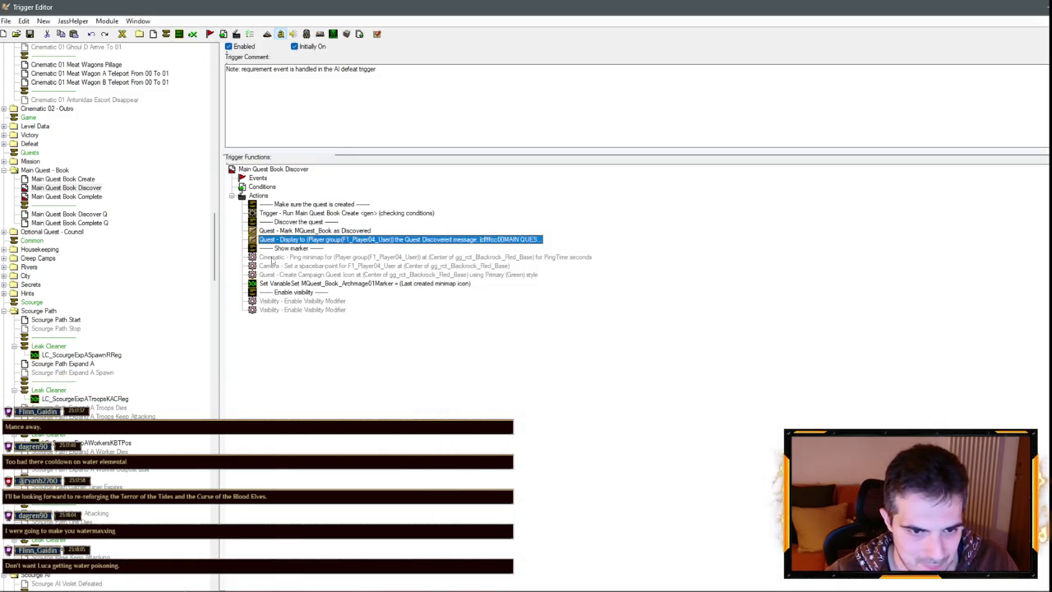
Rename the Show marker comment to 'Show markers'.
double_click(316, 248)
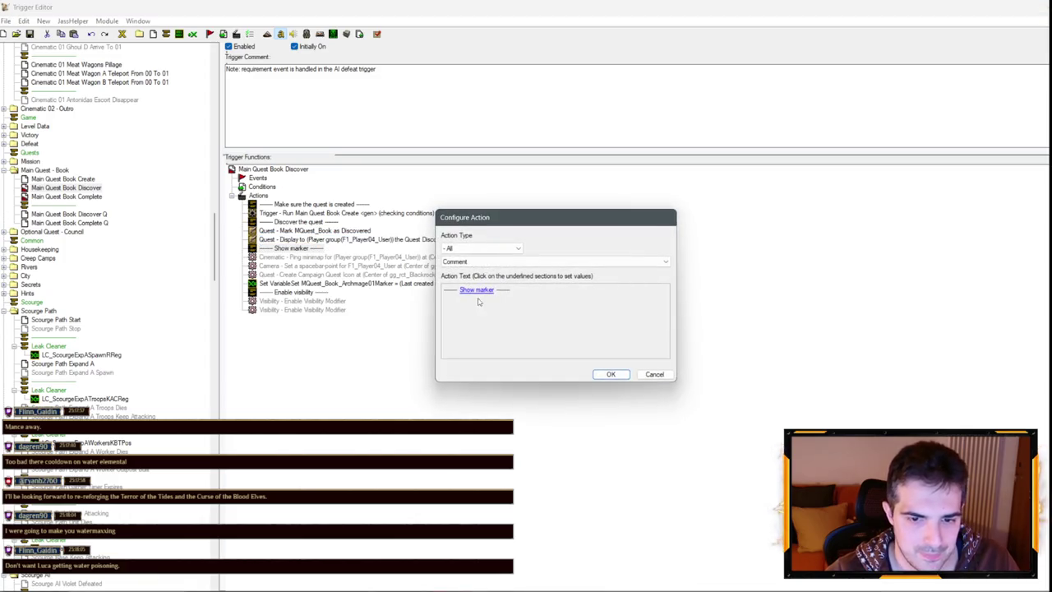
left_click(493, 291)
left_click(548, 252)
type("s")
left_click(78, 197)
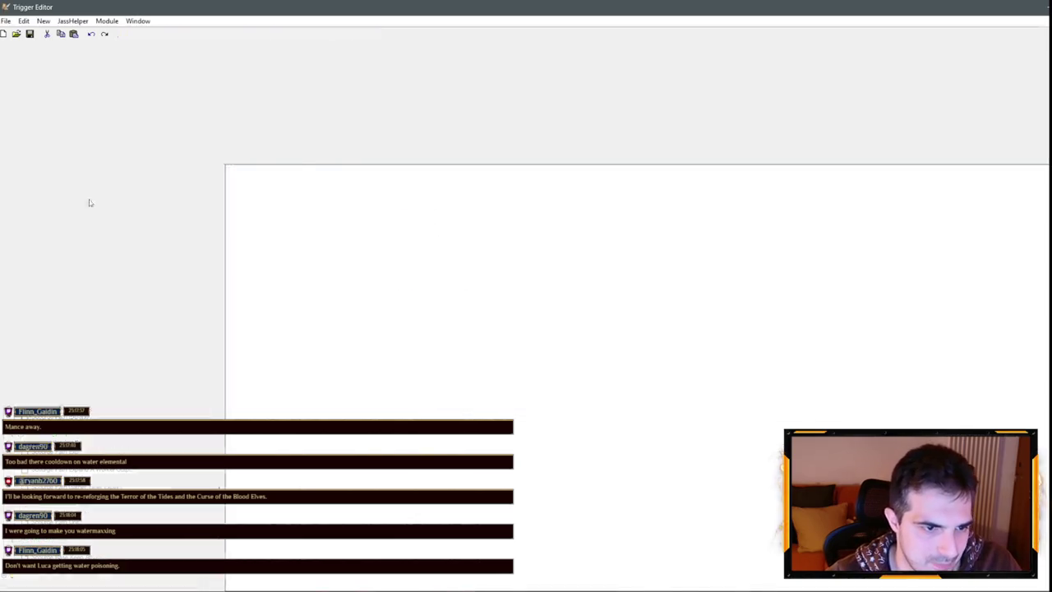
left_click(307, 285)
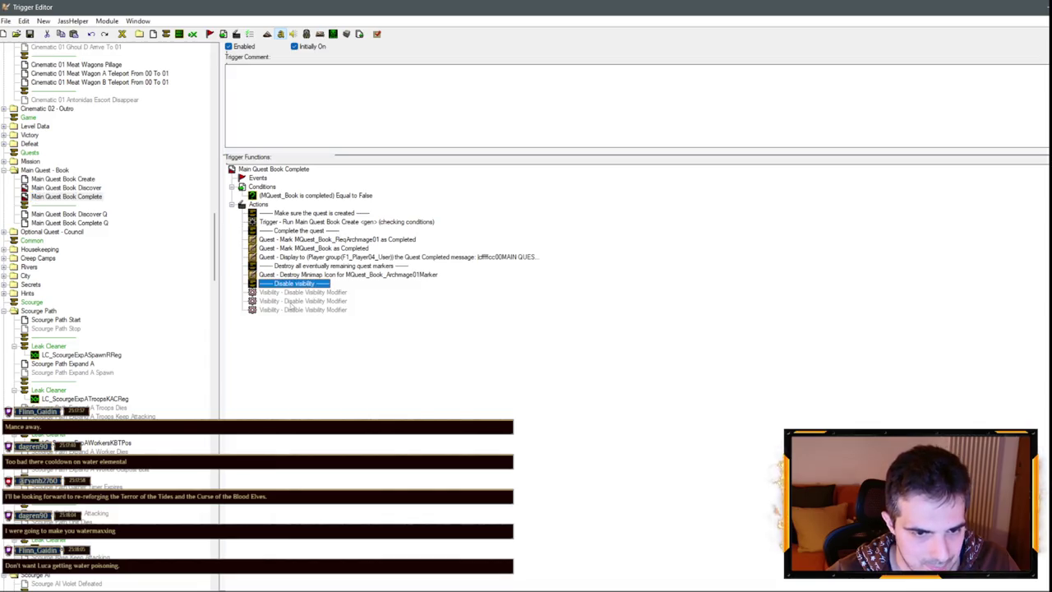
In the Visibility variable folder, paste three modifier copies as Visibility_Archmage01–03.
left_click(92, 188)
scroll(181, 99, "up", 20)
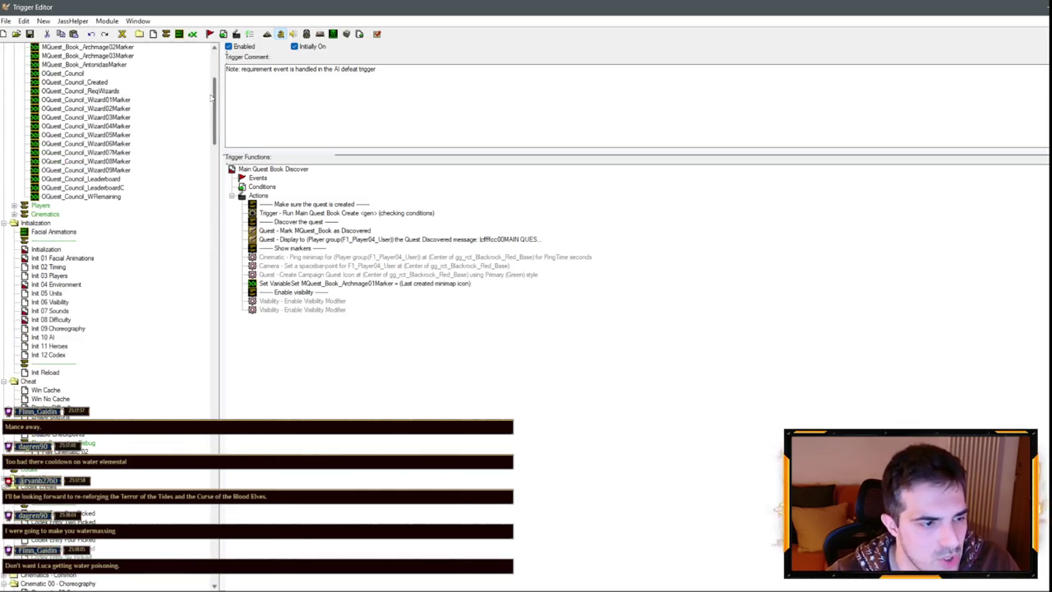
scroll(211, 97, "up", 8)
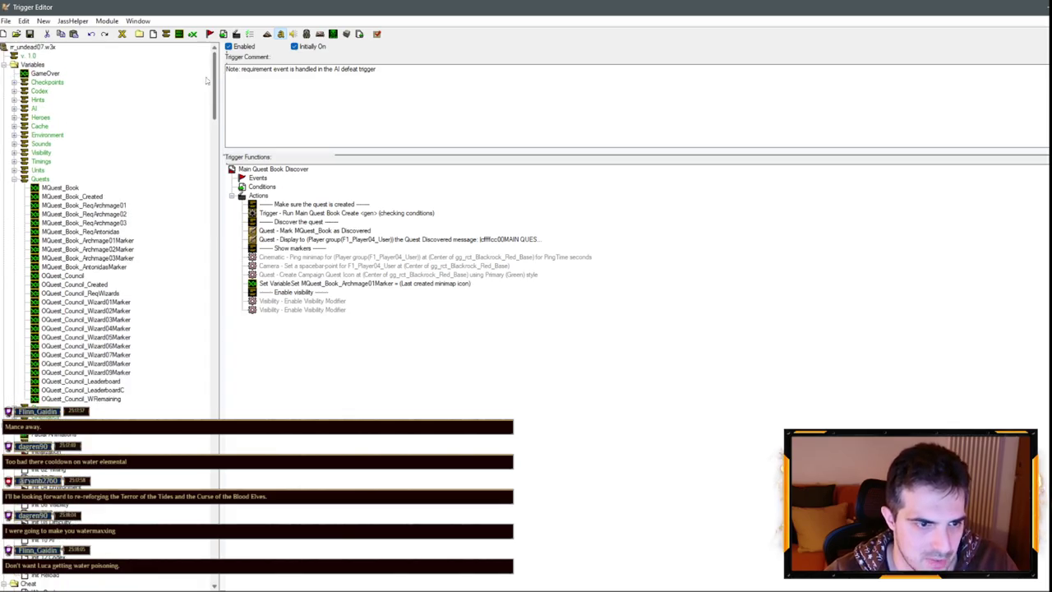
scroll(38, 196, "down", 6)
scroll(18, 185, "up", 6)
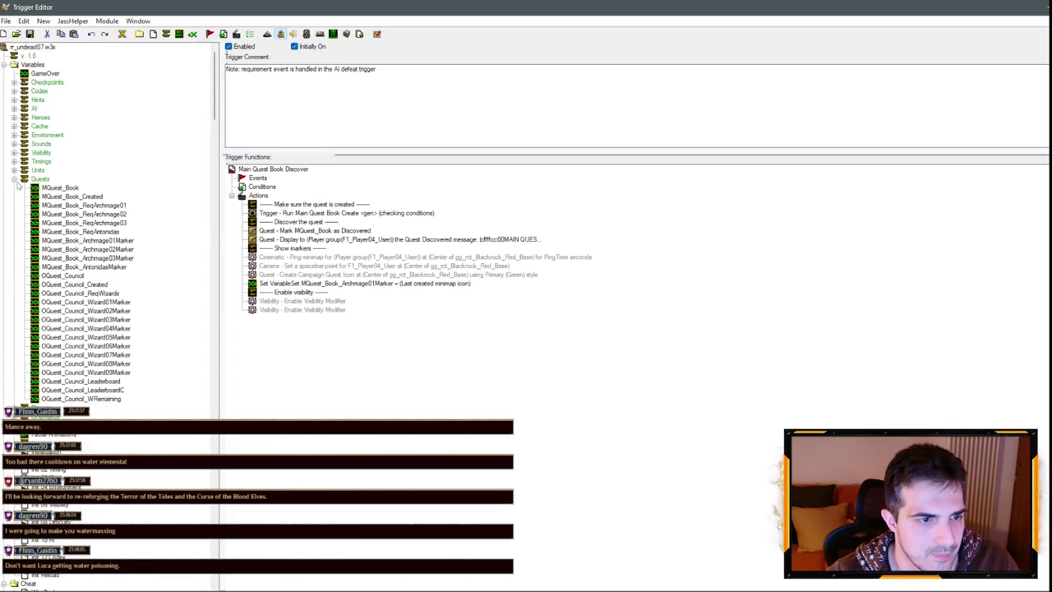
left_click(14, 179)
left_click(14, 153)
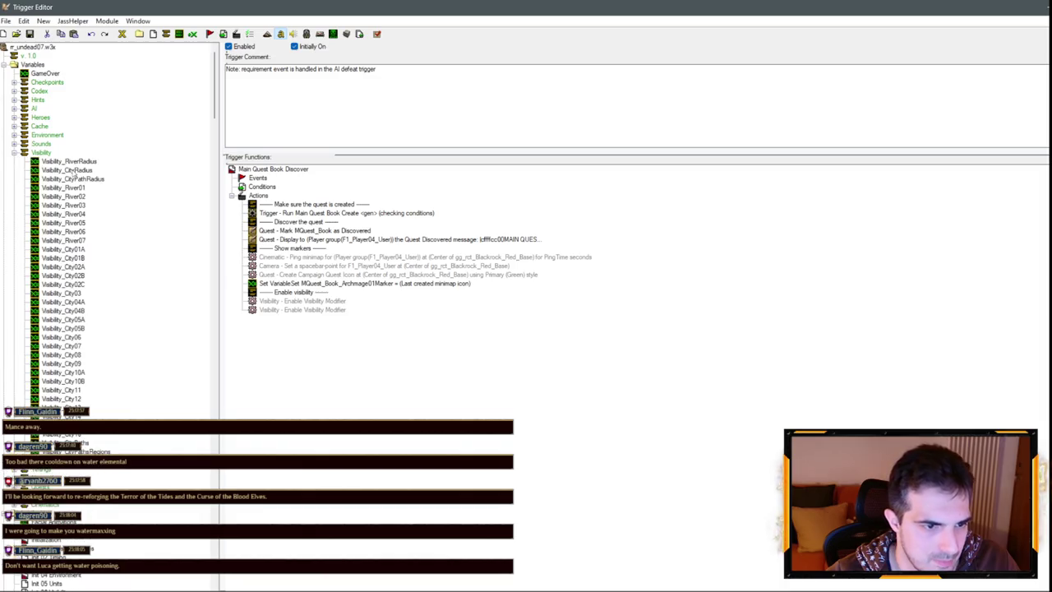
key("ctrl+v")
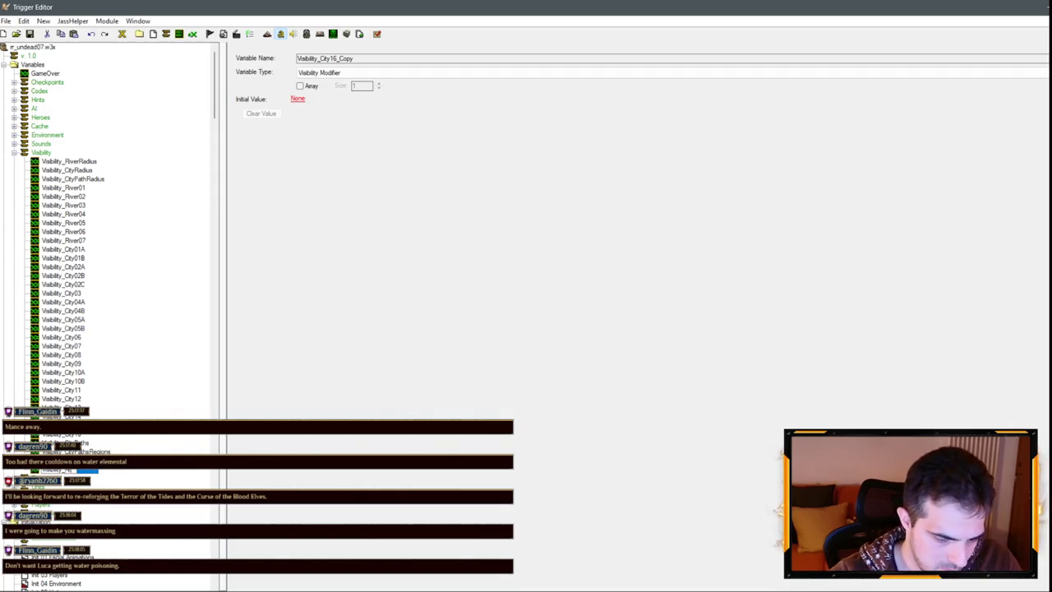
key("ctrl+v")
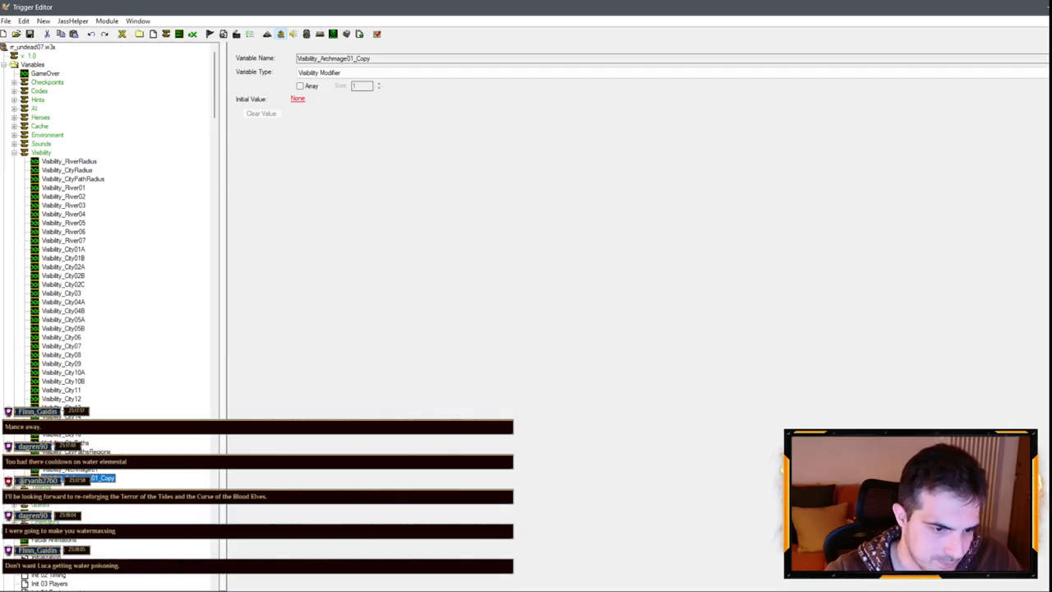
key("ctrl+v")
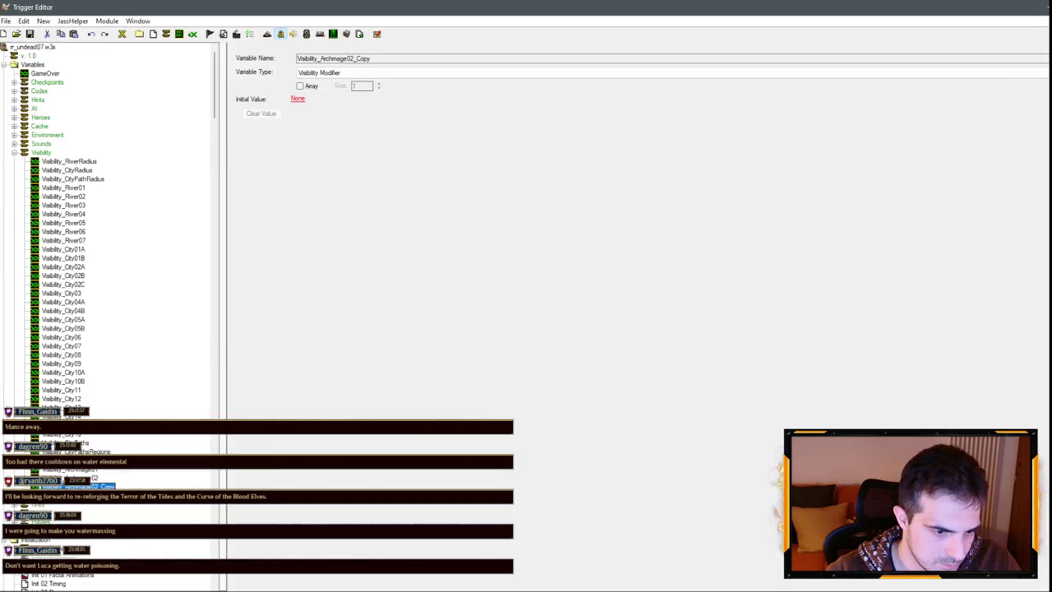
Duplicate Visibility_CityPathRadius as Visibility_ArchmageRadius with an initial value of 656.
left_click(82, 179)
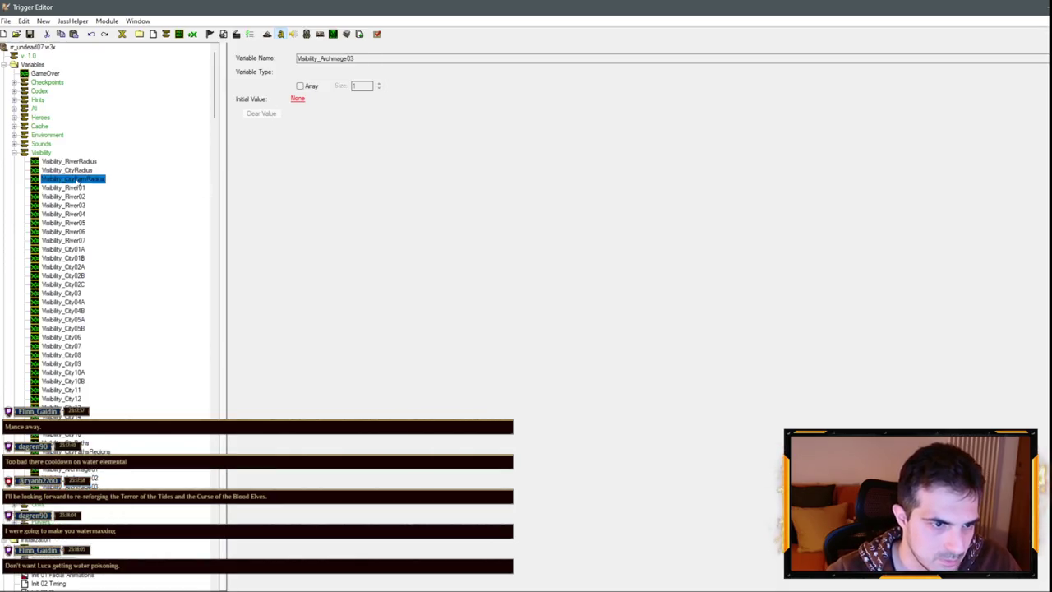
key("ctrl+c")
key("ctrl+v")
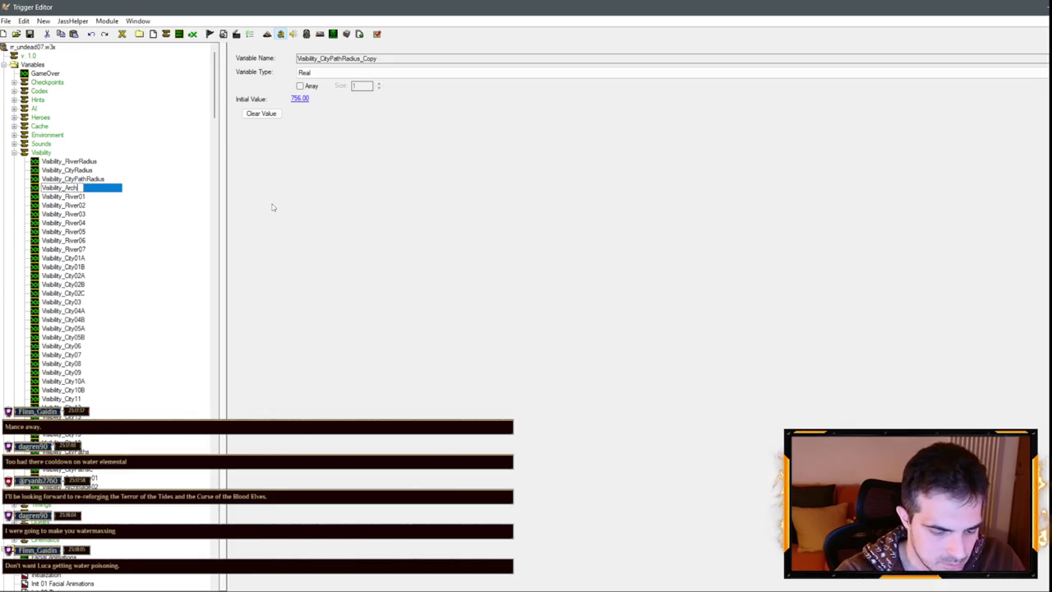
type("ius")
key("Return")
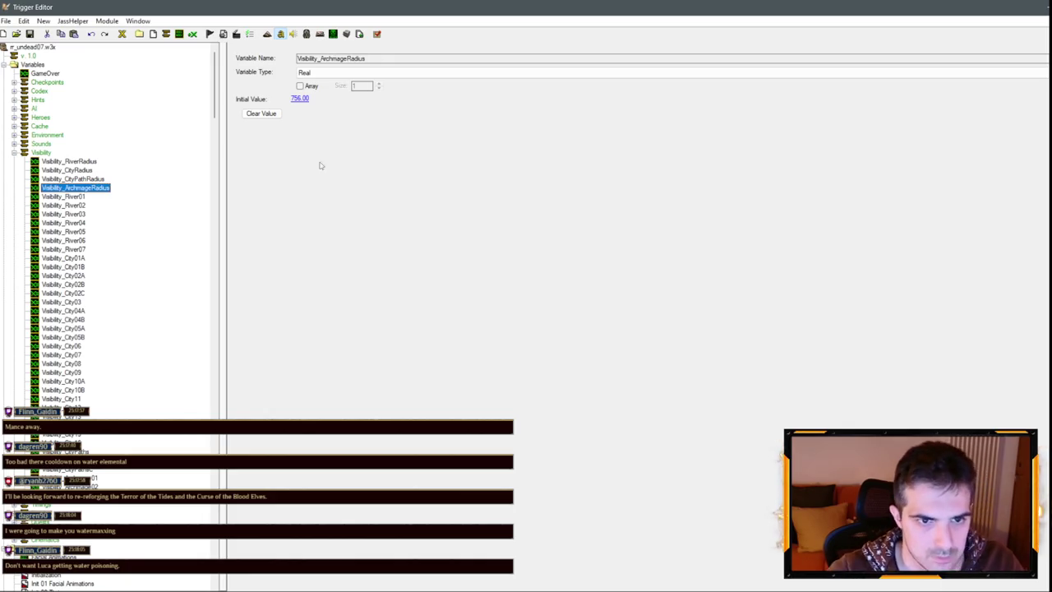
left_click(301, 98)
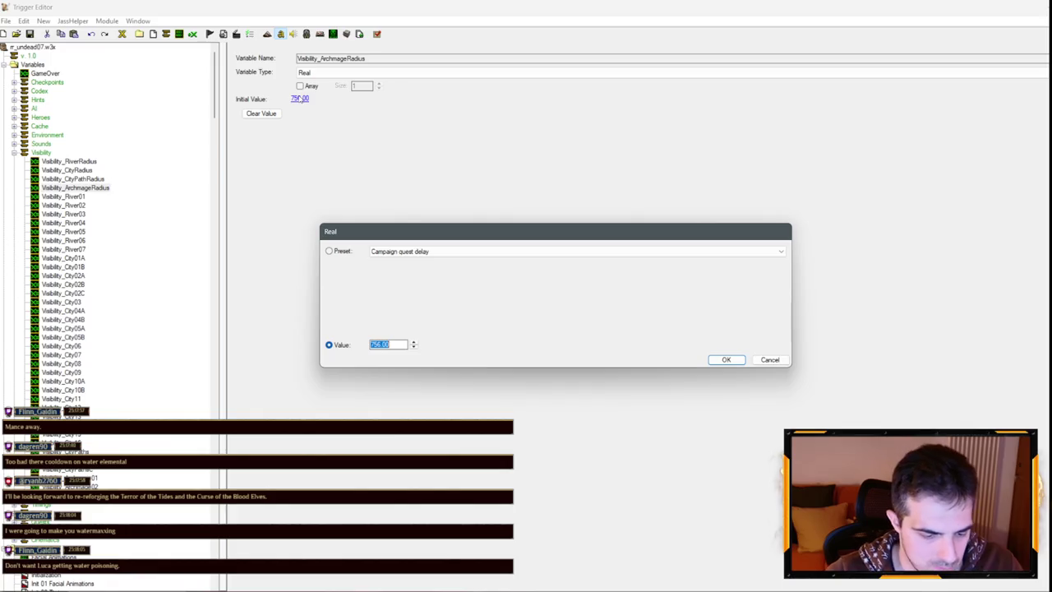
type("56")
key("Return")
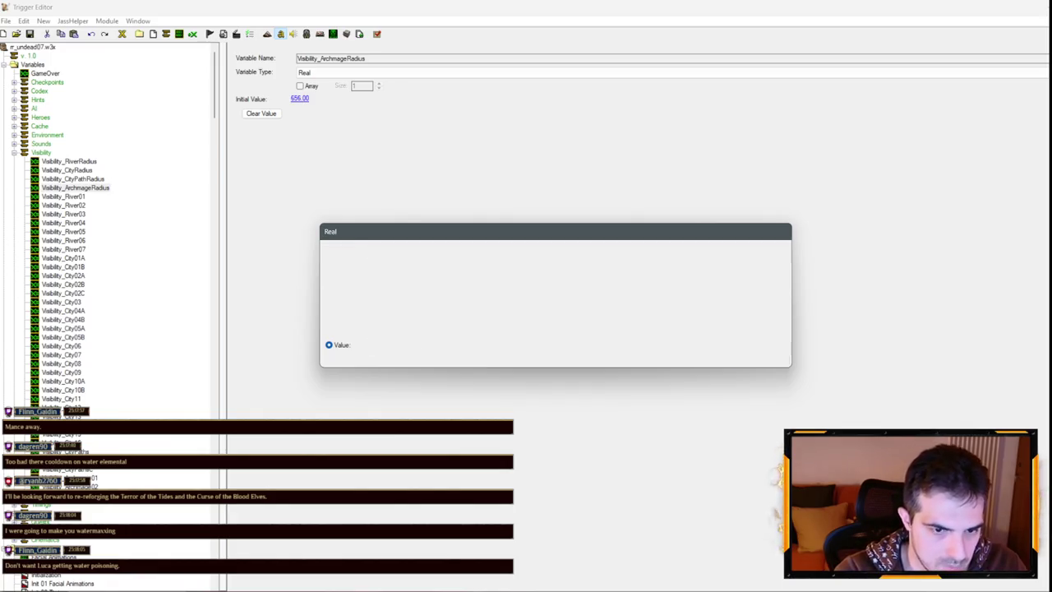
left_click(126, 497)
scroll(127, 411, "down", 6)
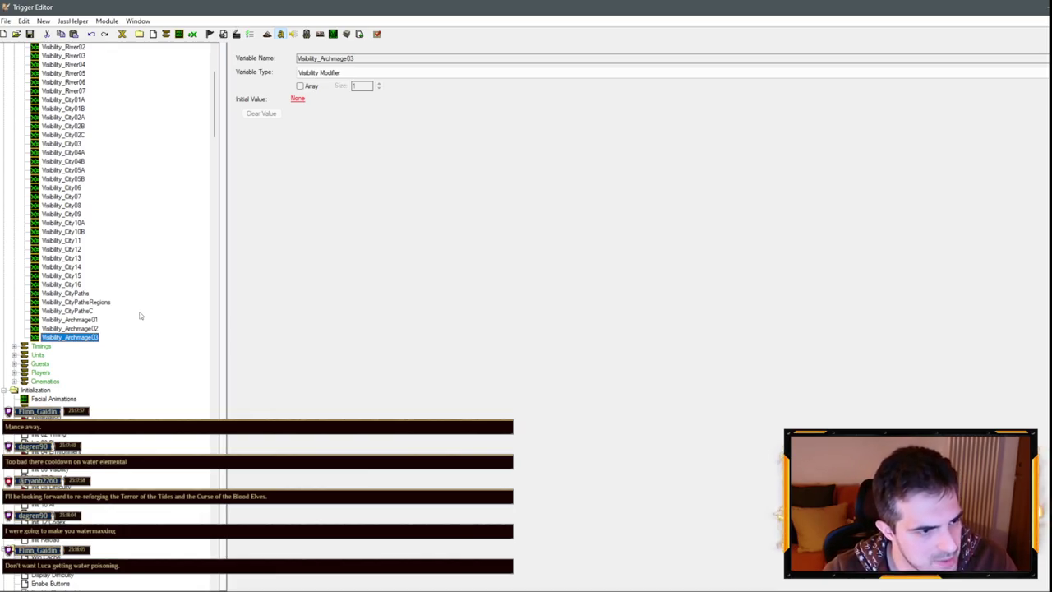
Scroll past Visibility_Archmage03 and switch back to the World Editor's city terrain view.
scroll(140, 316, "down", 3)
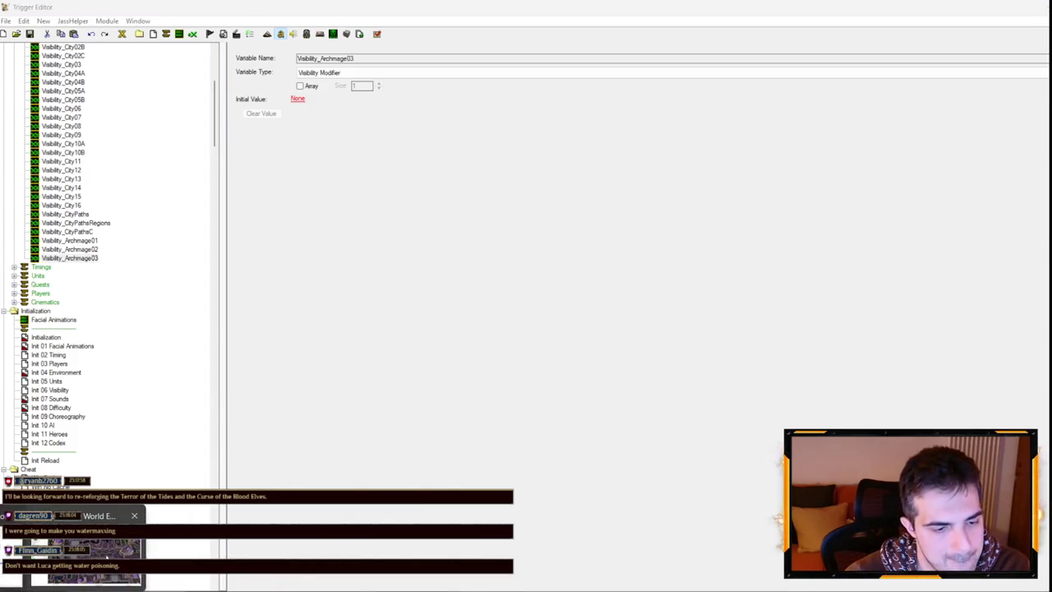
key("alt+Tab")
key("Down")
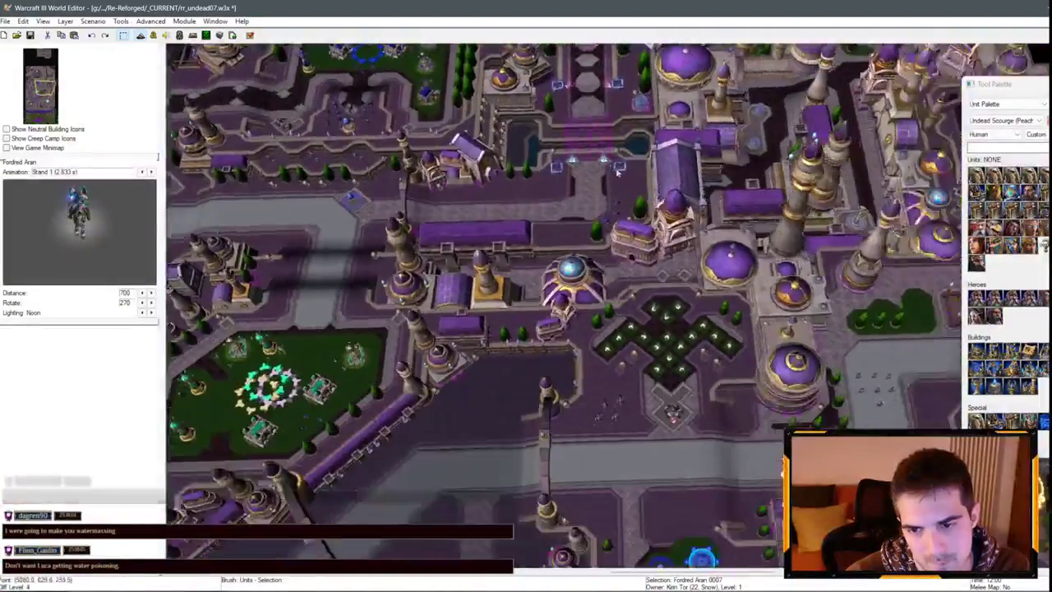
scroll(615, 93, "up", 5)
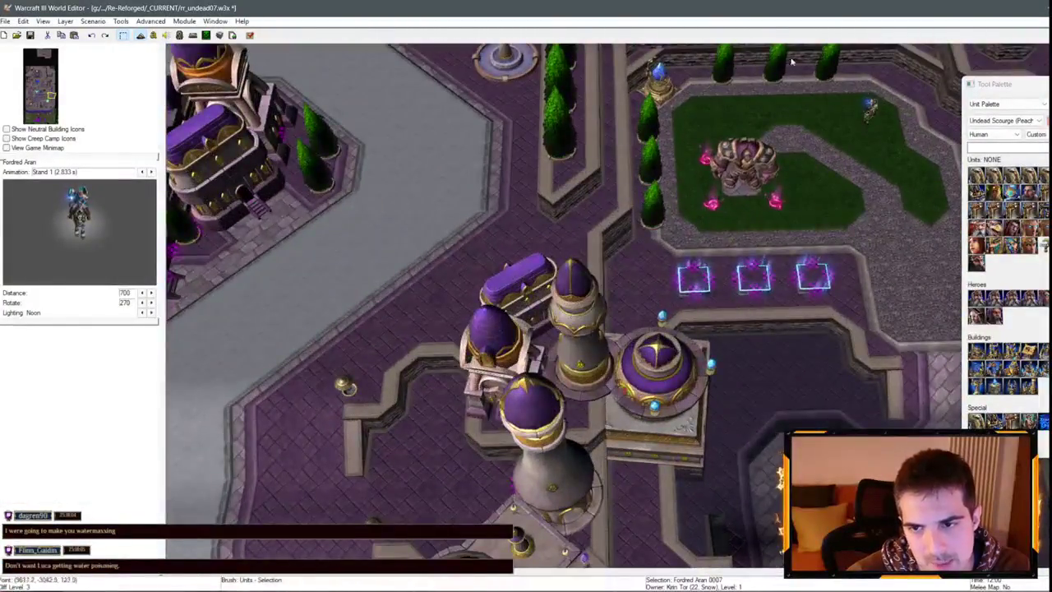
scroll(801, 145, "down", 2)
scroll(802, 145, "down", 3)
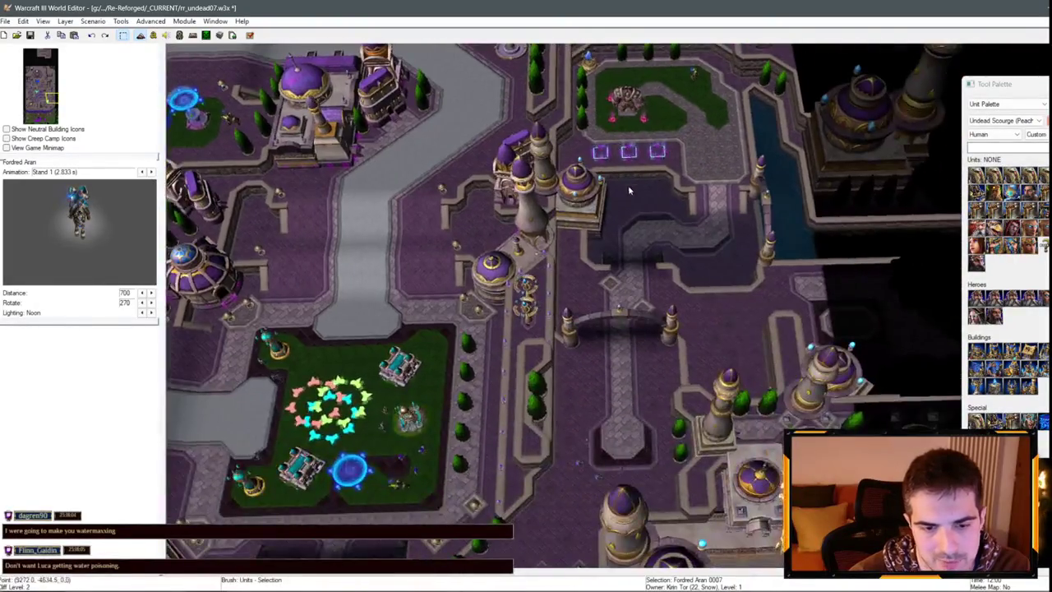
scroll(624, 128, "up", 4)
scroll(624, 128, "down", 2)
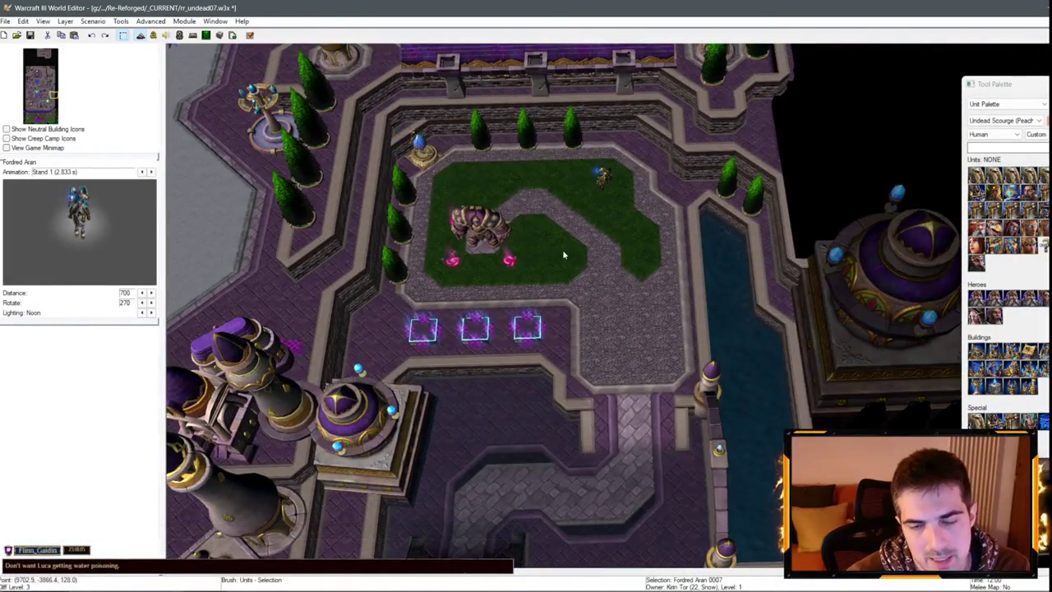
scroll(559, 166, "down", 1)
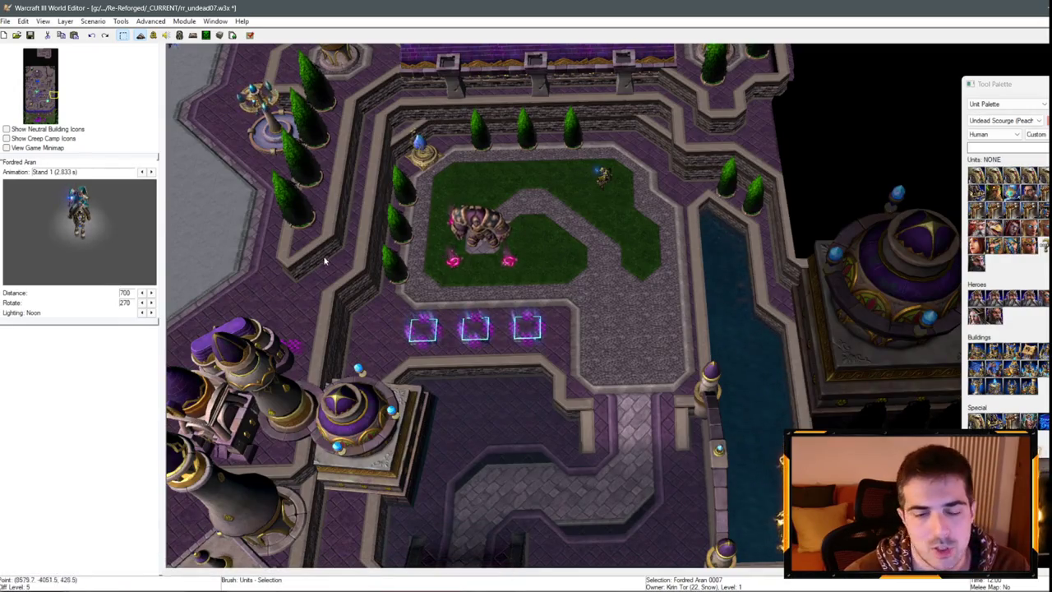
scroll(344, 294, "down", 2)
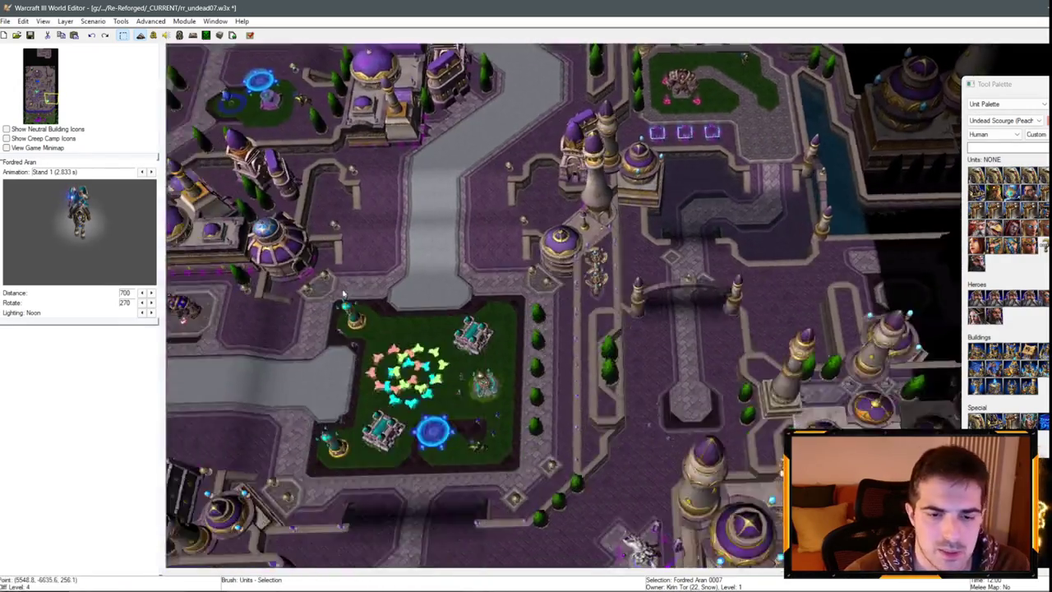
scroll(344, 294, "down", 4)
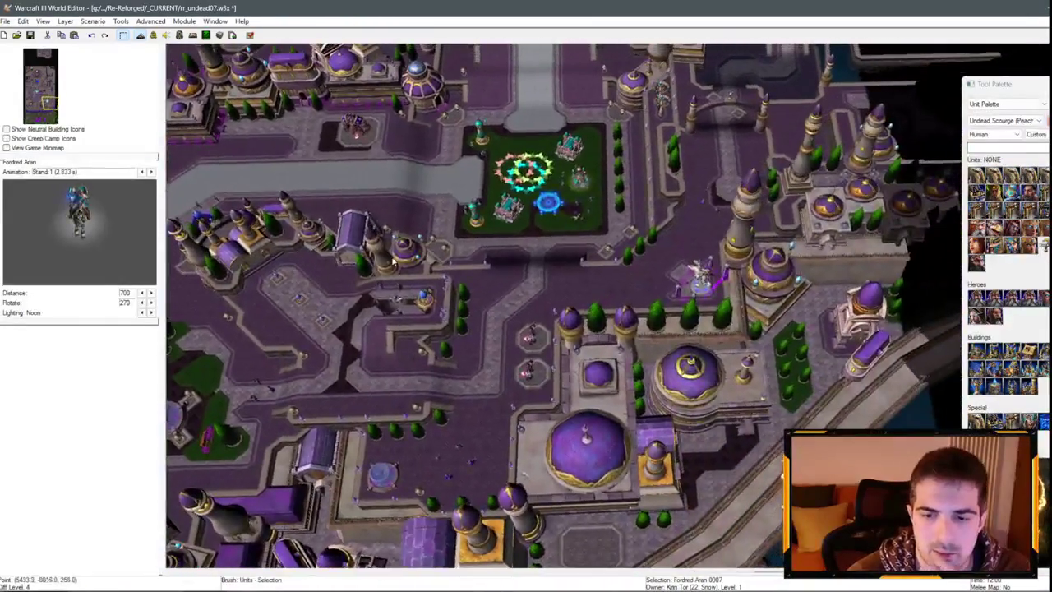
scroll(657, 230, "up", 4)
scroll(657, 230, "down", 3)
scroll(561, 392, "up", 3)
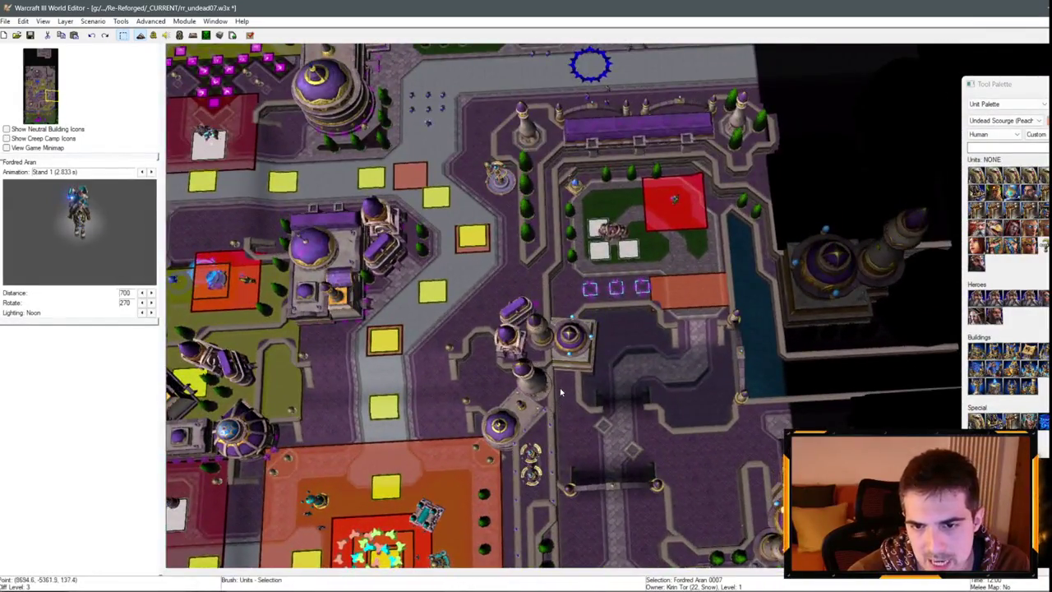
scroll(560, 392, "down", 2)
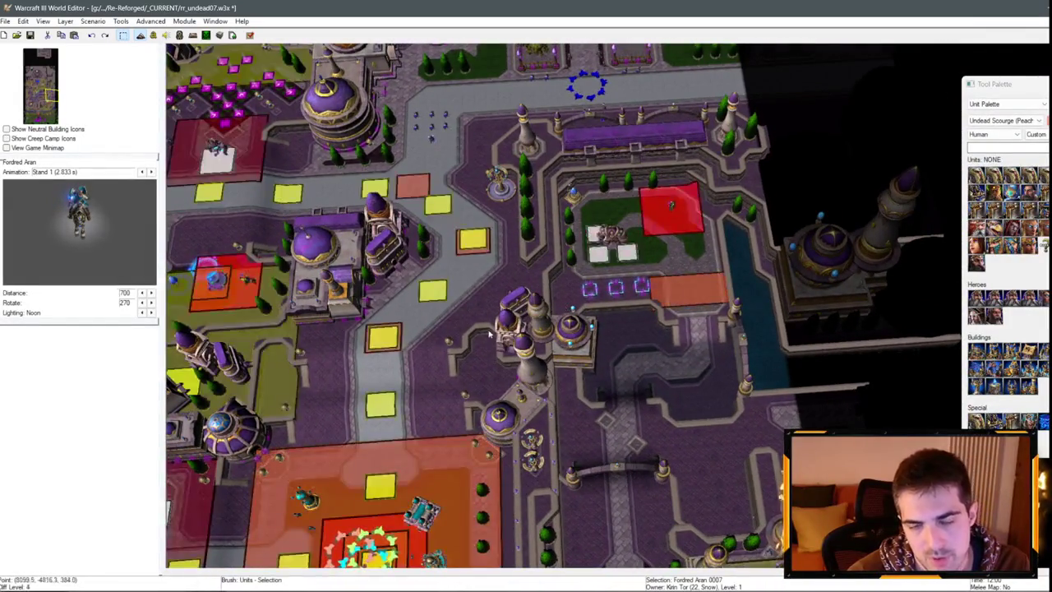
scroll(715, 335, "up", 4)
left_click_drag(715, 335, 644, 440)
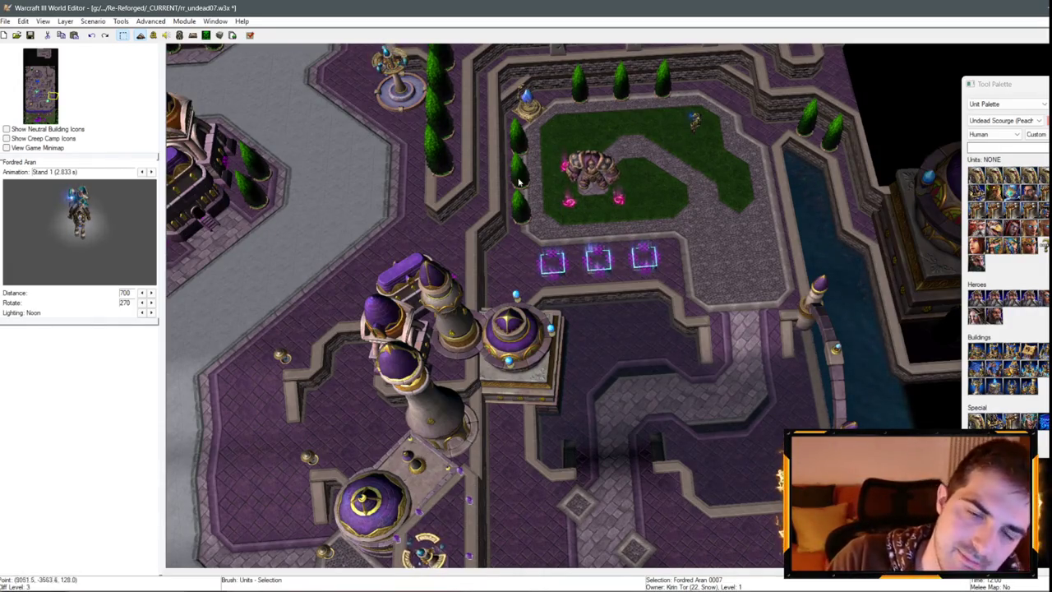
scroll(649, 236, "down", 3)
mouse_move(633, 239)
left_mouse_down()
mouse_move(486, 242)
mouse_move(417, 260)
left_mouse_up()
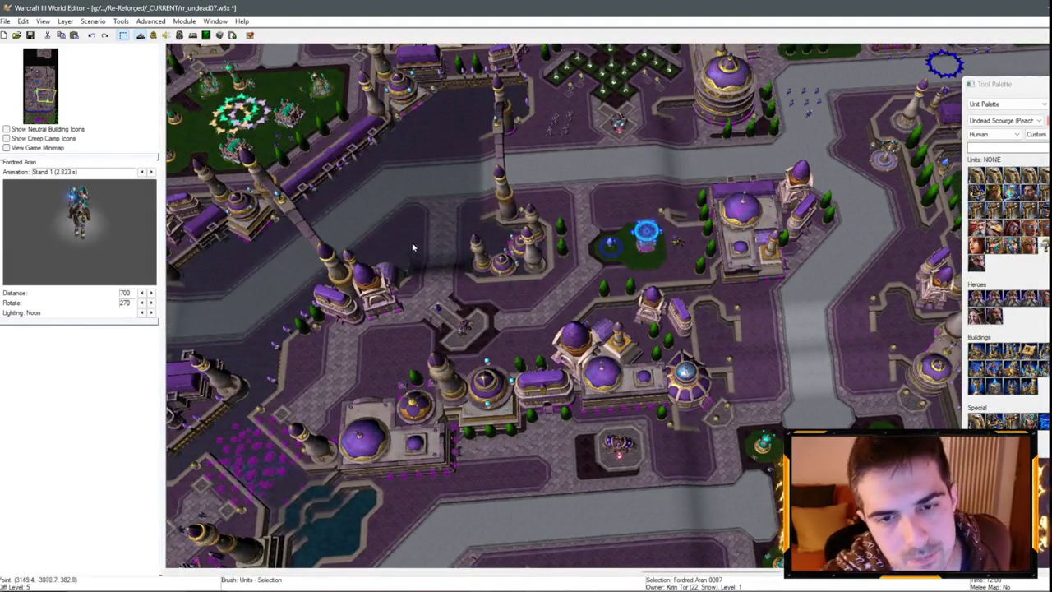
scroll(447, 347, "down", 5)
scroll(646, 273, "up", 5)
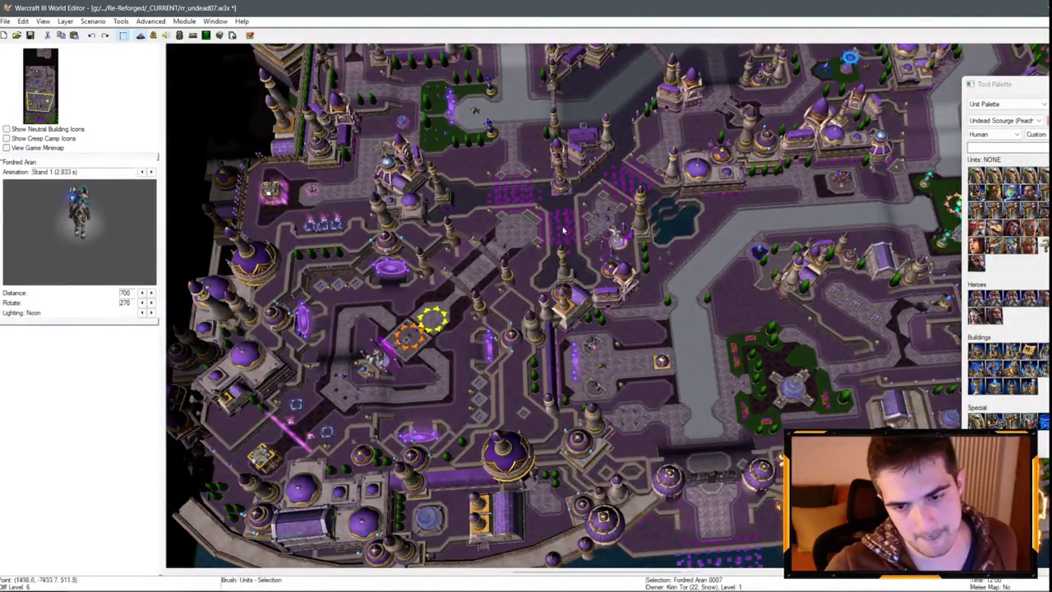
left_click_drag(646, 273, 501, 136)
In Main Quest Book Discover, set the enable visibility action to Visibility_Archmage01.
left_click(153, 35)
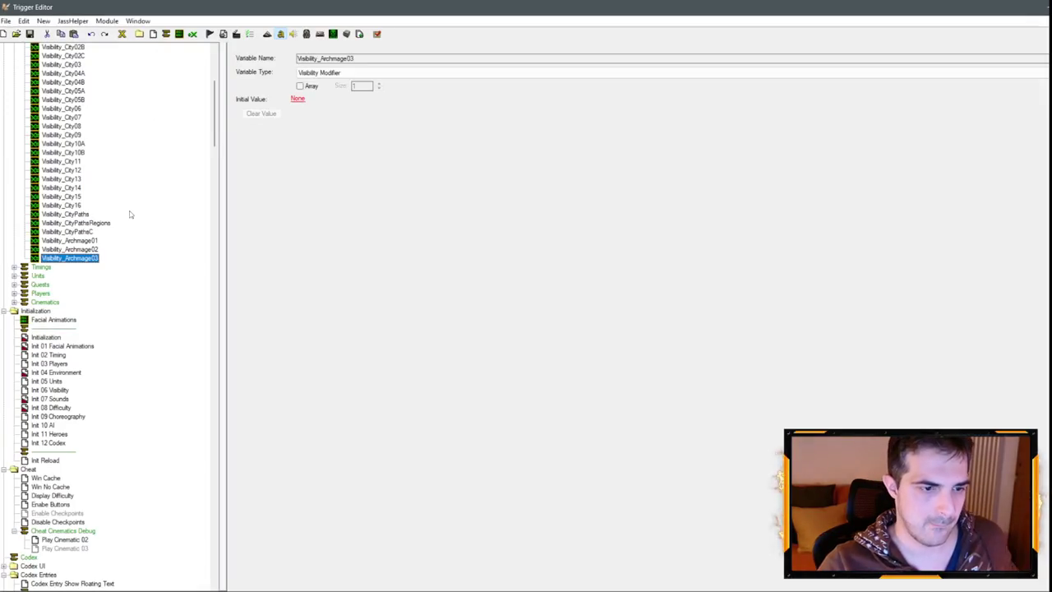
scroll(139, 202, "down", 20)
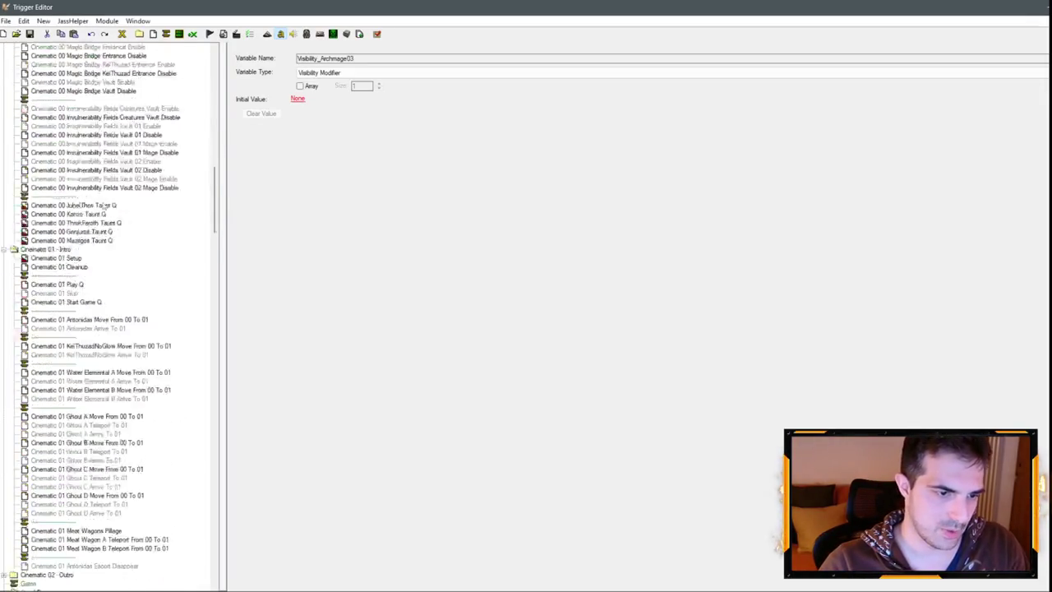
scroll(88, 210, "down", 9)
left_click(84, 153)
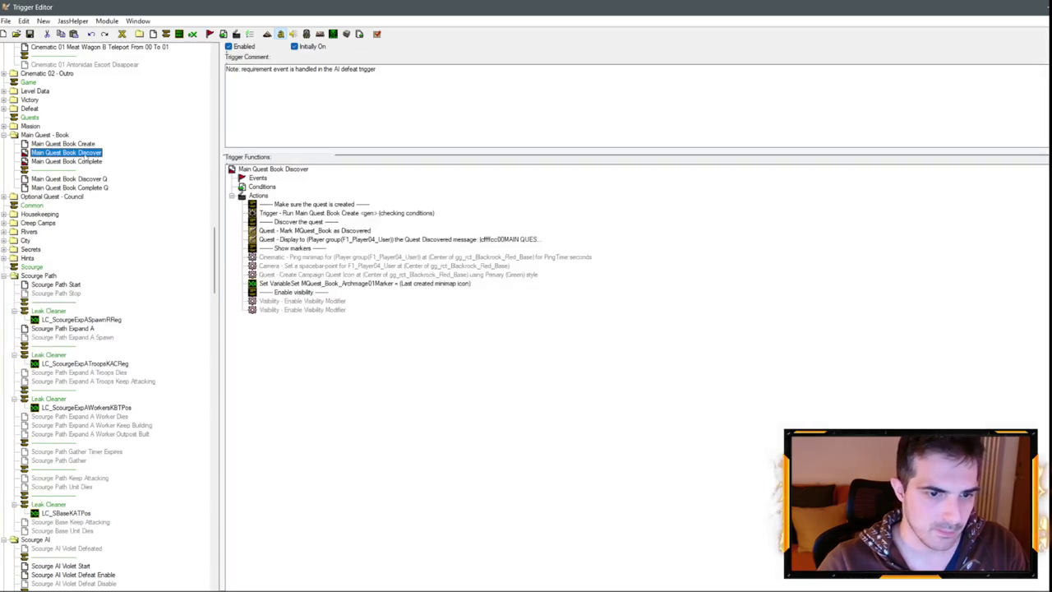
double_click(304, 303)
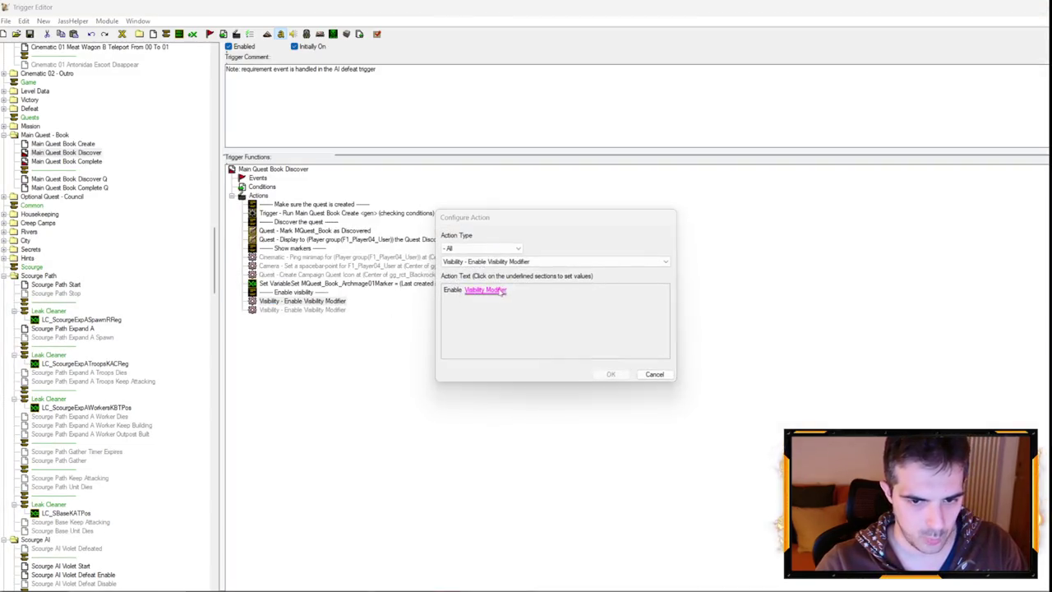
left_click(485, 293)
key("Return")
key("Return")
Duplicate it into enable visibility actions for Visibility_Archmage02 and Visibility_Archmage03.
left_click(337, 309)
key("Delete")
key("ctrl+c")
key("ctrl+v")
key("ctrl+v")
double_click(342, 310)
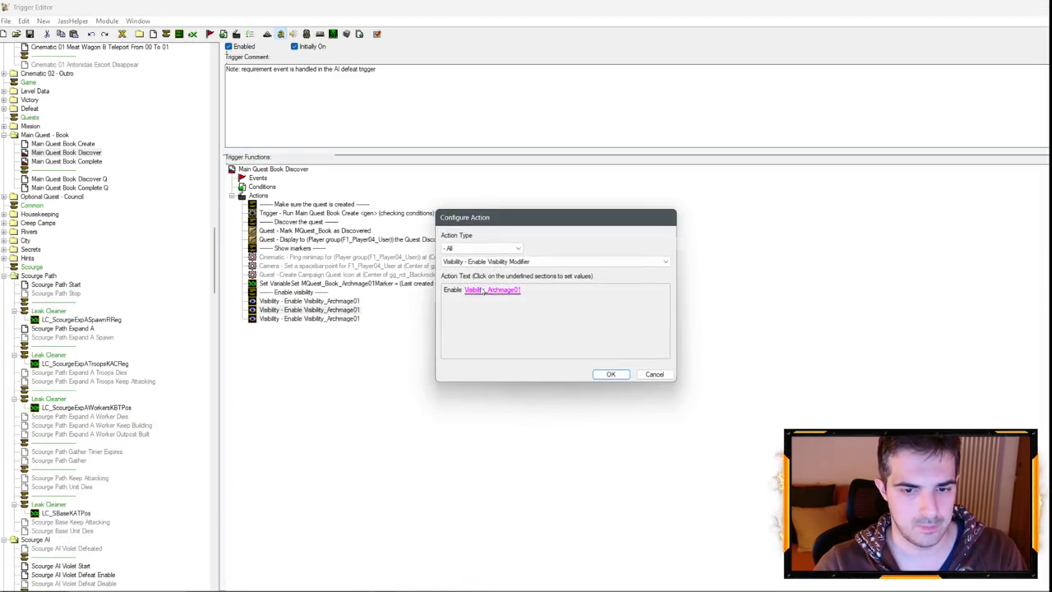
left_click(488, 289)
key("Return")
double_click(342, 318)
left_click(492, 290)
scroll(529, 257, "down", 2)
key("Return")
key("Return")
In Main Quest Book Complete, disable Visibility_Archmage01, Visibility_Archmage02 and Visibility_Archmage03.
left_click(67, 162)
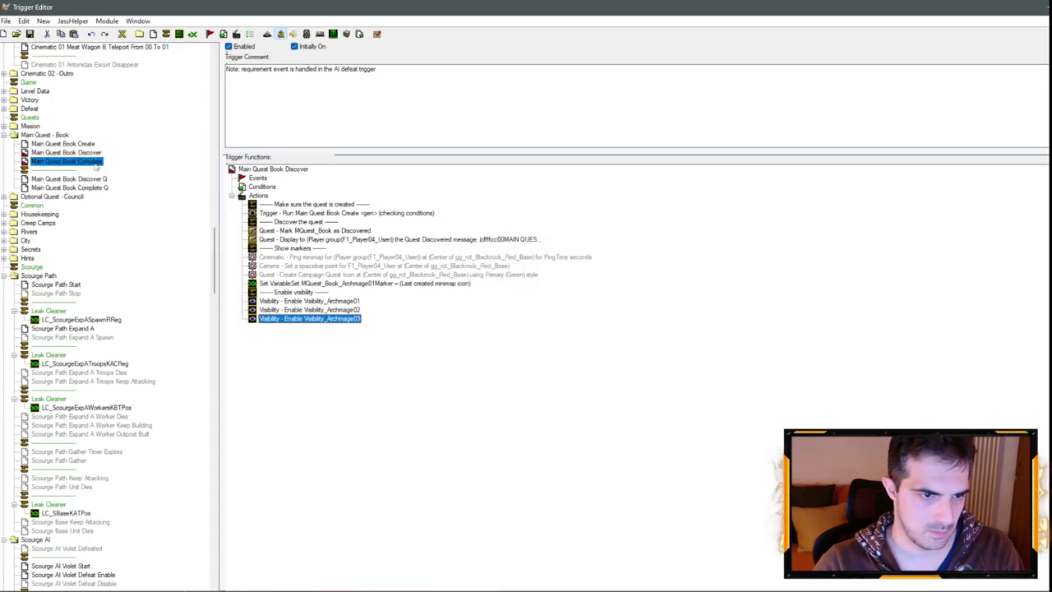
double_click(303, 292)
left_click(489, 290)
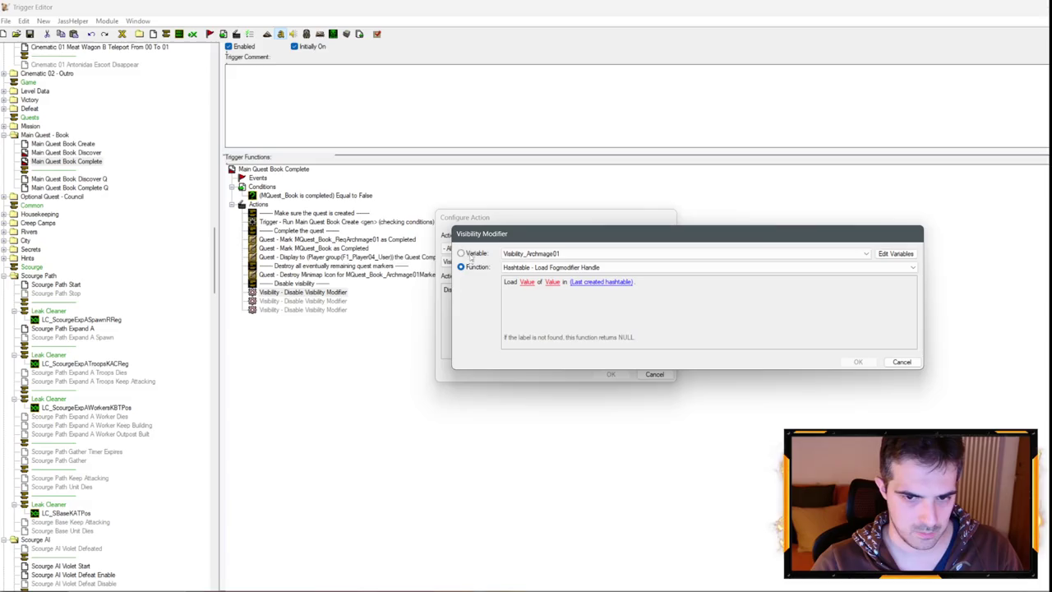
key("Return")
key("Return")
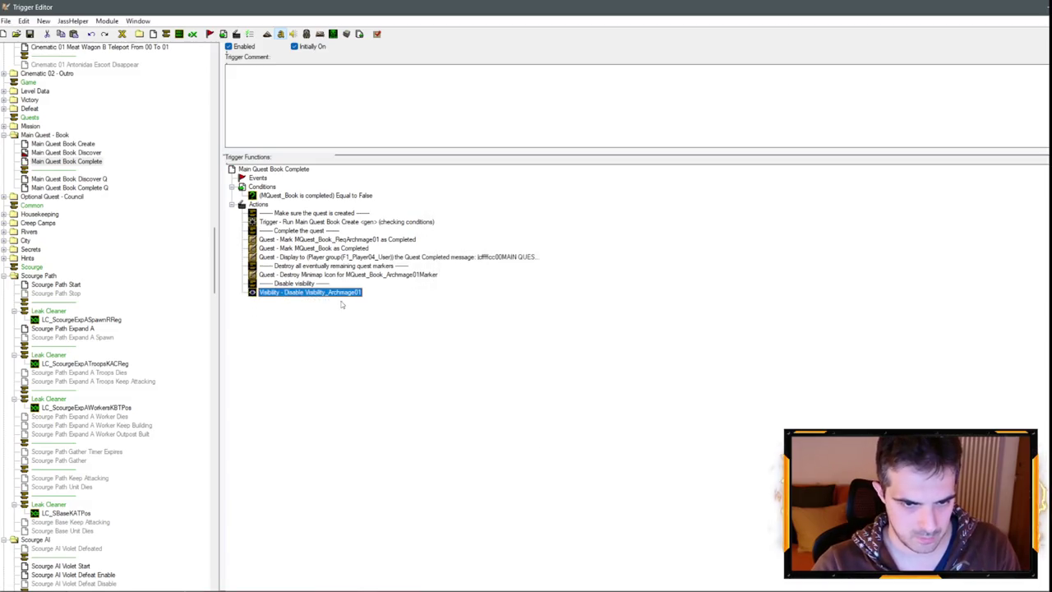
key("ctrl+c")
key("ctrl+v")
key("ctrl+v")
double_click(342, 309)
left_click(493, 290)
key("Down")
key("Return")
key("Return")
double_click(342, 309)
left_click(493, 288)
key("Down")
key("Down")
key("Return")
key("Return")
Duplicate the destroy minimap icon action and point the copy at MQuest_Book_Archmage02Marker.
left_click(380, 275)
key("ctrl+c")
key("ctrl+v")
key("ctrl+v")
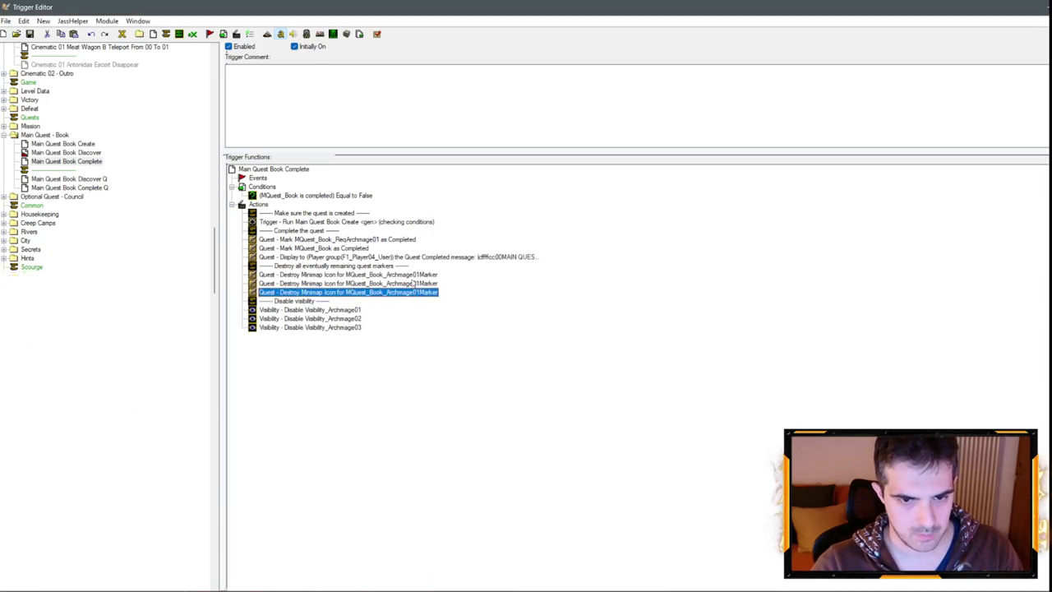
key("Return")
left_click(542, 291)
key("Down")
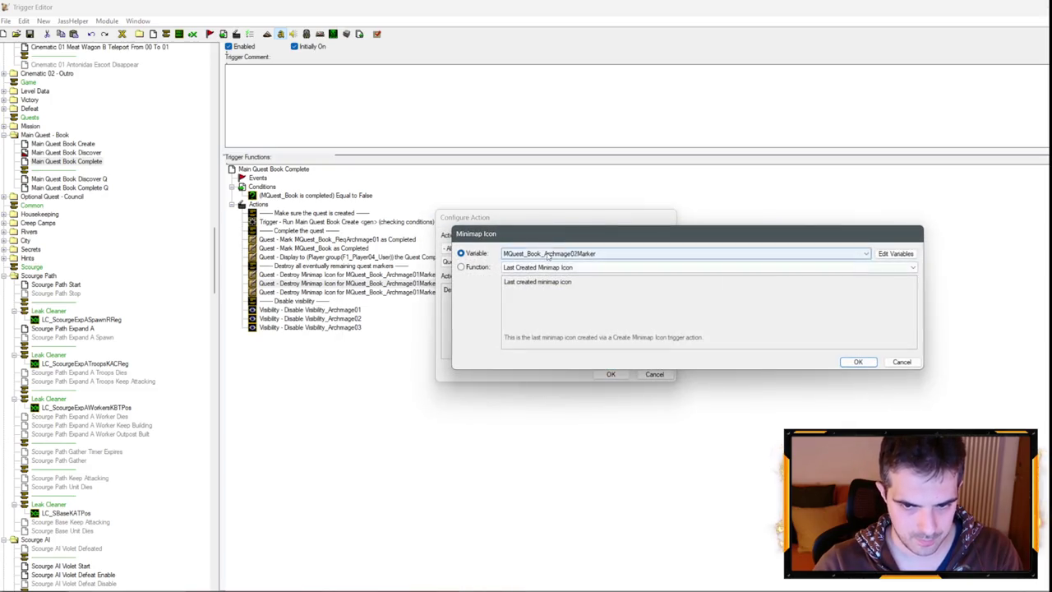
key("Return")
key("Return")
Add destroy minimap icon actions for the Archmage03 and Antonidas markers.
key("Down")
key("Return")
left_click(559, 289)
key("Down")
key("Down")
key("Return")
key("Return")
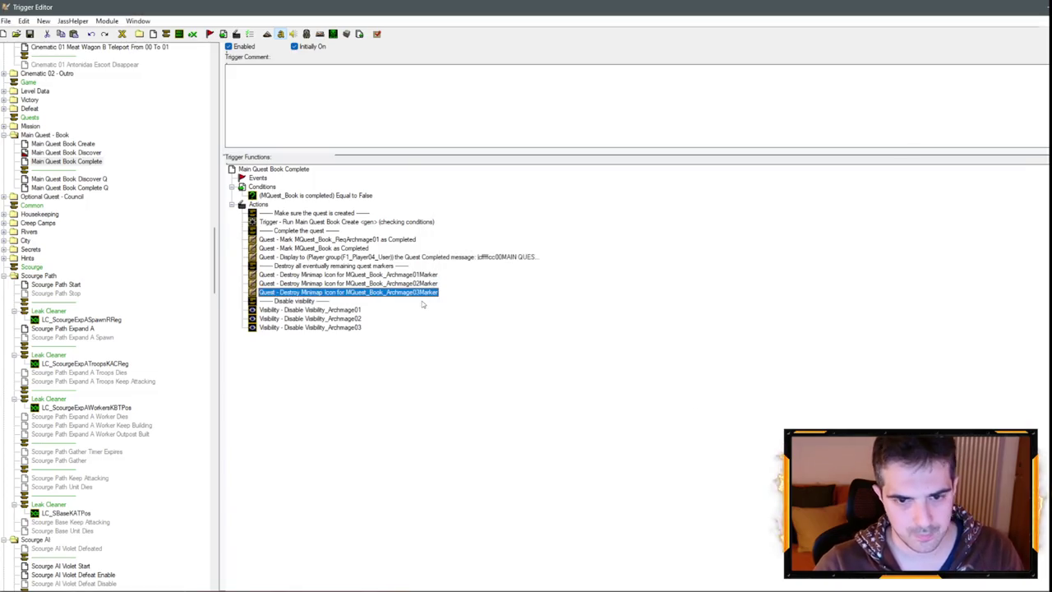
key("ctrl+v")
key("Return")
left_click(559, 291)
key("Down")
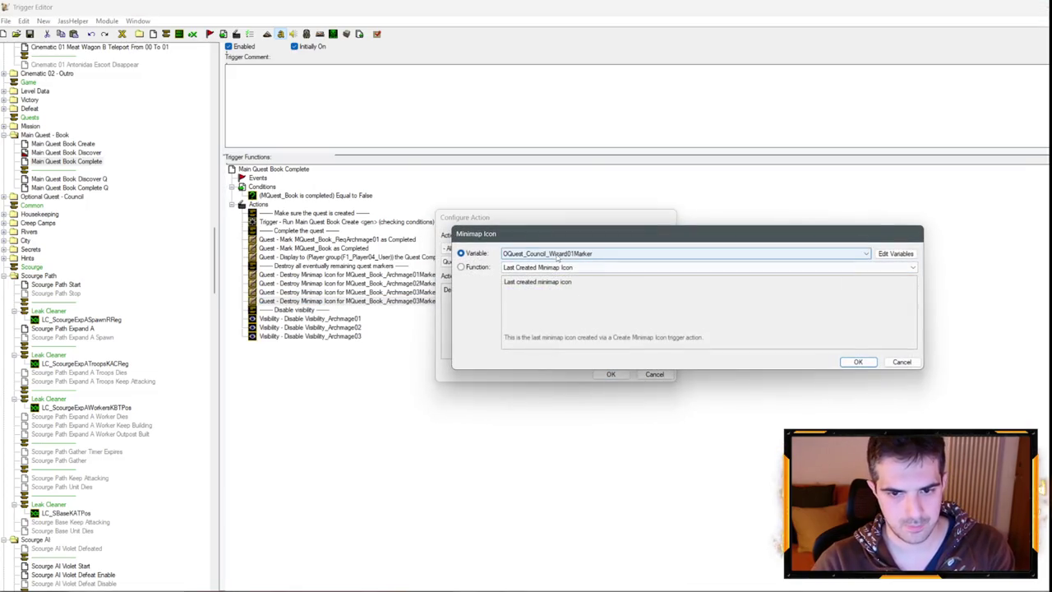
key("Return")
key("Return")
Copy the mark-requirement-completed action and set the copy to MQuest_Book_ReqArchmage02.
left_click(403, 257)
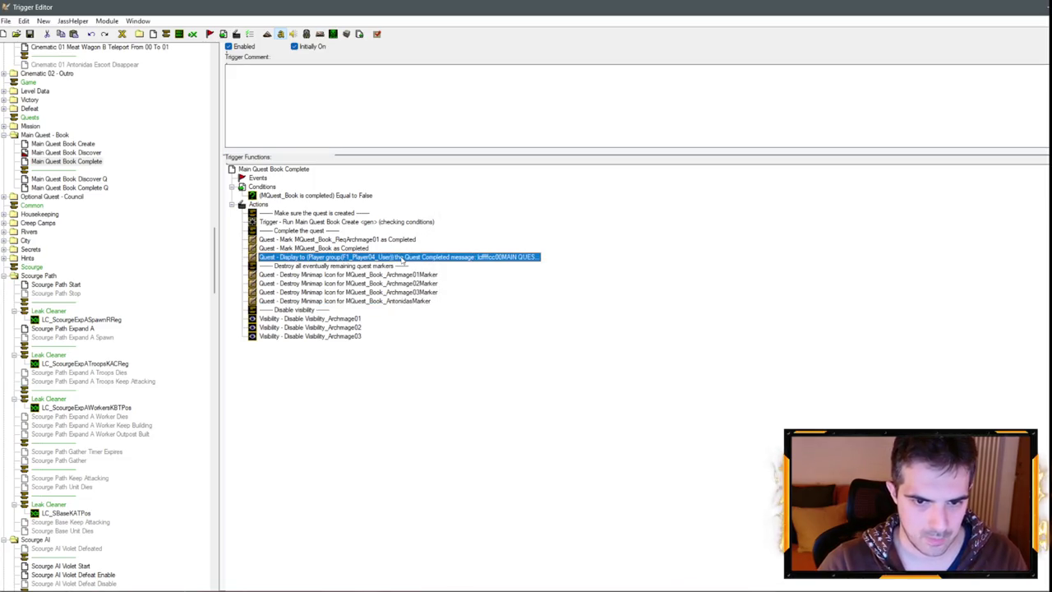
left_click(364, 239)
key("ctrl+c")
key("ctrl+v")
key("ctrl+v")
key("ctrl+v")
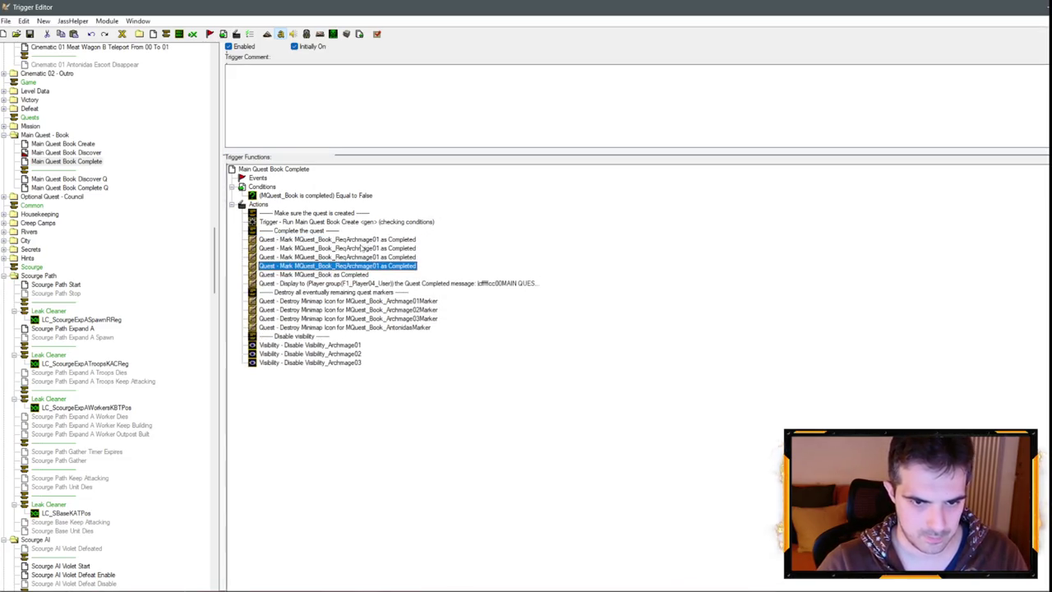
key("Up")
key("Up")
key("Return")
left_click(506, 290)
key("Down")
key("Return")
key("Return")
Set the remaining requirement copies to MQuest_Book_ReqArchmage03 and ReqAntonidas.
double_click(403, 259)
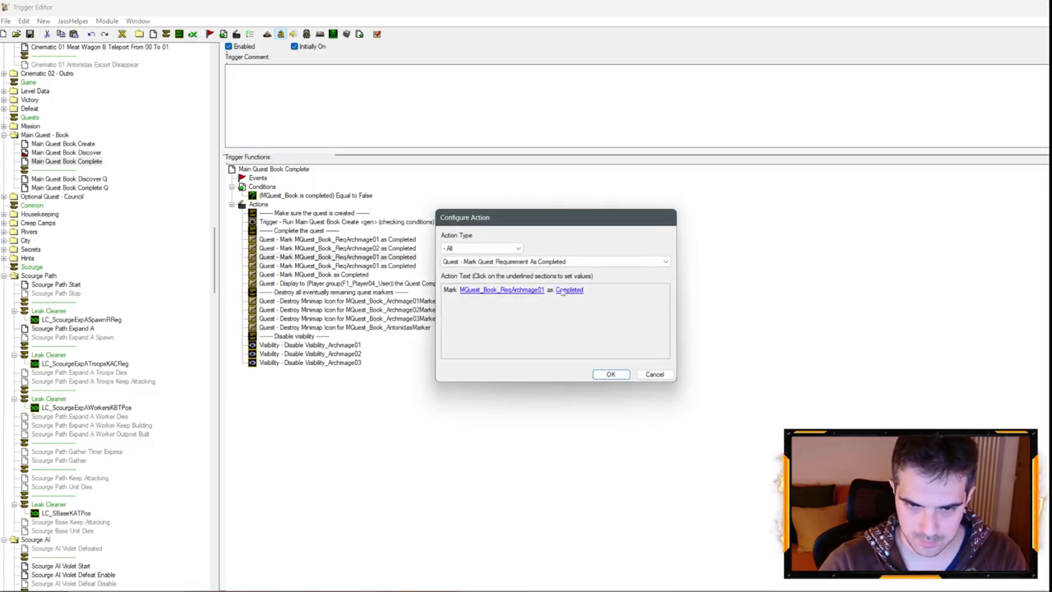
left_click(506, 290)
key("Down")
key("Down")
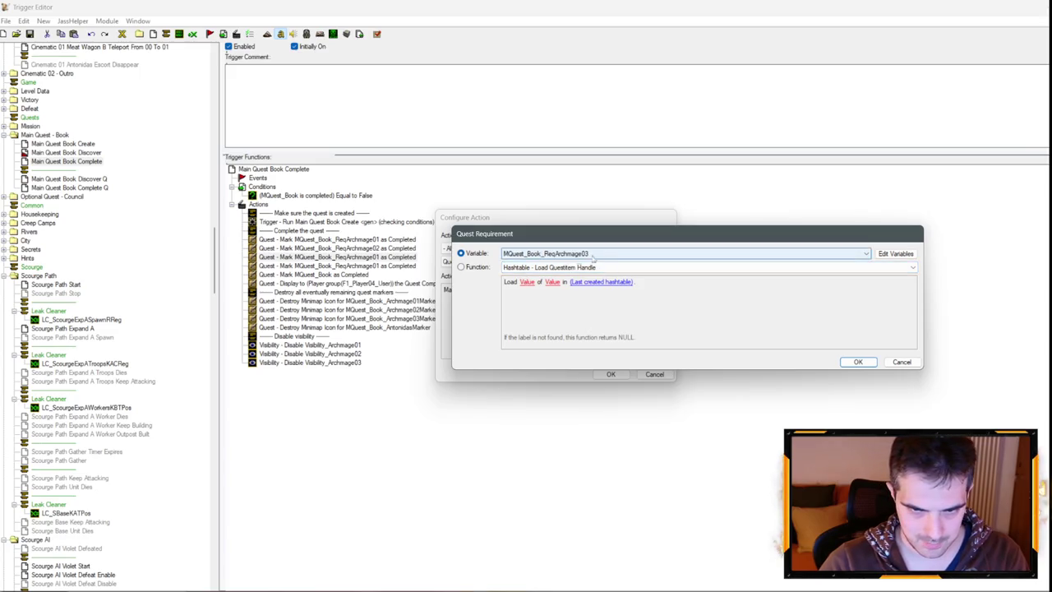
key("Return")
key("Return")
double_click(403, 266)
left_click(506, 290)
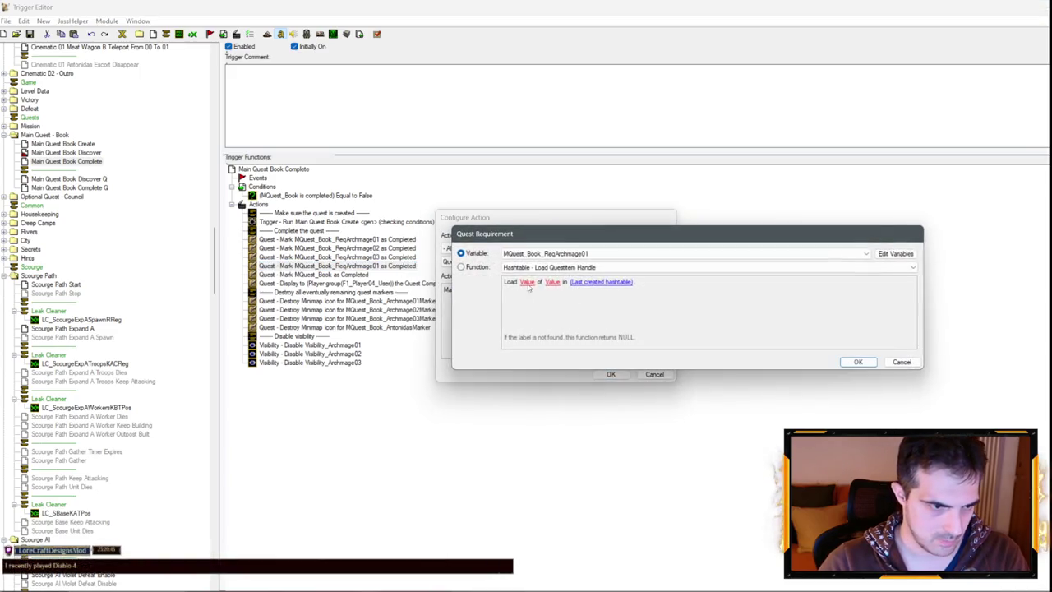
left_click(597, 254)
key("Return")
key("Return")
Make Book Discover ping the minimap at the position of Archmage01CRex.
left_click(66, 152)
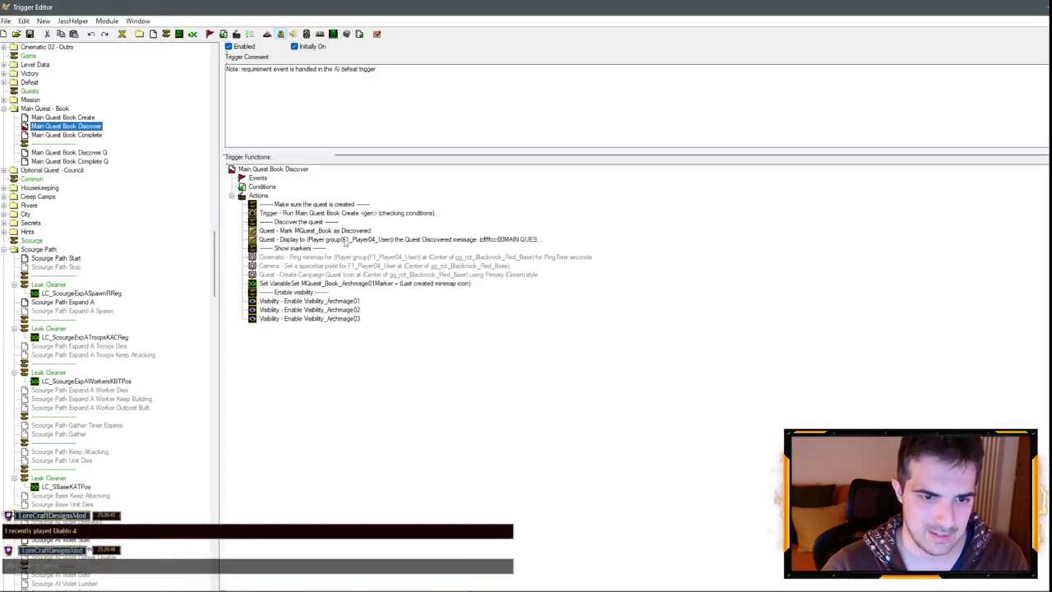
double_click(349, 260)
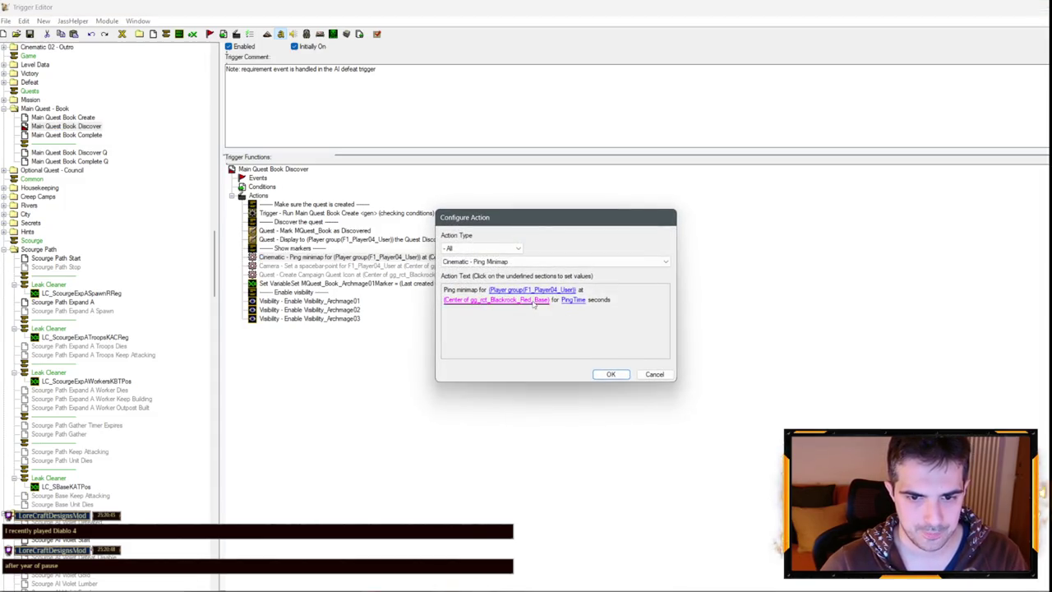
left_click(535, 301)
left_click(561, 272)
left_click(567, 361)
left_click(546, 282)
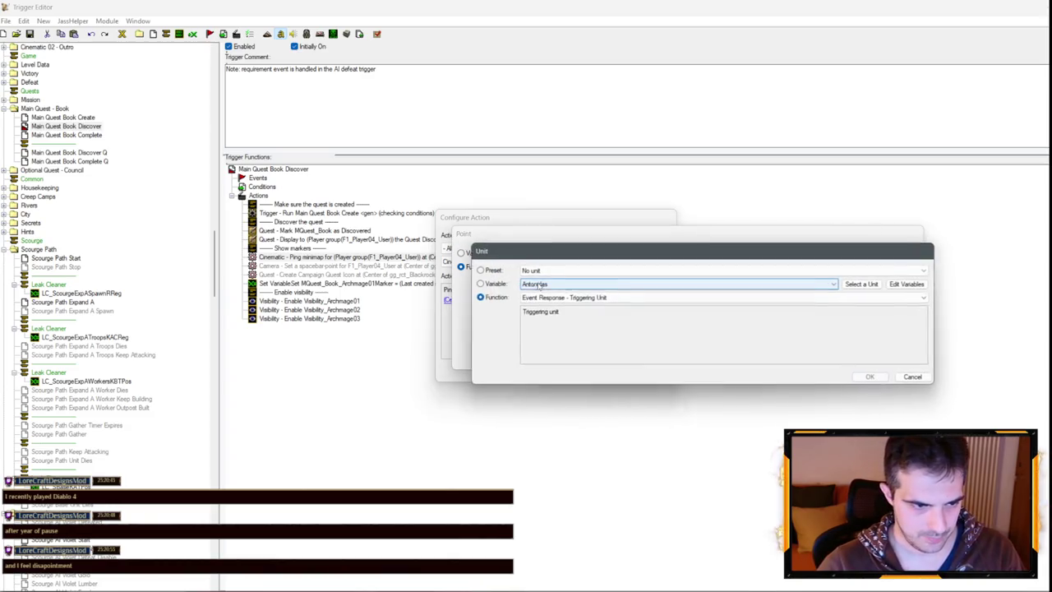
left_click(539, 284)
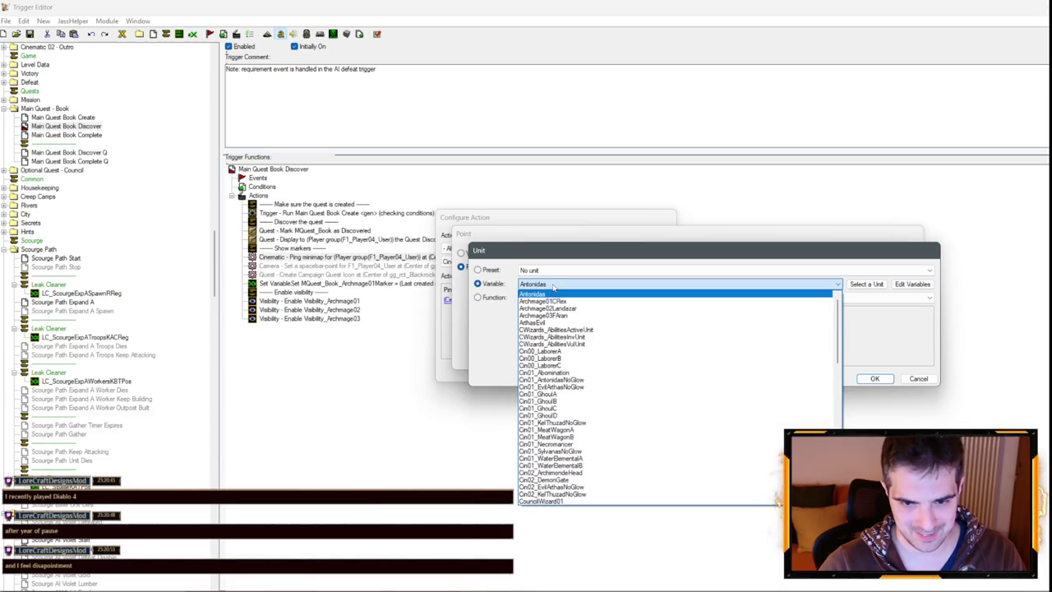
left_click(543, 302)
key("Return")
key("Return")
key("Return")
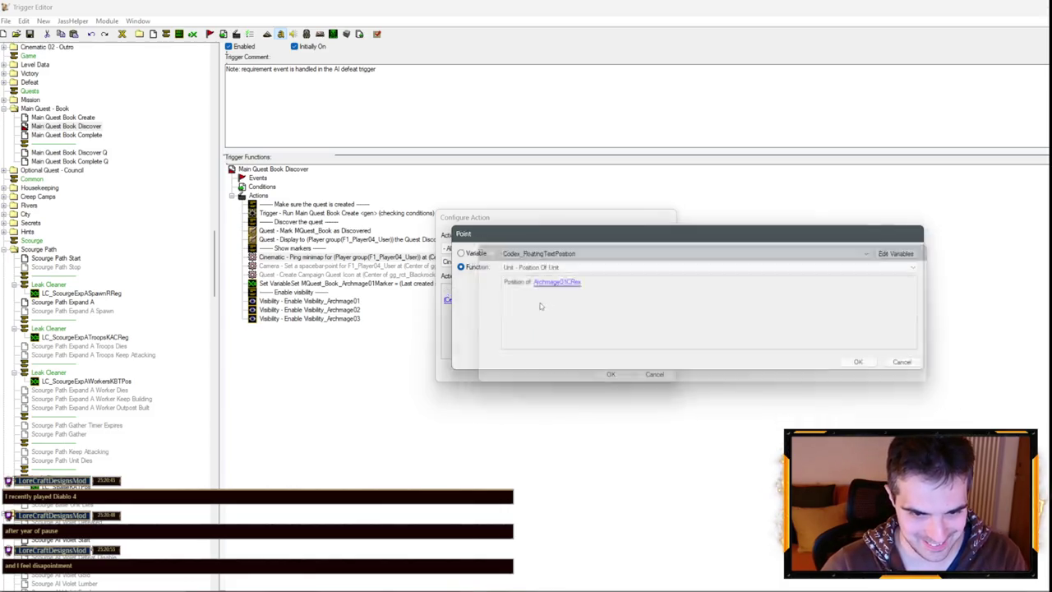
left_click(463, 269)
Set the spacebar-point to Position of Unit Archmage01CRex.
double_click(462, 270)
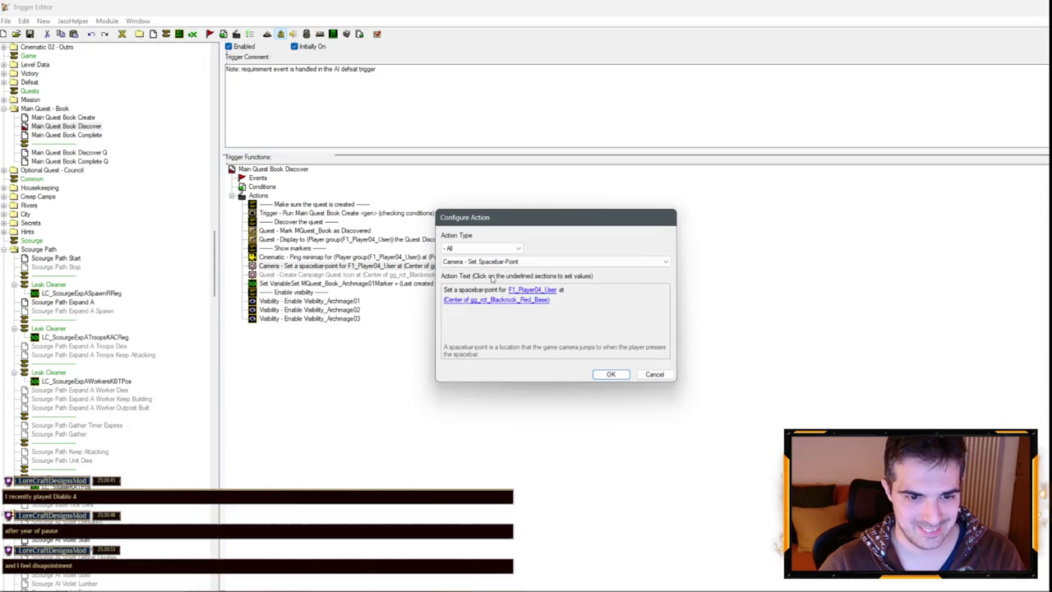
left_click(532, 301)
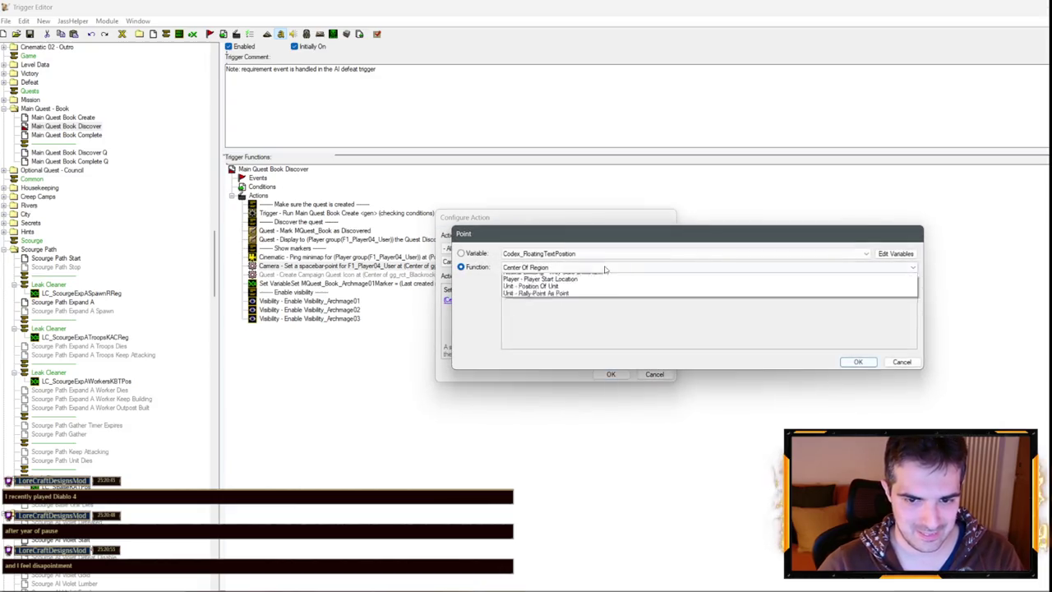
left_click(606, 268)
key("u")
key("Return")
left_click(553, 282)
left_click(477, 284)
left_click(568, 284)
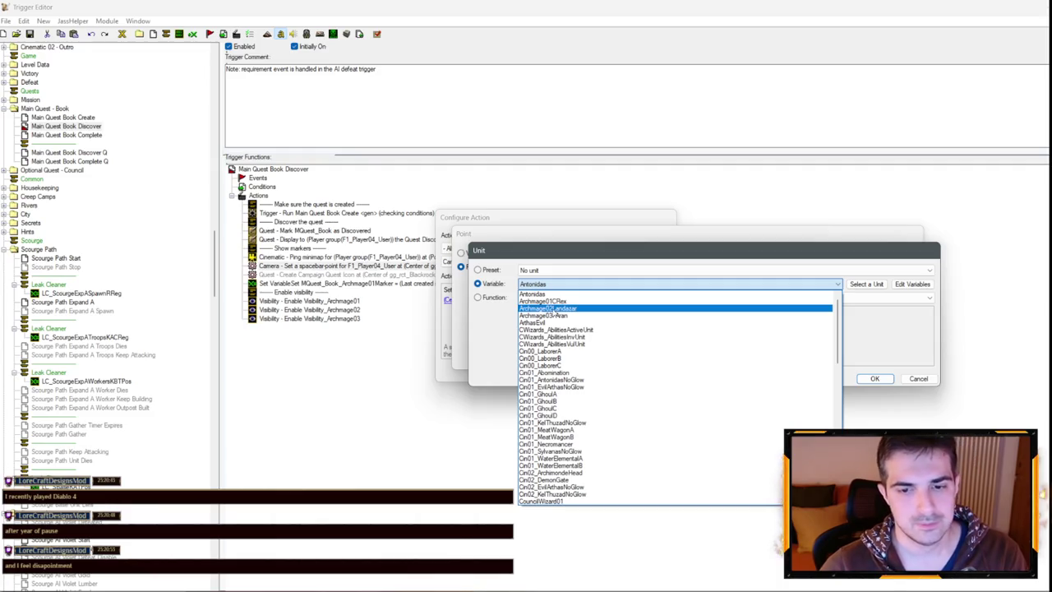
left_click(542, 309)
key("Return")
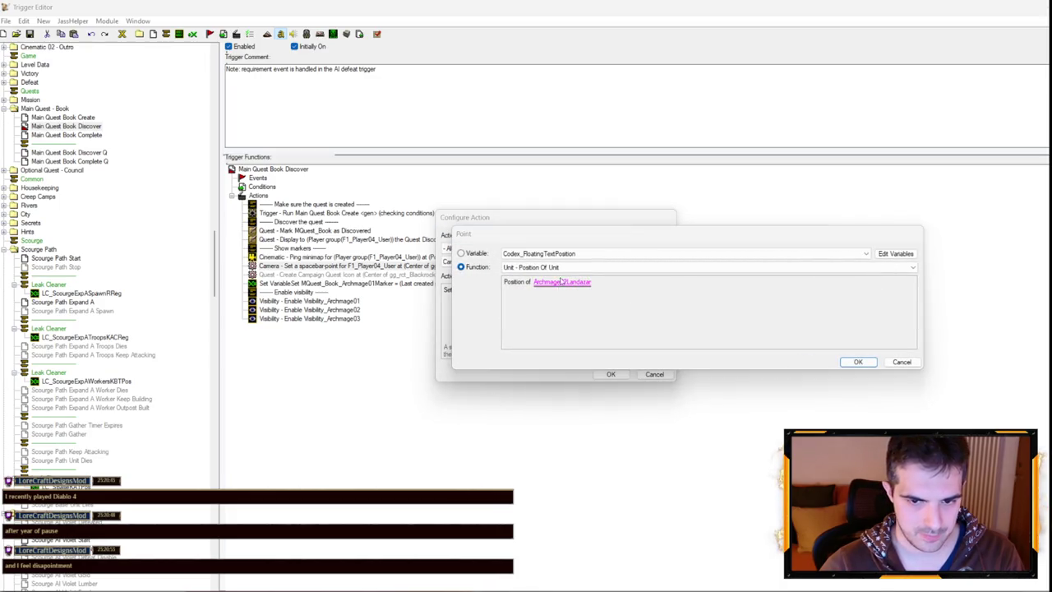
left_click(562, 282)
left_click(554, 285)
left_click(554, 306)
key("Return")
key("Return")
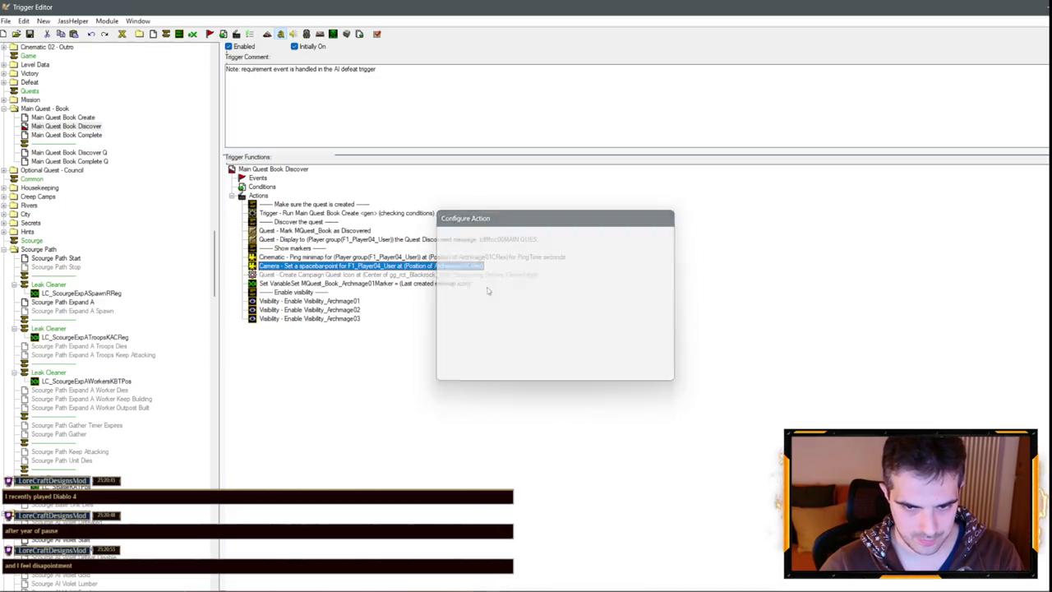
key("Down")
key("Return")
Place the campaign quest icon at Position of (Triggering unit) instead of Blackrock.
left_click(555, 292)
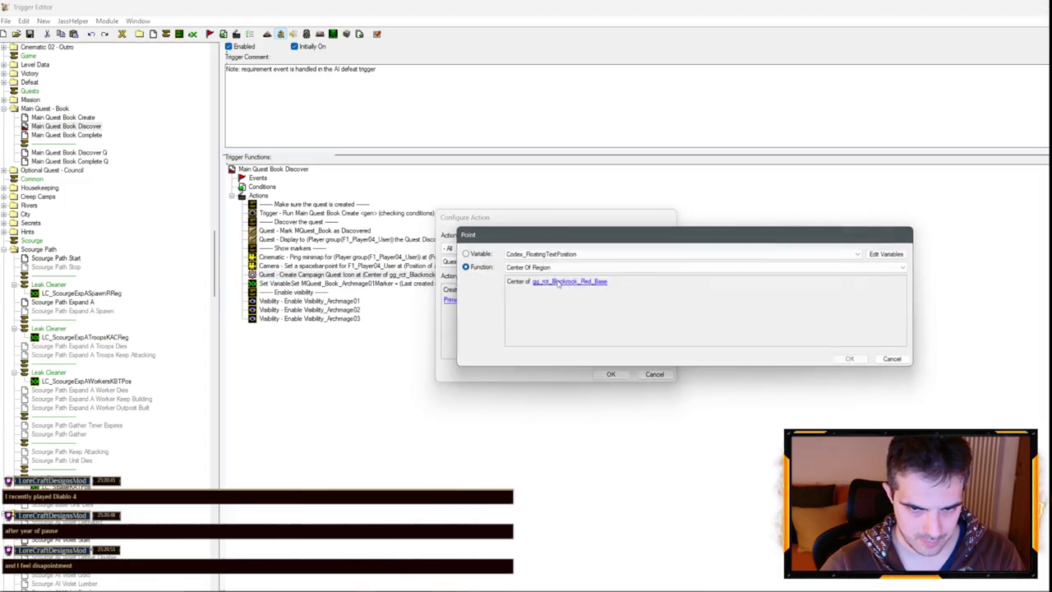
left_click(550, 267)
left_click(549, 394)
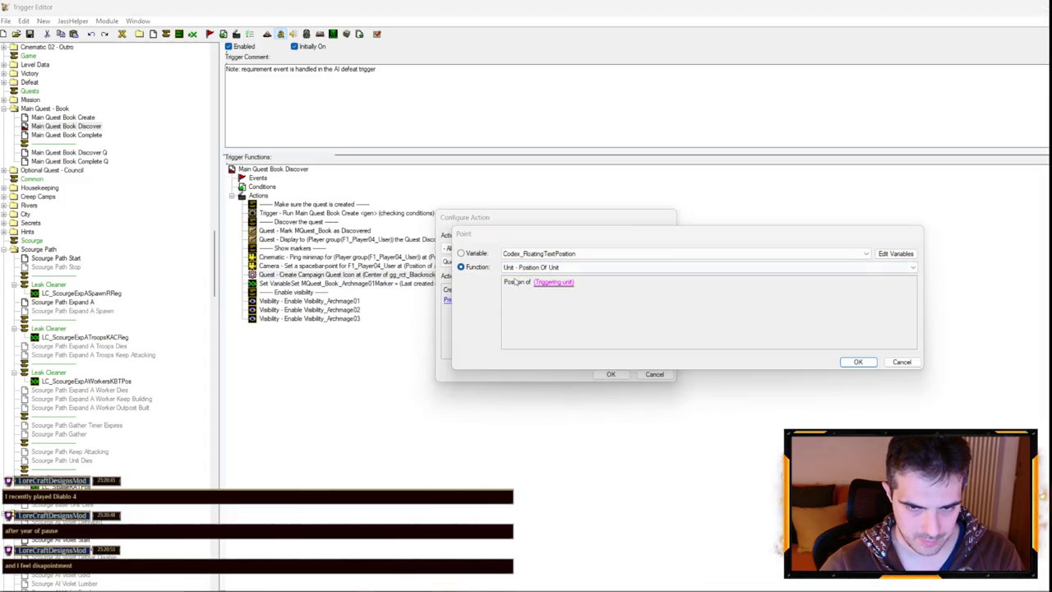
left_click(548, 285)
left_click(554, 285)
left_click(555, 318)
key("Return")
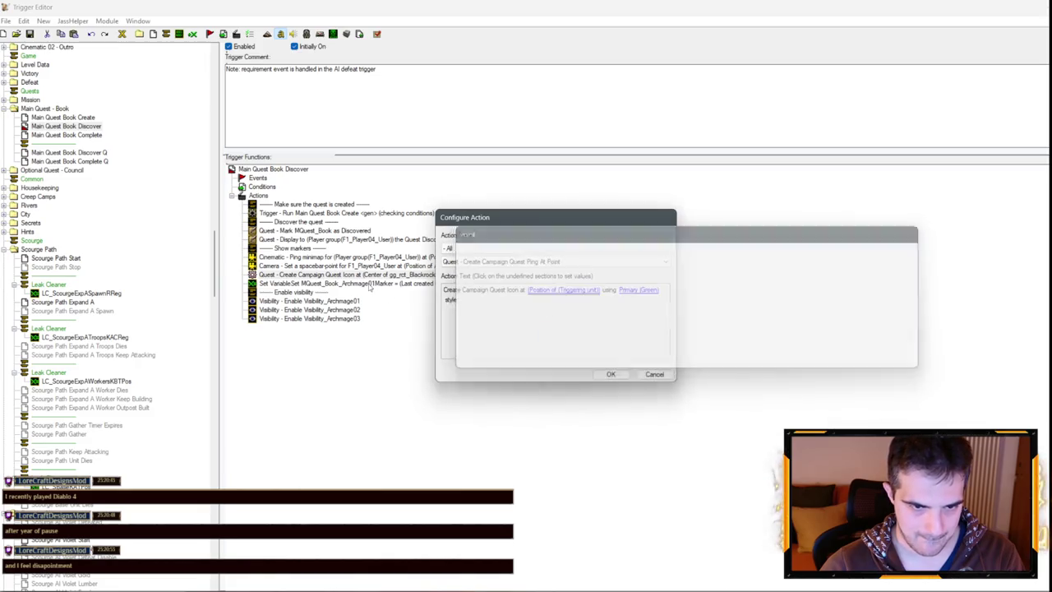
key("Return")
key("Return")
Move Visibility_Archmage01 directly below the Set Variable action and begin editing the Show markers comment.
left_click(376, 284)
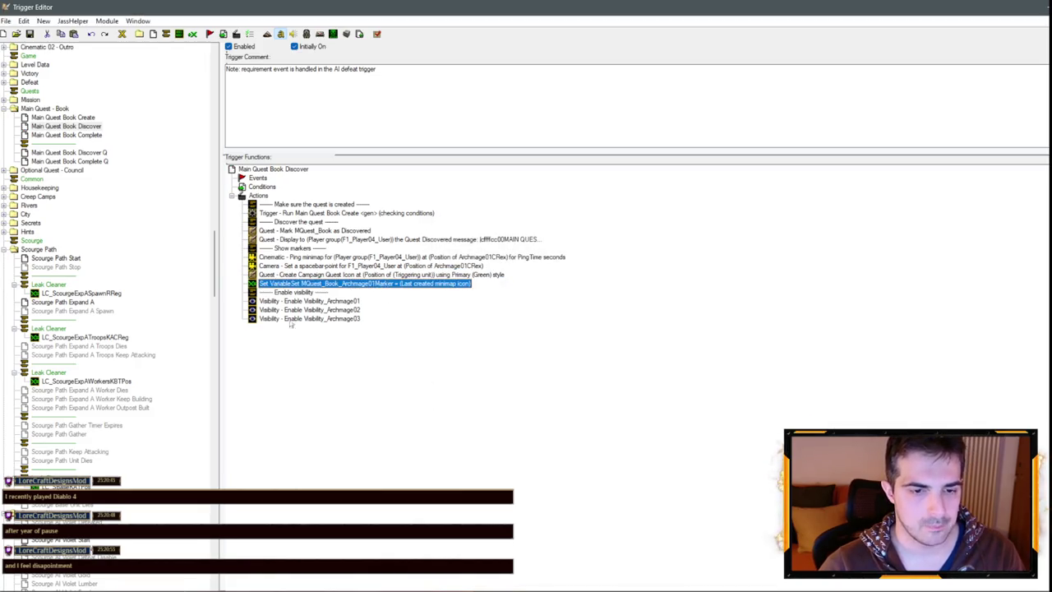
left_click_drag(310, 301, 313, 287)
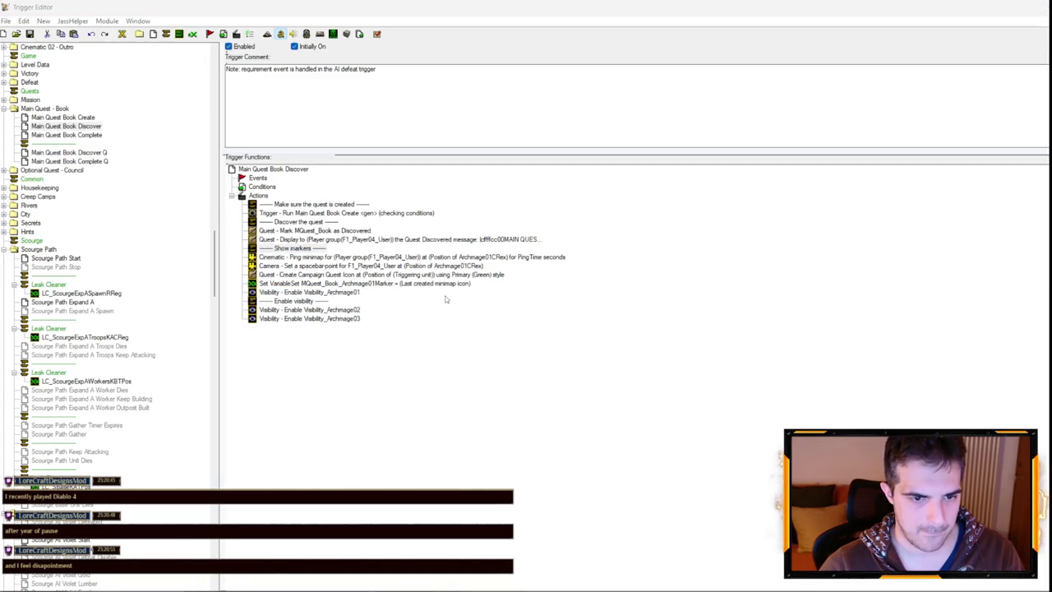
double_click(292, 247)
left_click(473, 290)
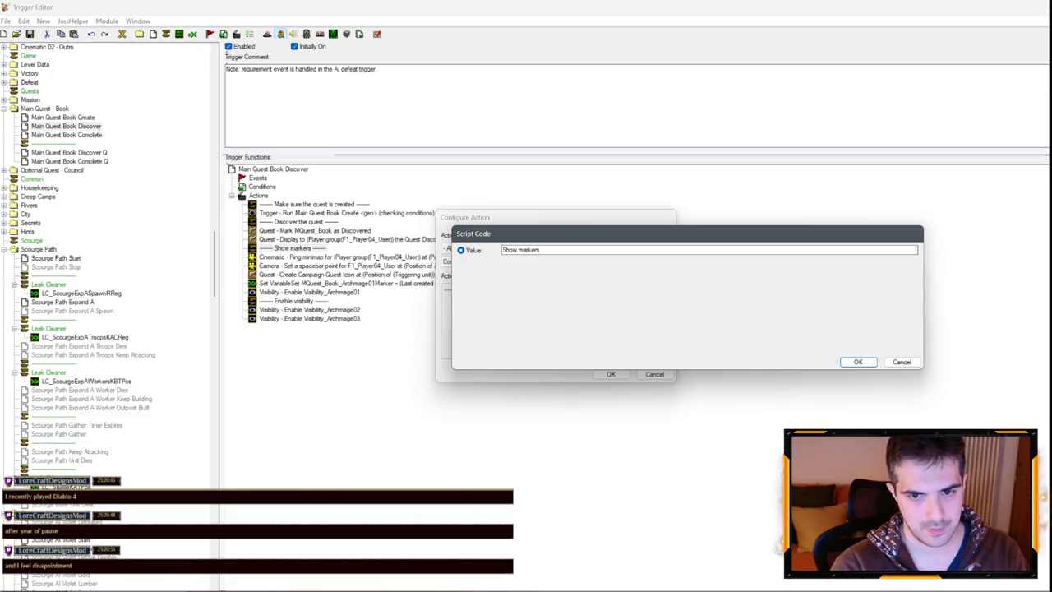
Shorten the comment text to 'Show marker'.
key("Return")
key("Return")
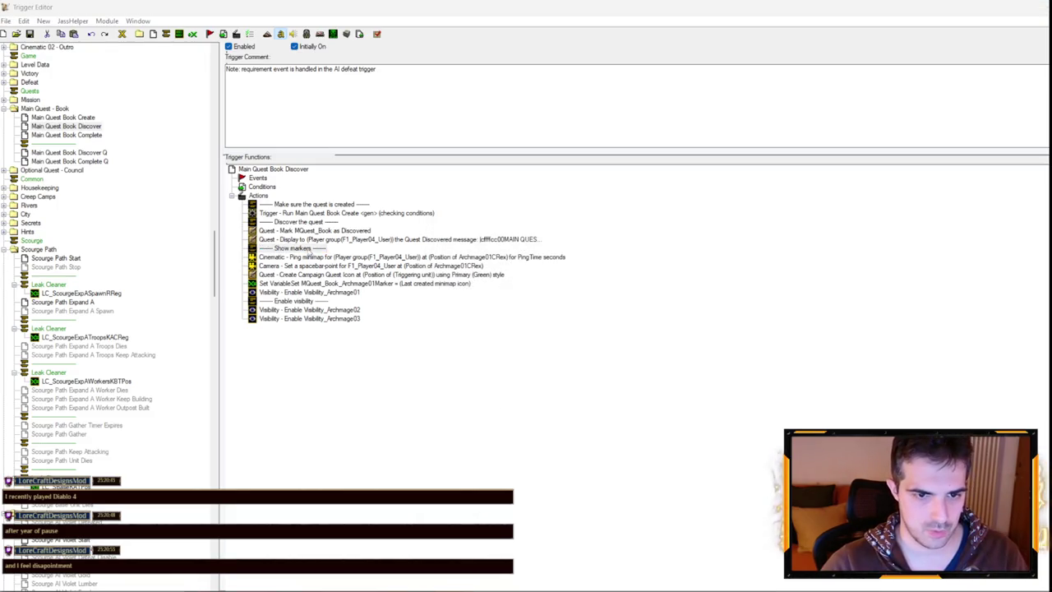
key("End")
key("BackSpace")
key("Return")
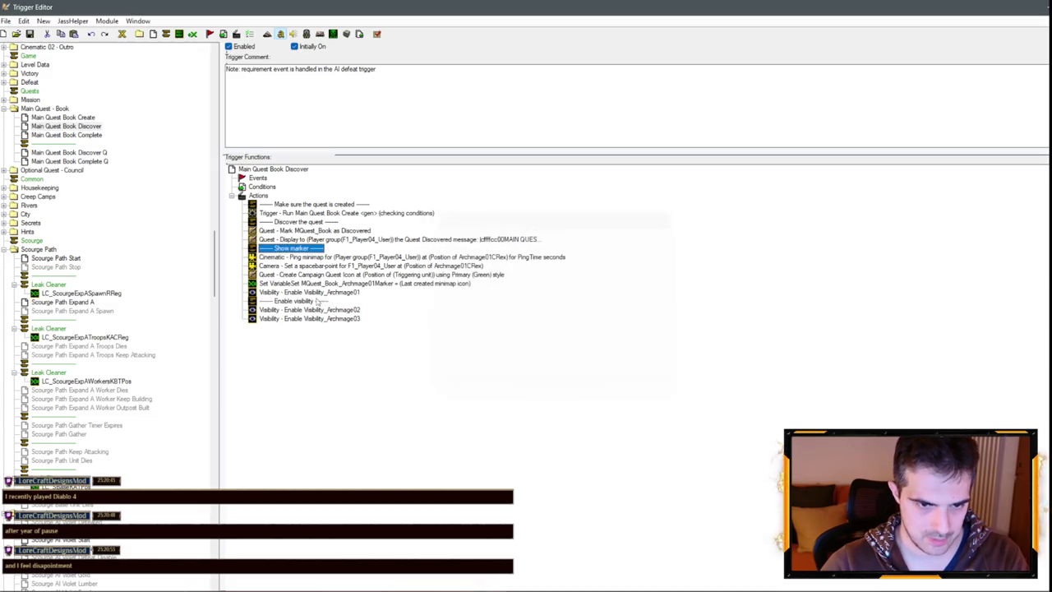
left_click(316, 293)
Duplicate the comment and rename the upper copy to 'Show in order'.
key("Up")
key("Up")
key("Up")
key("ctrl+c")
key("ctrl+v")
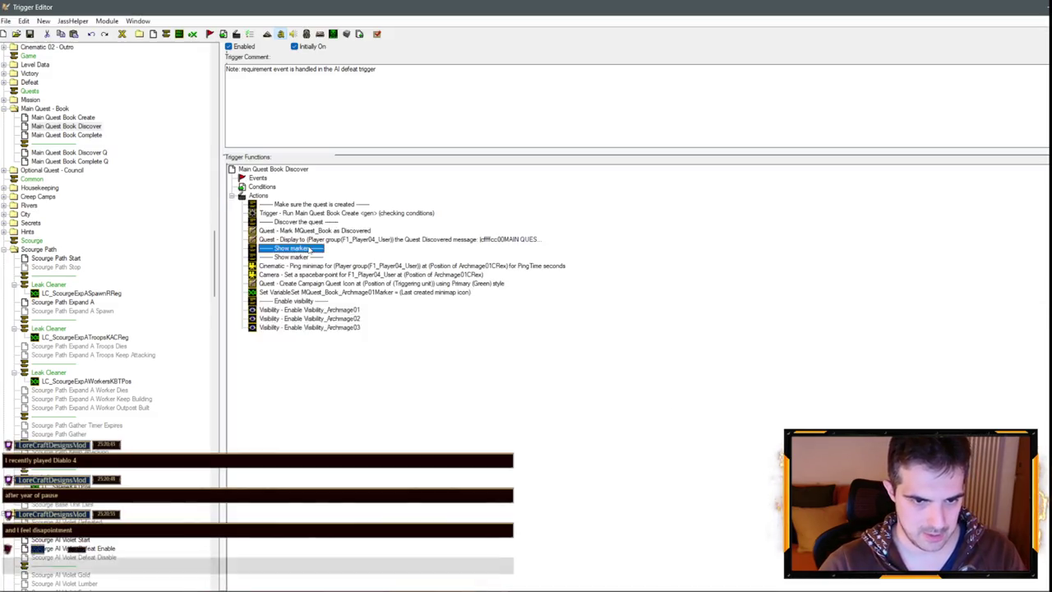
key("Return")
left_click(474, 286)
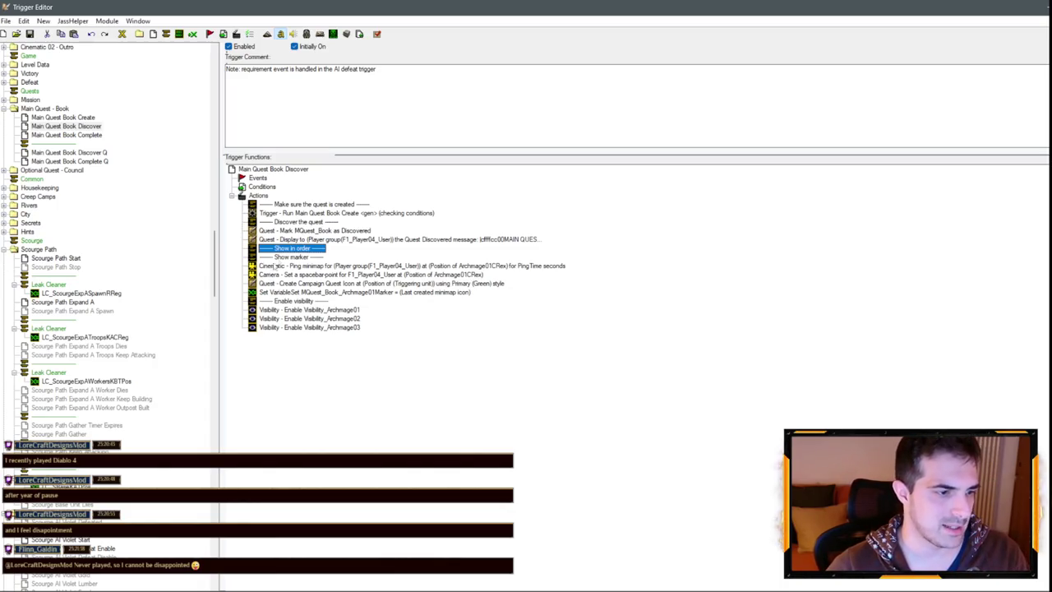
right_click(300, 283)
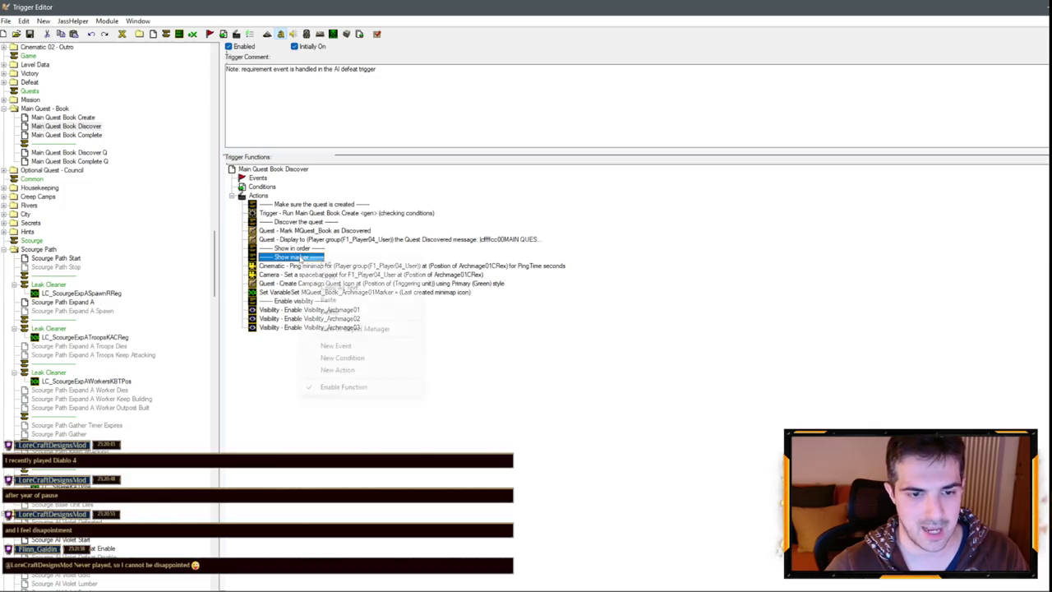
Select the Show marker comment and open its row options, cancelling an accidental new condition.
left_click(287, 301)
left_click(289, 309)
left_click(294, 301)
left_click(296, 266)
right_click(297, 257)
left_click(354, 360)
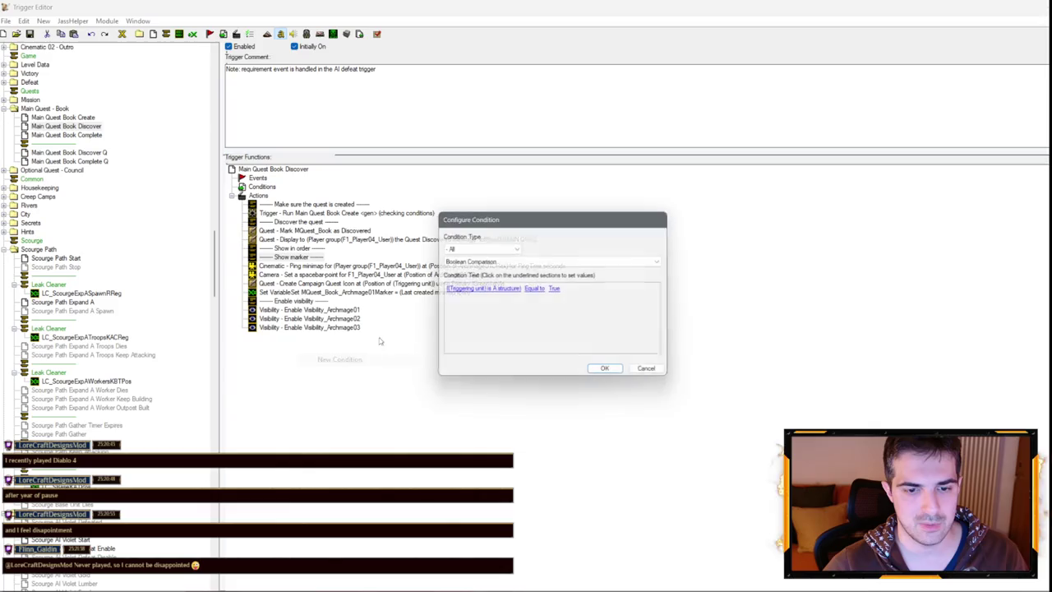
left_click(660, 371)
right_click(304, 264)
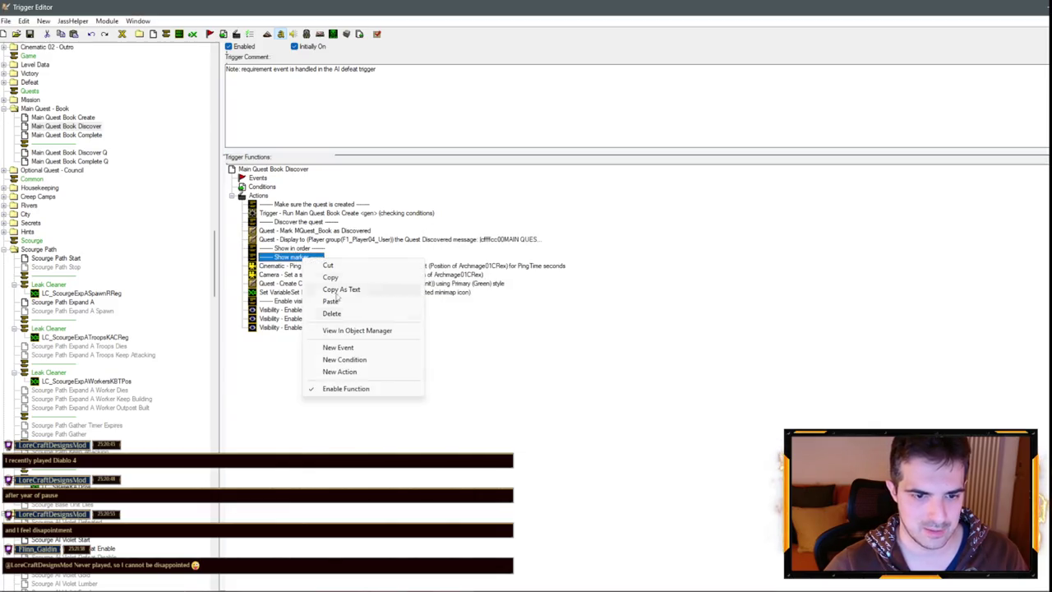
left_click(283, 327)
Add a Wait (Game-Time) action of 0.5 seconds after Show marker.
right_click(302, 257)
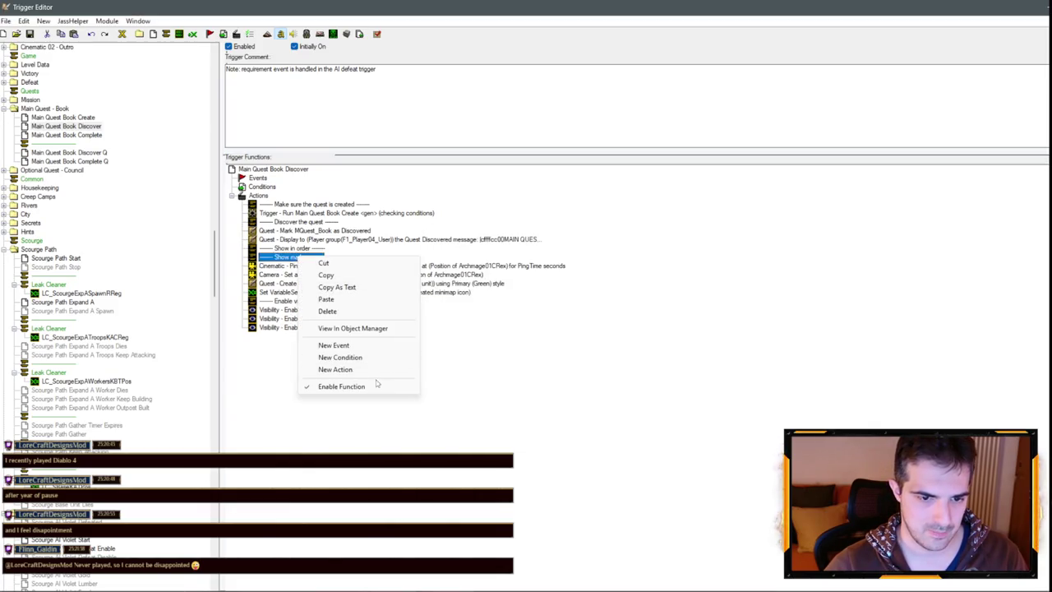
left_click(333, 369)
left_click(473, 261)
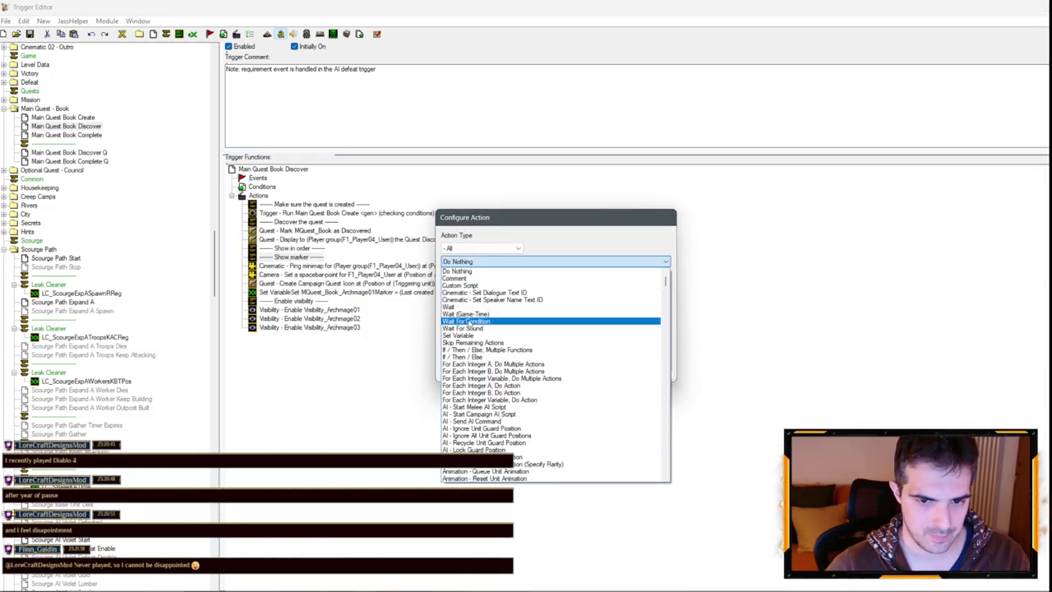
left_click(467, 314)
left_click(470, 288)
type("0.5")
key("Return")
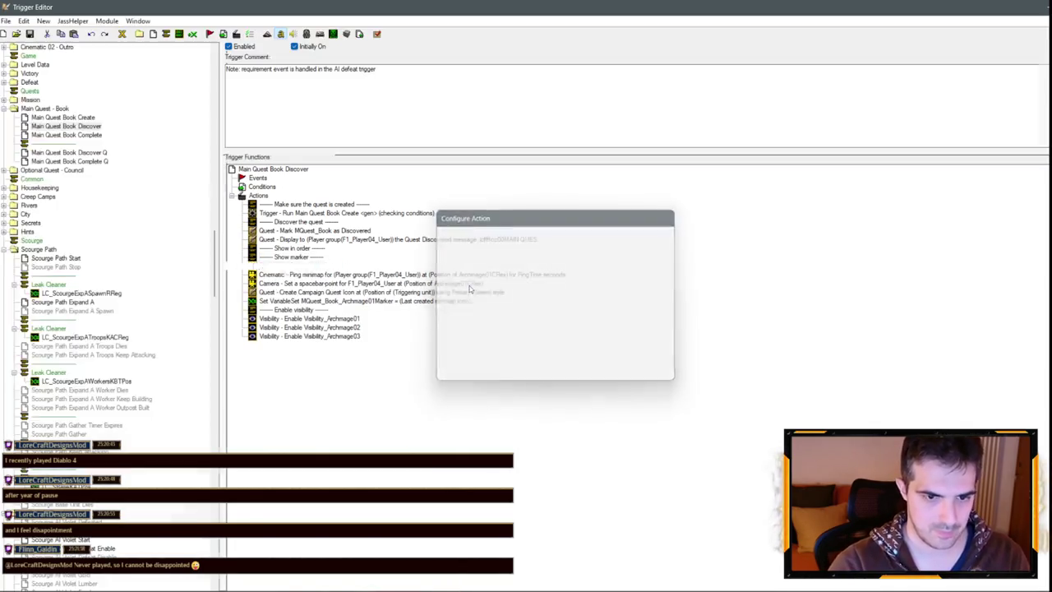
key("Return")
Copy the six-row marker block and paste it twice so it appears three times.
left_click(298, 258)
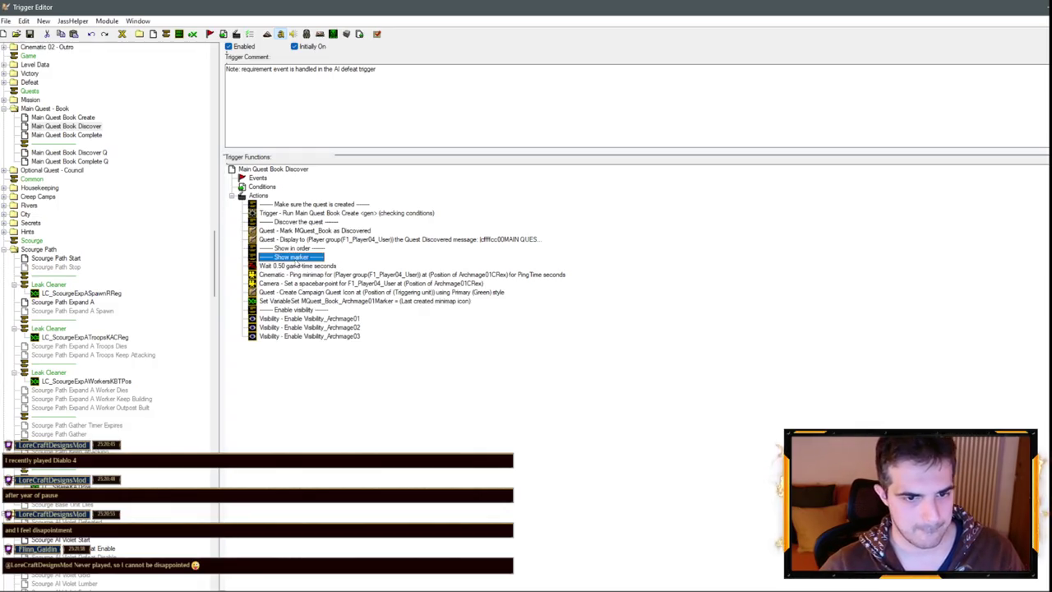
left_click(300, 310, "shift")
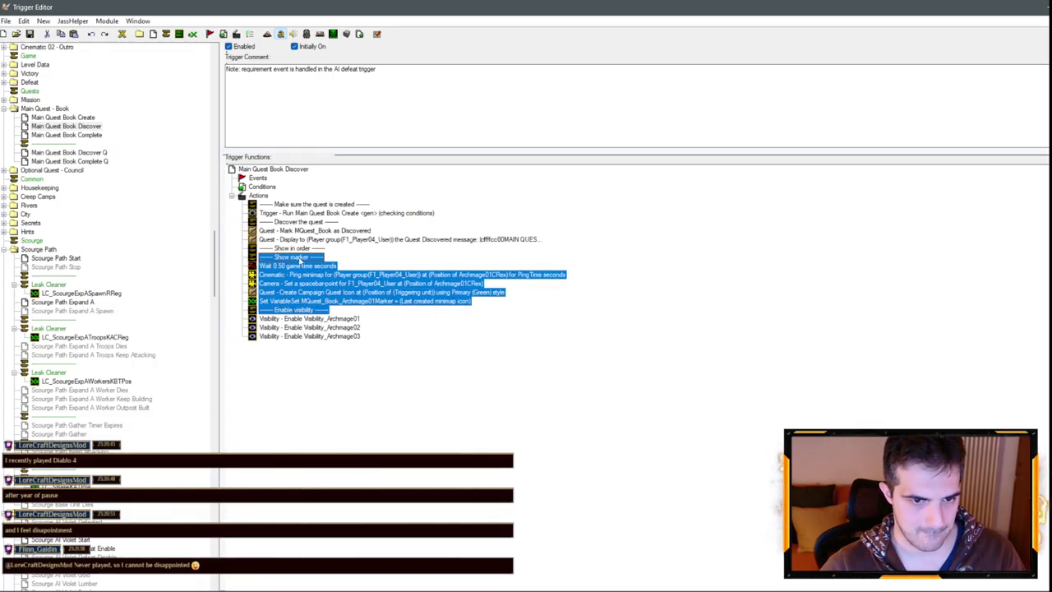
left_click(300, 259)
left_click(304, 304, "shift")
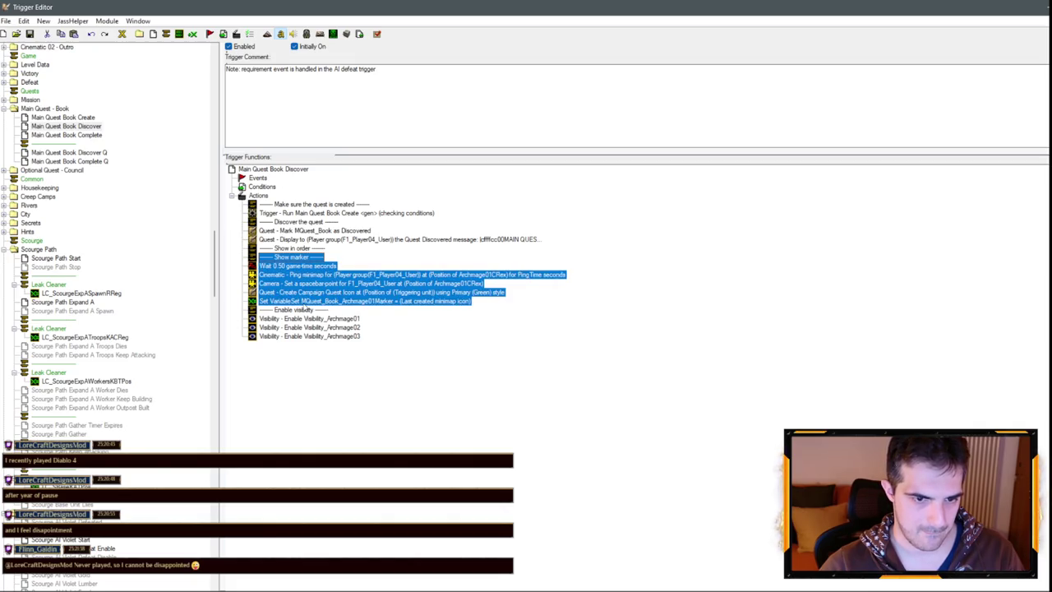
key("ctrl+c")
left_click(306, 303)
key("ctrl+v")
key("ctrl+v")
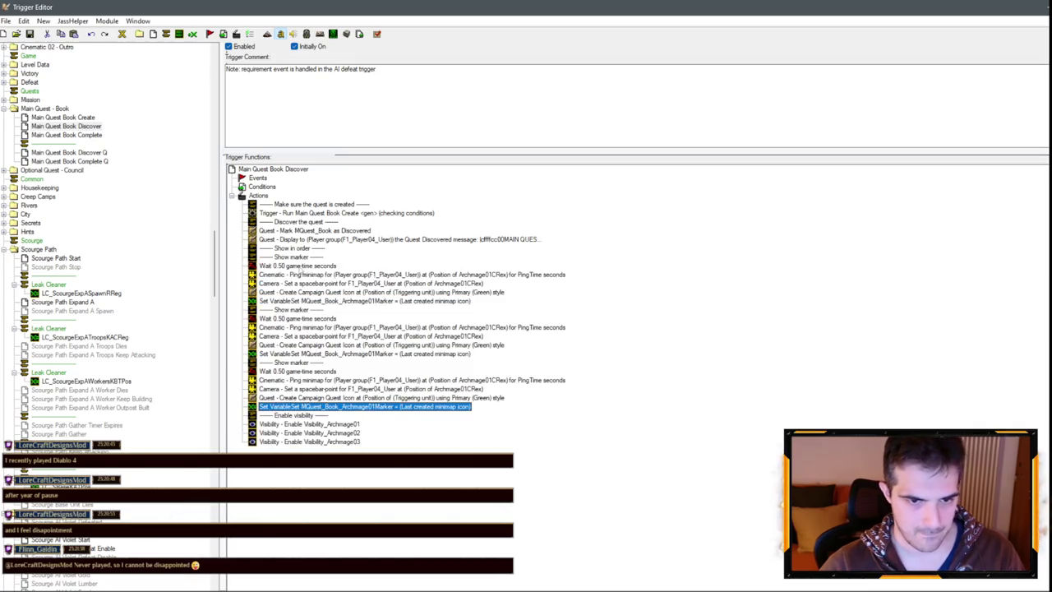
left_click(300, 266)
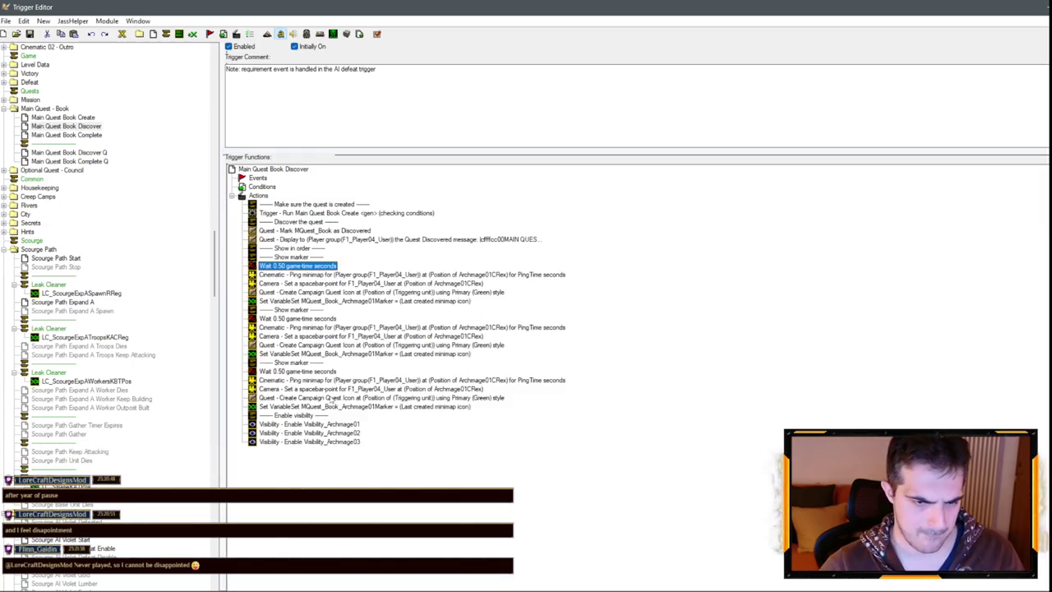
Move the Archmage01 and Archmage02 visibility actions under their marker blocks and delete the leftover.
left_click(305, 416)
key("shift+Down")
mouse_move(317, 307)
left_mouse_down()
mouse_move(311, 443)
mouse_move(315, 375)
left_mouse_up()
left_click(305, 442, "shift")
left_click(303, 458)
key("Delete")
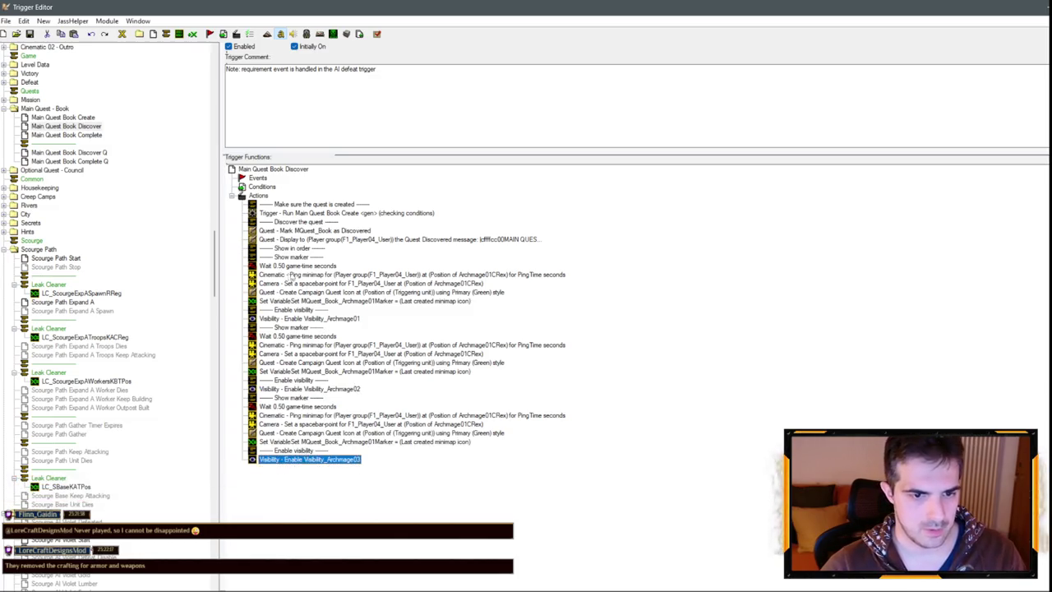
Make the second block's minimap ping target Archmage02Landazar.
double_click(465, 344)
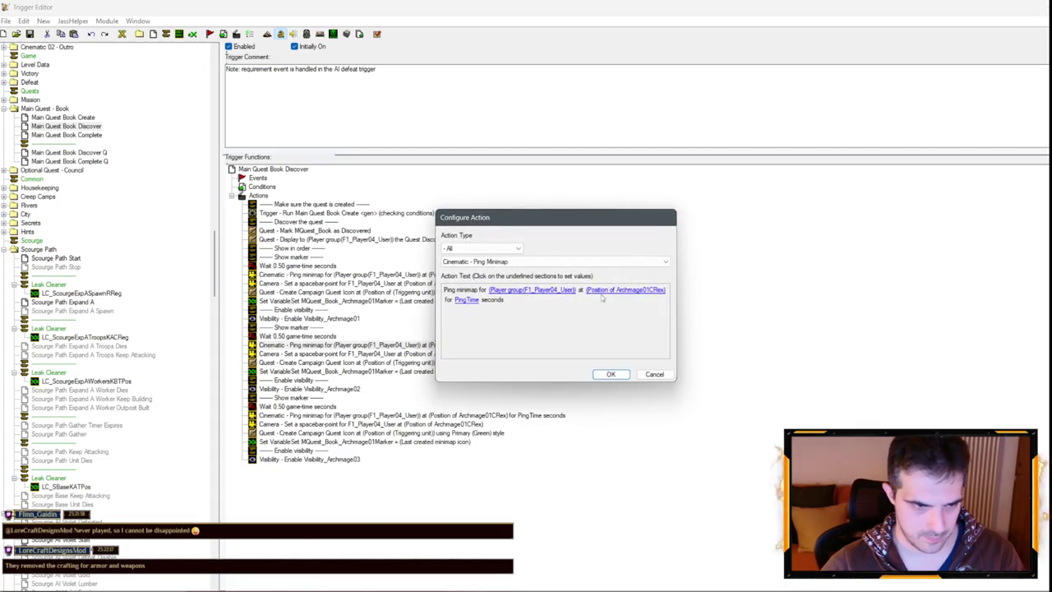
left_click(611, 294)
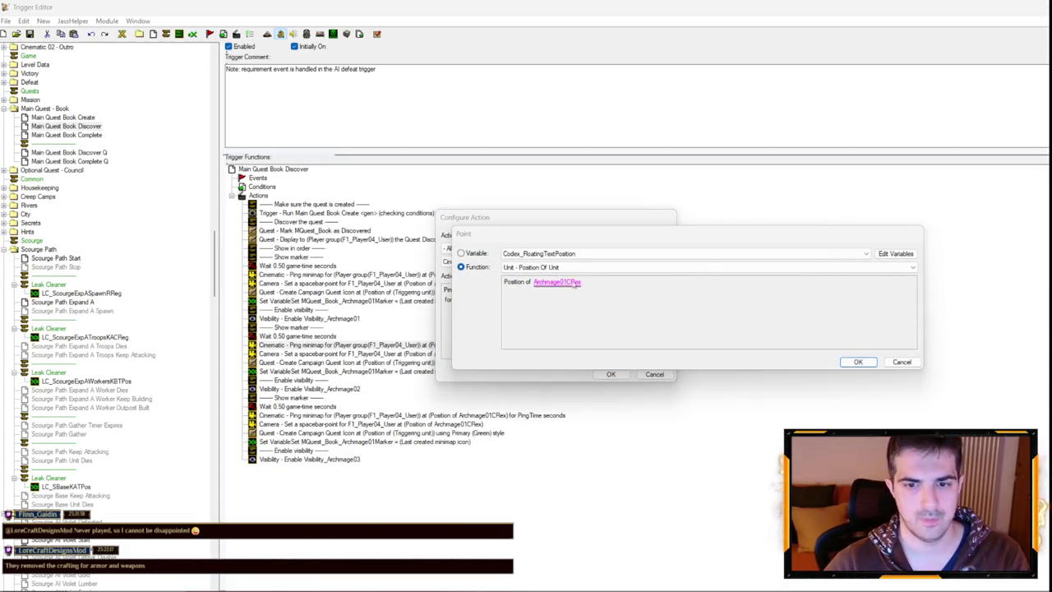
left_click(576, 283)
key("Down")
key("Return")
key("Return")
key("Return")
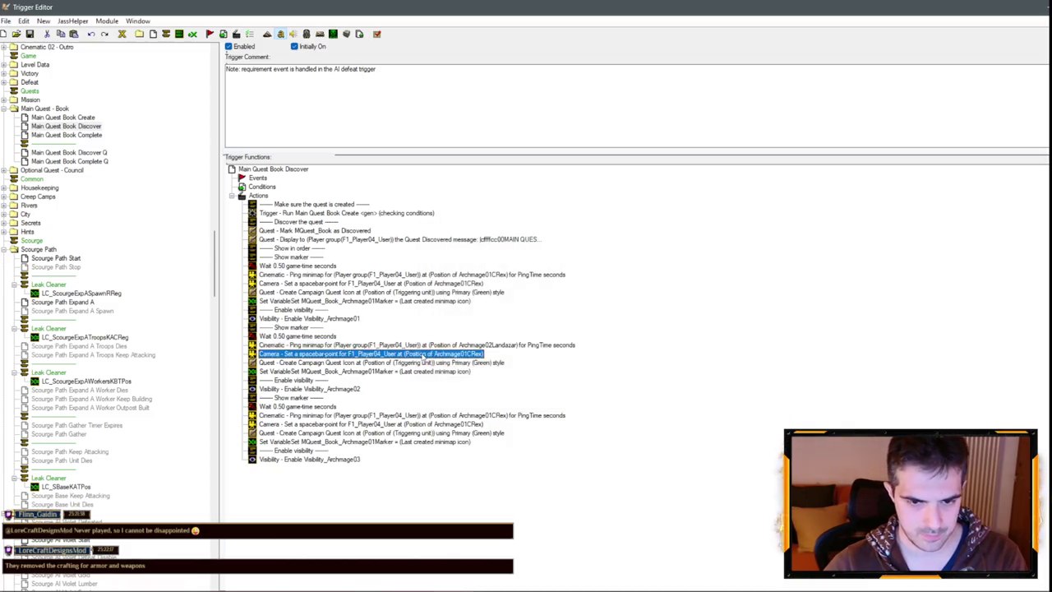
Set the second block's camera spacebar-point to Archmage02Landazar.
double_click(461, 354)
left_click(624, 293)
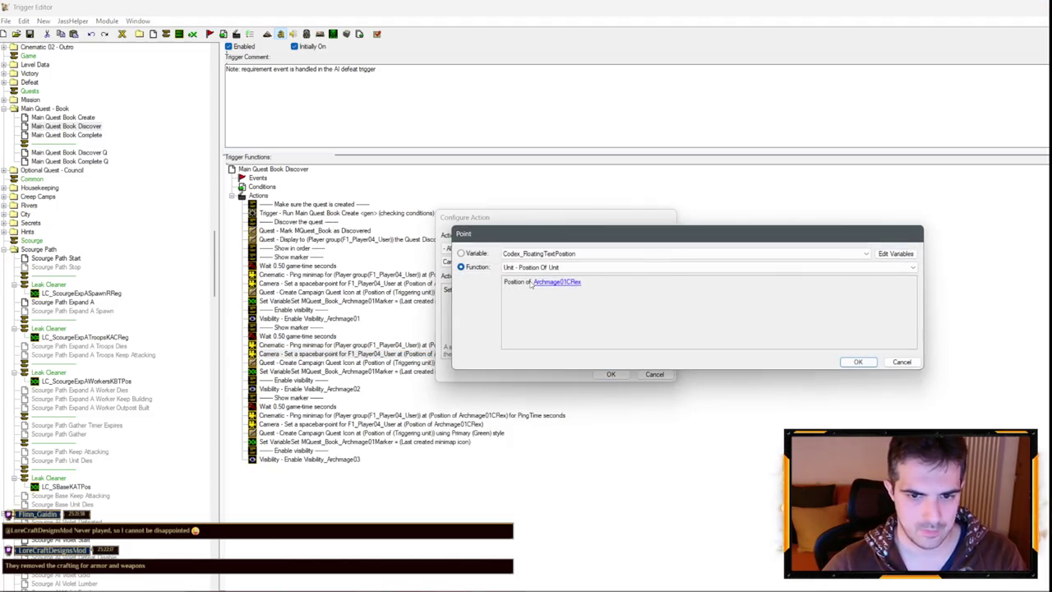
left_click(557, 282)
key("Down")
key("Return")
key("Return")
key("Return")
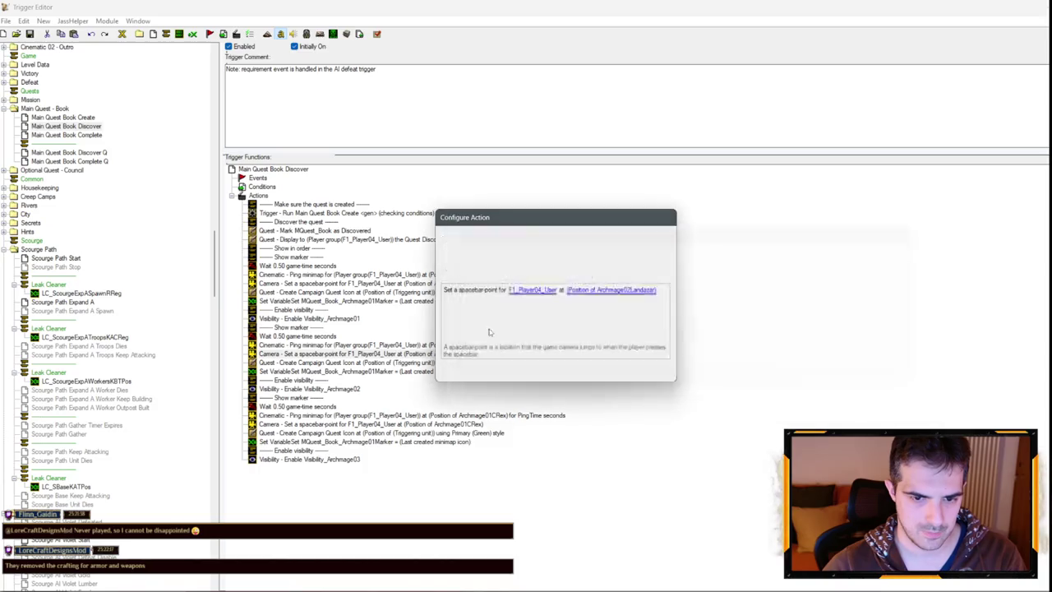
left_click(440, 372)
Replace Triggering unit in the second block's Campaign Quest Icon with a specific archmage.
double_click(439, 363)
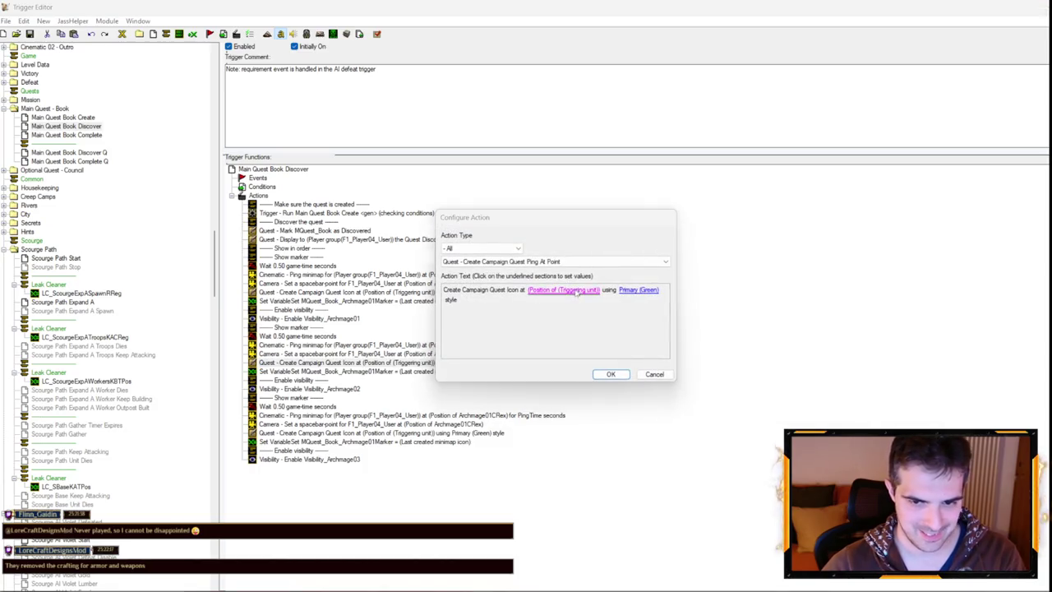
left_click(576, 290)
left_click(564, 283)
left_click(547, 284)
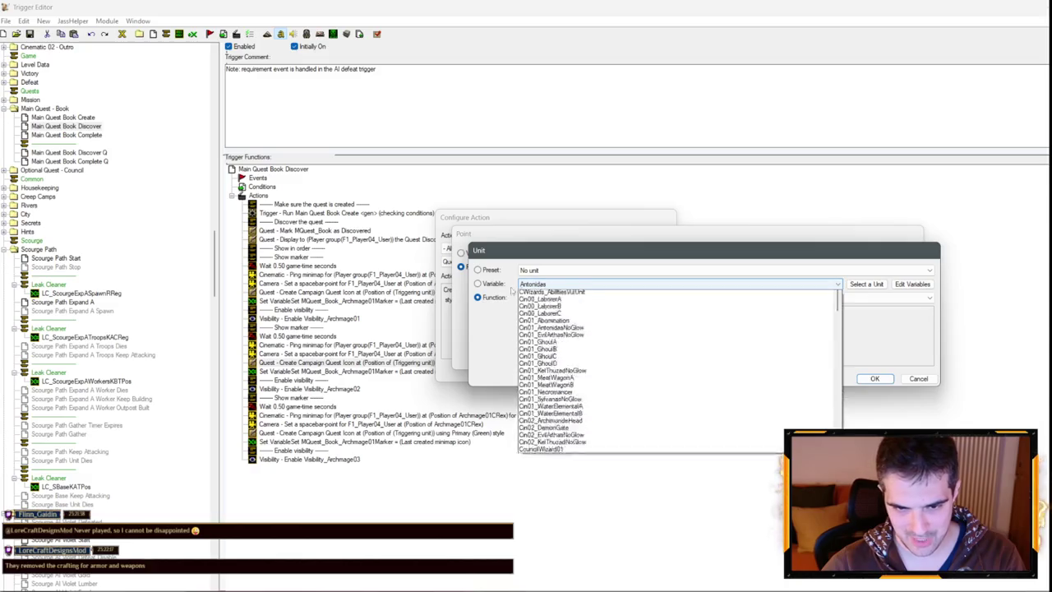
key("Down")
key("Down")
key("Down")
key("Return")
key("Return")
key("Return")
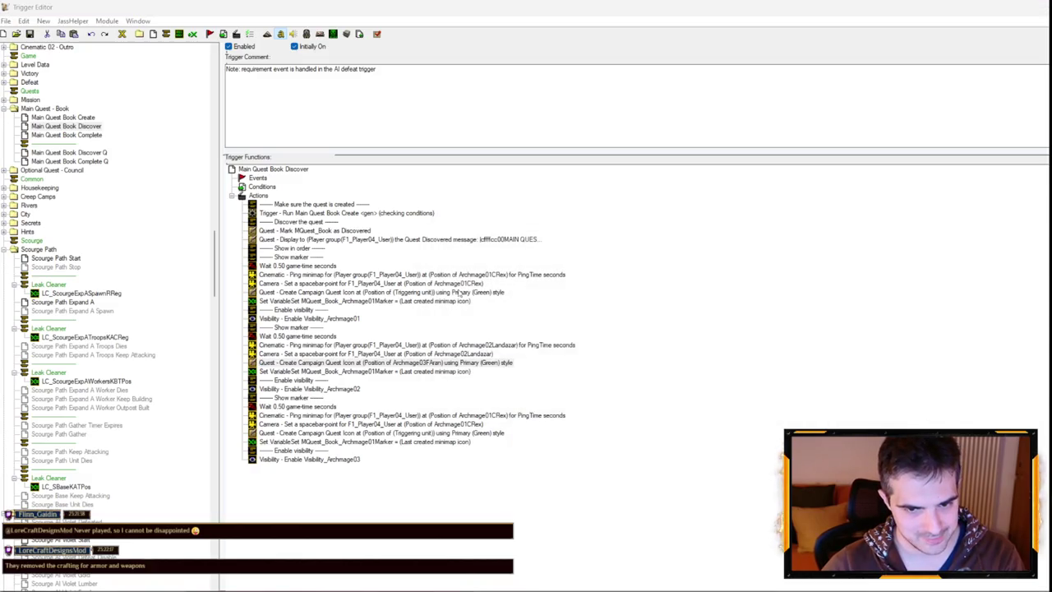
Edit and recheck the unit used by the first block's Campaign Quest Icon.
double_click(428, 293)
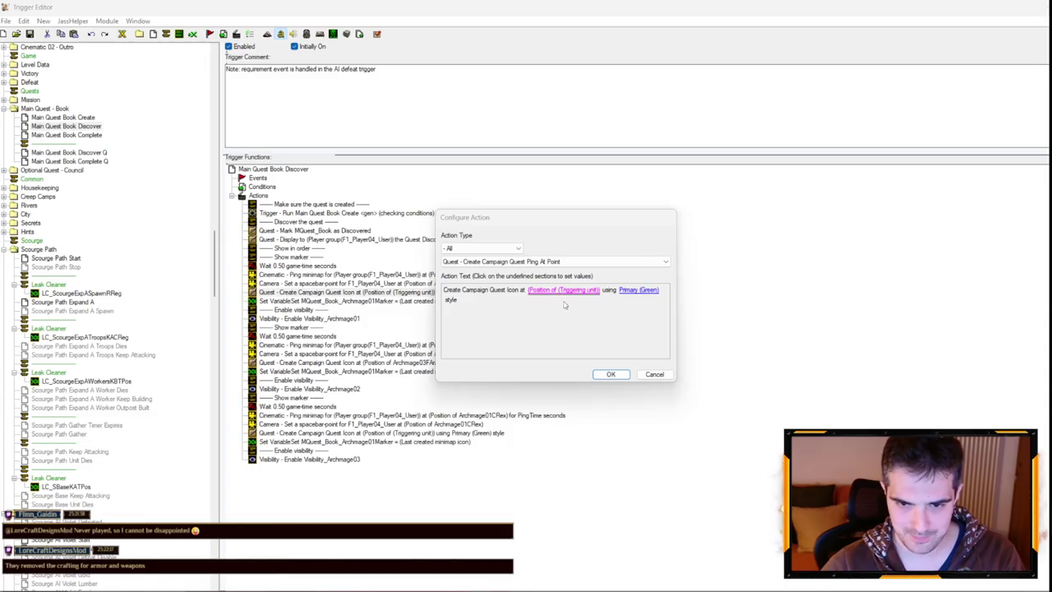
left_click(549, 289)
left_click(553, 282)
left_click(559, 285)
key("Escape")
key("Return")
key("Return")
key("Return")
left_click(370, 424)
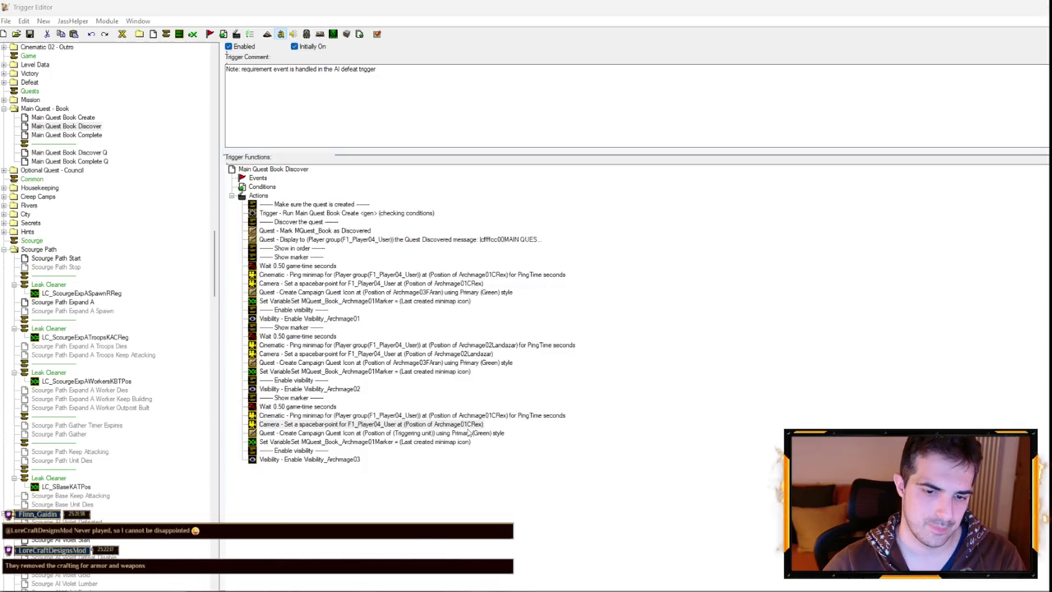
double_click(386, 292)
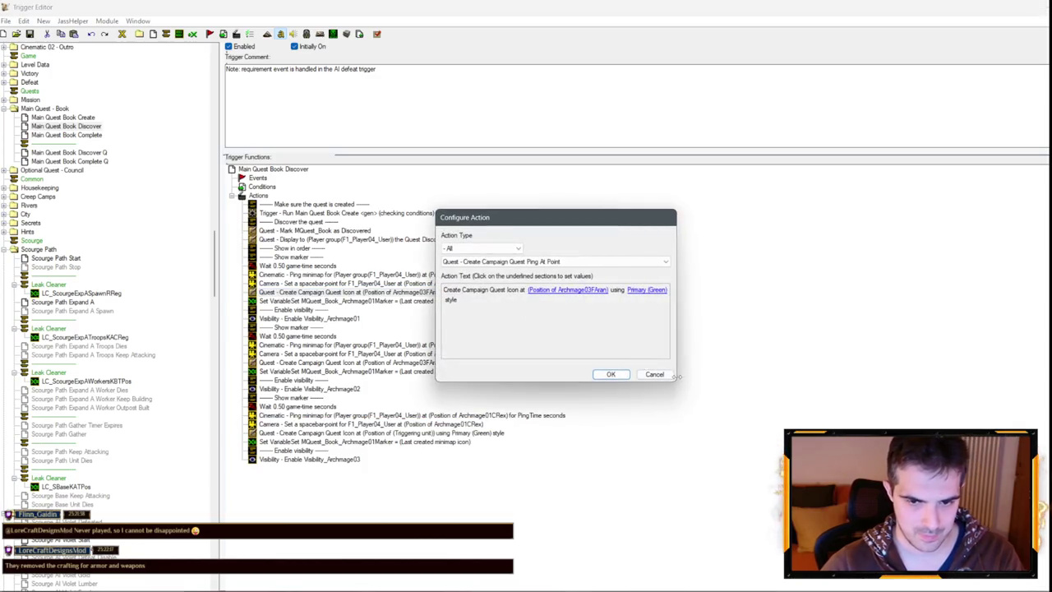
left_click(610, 372)
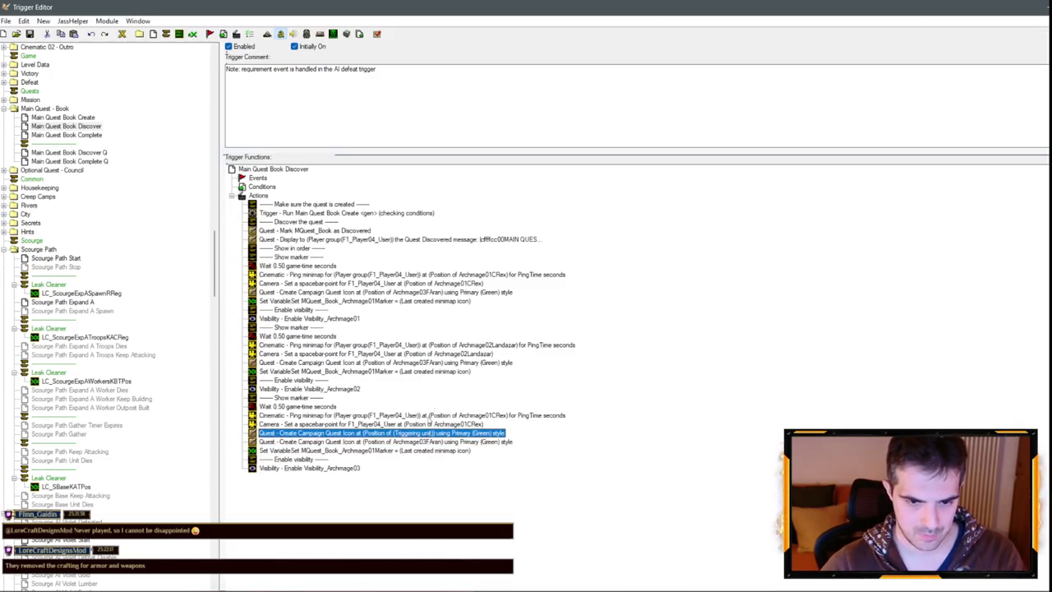
Set the first block's Campaign Quest Icon to Archmage01CRex.
double_click(438, 295)
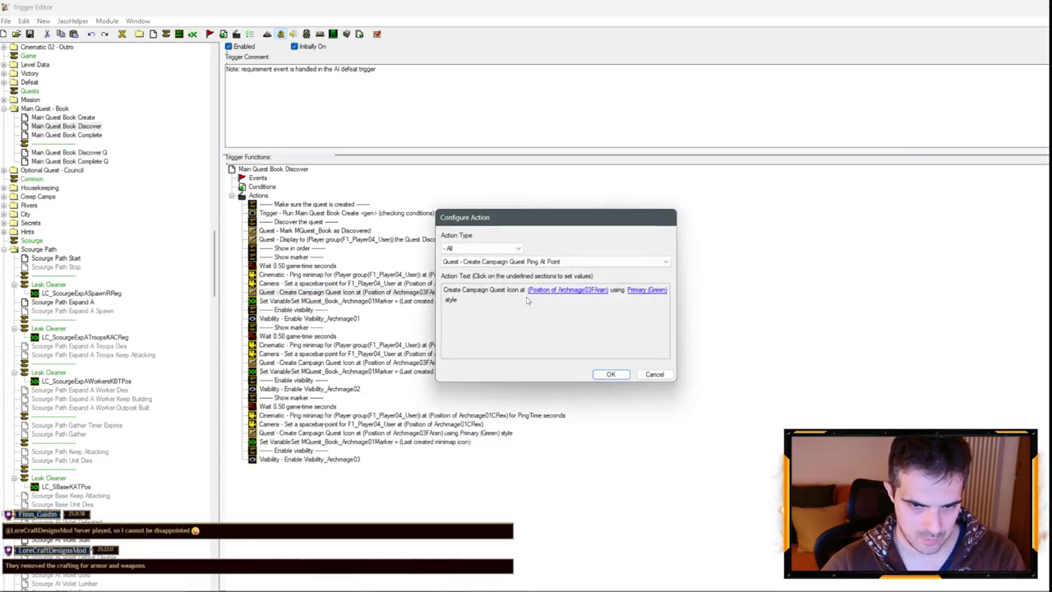
left_click(561, 289)
left_click(561, 282)
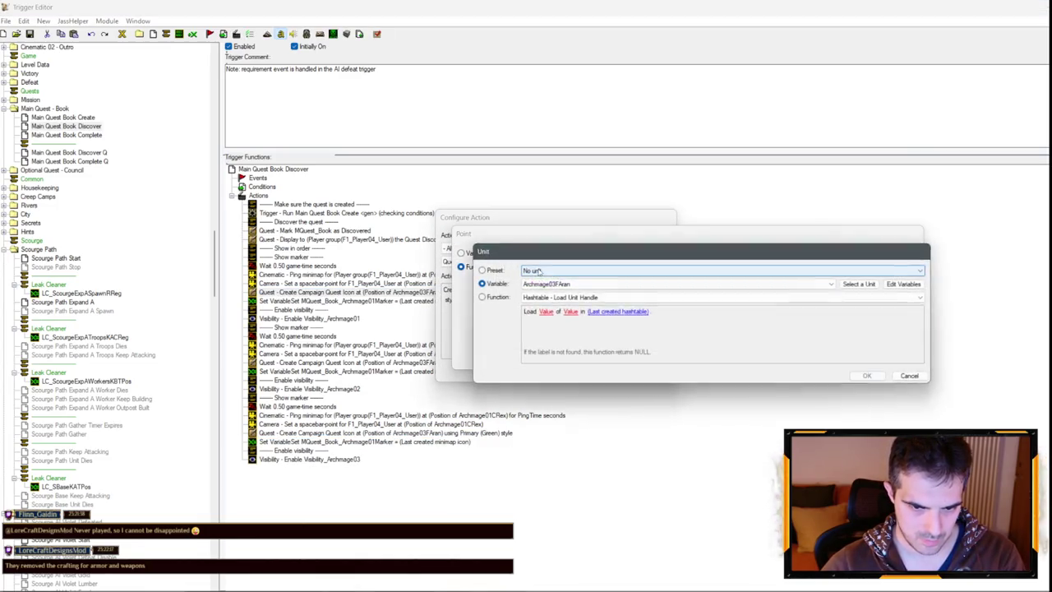
key("Return")
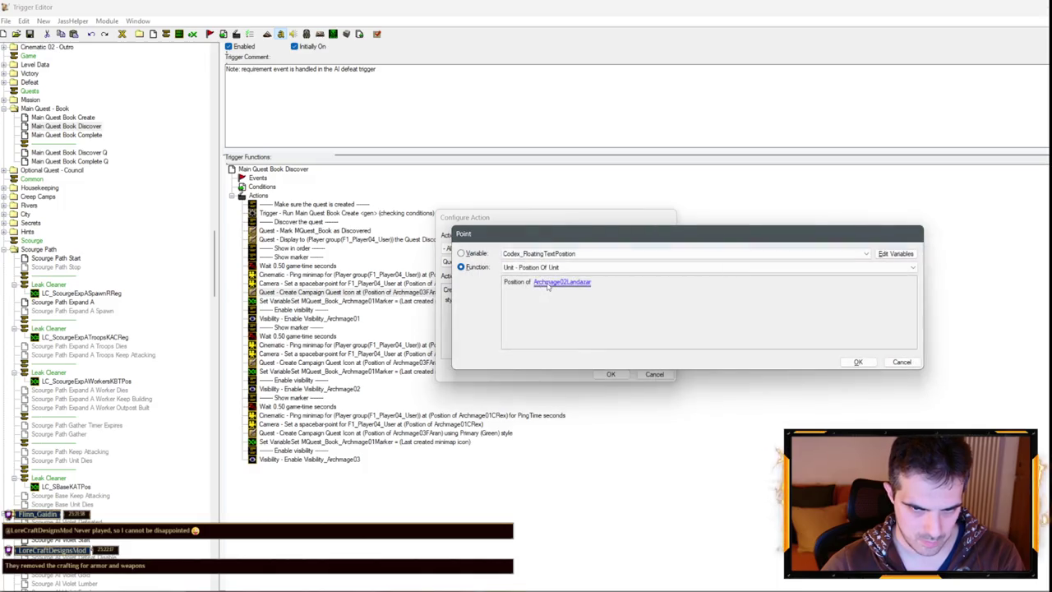
left_click(559, 283)
key("Return")
key("Return")
key("Return")
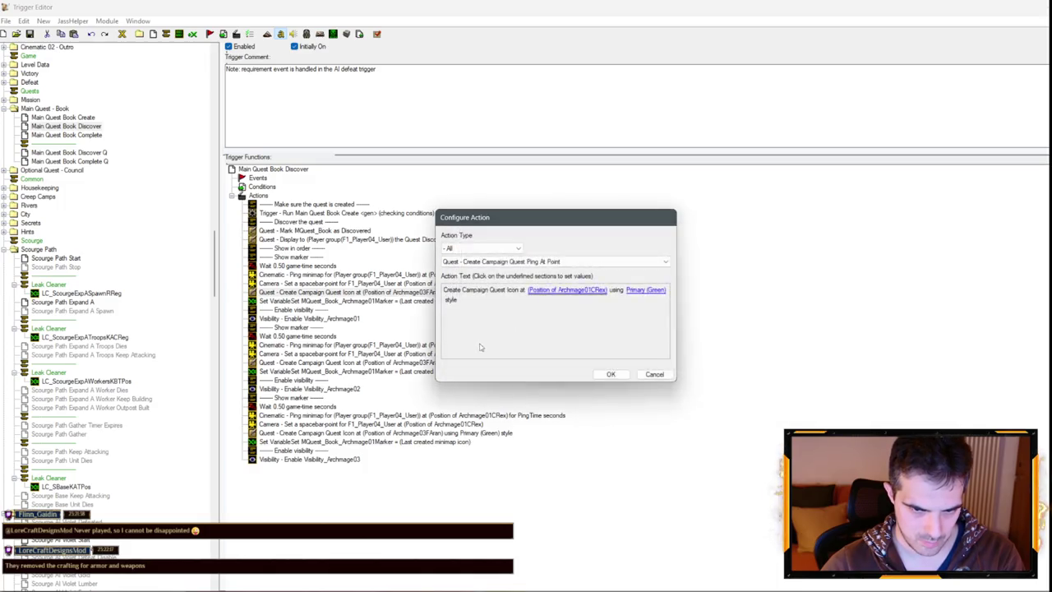
Set the second block's Campaign Quest Icon to Archmage02Landazar.
key("Return")
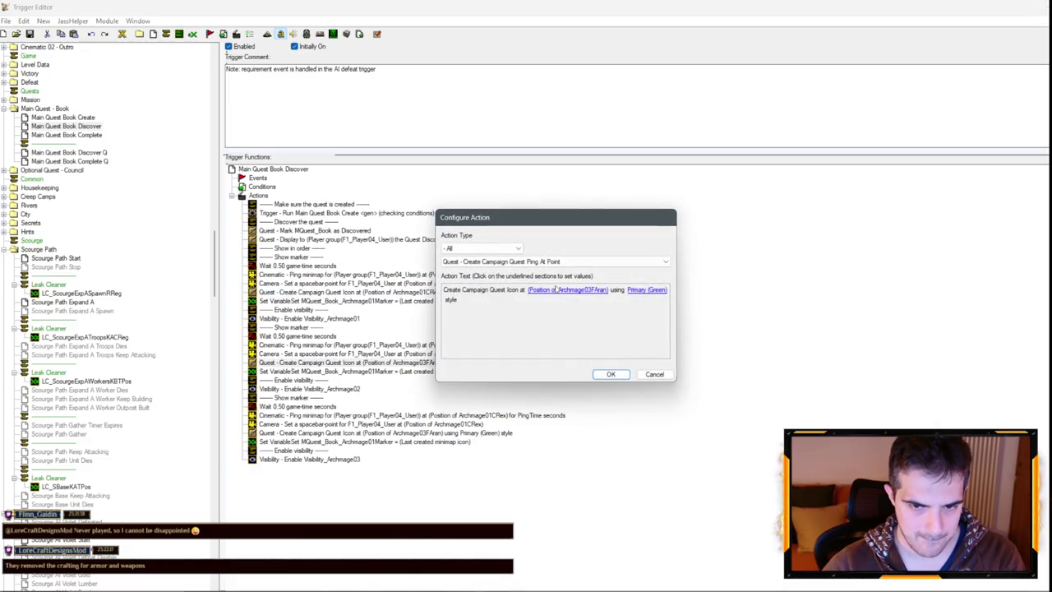
left_click(549, 288)
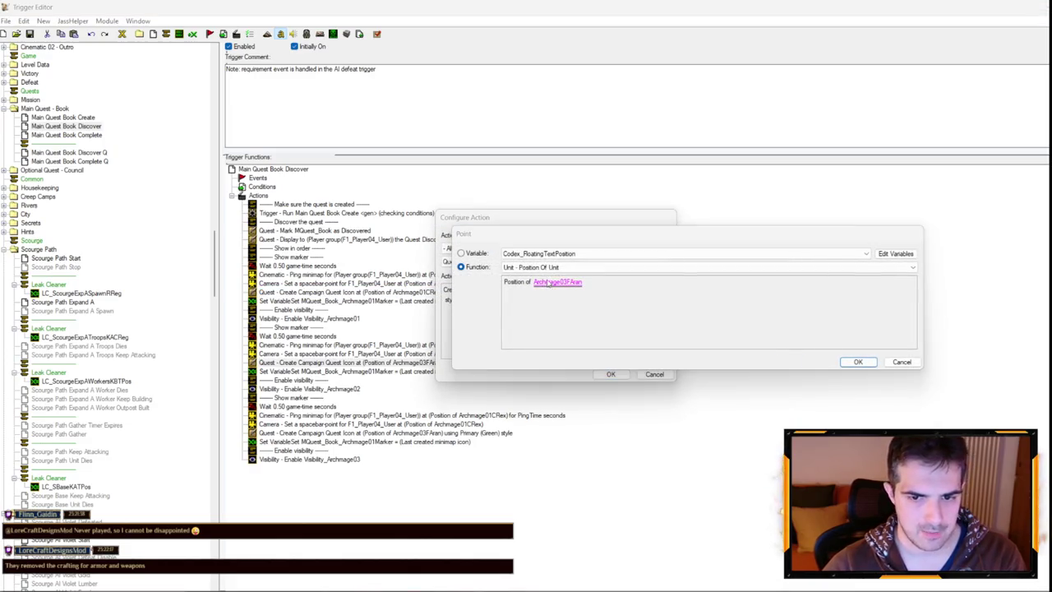
left_click(544, 284)
key("Up")
key("Return")
key("Return")
key("Return")
Switch the second block's Set Variable action to the Archmage02 marker variable.
key("Return")
key("Down")
key("Return")
left_click(514, 291)
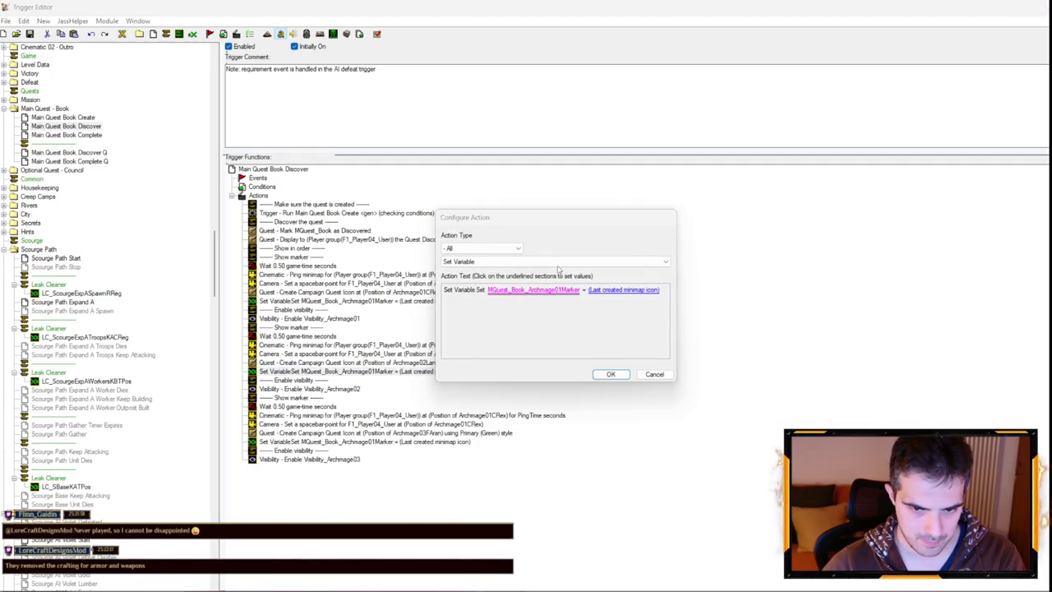
key("Down")
key("Return")
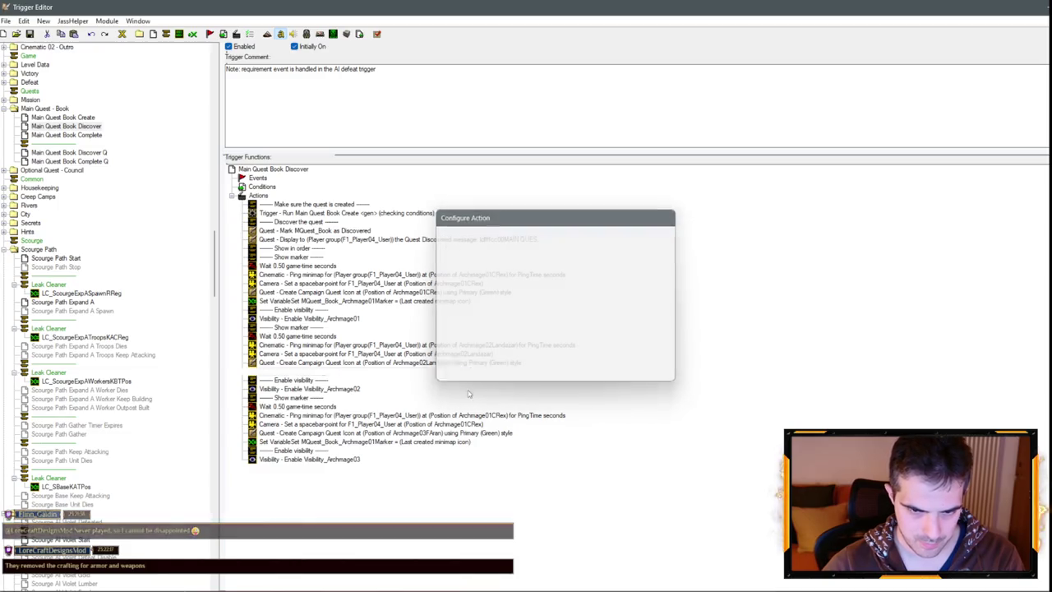
key("Return")
Set the third block's camera spacebar-point to Archmage03FAran.
key("Down")
key("Down")
key("Down")
key("Return")
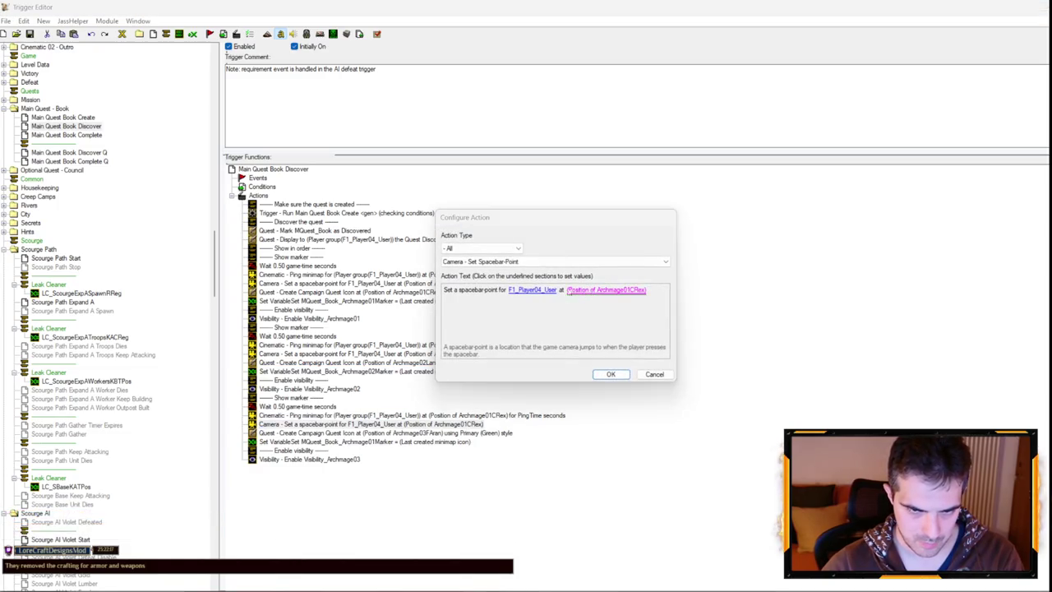
left_click(592, 291)
left_click(541, 283)
key("Down")
key("Down")
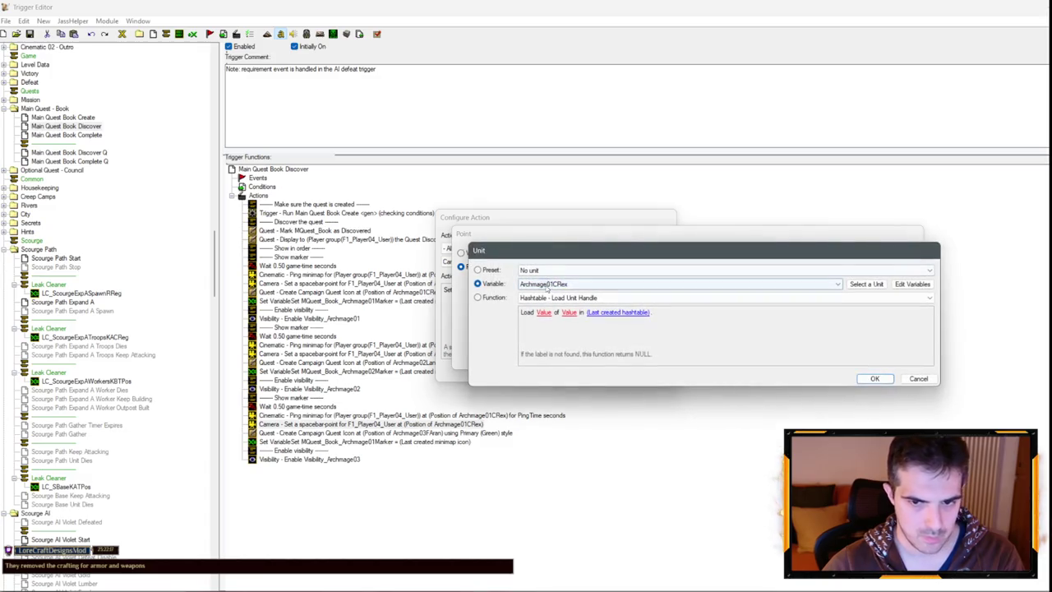
key("Return")
key("Return")
key("Return")
Make the third block's minimap ping target Archmage03FAran.
left_click(490, 415)
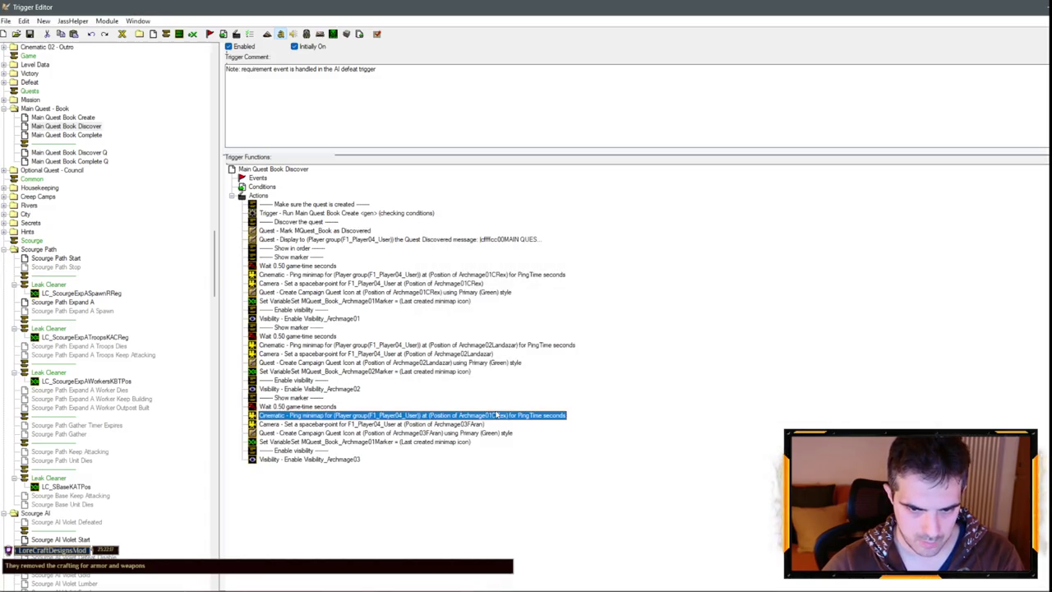
double_click(490, 415)
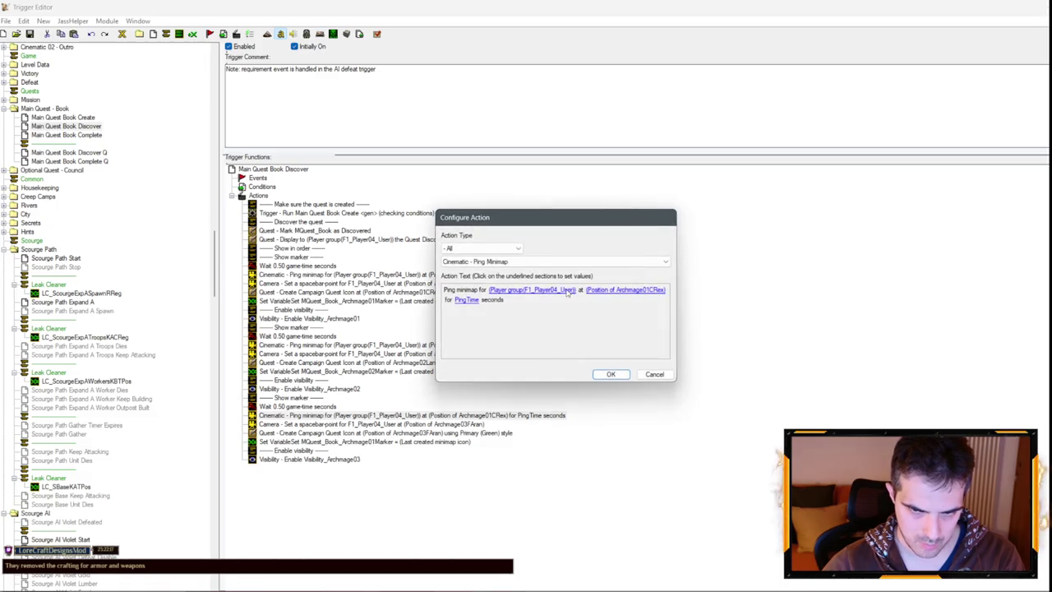
left_click(630, 292)
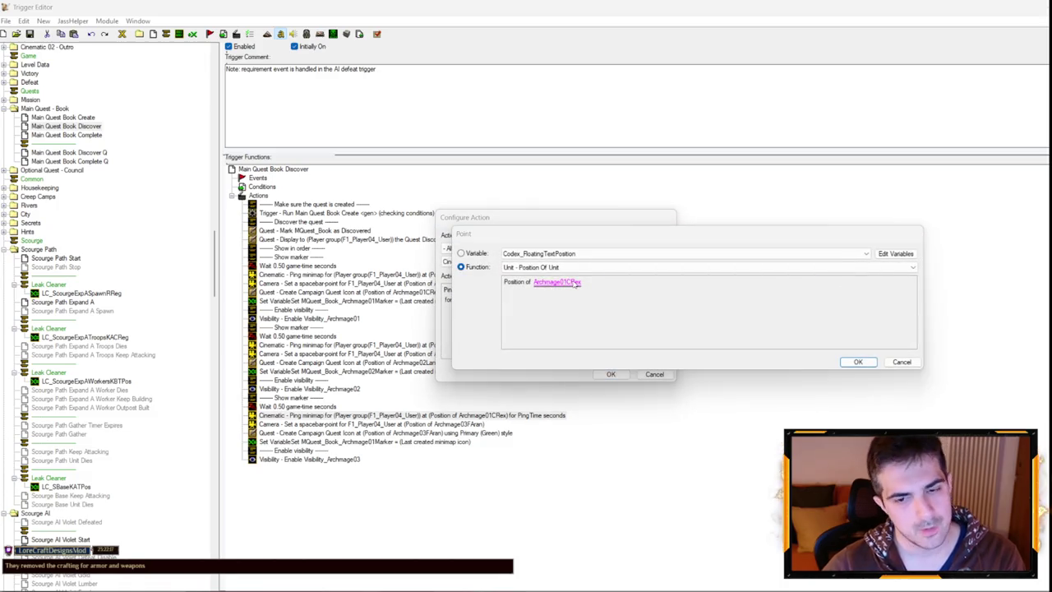
left_click(569, 284)
key("Down")
key("Down")
key("Return")
key("Return")
key("Return")
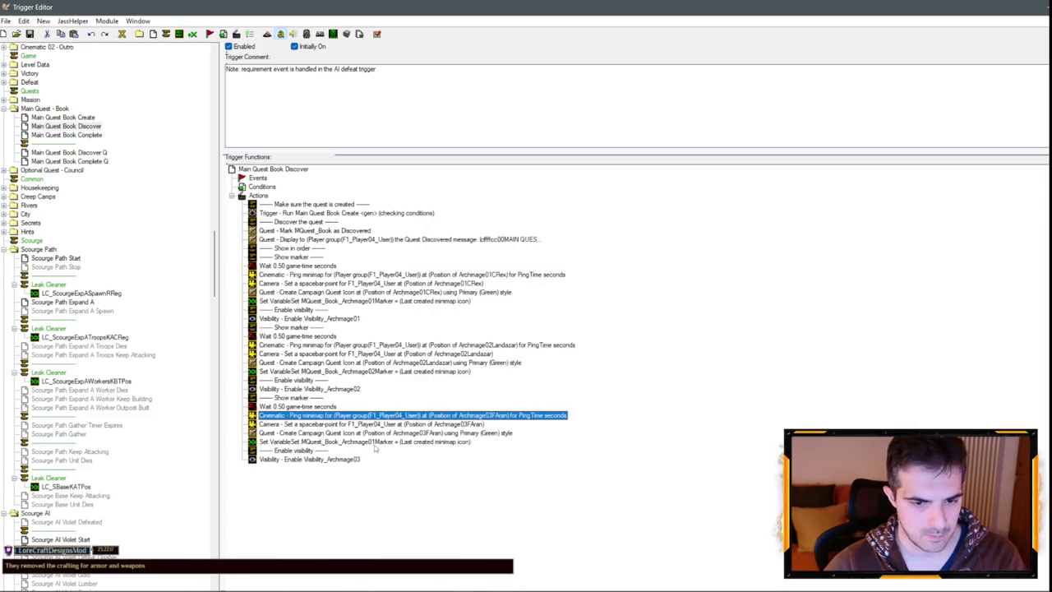
Switch the third block's Set Variable action to the Archmage03 marker variable.
key("Return")
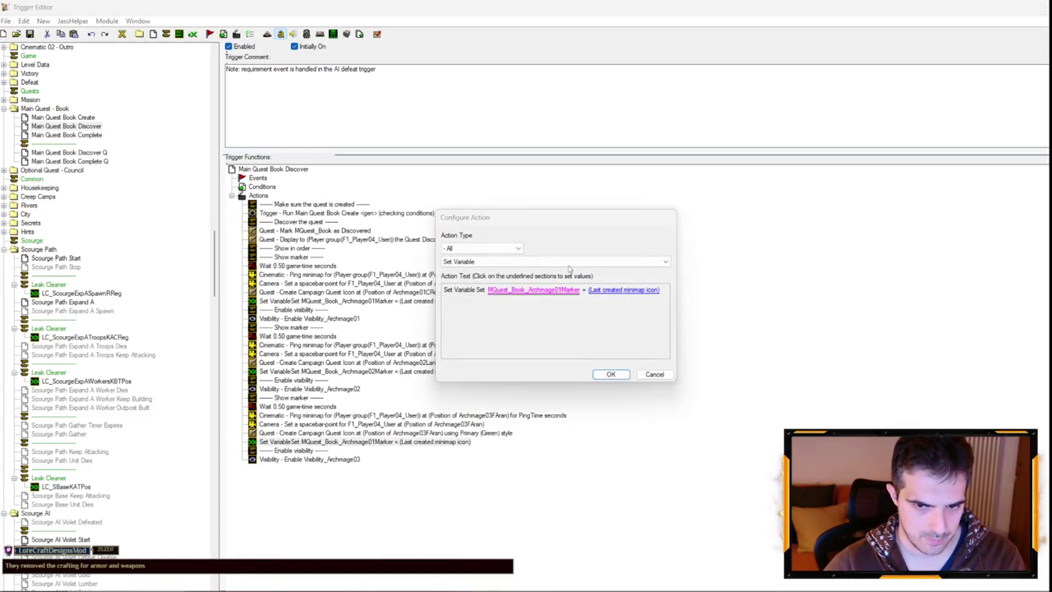
key("Return")
key("Down")
key("Down")
key("Return")
key("Return")
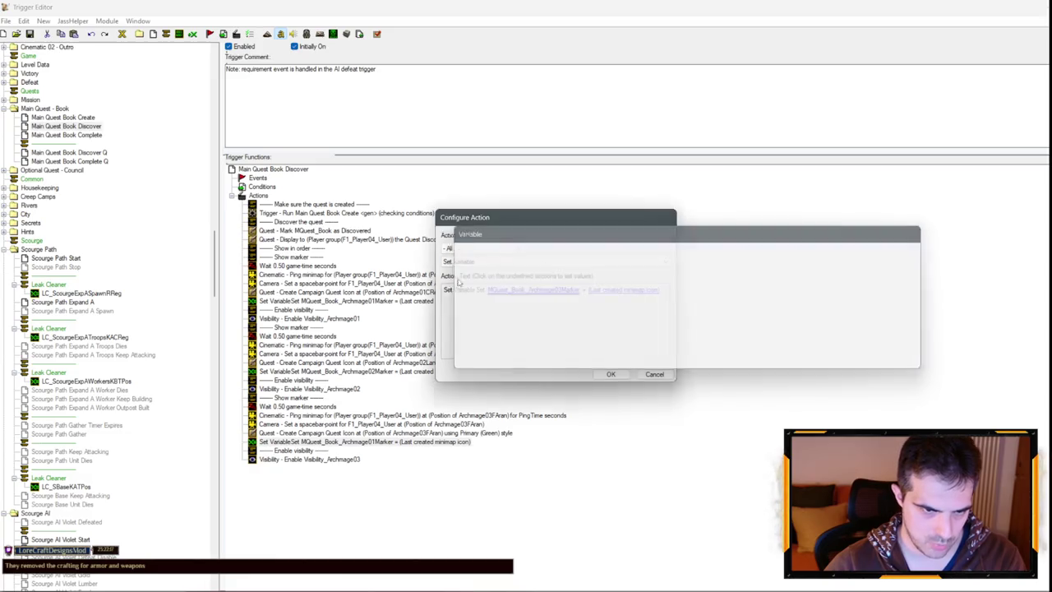
scroll(107, 297, "up", 7)
left_click(76, 319)
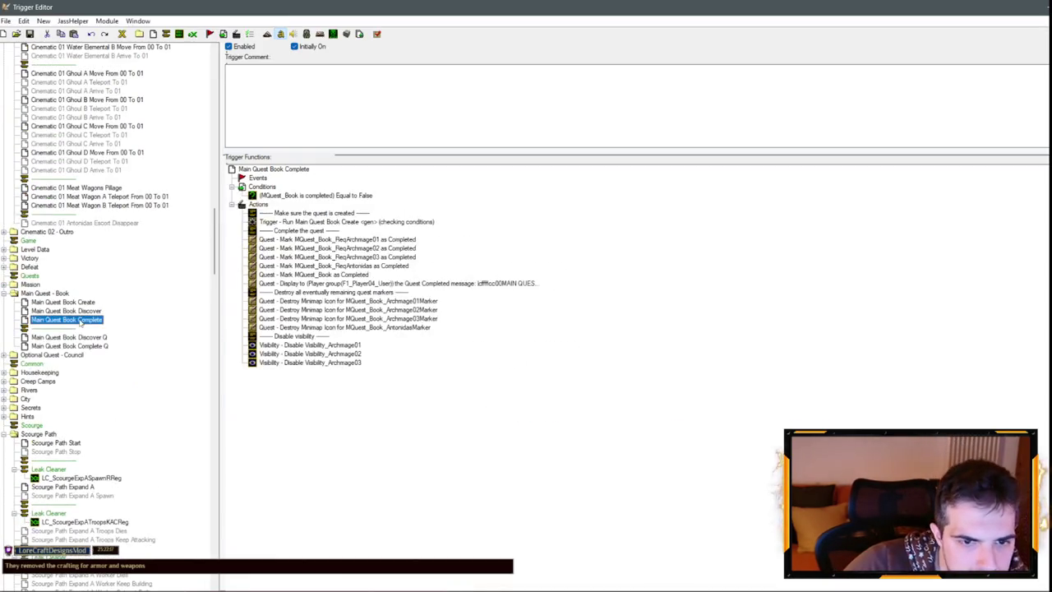
Insert a new comment row under Main Quest Book Complete with Ctrl+M.
left_click(71, 303)
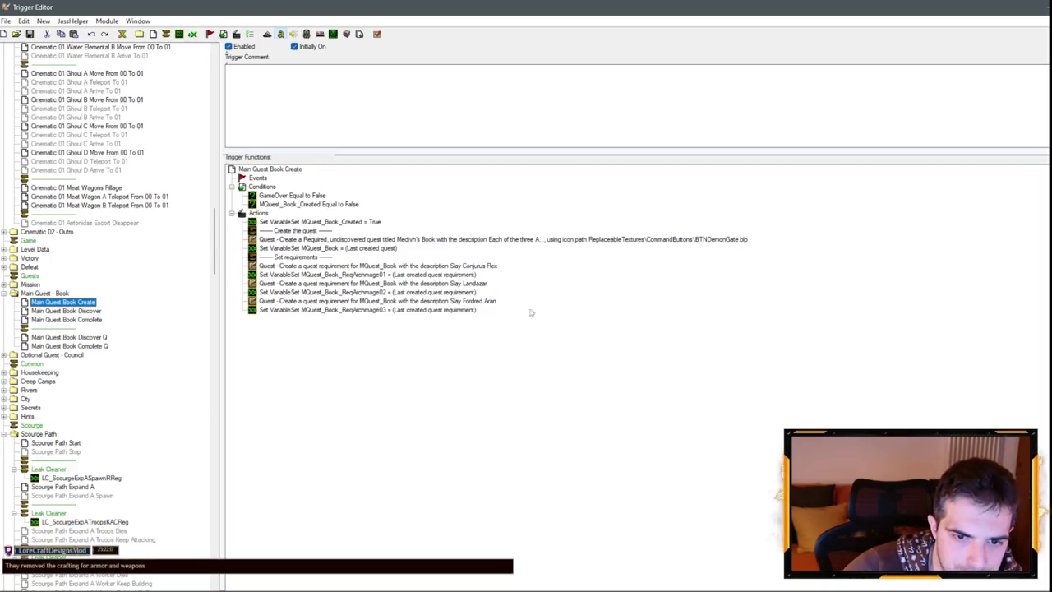
left_click(70, 328)
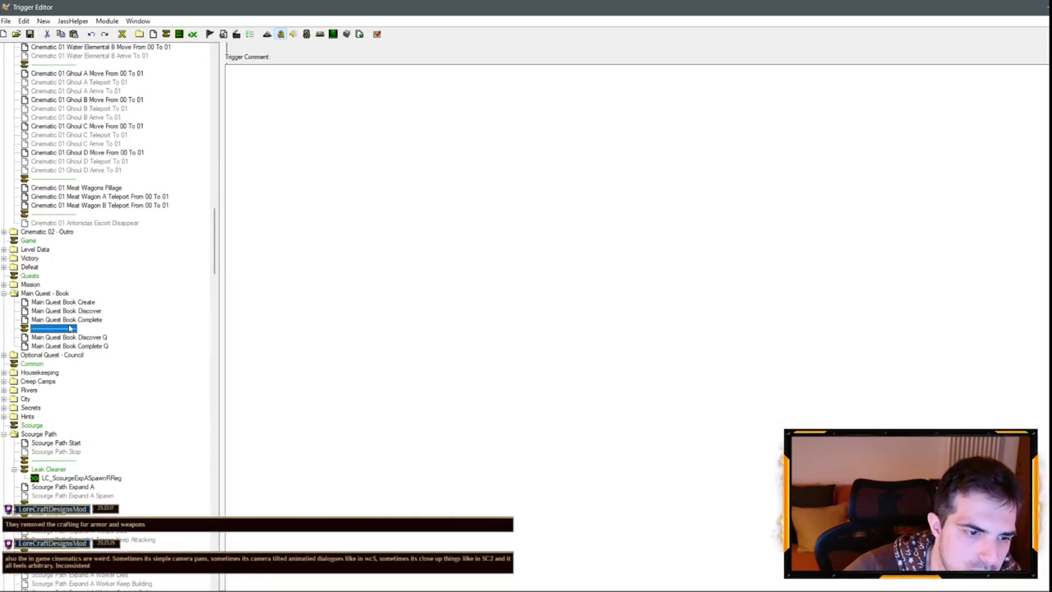
key("ctrl+m")
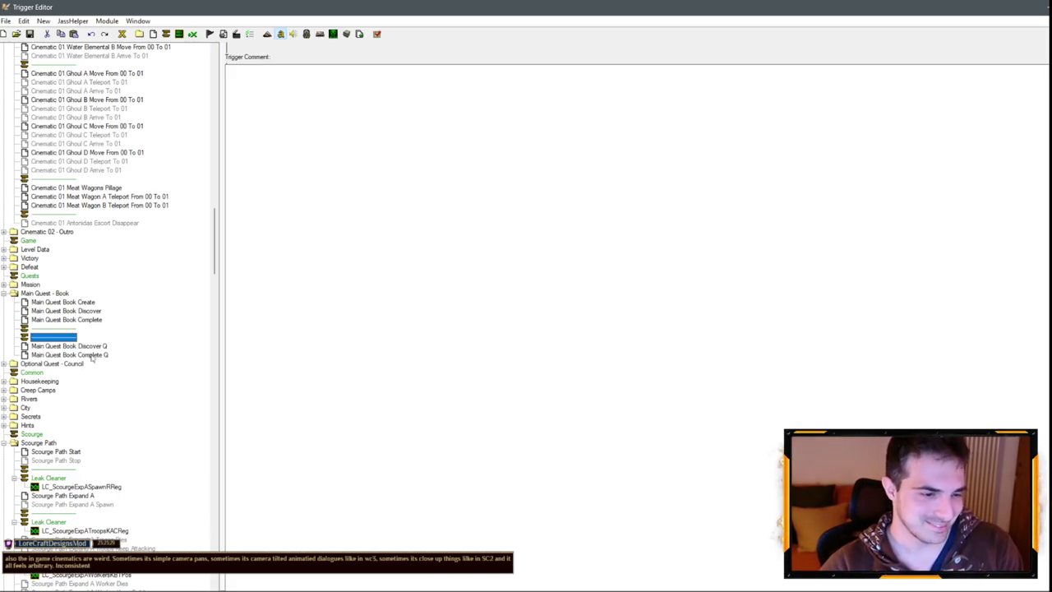
right_click(71, 333)
left_click(98, 420)
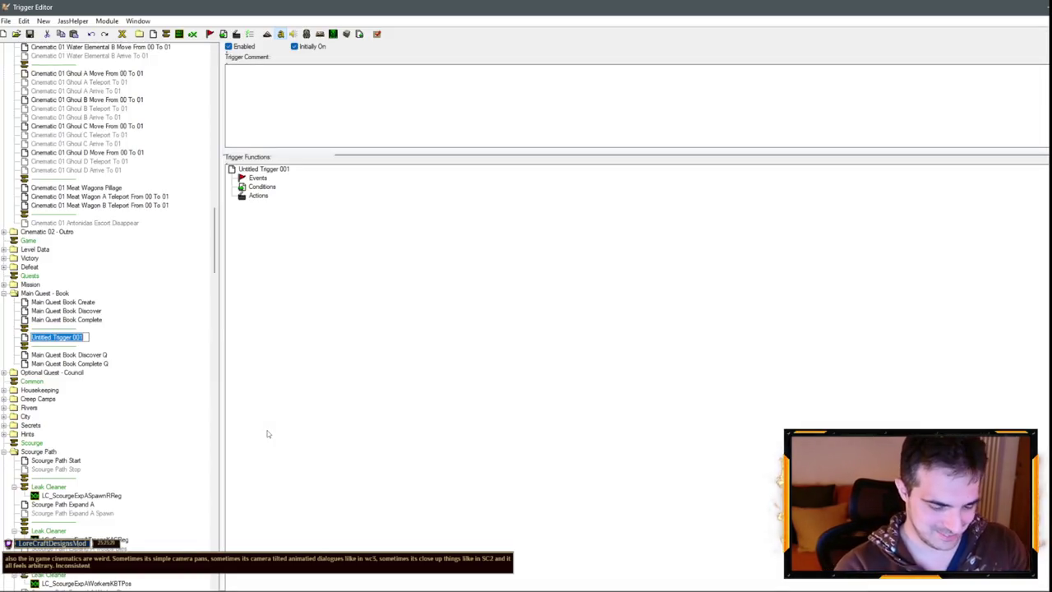
type("Main Quest Book")
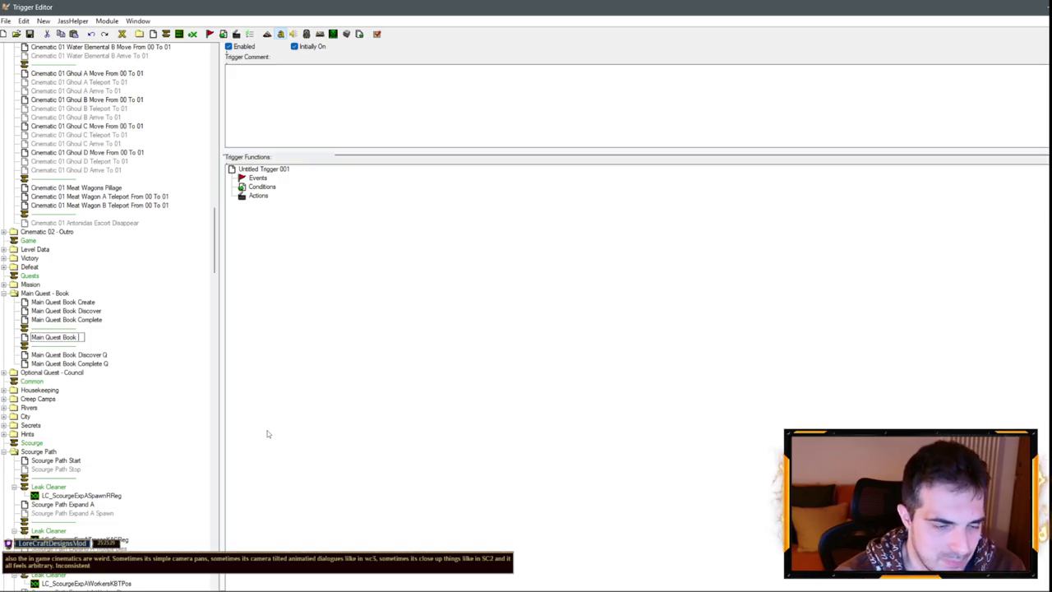
type("U")
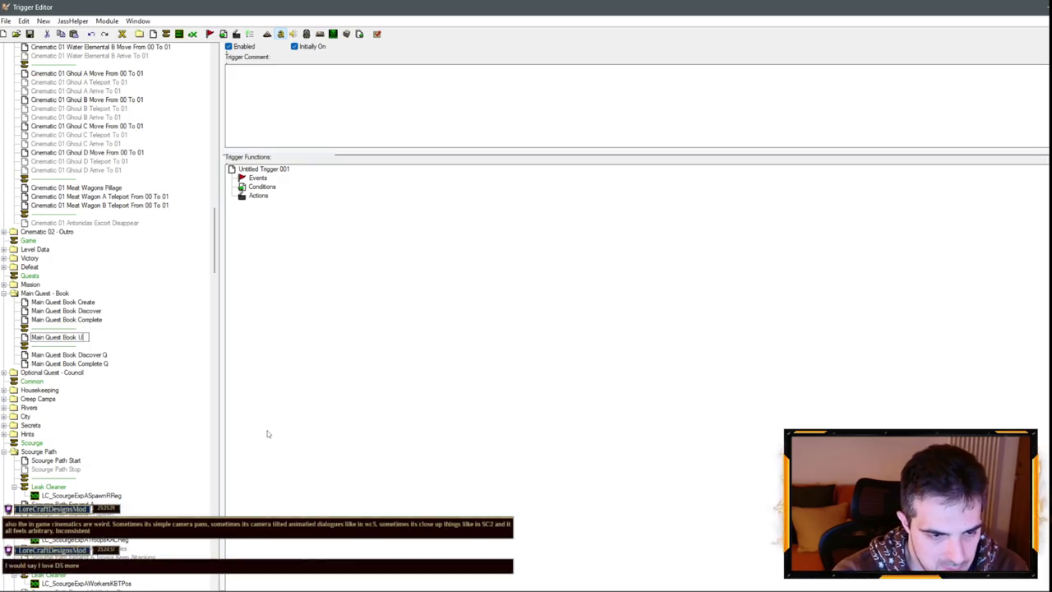
type("p")
key("BackSpace")
key("BackSpace")
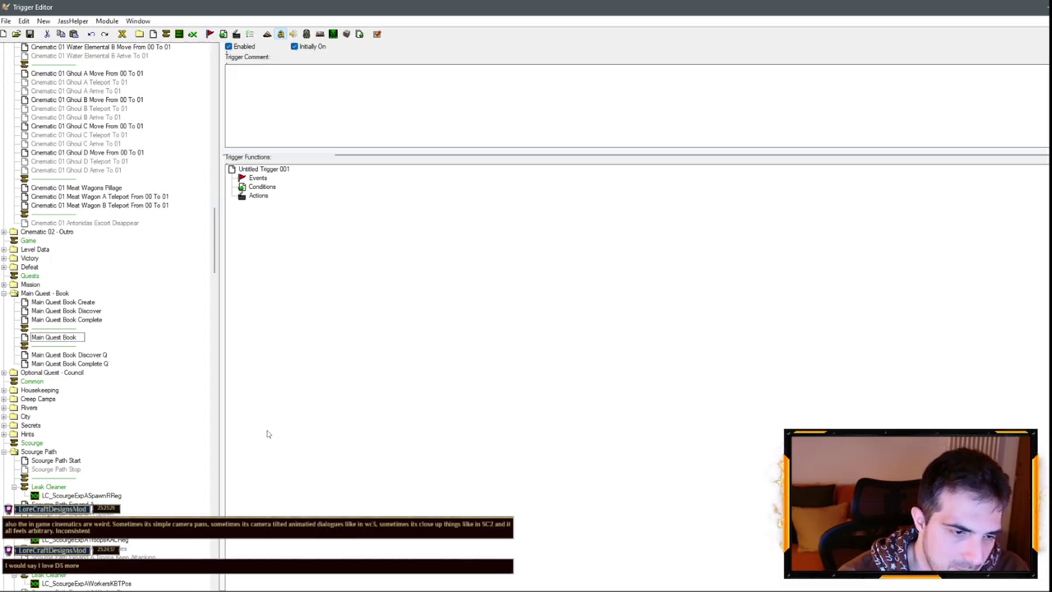
type("Requir")
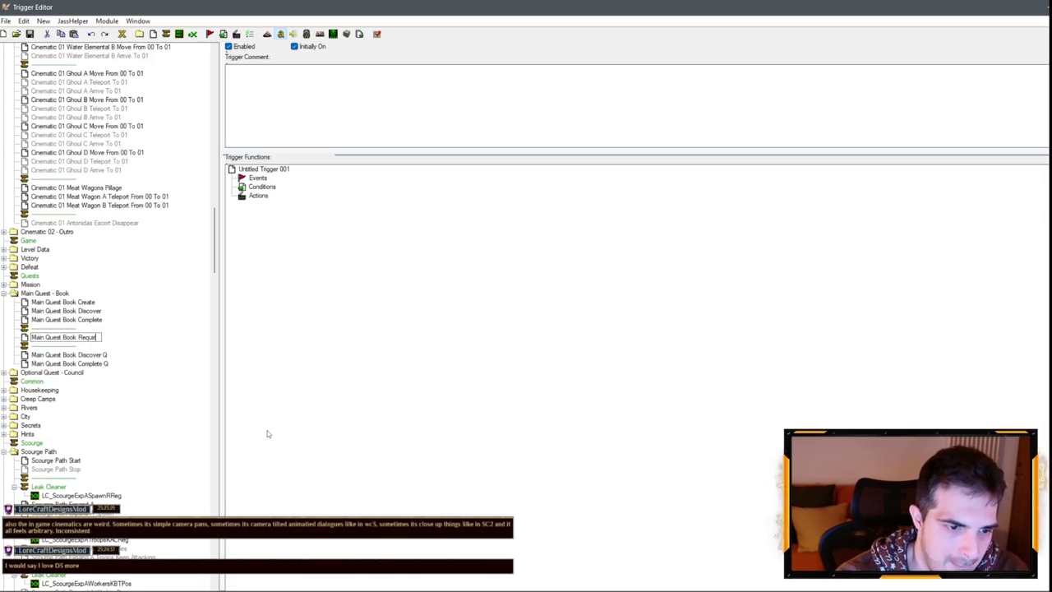
type("ement Violet")
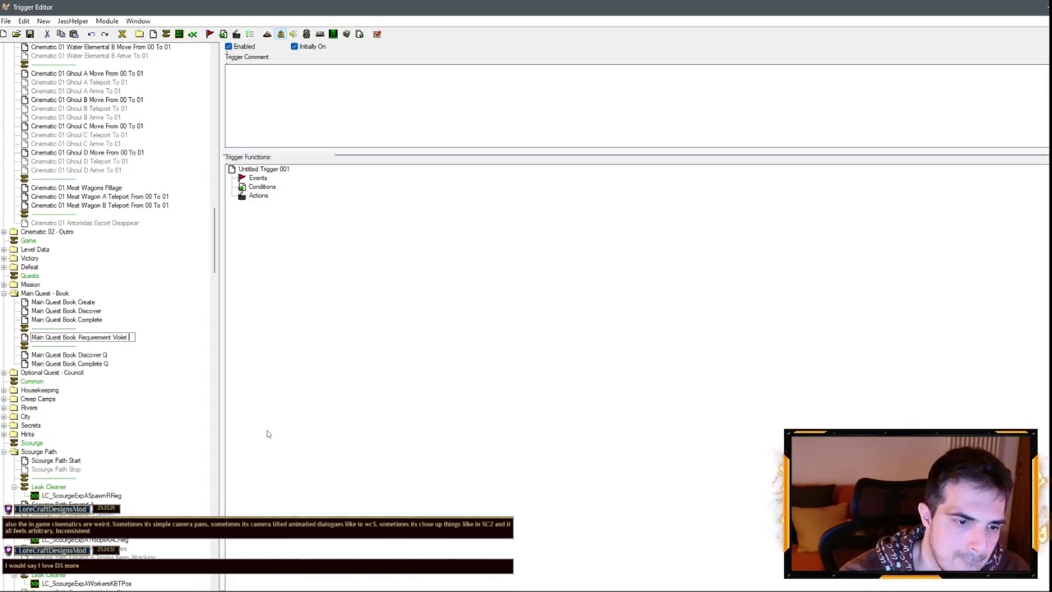
key("BackSpace")
key("BackSpace")
key("BackSpace")
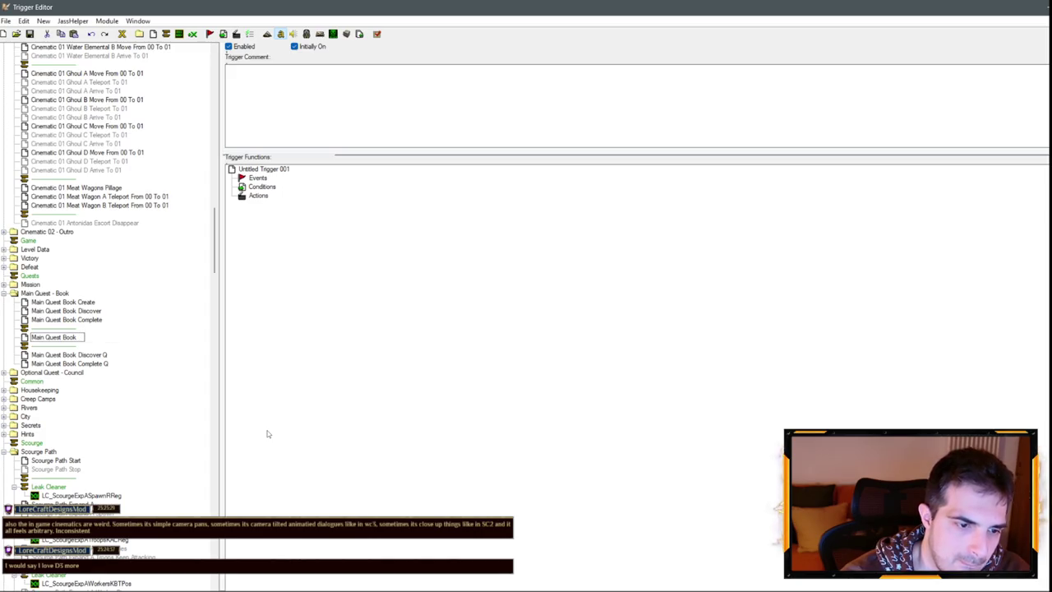
type("Re")
key("BackSpace")
key("Return")
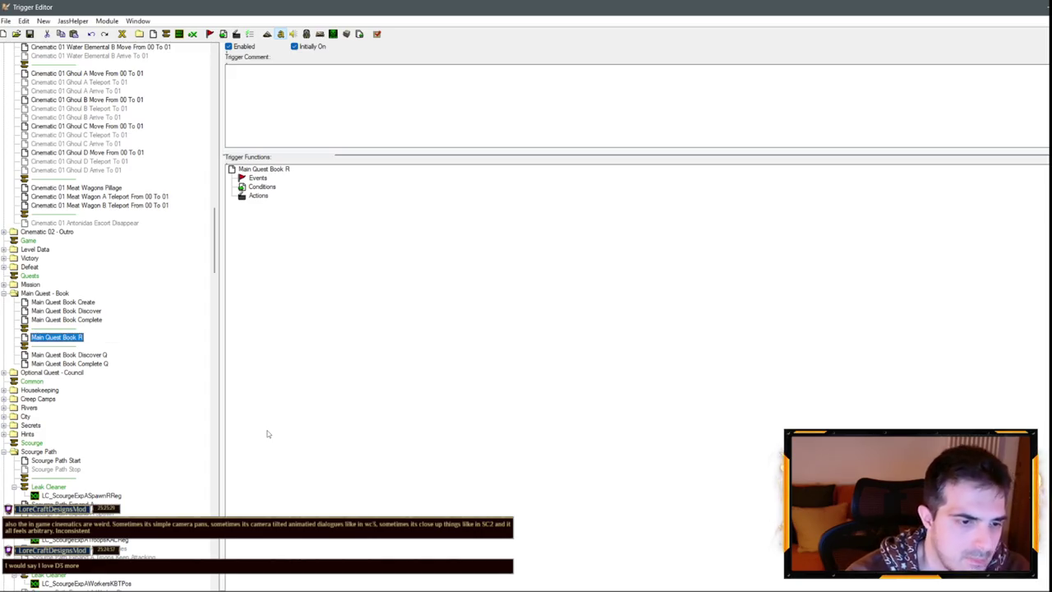
key("Delete")
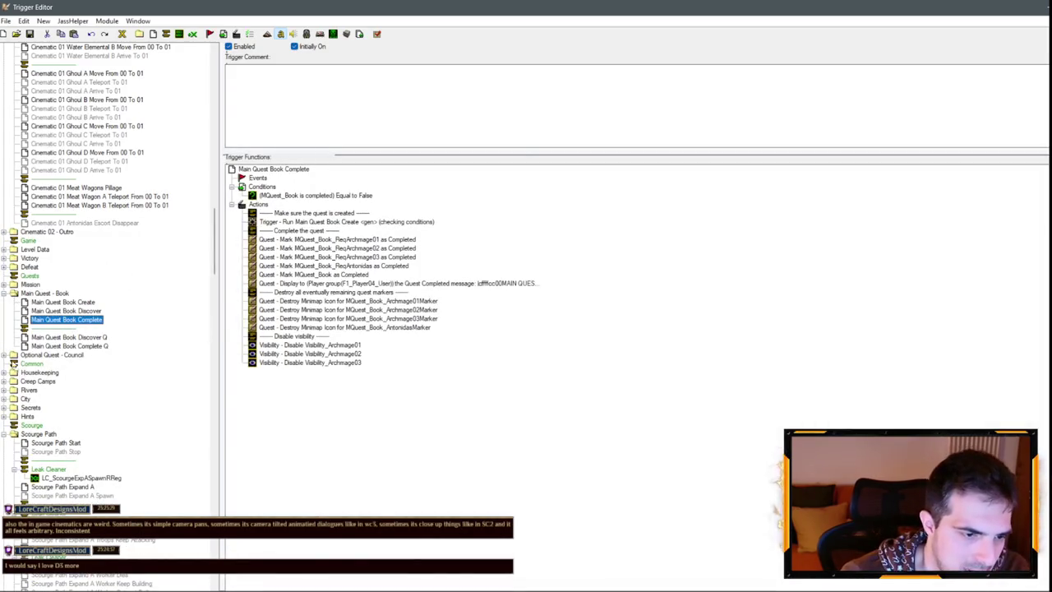
Remove the new trigger and rename Heroes Discover and Heroes Complete to Council Discover and Council Complete.
left_click(13, 355)
left_click(69, 364)
mouse_move(86, 360)
left_mouse_down()
mouse_move(68, 357)
mouse_move(103, 370)
left_mouse_up()
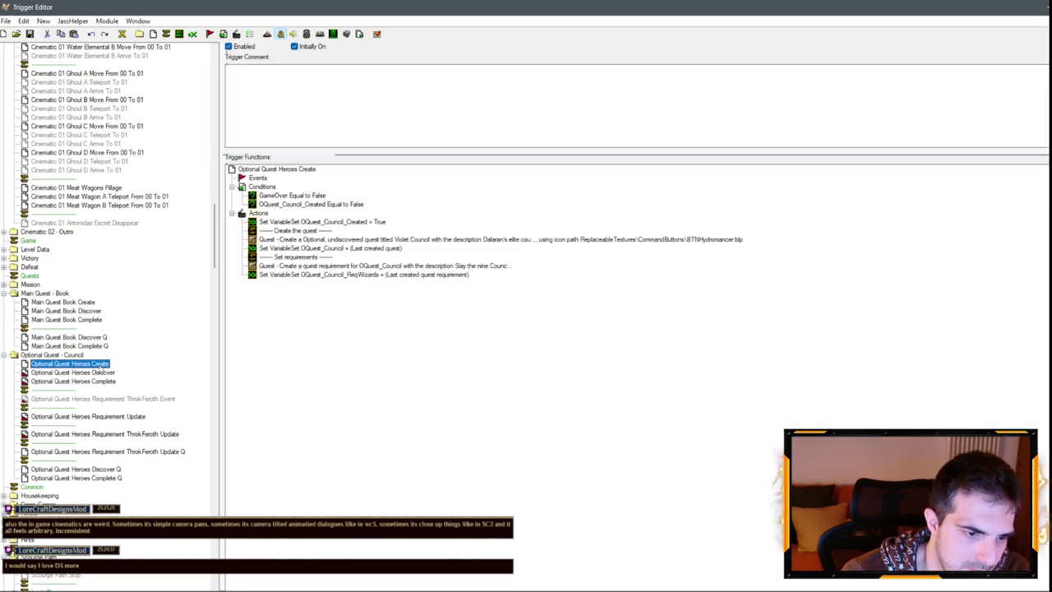
left_click(76, 374)
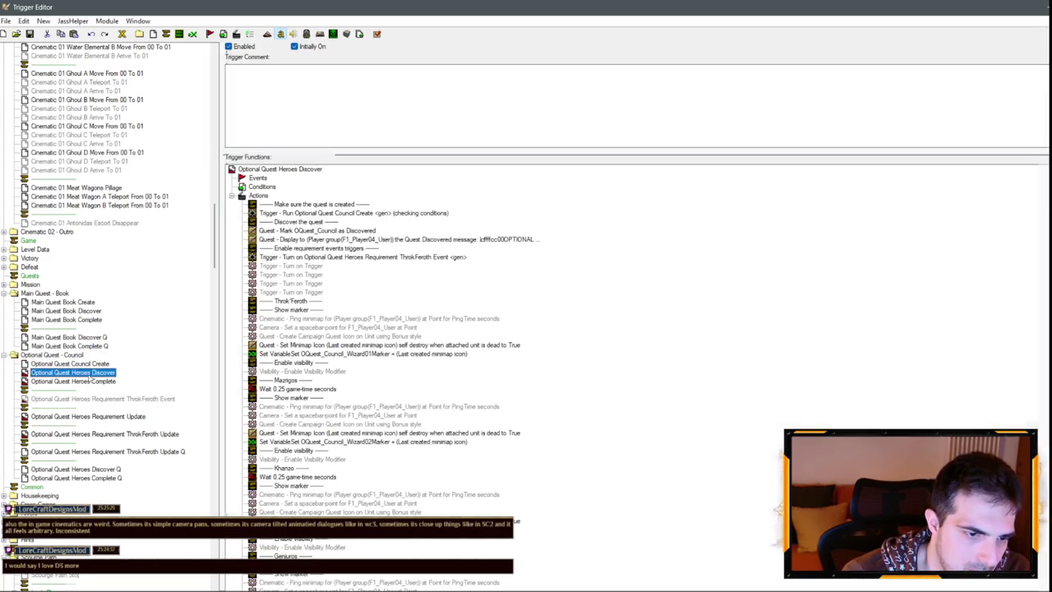
double_click(80, 373)
type("Council")
left_click(92, 382)
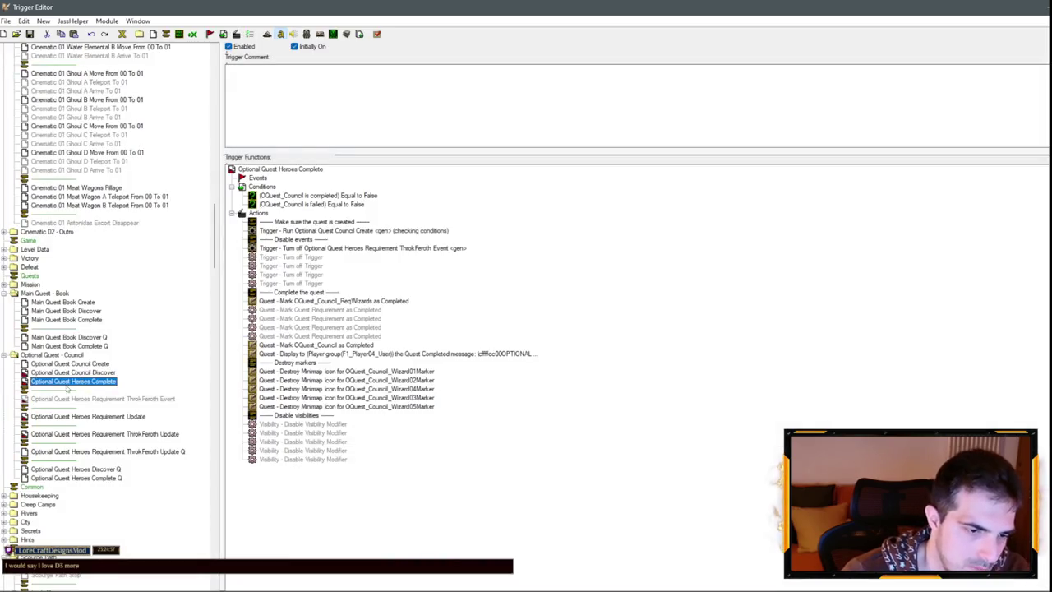
type("Council")
key("Return")
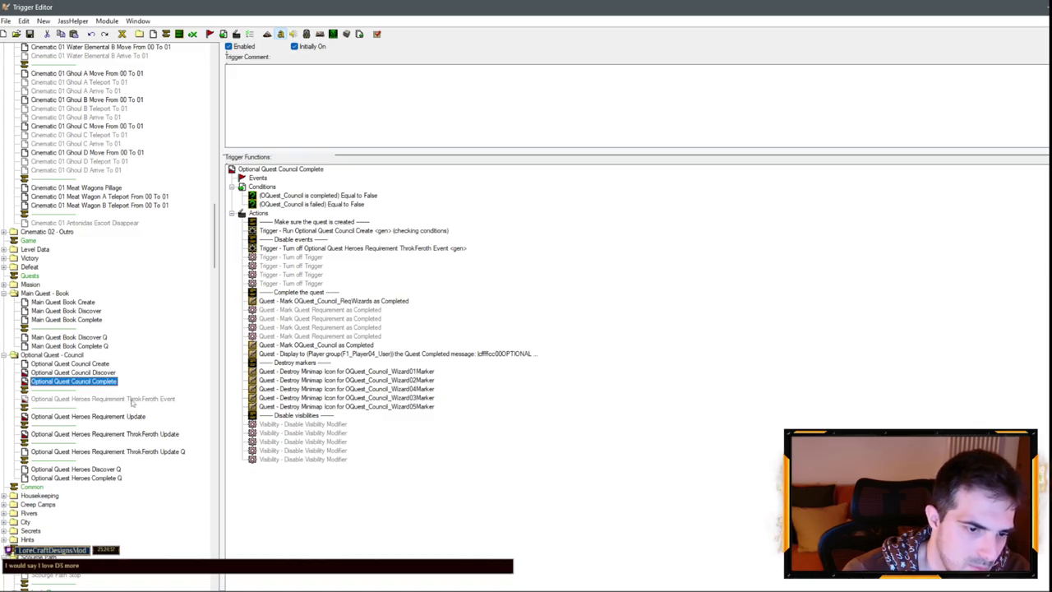
Rename the Heroes Requirement Update and Update Q triggers to Council.
left_click(134, 401)
left_click(125, 416)
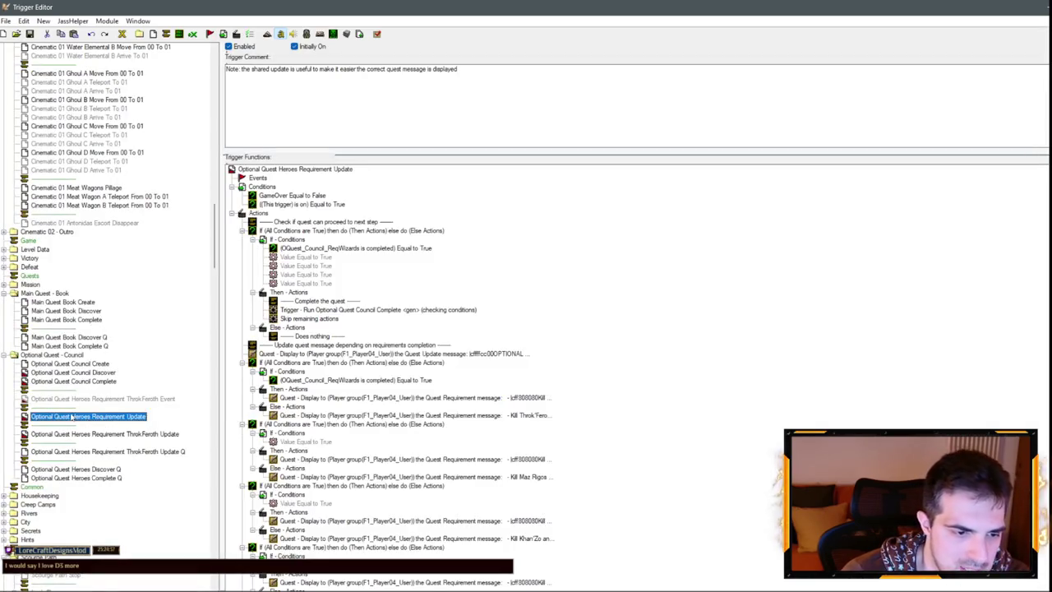
double_click(78, 416)
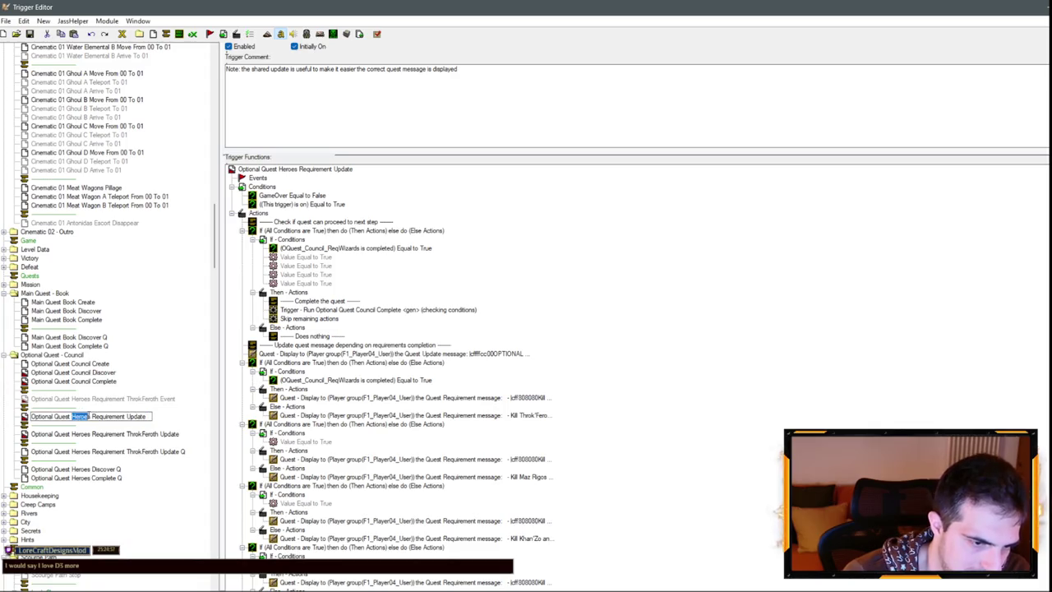
key("BackSpace")
left_click(107, 435)
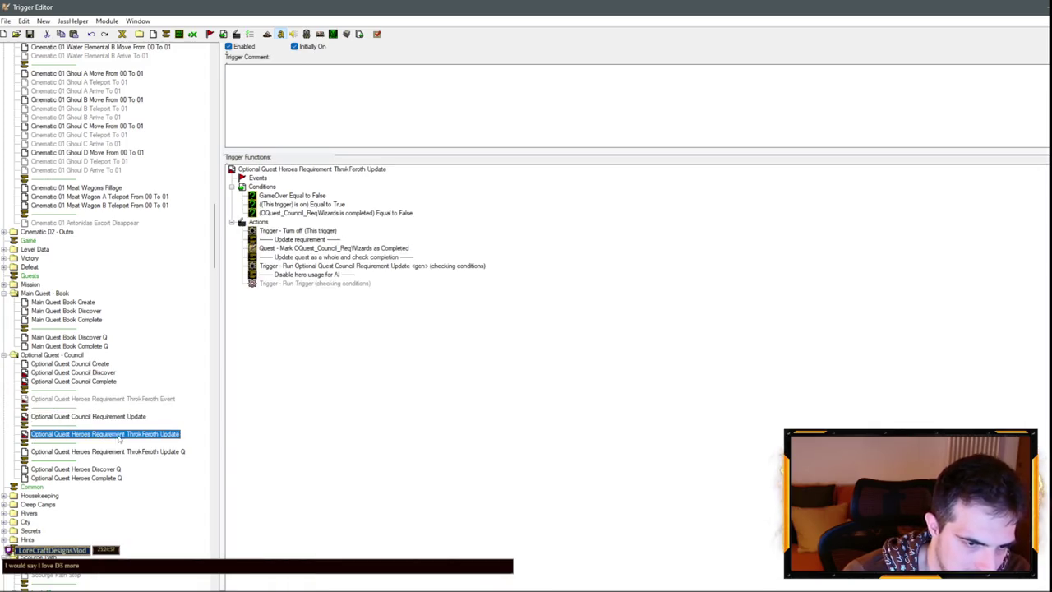
left_click(115, 452)
mouse_move(114, 457)
left_mouse_down()
mouse_move(123, 460)
mouse_move(73, 461)
left_mouse_up()
left_click(134, 463)
key("BackSpace")
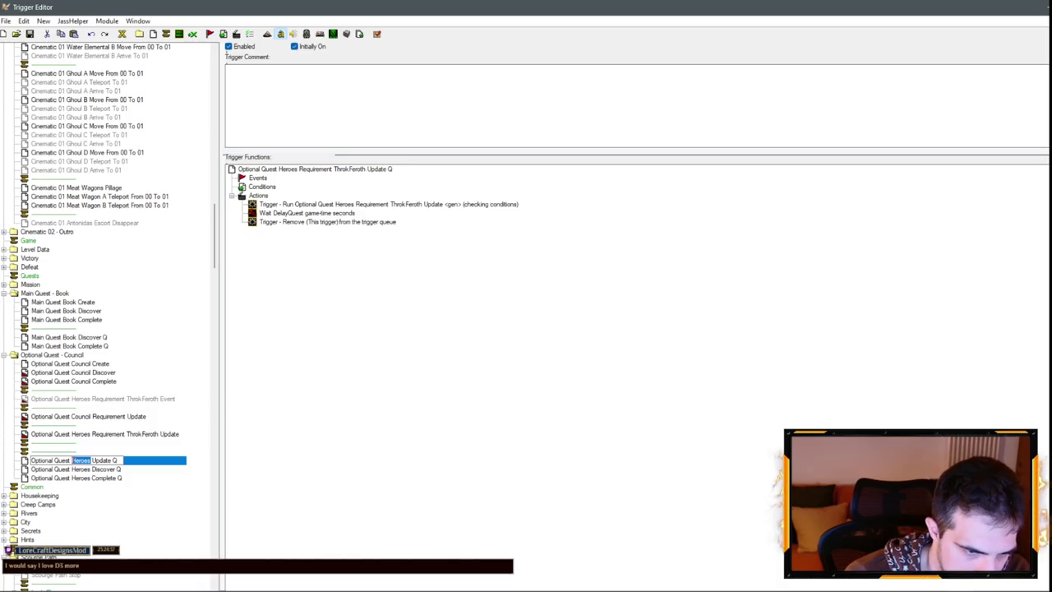
type("Council")
key("Return")
left_click(92, 469)
Rename Heroes Discover Q and Heroes Complete Q to Council Discover Q and Council Complete Q.
left_click(92, 469)
double_click(80, 469)
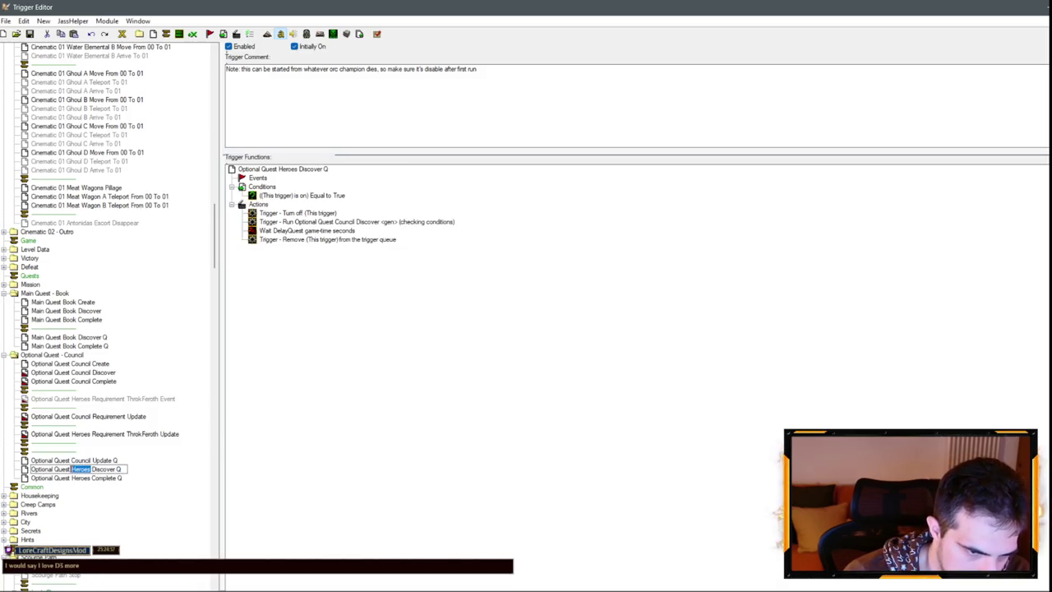
type("Council")
key("Return")
left_click(85, 478)
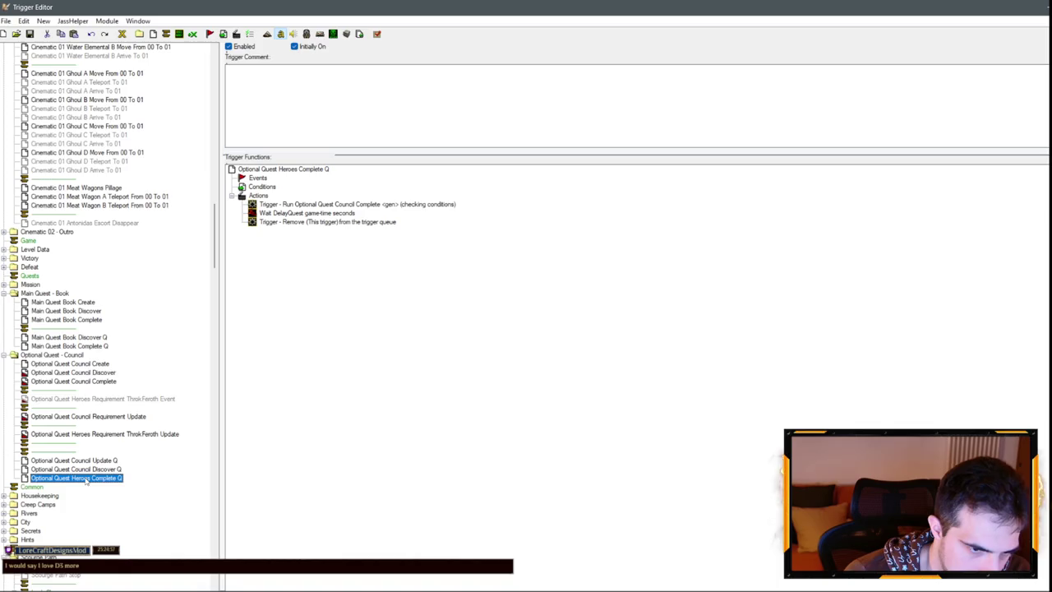
left_click(76, 479)
double_click(80, 478)
type("Council")
key("Return")
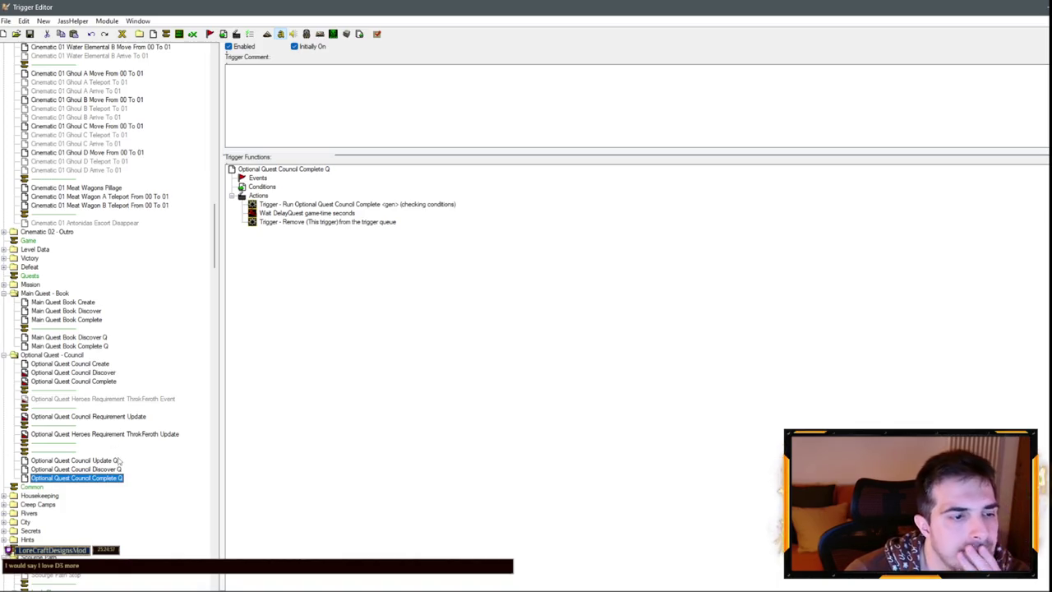
Drop 'Requirement' to make Optional Quest Council Update and inspect its ReqWizards condition.
left_click(105, 400)
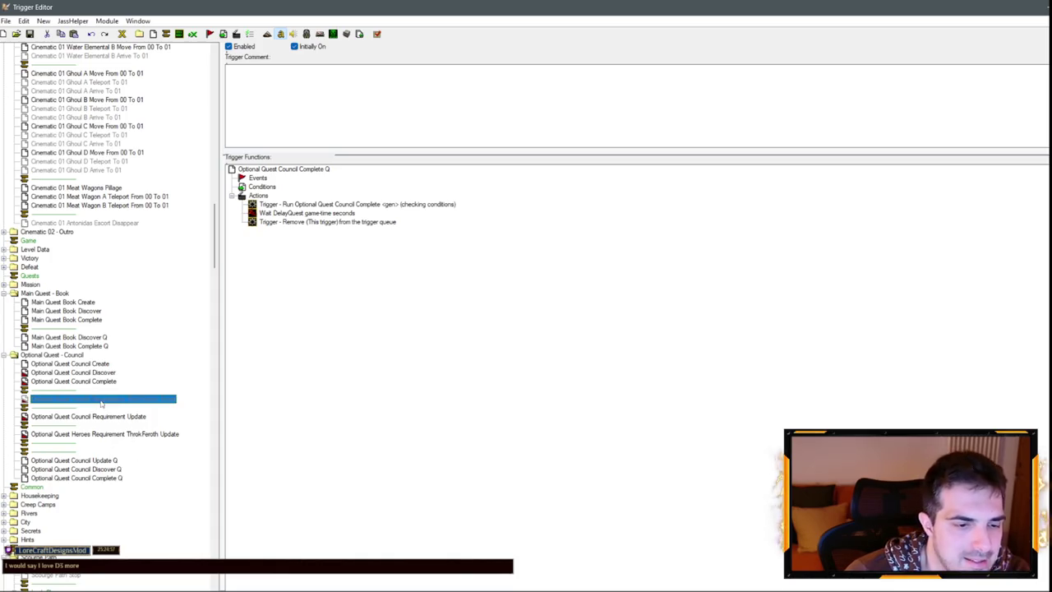
left_click(71, 418)
left_click(73, 418)
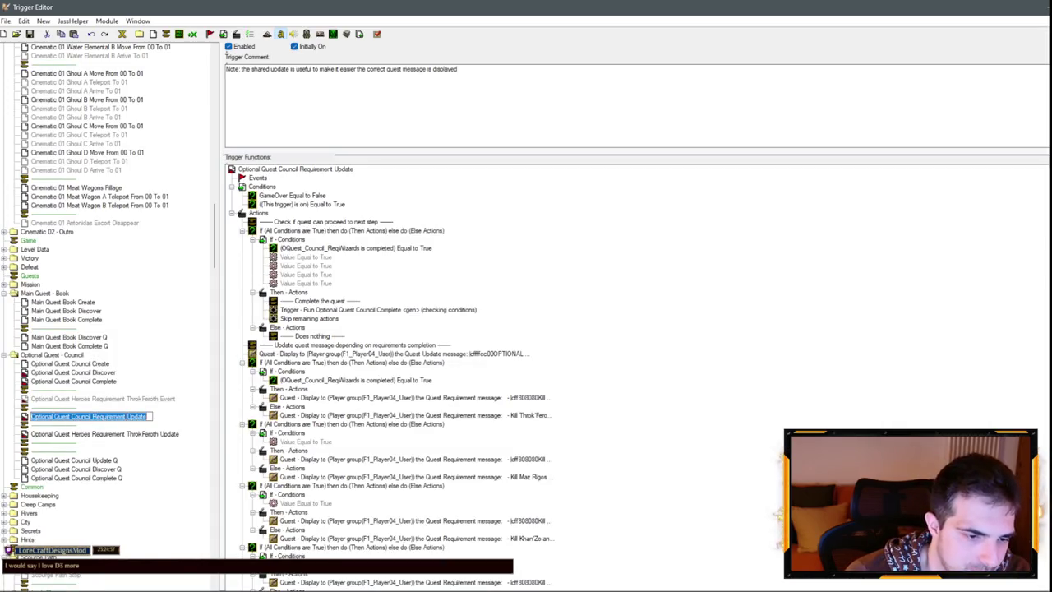
double_click(107, 417)
key("BackSpace")
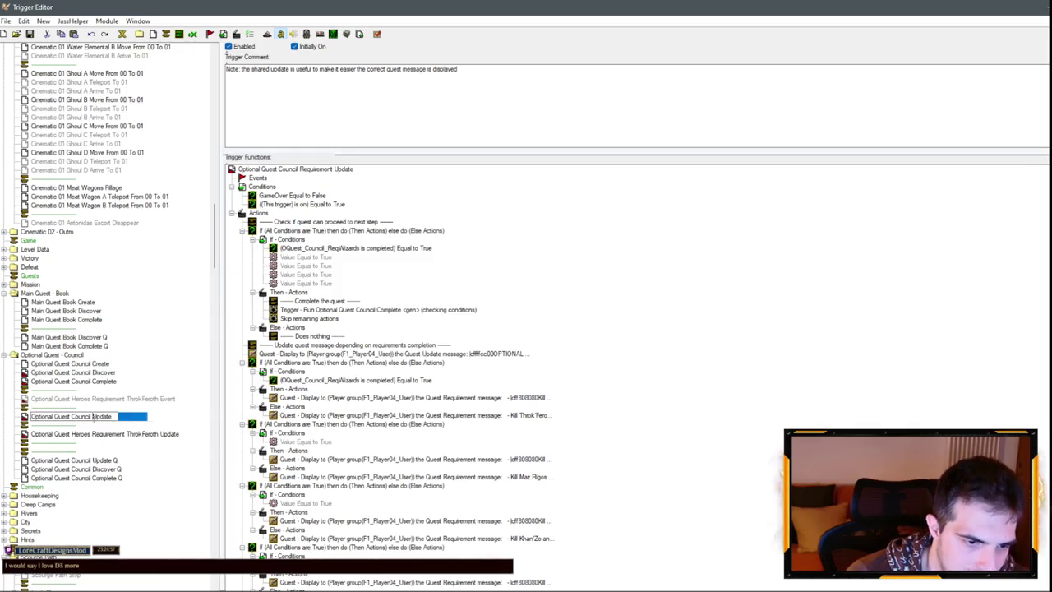
key("Return")
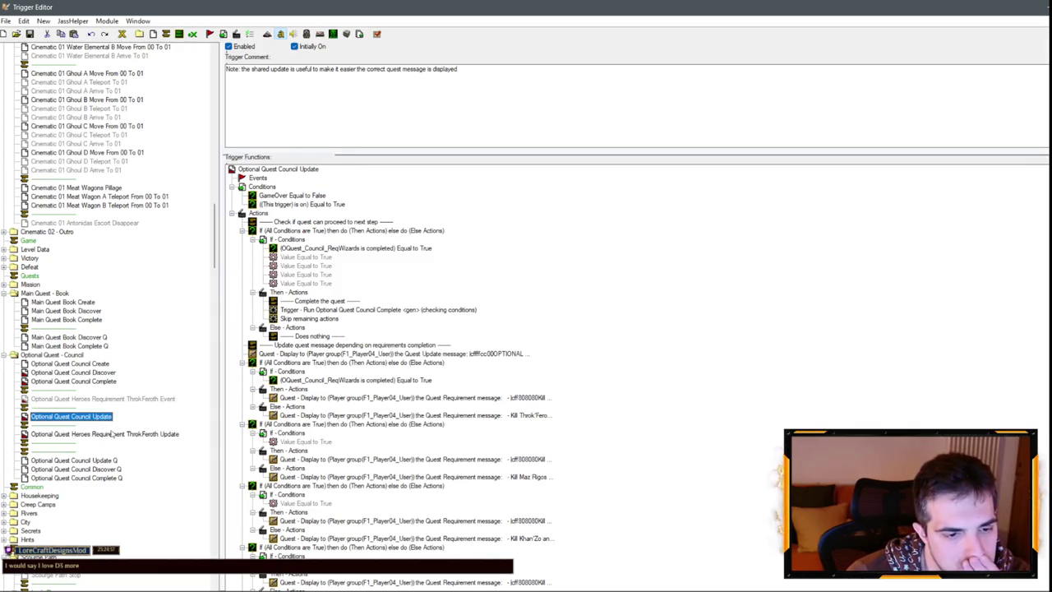
left_click(107, 435)
left_click(96, 416)
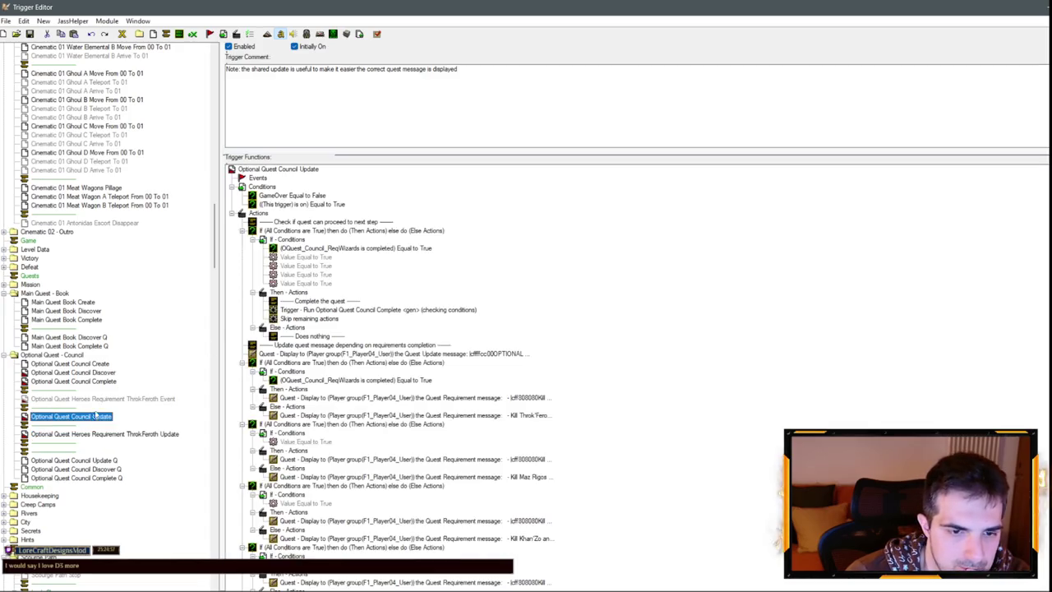
left_click(324, 249)
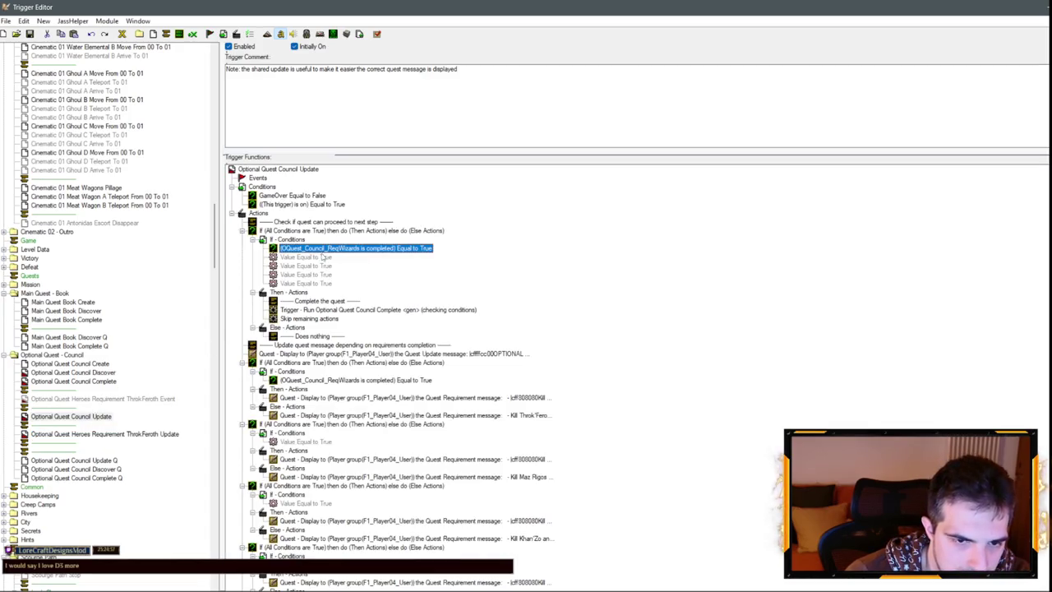
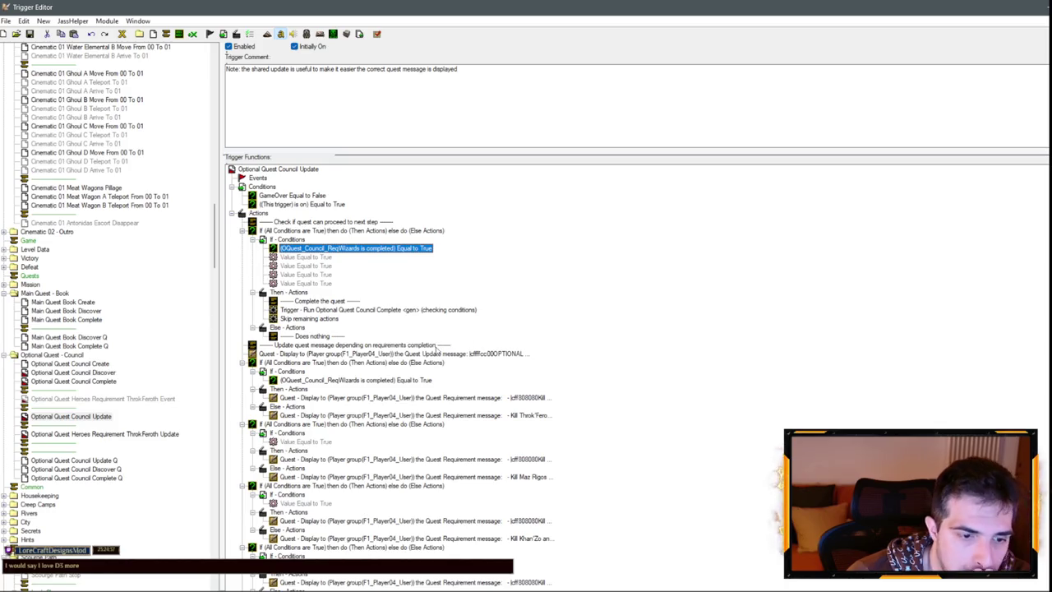
Delete the four placeholder Value Equal to True conditions and the old quest-requirement condition.
left_click(333, 320)
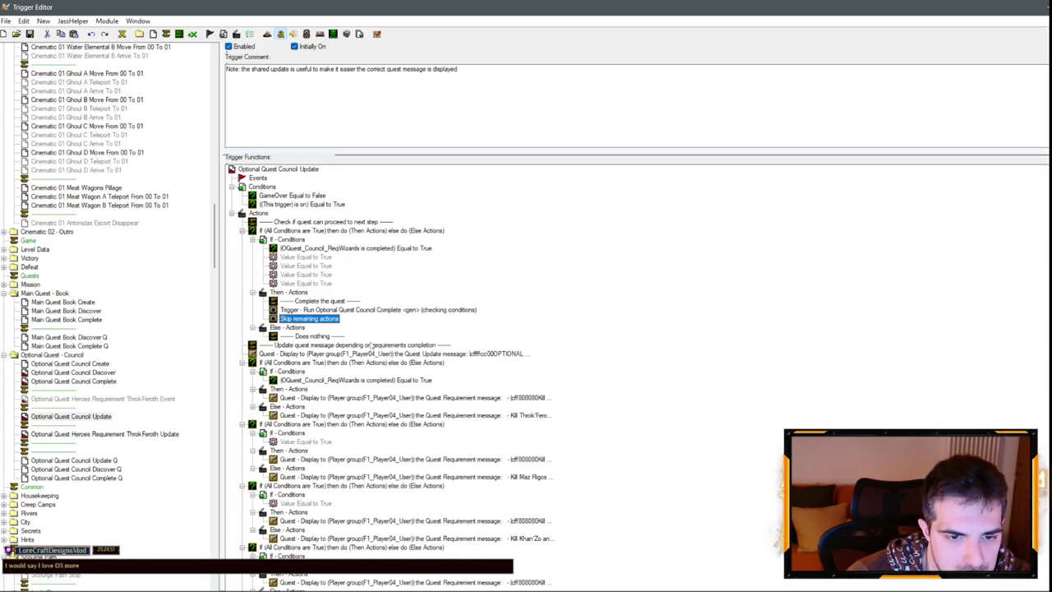
left_click(306, 256)
left_click(327, 283, "shift")
key("Delete")
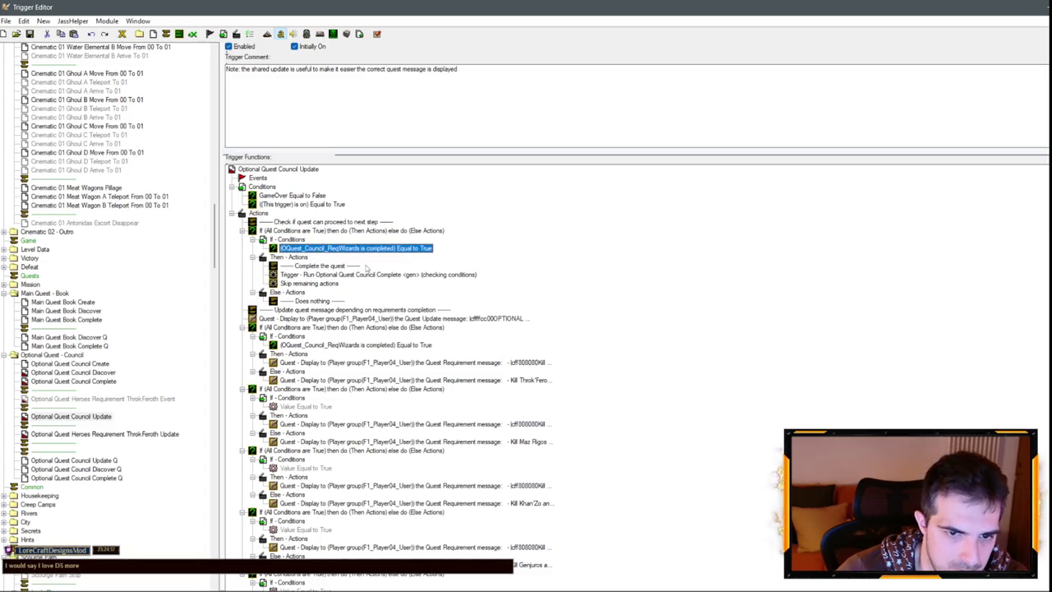
key("Delete")
Add a Boolean Comparison condition checking that CouncilWizard01 is dead.
right_click(302, 254)
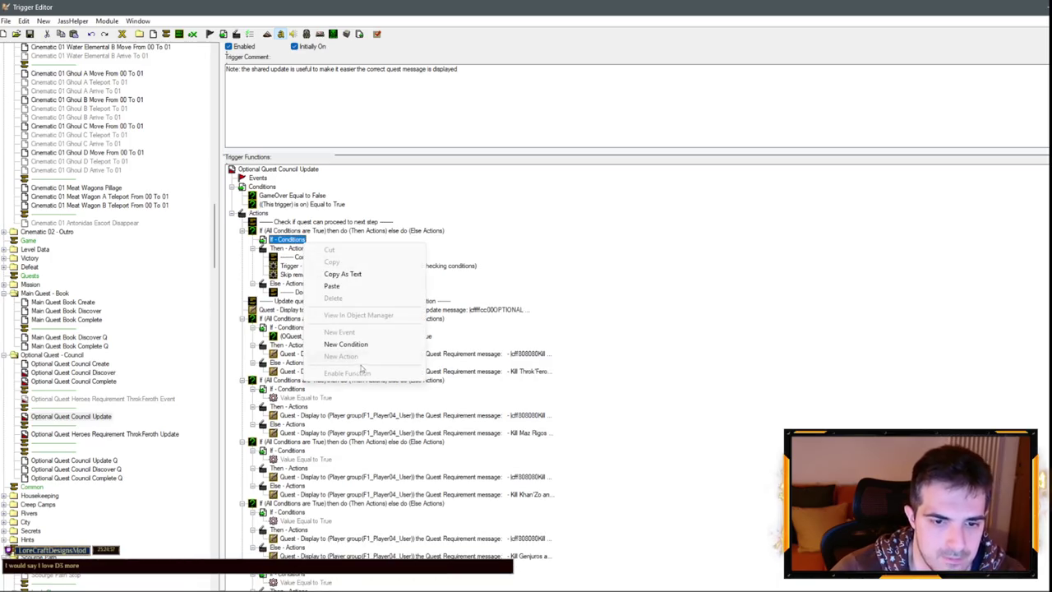
left_click(329, 345)
left_click(493, 292)
left_click(575, 267)
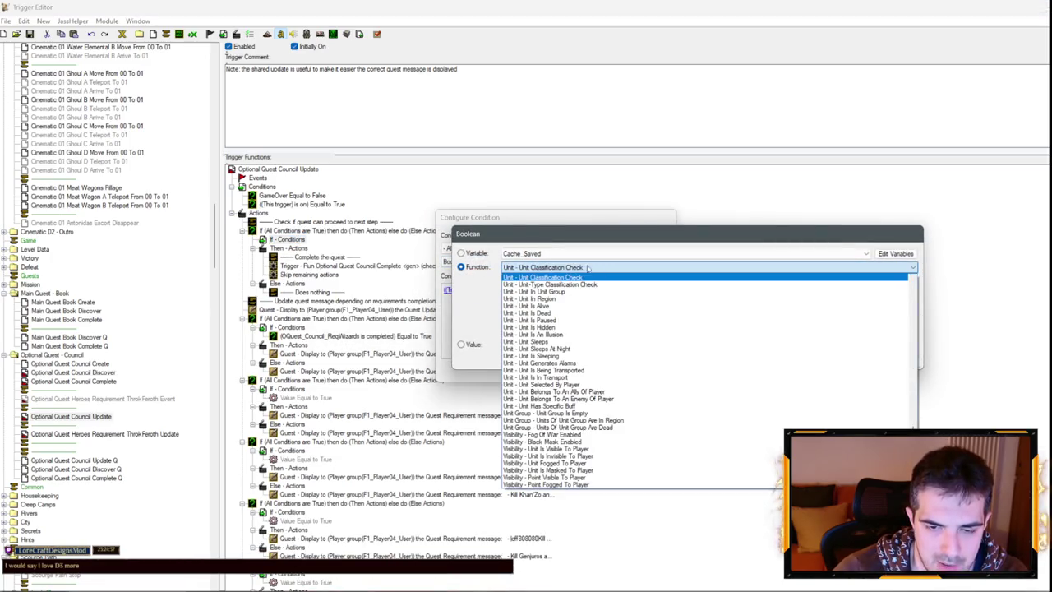
left_click(540, 305)
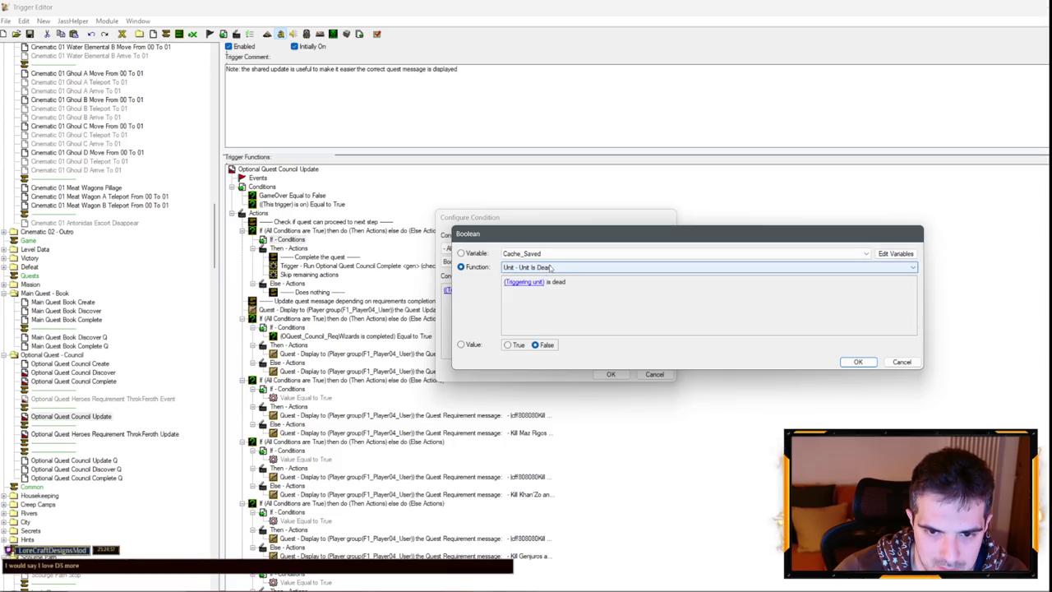
left_click(504, 285)
left_click(533, 283)
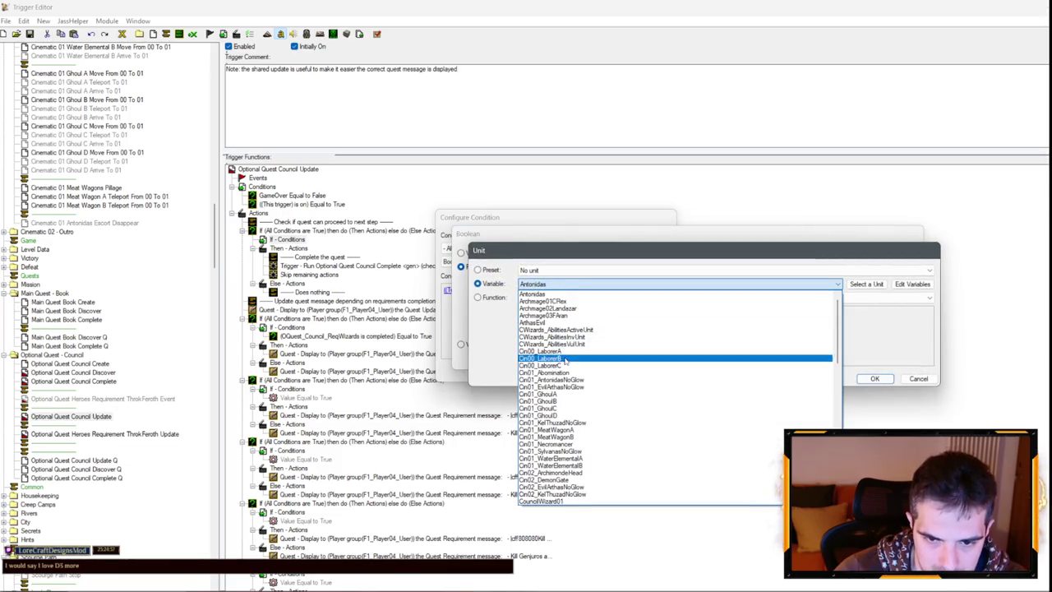
scroll(566, 370, "down", 5)
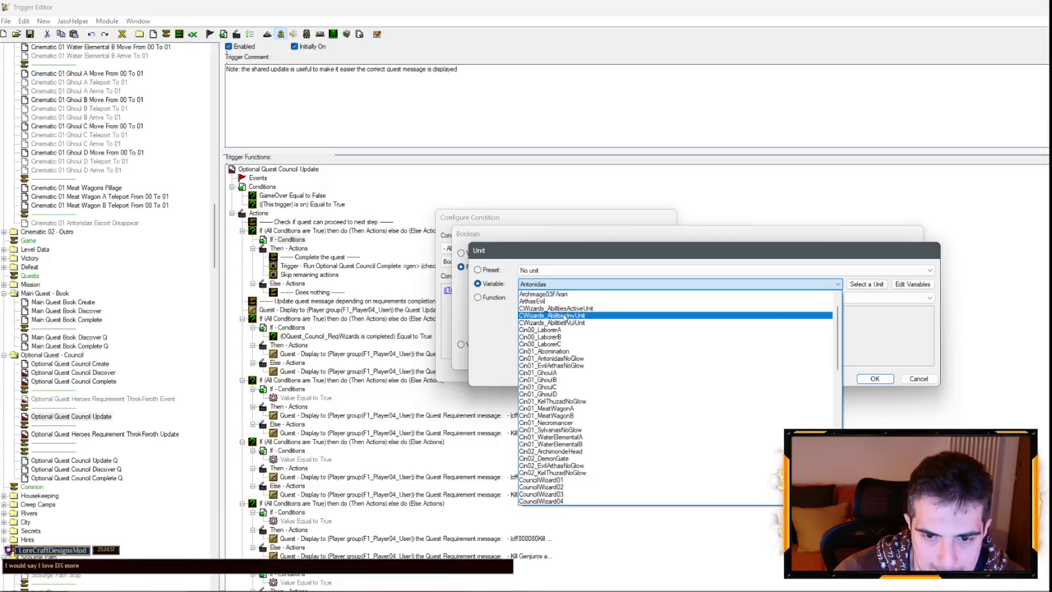
left_click(567, 395)
key("Return")
key("Return")
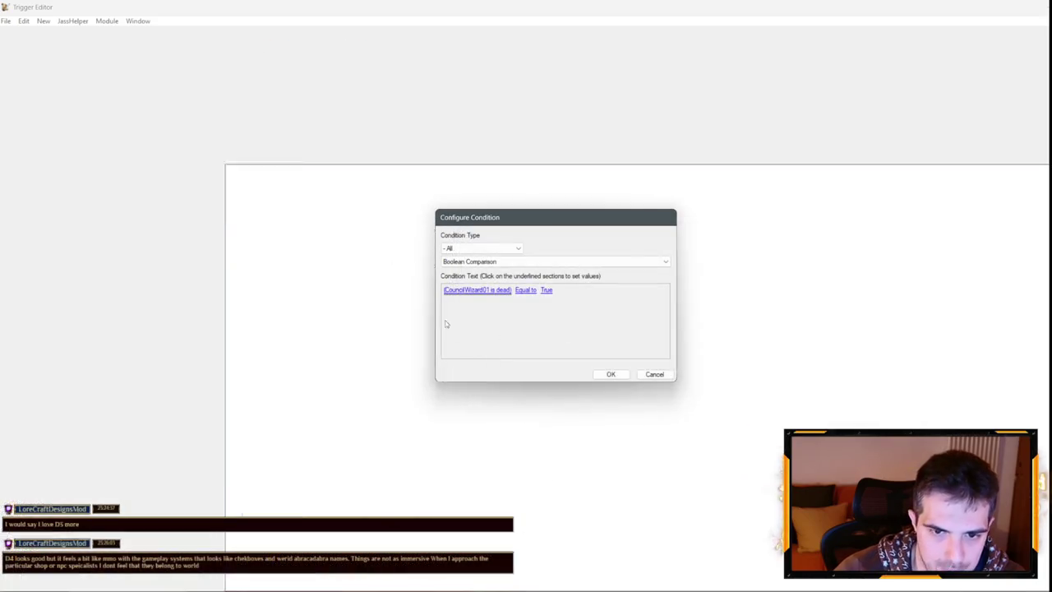
Paste copies of the condition and switch the second and third to CouncilWizard02 and CouncilWizard03.
key("ctrl+c")
key("ctrl+v")
key("ctrl+v")
key("ctrl+v")
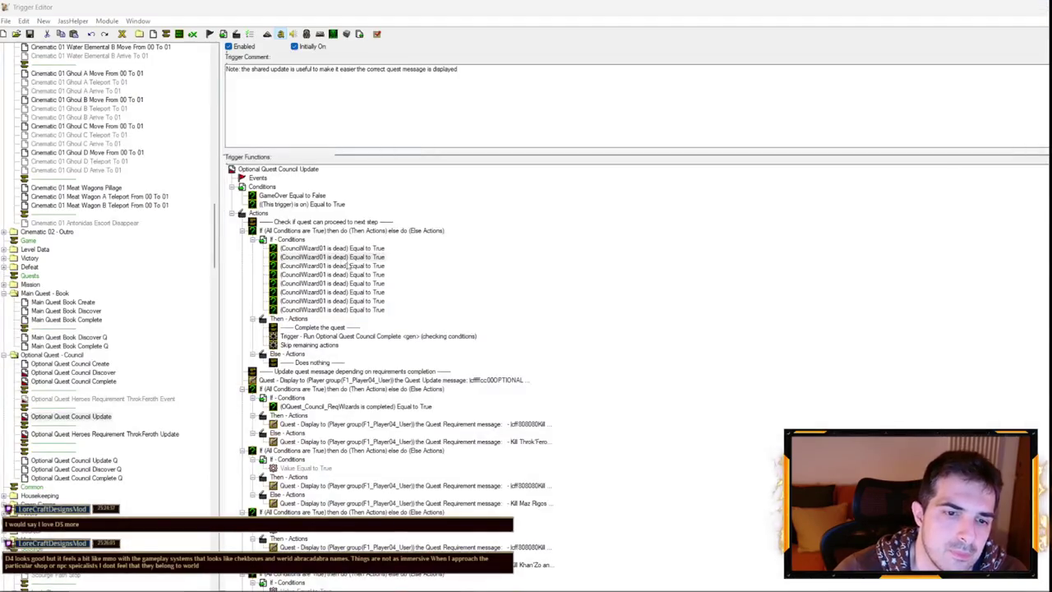
double_click(348, 266)
left_click(485, 290)
left_click(531, 284)
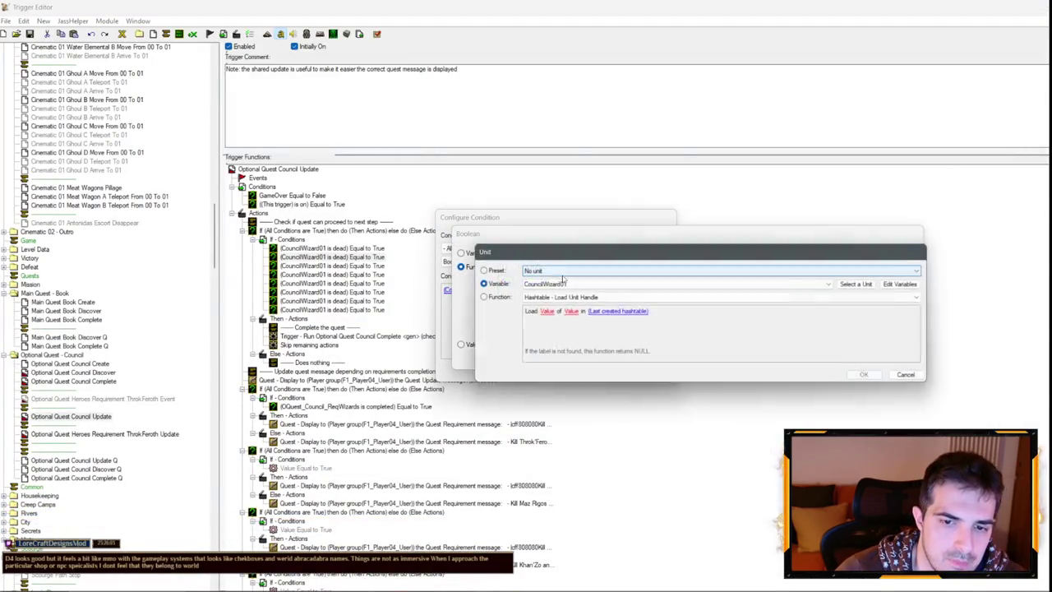
scroll(542, 286, "down", 1)
key("Return")
key("Return")
key("Return")
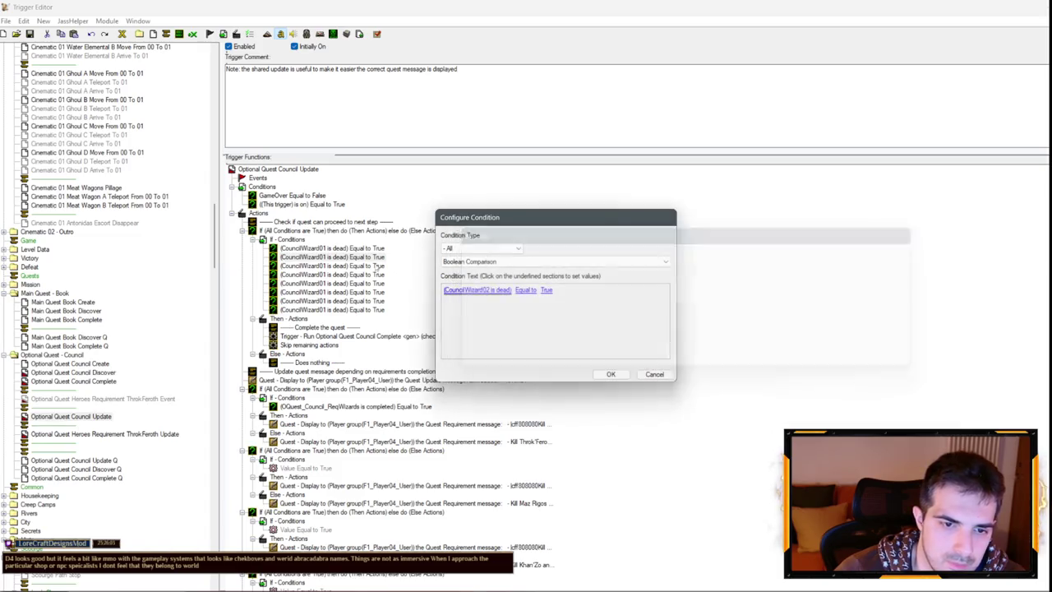
double_click(493, 292)
left_click(494, 292)
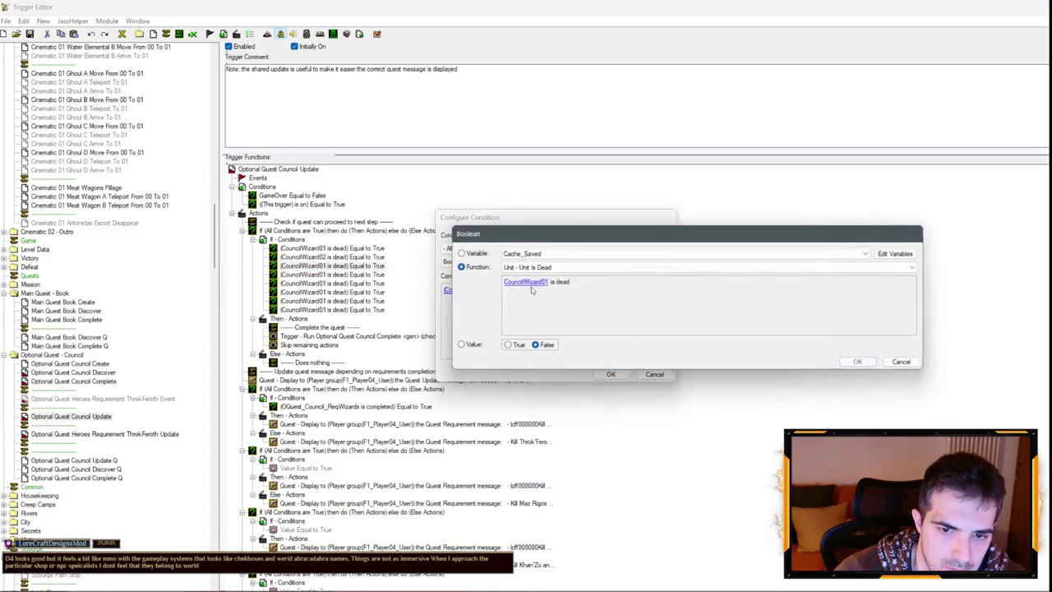
left_click(521, 284)
scroll(546, 282, "down", 2)
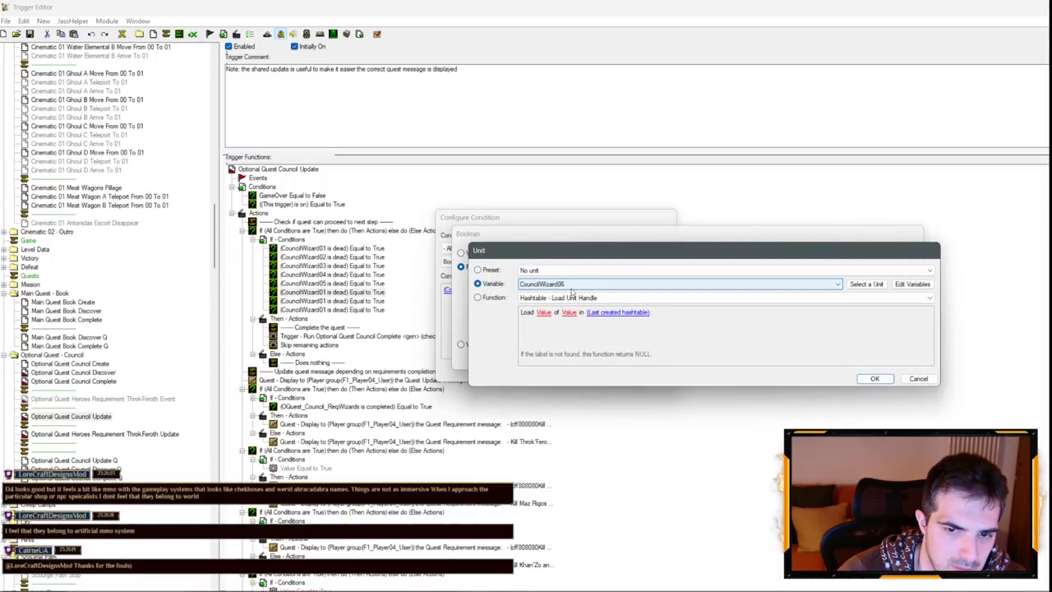
key("Return")
key("Return")
key("Return")
Switch the remaining copied conditions to the next wizards, through CouncilWizard08.
double_click(488, 300)
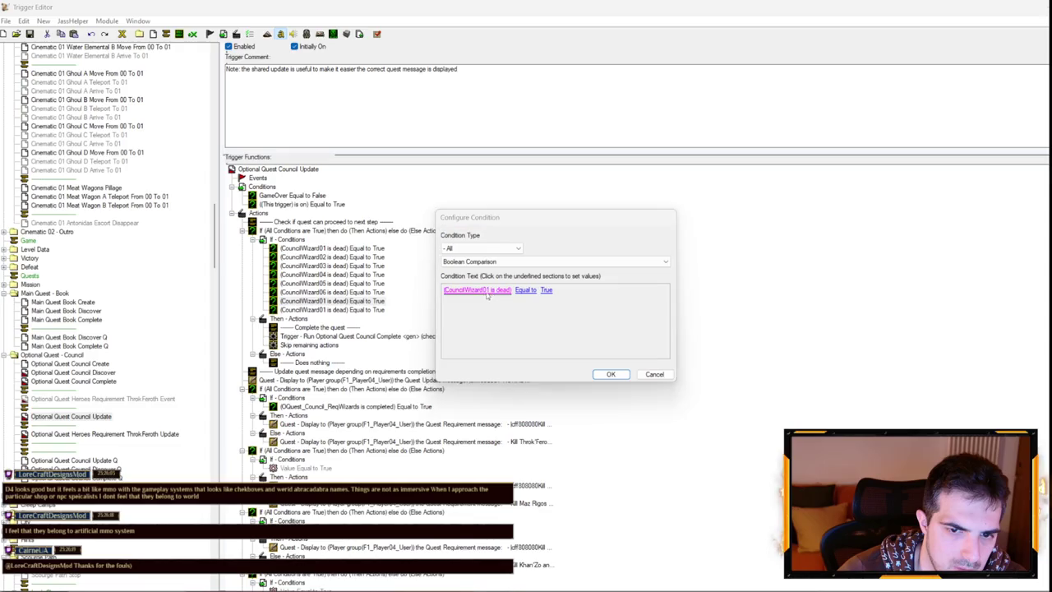
left_click(487, 293)
left_click(547, 284)
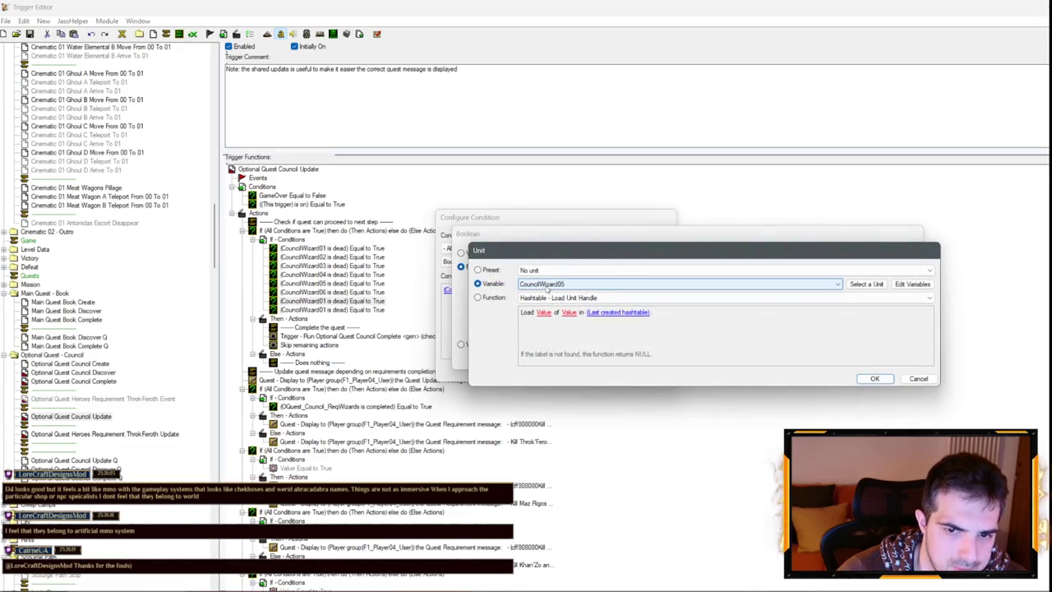
scroll(547, 284, "down", 1)
key("Return")
key("Return")
key("Return")
double_click(510, 309)
left_click(493, 291)
left_click(549, 283)
scroll(555, 287, "down", 5)
scroll(555, 288, "down", 1)
key("Return")
key("Return")
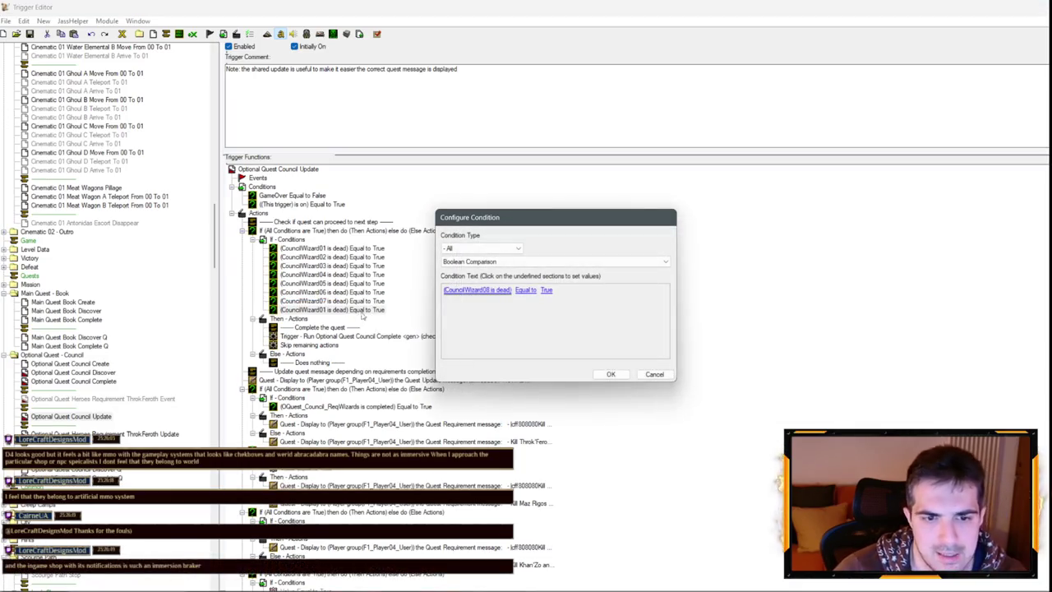
key("Return")
Paste a ninth unit-is-dead condition and set it to CouncilWizard09.
key("ctrl+c")
key("ctrl+v")
double_click(341, 319)
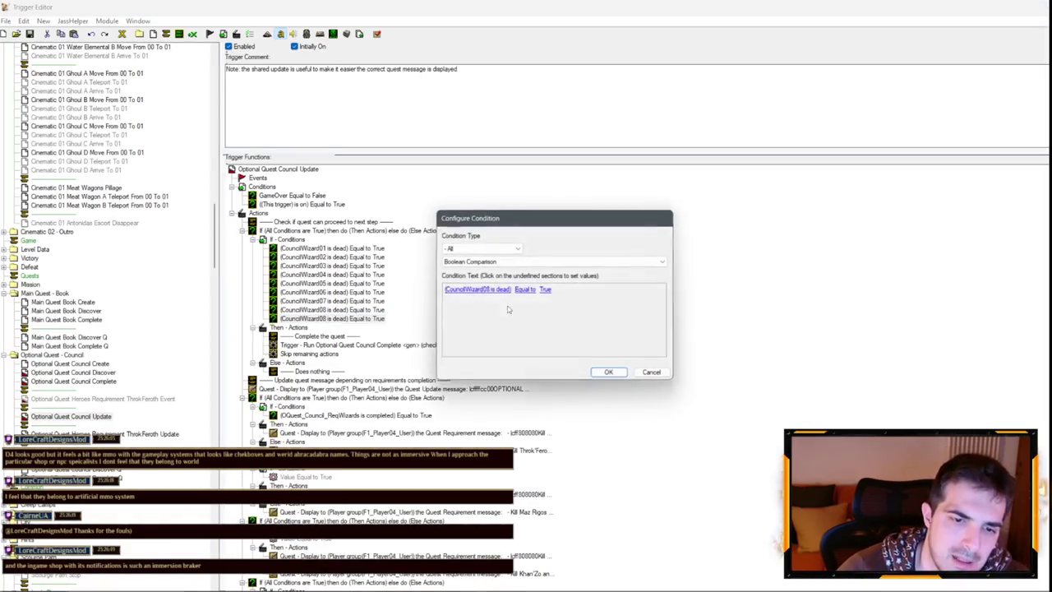
left_click(530, 288)
left_click(532, 284)
scroll(555, 275, "down", 1)
key("Return")
key("Return")
key("Return")
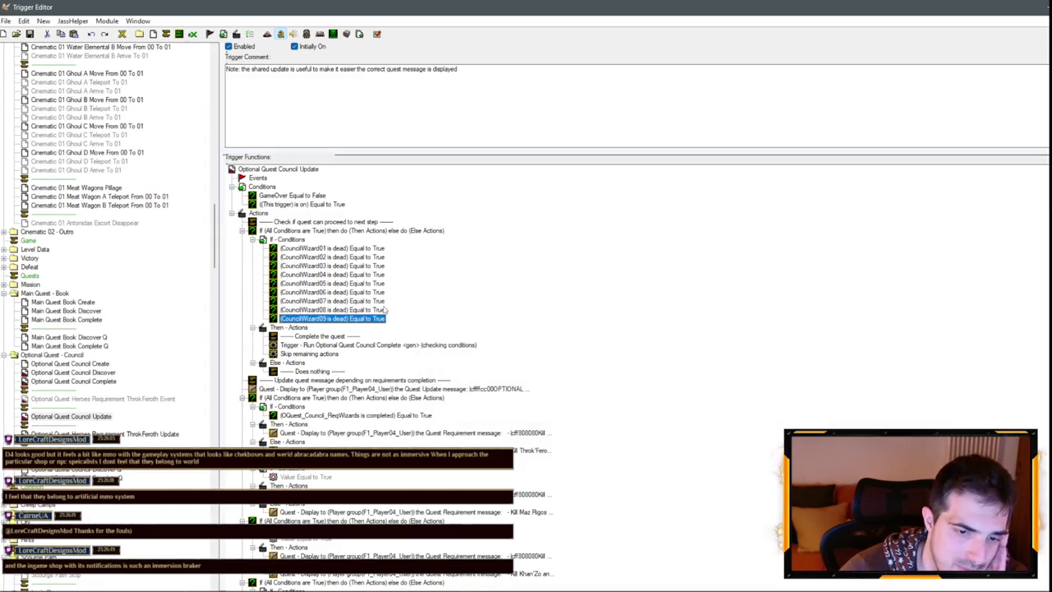
scroll(379, 310, "down", 4)
left_click(334, 277)
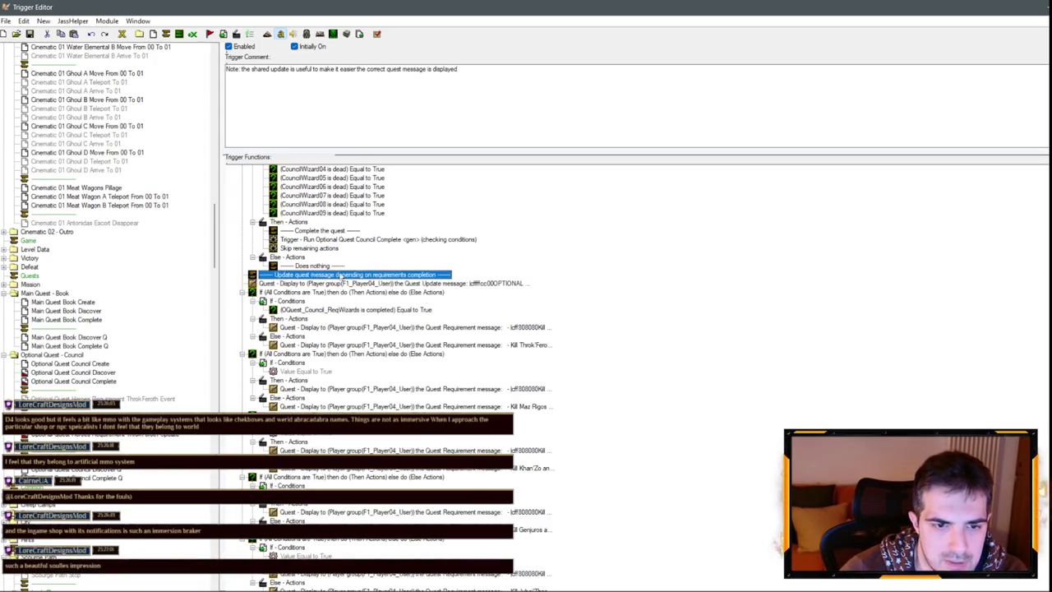
Delete the quest message update section from the trigger.
scroll(356, 301, "down", 1)
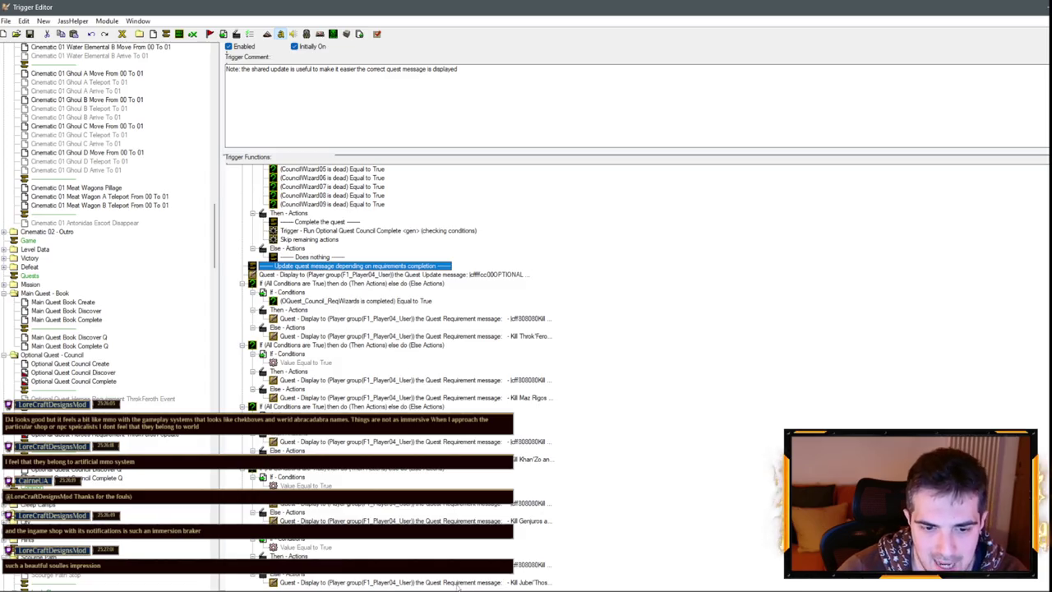
left_click(353, 283, "shift")
scroll(372, 392, "up", 5)
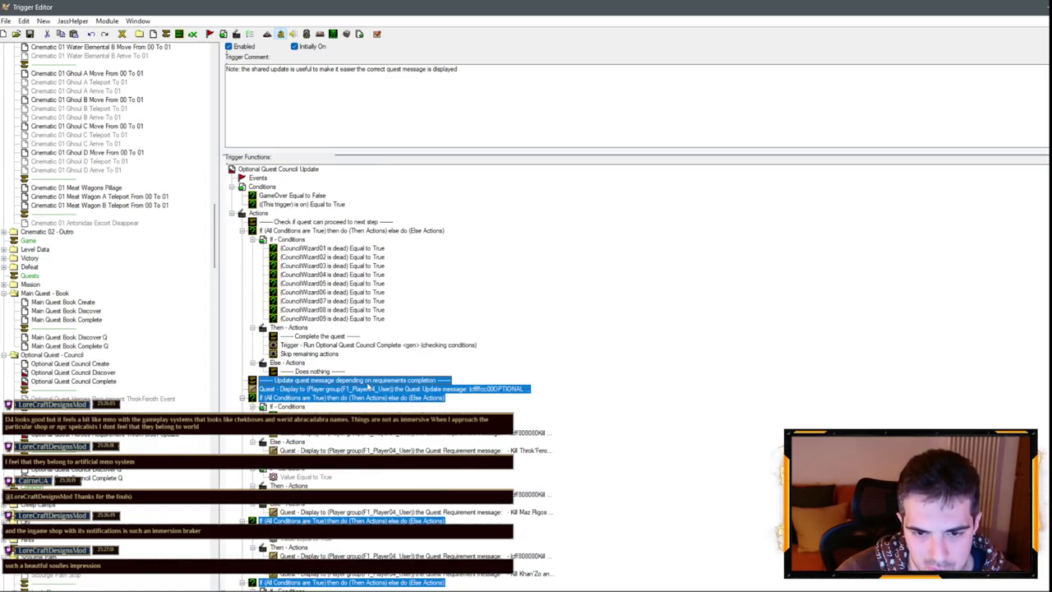
key("Delete")
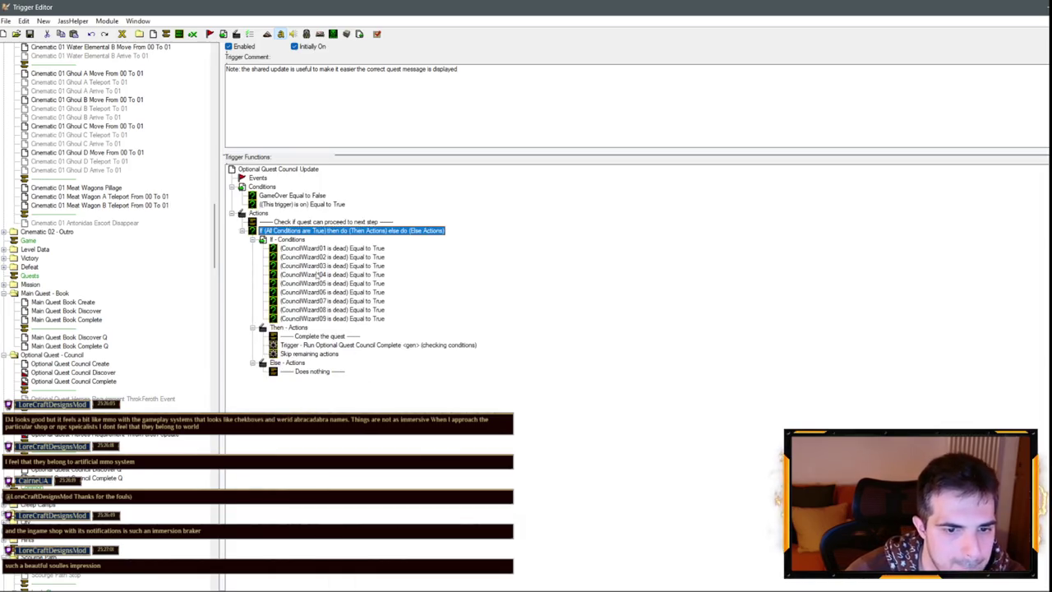
Copy the 'Check if quest can proceed' comment and paste it after the If block.
left_click(329, 337)
left_click(329, 222)
key("ctrl+c")
left_click(329, 231)
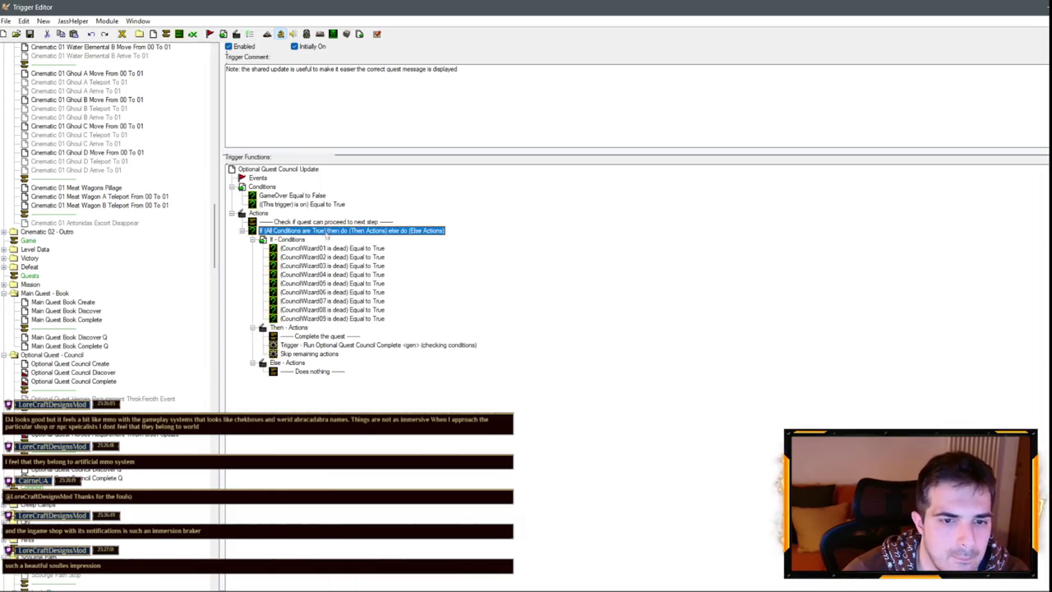
key("ctrl+v")
double_click(369, 231)
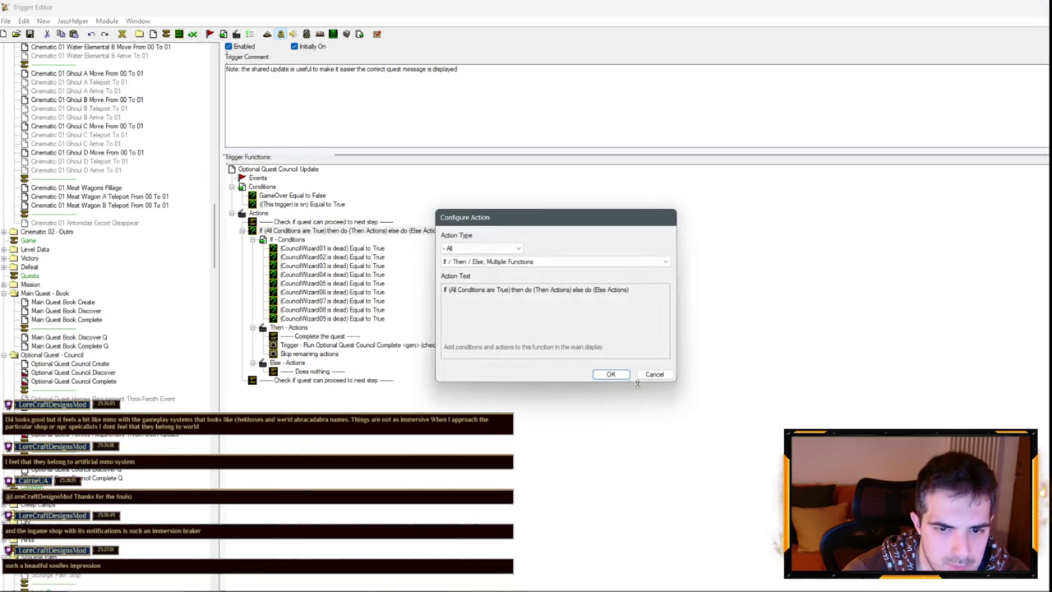
left_click(655, 374)
Revise the copied comment's text, replacing its ending with 'beed'.
double_click(353, 222)
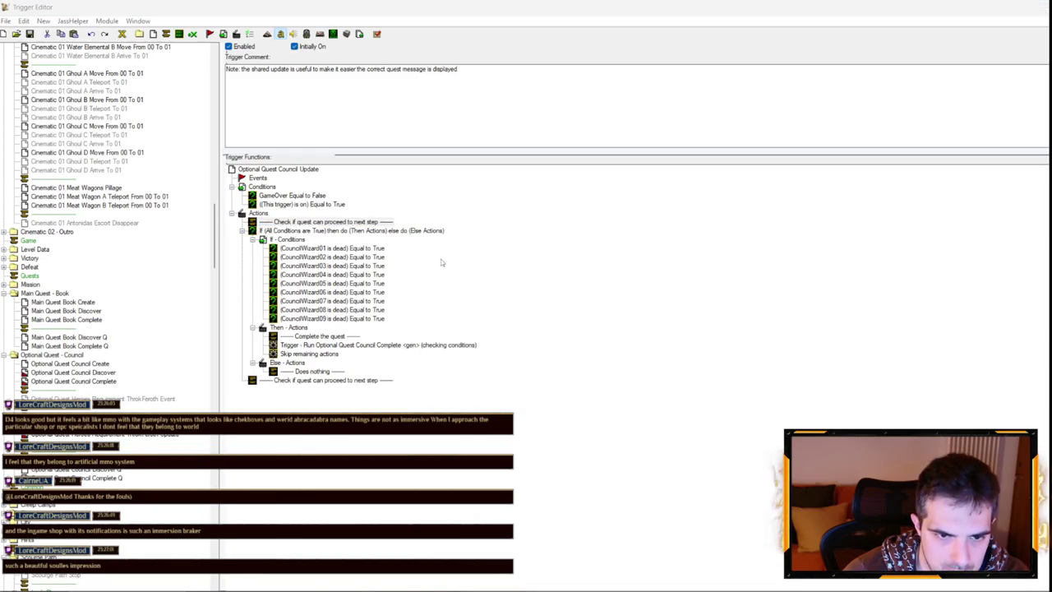
left_click(503, 290)
left_click_drag(607, 250, 551, 250)
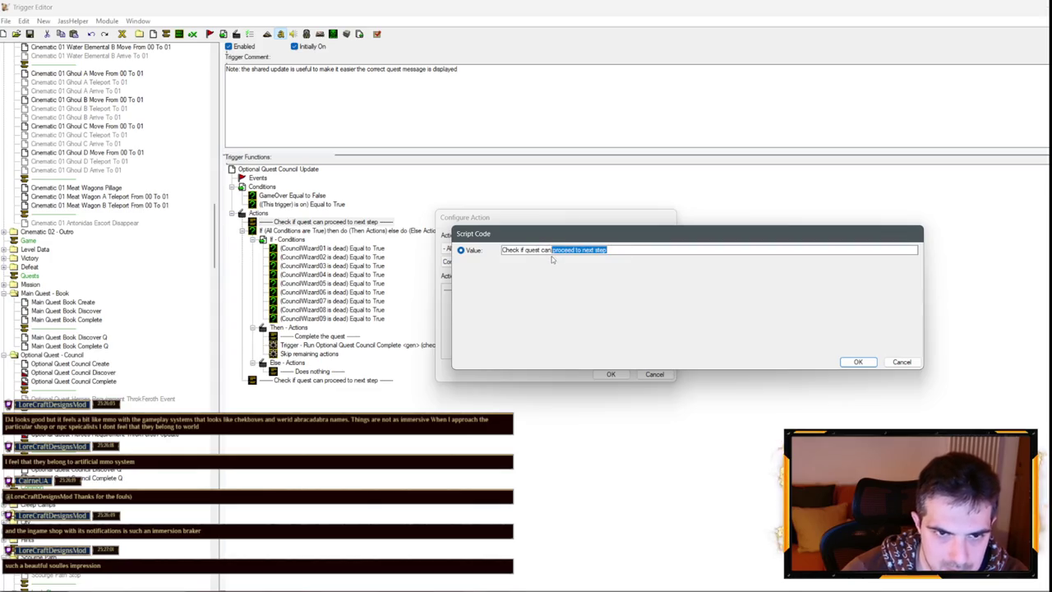
type("be")
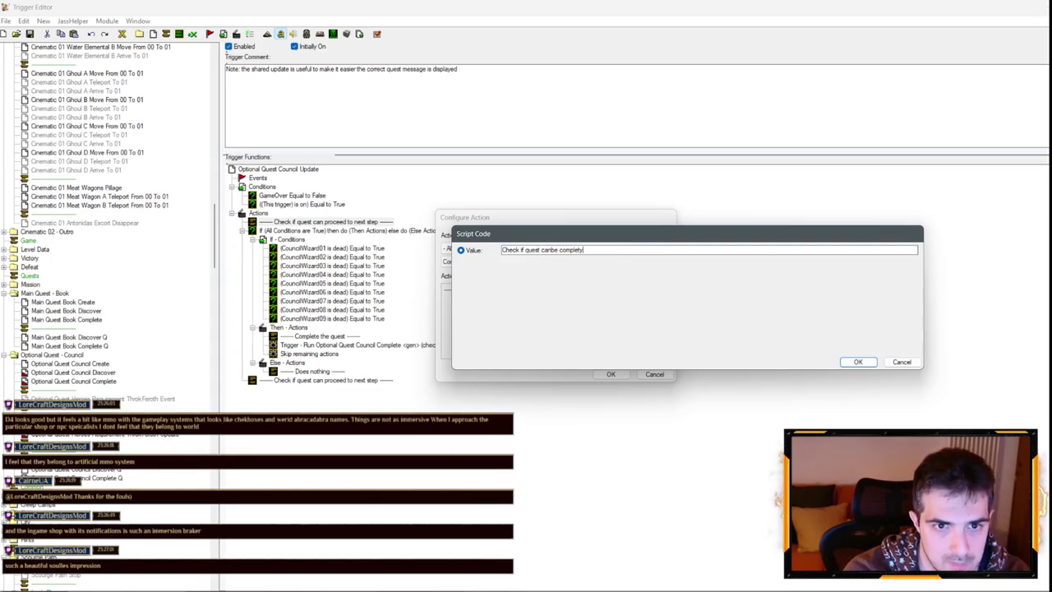
type("ed")
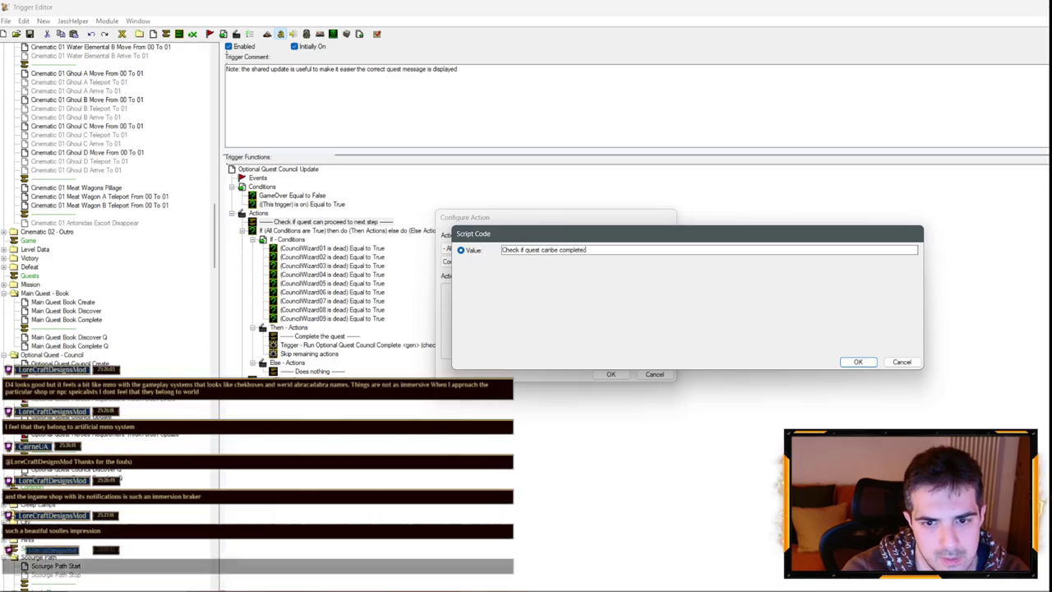
key("Return")
key("Return")
left_click_drag(459, 68, 227, 69)
key("Delete")
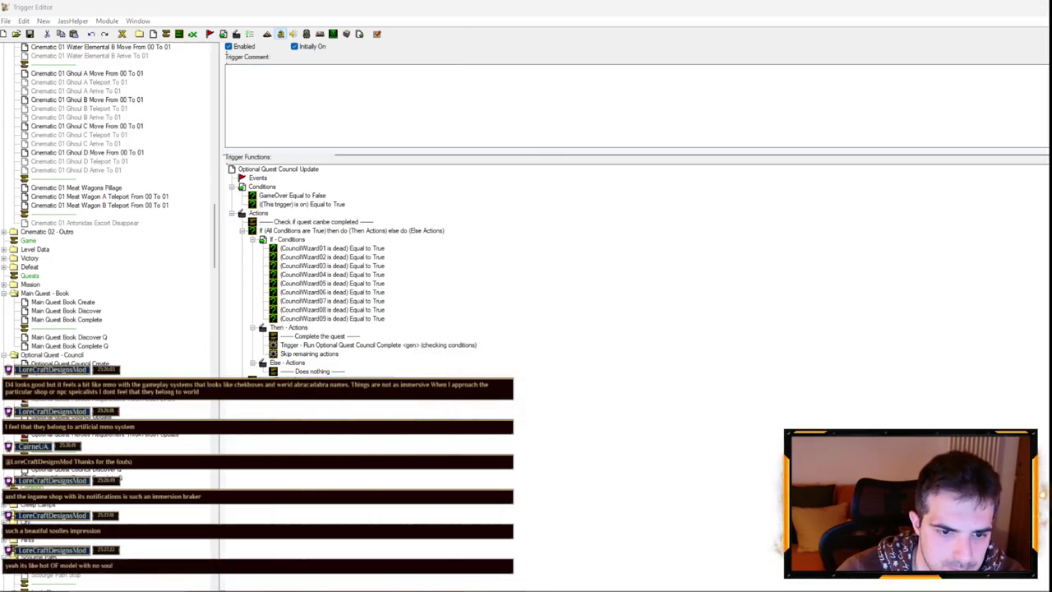
Add an 'Update leaderboard' comment action at the end of the trigger.
key("ctrl+r")
left_click(551, 289)
type("Update leaderb")
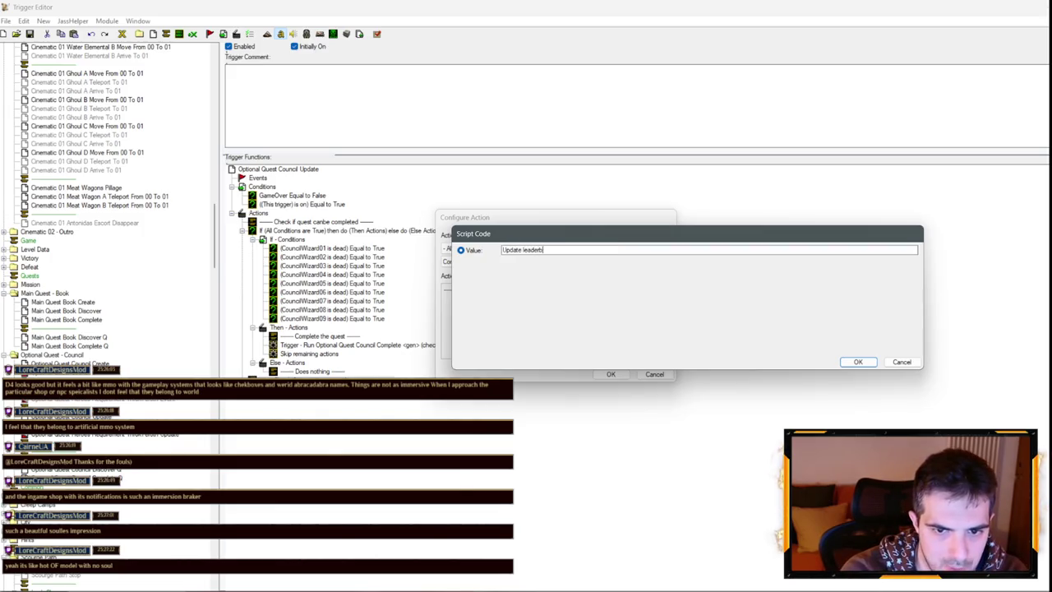
key("Return")
key("Return")
left_click(132, 448)
Paste the wizard-check If block into Else - Actions, then open the ThrokFeroth Event trigger.
double_click(296, 362)
key("ctrl+v")
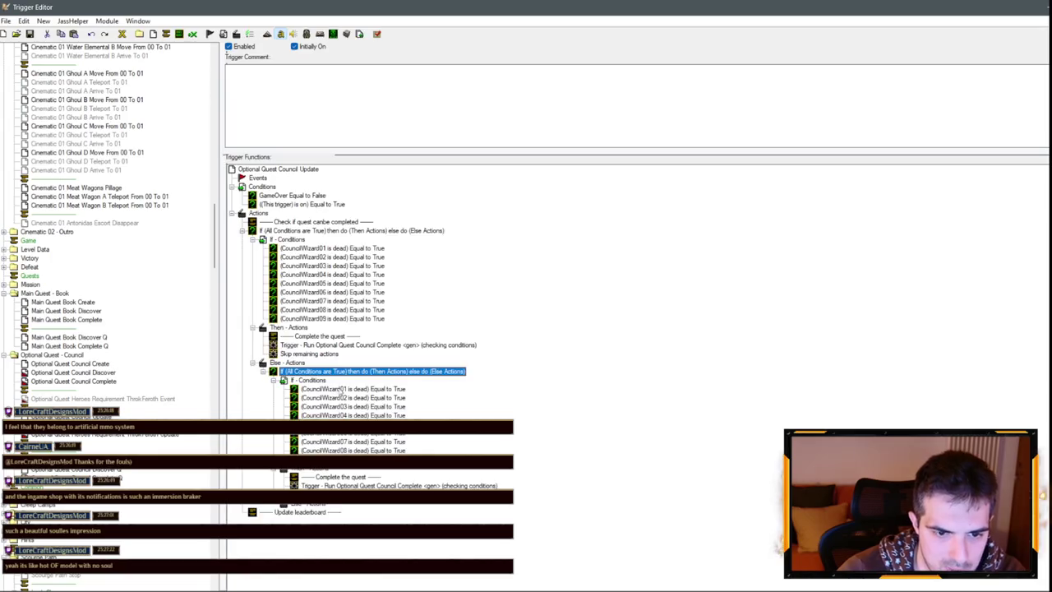
left_click(370, 399)
left_click(354, 451, "shift")
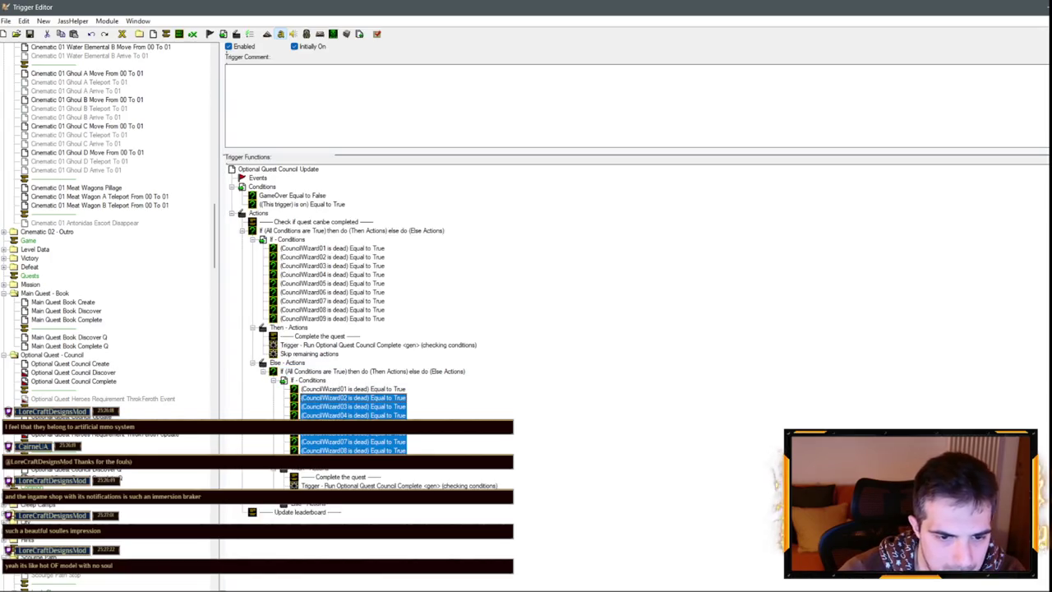
double_click(301, 469)
left_click(120, 398)
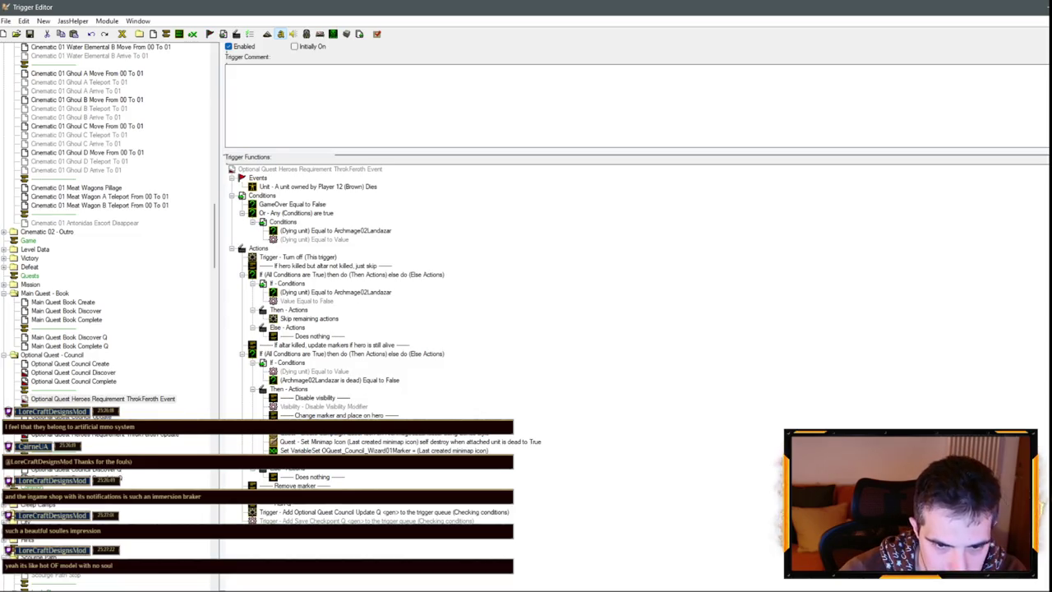
left_click(99, 434)
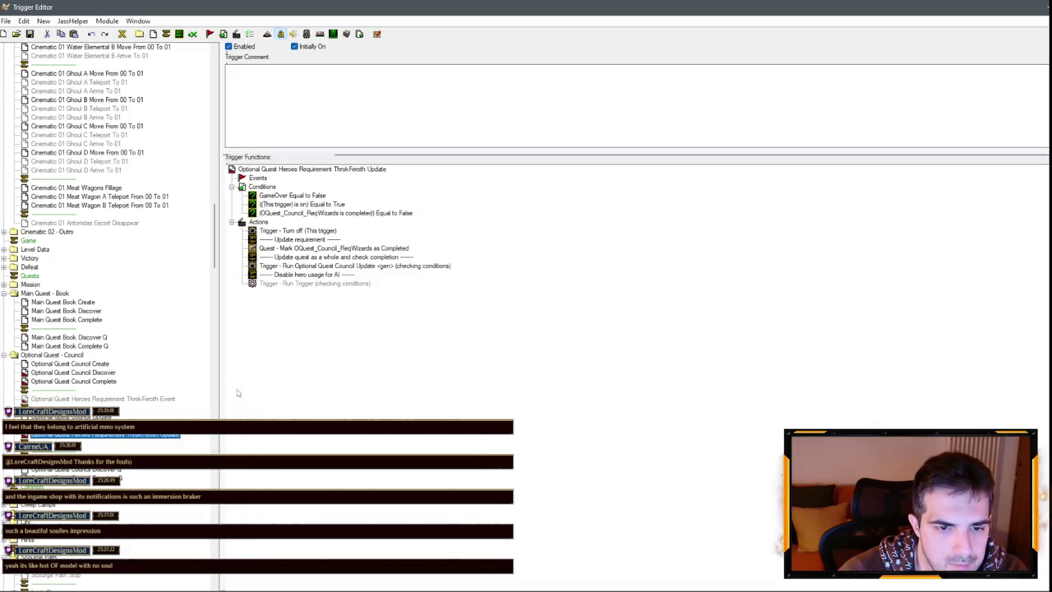
left_click(366, 249)
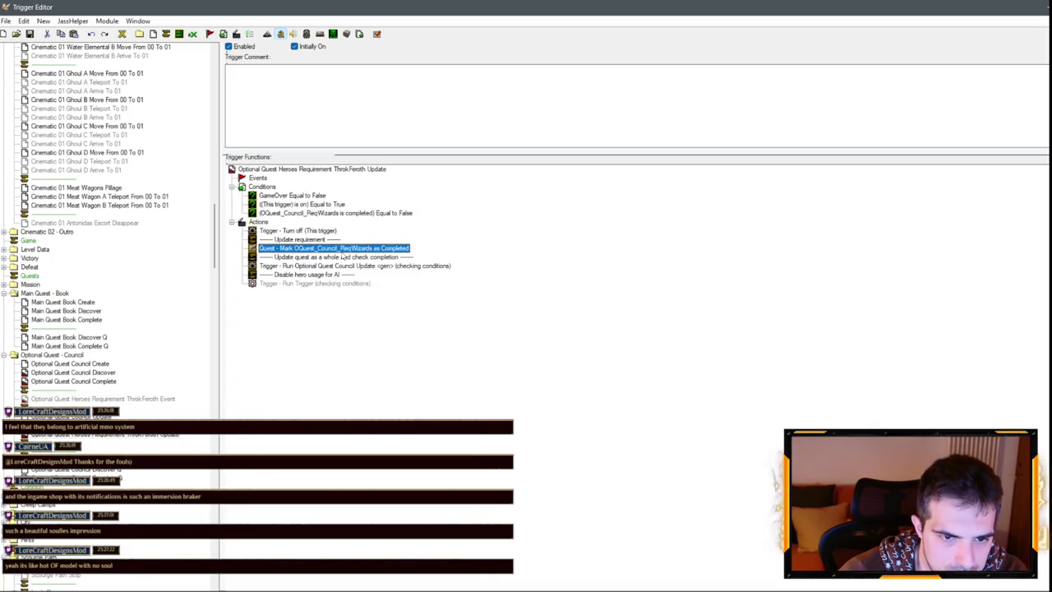
left_click(129, 400)
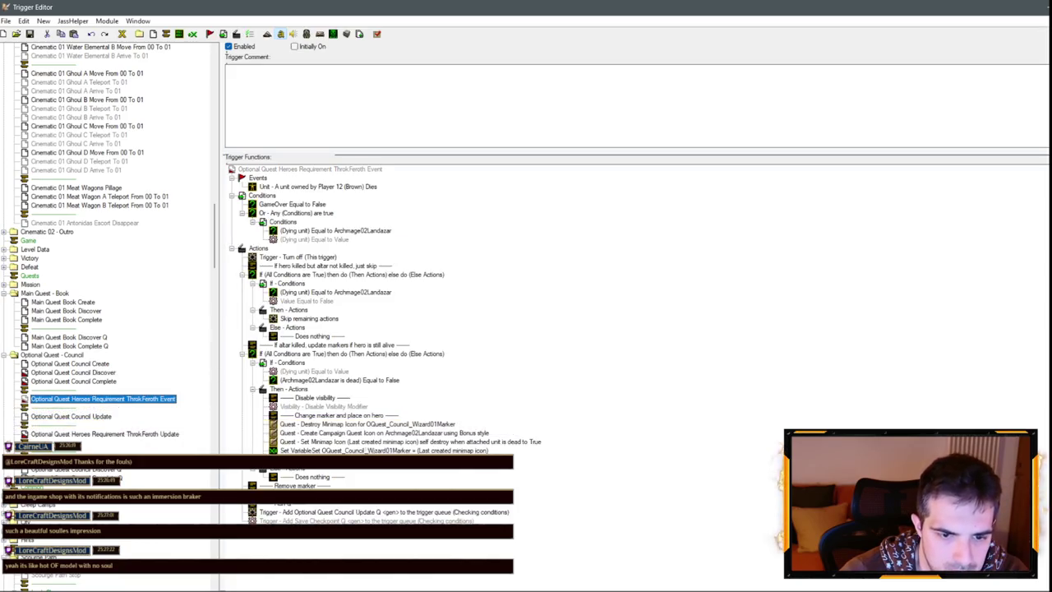
left_click(327, 424)
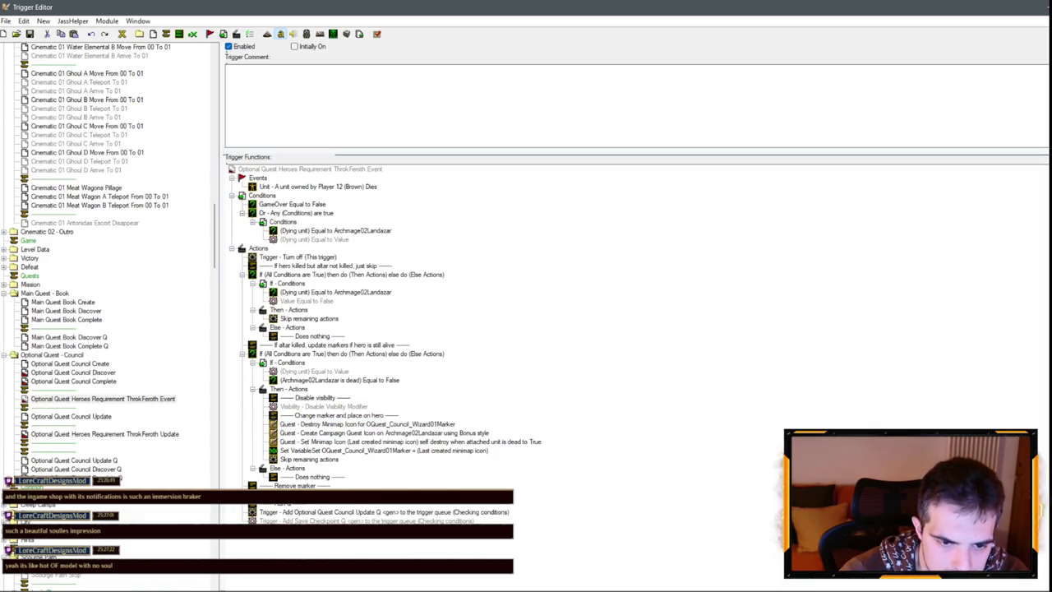
left_click(295, 486)
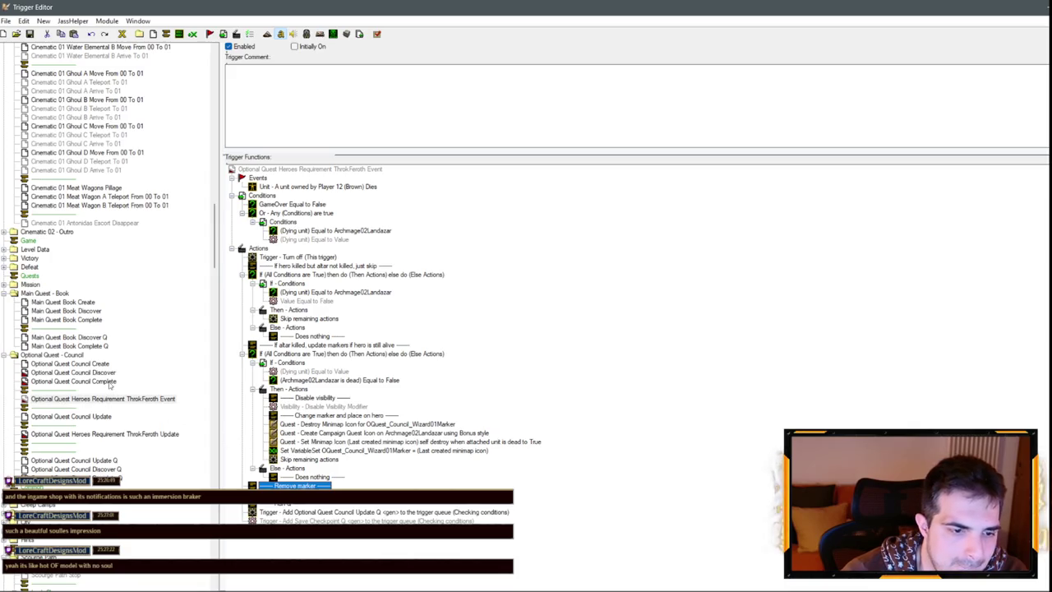
left_click(86, 434)
In Council Update, paste the marker-removal actions into the nested Then and add a 'Does nothing' comment.
left_click(74, 416)
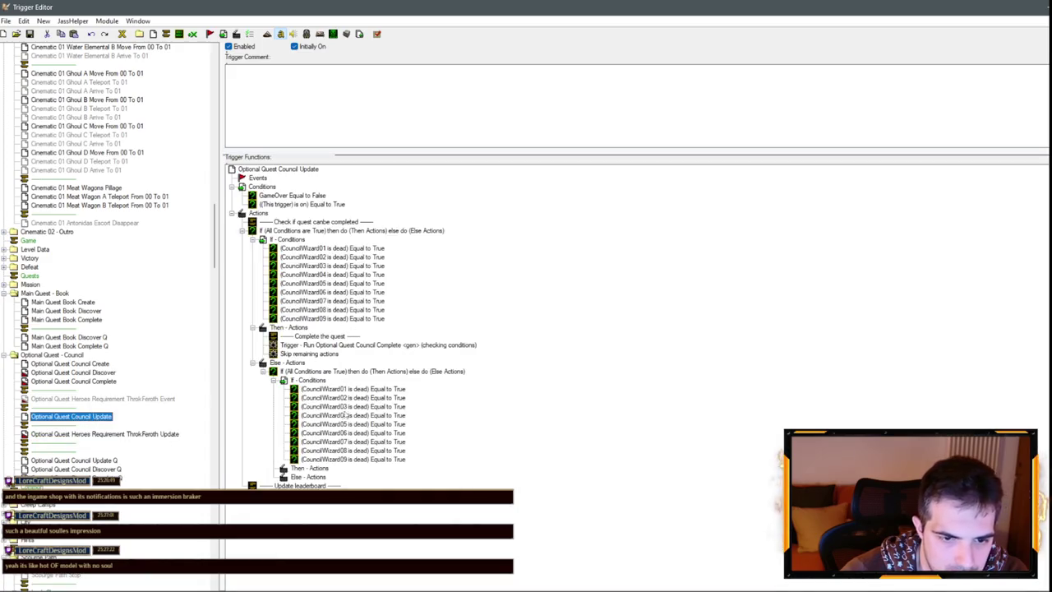
left_click(330, 467)
key("ctrl+v")
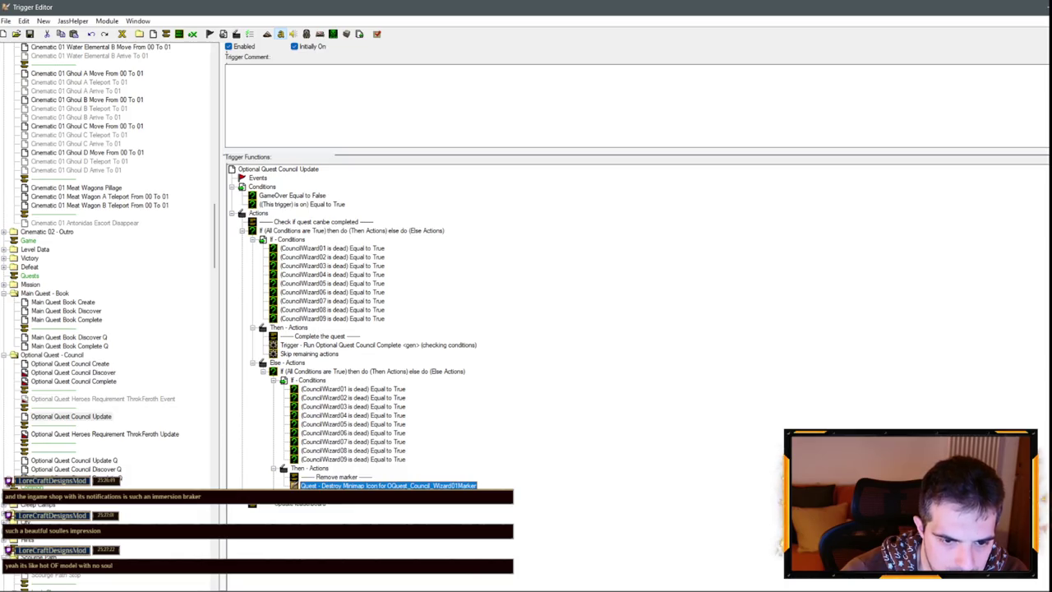
double_click(338, 477)
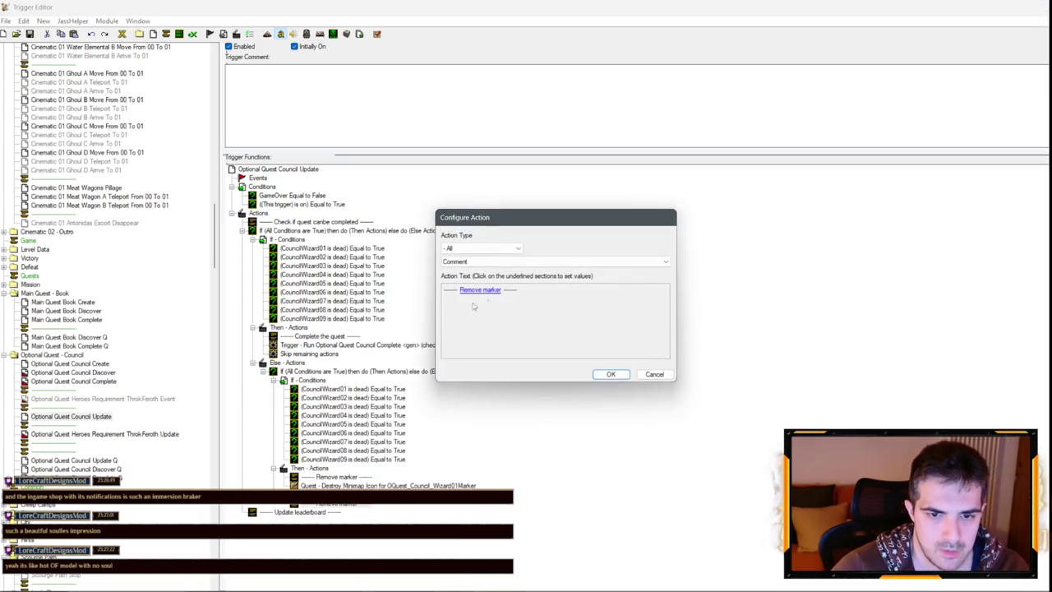
left_click(480, 290)
type("Does noth")
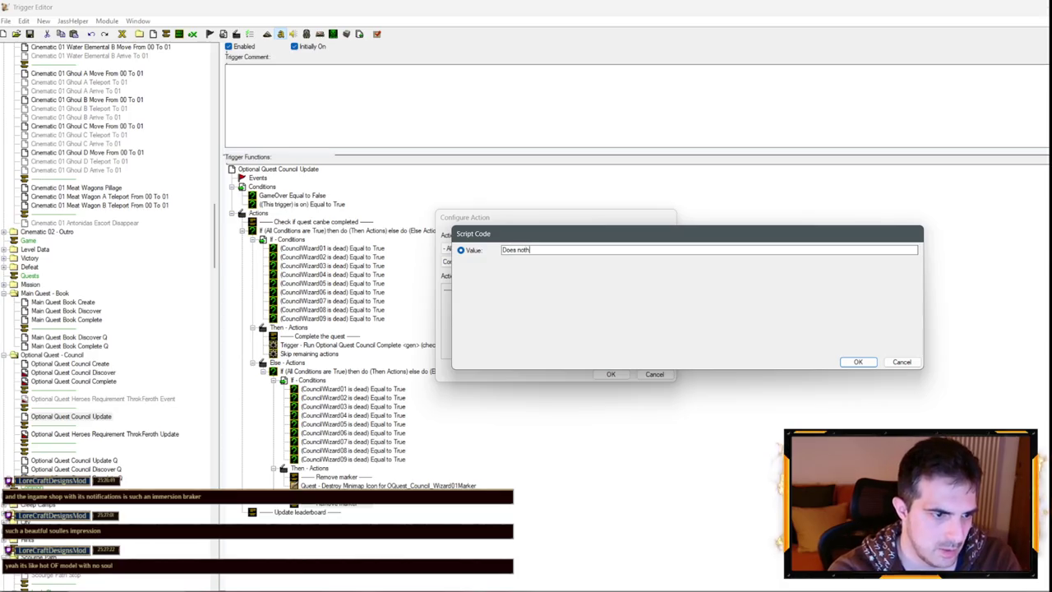
type("ing")
key("Return")
key("Return")
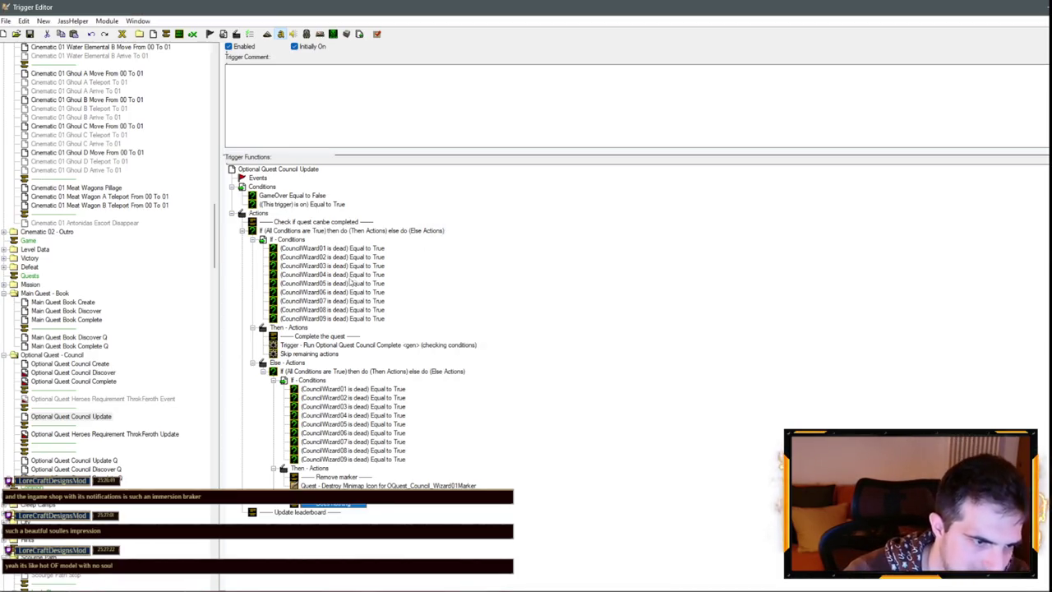
Copy the nested wizard-check If block and paste duplicates of it.
left_click(329, 371)
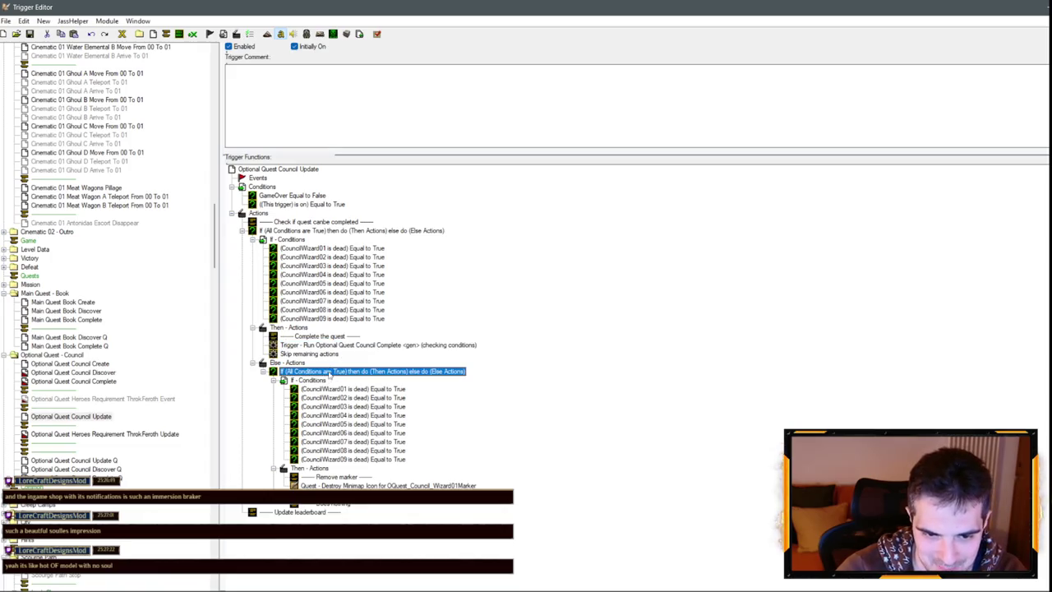
left_click(366, 389)
left_click(366, 372)
key("ctrl+c")
key("ctrl+v")
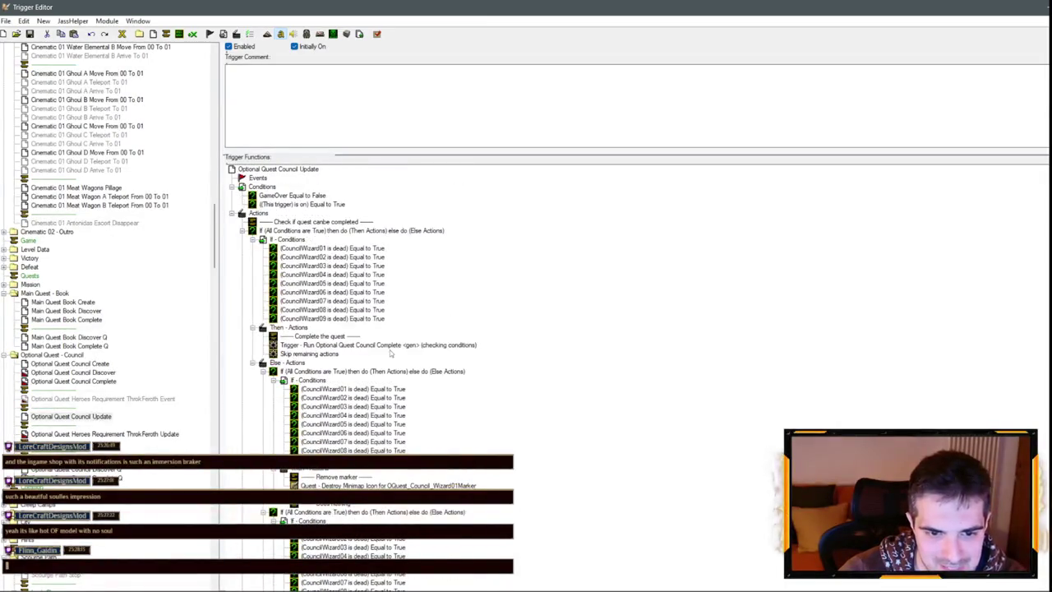
Trim the first two If blocks to check only CouncilWizard01 and CouncilWizard02.
left_click(383, 399)
left_click(362, 451, "shift")
key("Delete")
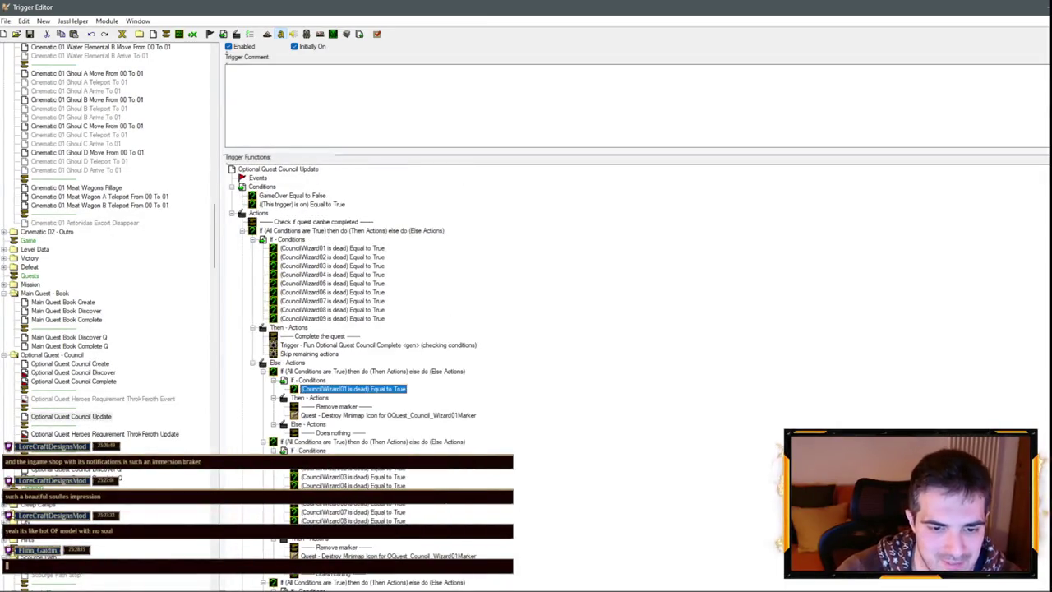
left_click(354, 459)
left_click(353, 477, "ctrl")
left_click(354, 485, "ctrl")
left_click(353, 494, "ctrl")
left_click(354, 503, "ctrl")
left_click(353, 512, "ctrl")
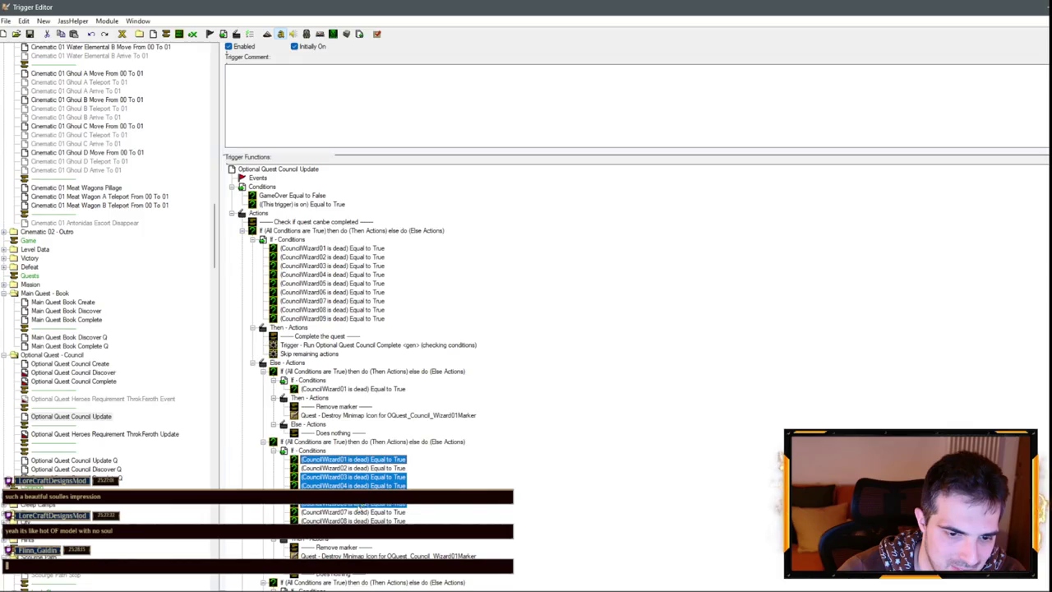
left_click(353, 520, "ctrl")
key("Delete")
Delete every condition except CouncilWizard03 in the third If block.
scroll(363, 374, "down", 6)
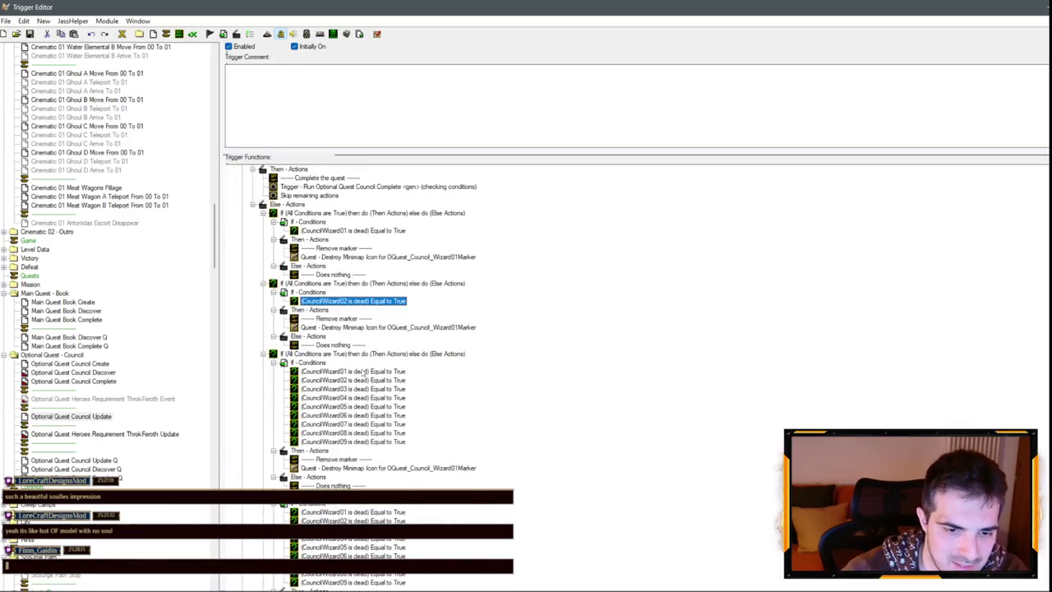
left_click(359, 371)
left_click(356, 380, "ctrl")
left_click(354, 398, "ctrl")
left_click(352, 406, "ctrl")
left_click(348, 415, "ctrl")
left_click(349, 424, "ctrl")
left_click(350, 432, "ctrl")
left_click(347, 442, "ctrl")
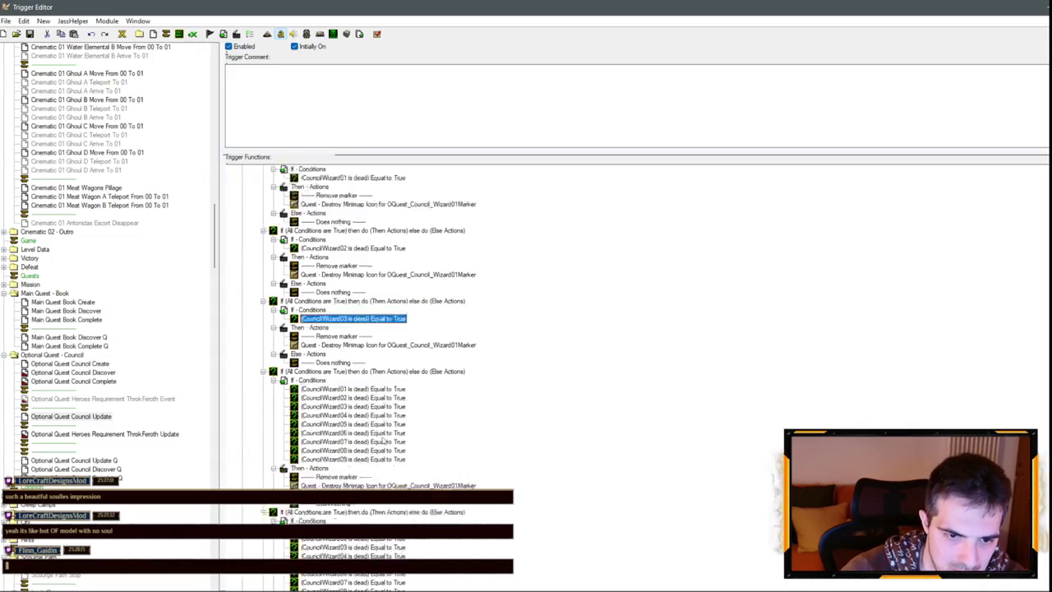
key("Delete")
Delete every condition except CouncilWizard04 in the fourth If block.
scroll(365, 302, "down", 6)
left_click(369, 284)
left_click(366, 292, "ctrl")
left_click(364, 300, "ctrl")
left_click(360, 318, "ctrl")
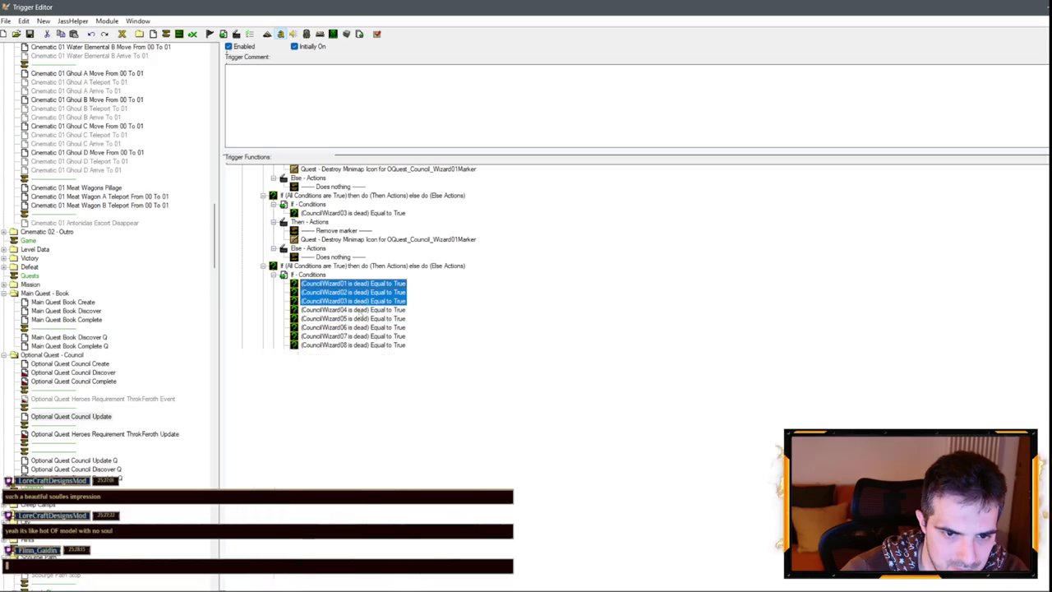
left_click(357, 336, "ctrl")
left_click(354, 328, "ctrl")
left_click(351, 344, "ctrl")
left_click(349, 353, "ctrl")
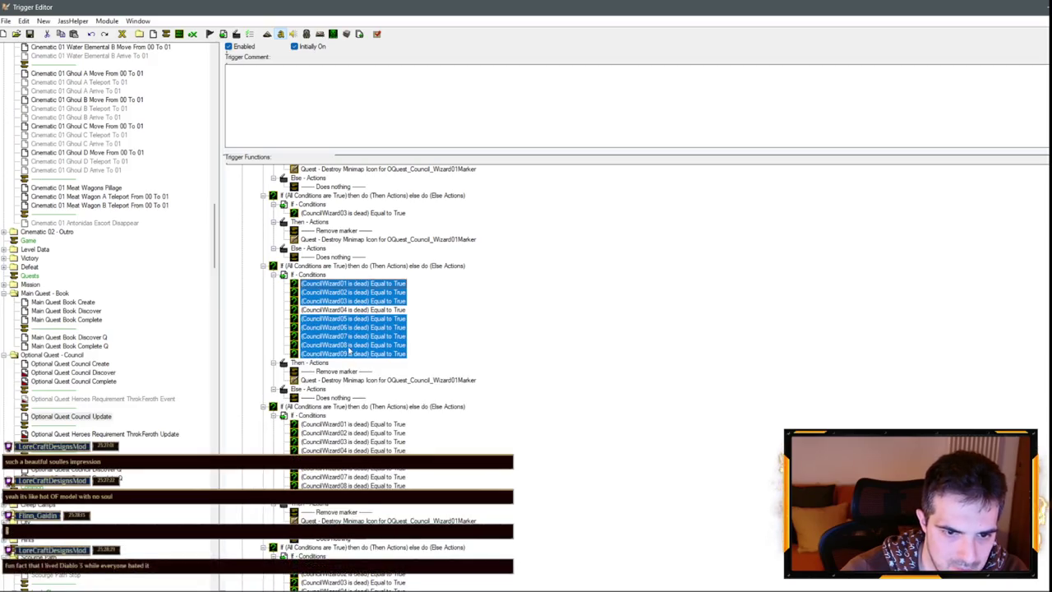
key("Delete")
Keep only the CouncilWizard05 condition in the fifth If block.
left_click(371, 354)
left_click(367, 363, "ctrl")
left_click(364, 372, "ctrl")
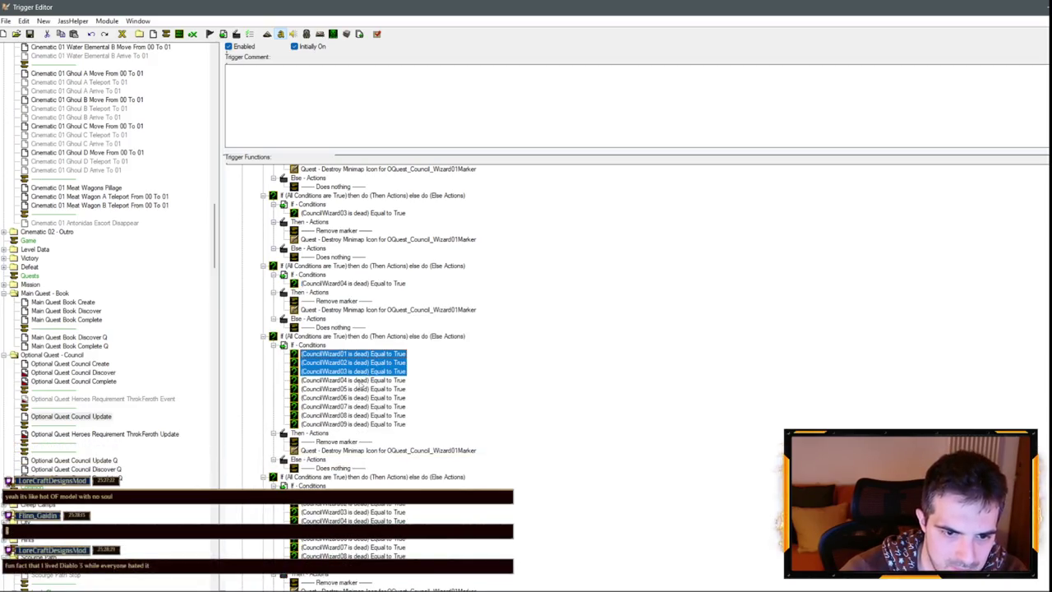
left_click(360, 380, "ctrl")
left_click(355, 397, "ctrl")
left_click(353, 406, "ctrl")
left_click(352, 415, "ctrl")
left_click(350, 424, "ctrl")
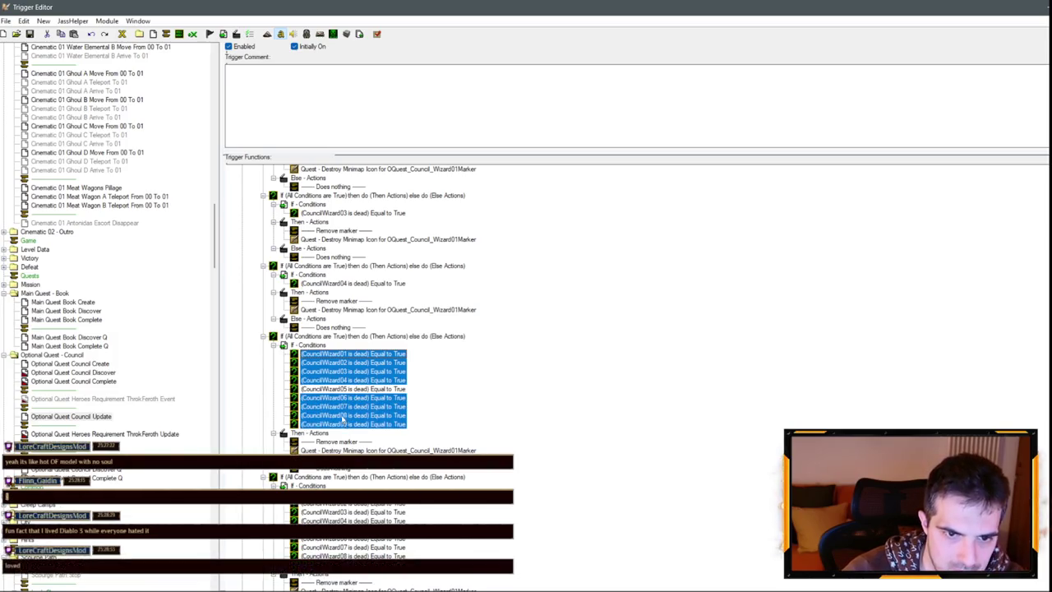
key("Delete")
Keep only the CouncilWizard06 condition in the sixth If block.
scroll(394, 398, "down", 3)
left_click(370, 344)
left_click(366, 354, "ctrl")
left_click(362, 362, "ctrl")
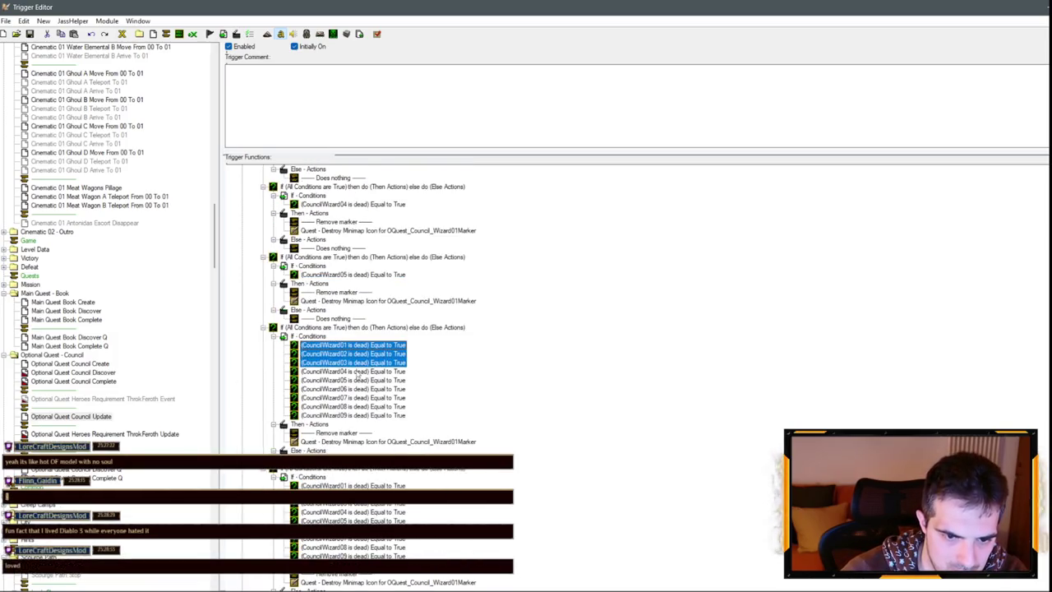
left_click(355, 370, "ctrl")
left_click(353, 380, "ctrl")
left_click(352, 398, "ctrl")
left_click(352, 406, "ctrl")
left_click(353, 416, "ctrl")
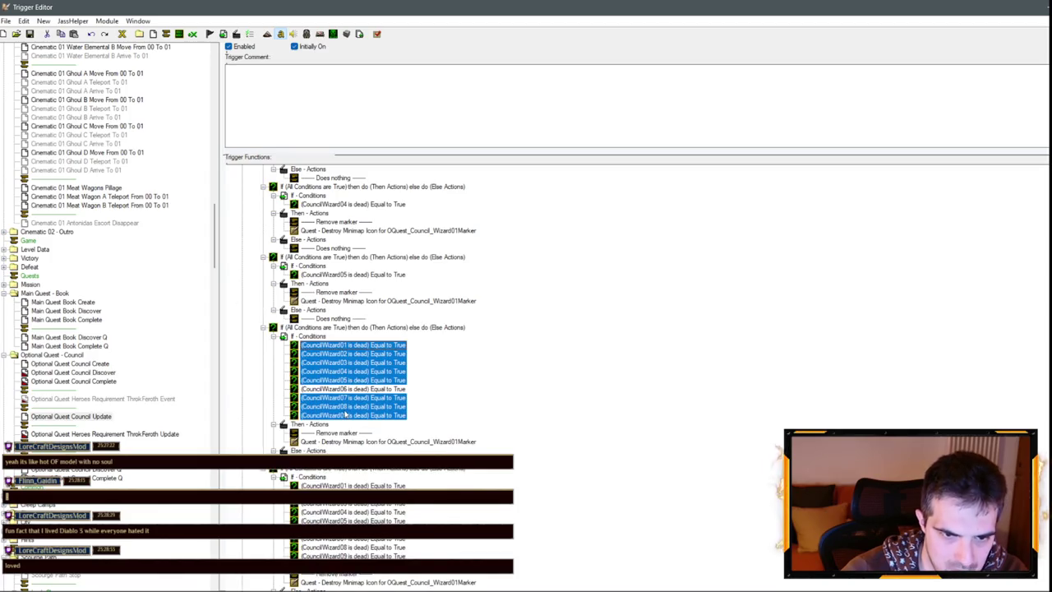
key("Delete")
Remove the extra wizard conditions from the next If block.
left_click(354, 477)
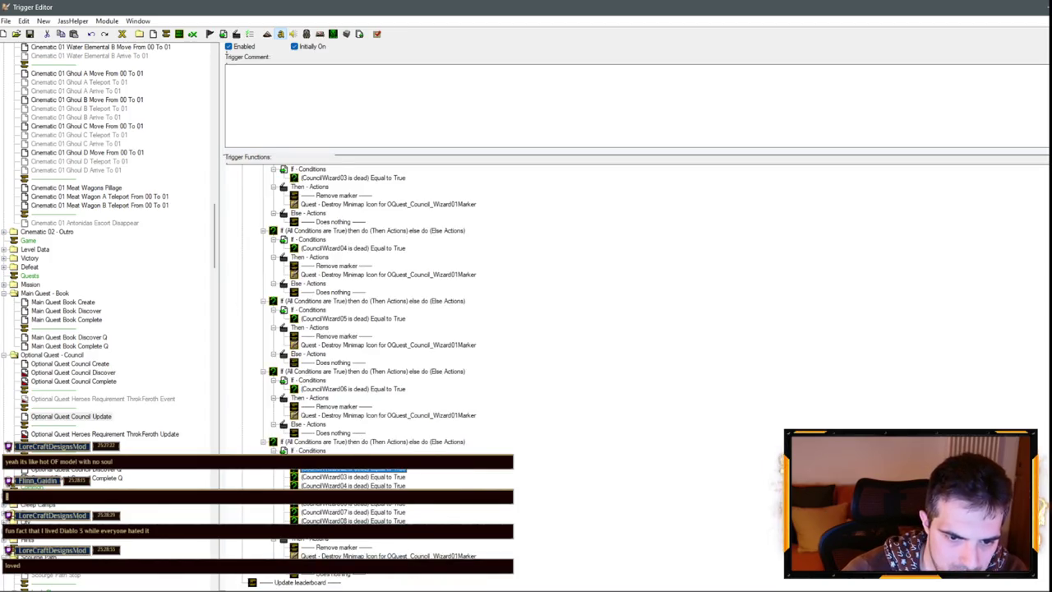
left_click(353, 486, "ctrl")
left_click(359, 503, "ctrl")
left_click(353, 521, "ctrl")
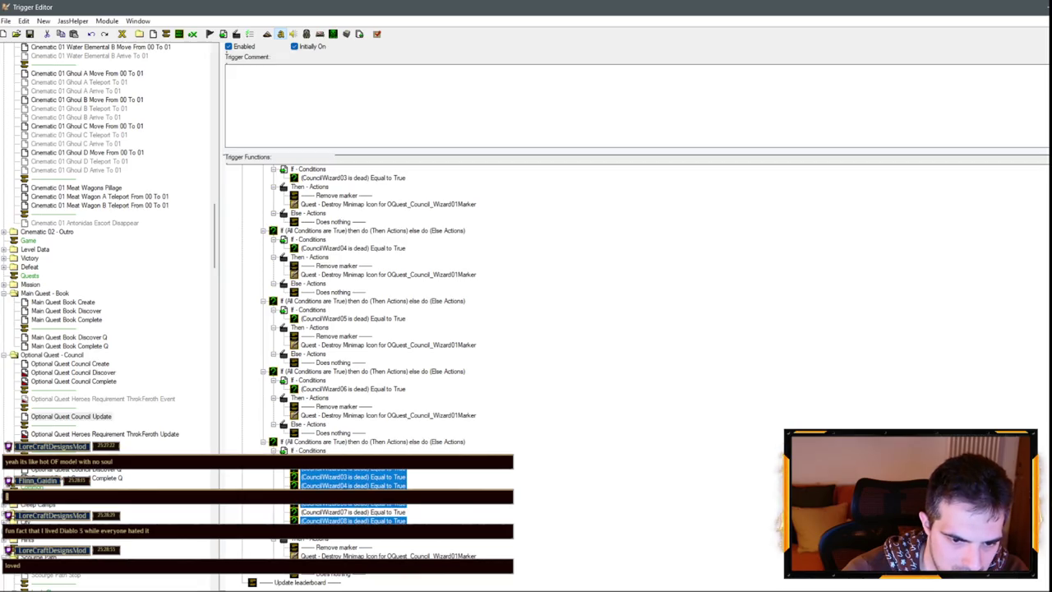
key("Delete")
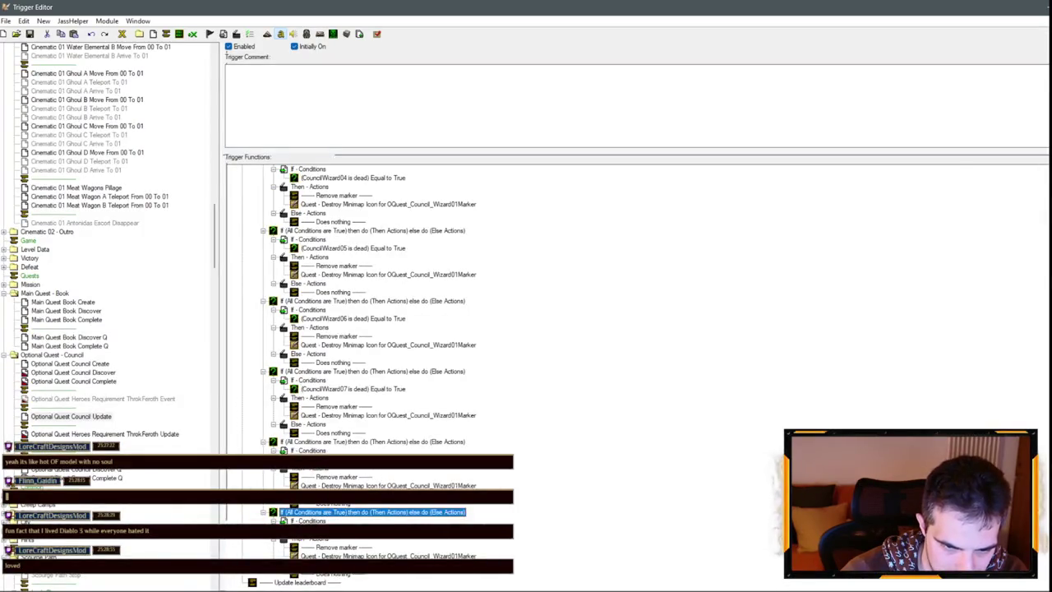
double_click(347, 389)
left_click(477, 287)
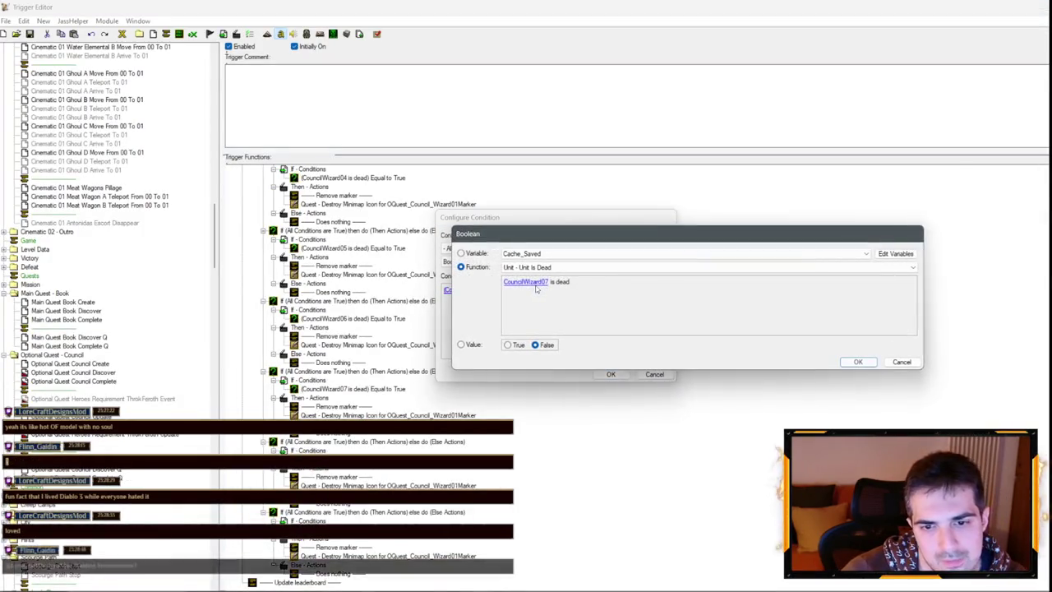
left_click(526, 282)
key("Escape")
key("Escape")
key("Escape")
double_click(347, 389)
left_click(488, 295)
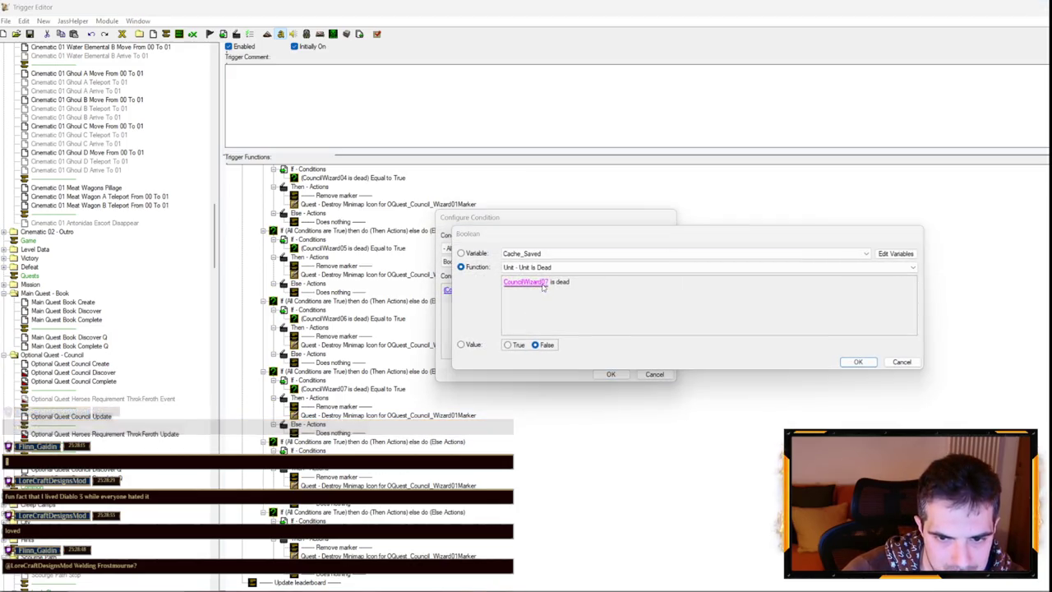
left_click(543, 283)
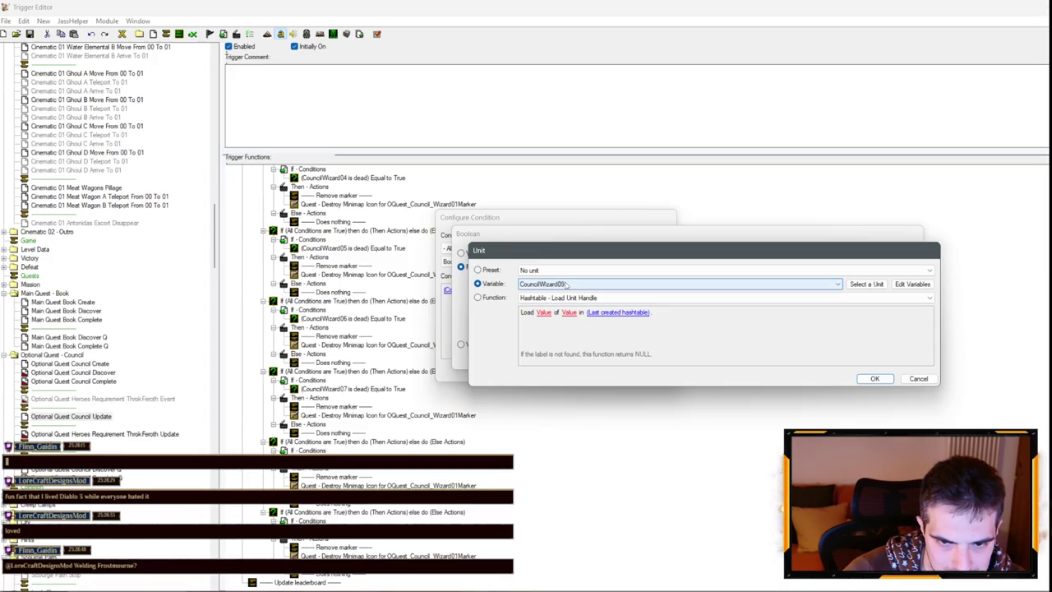
key("Return")
key("Return")
key("Return")
scroll(403, 349, "up", 10)
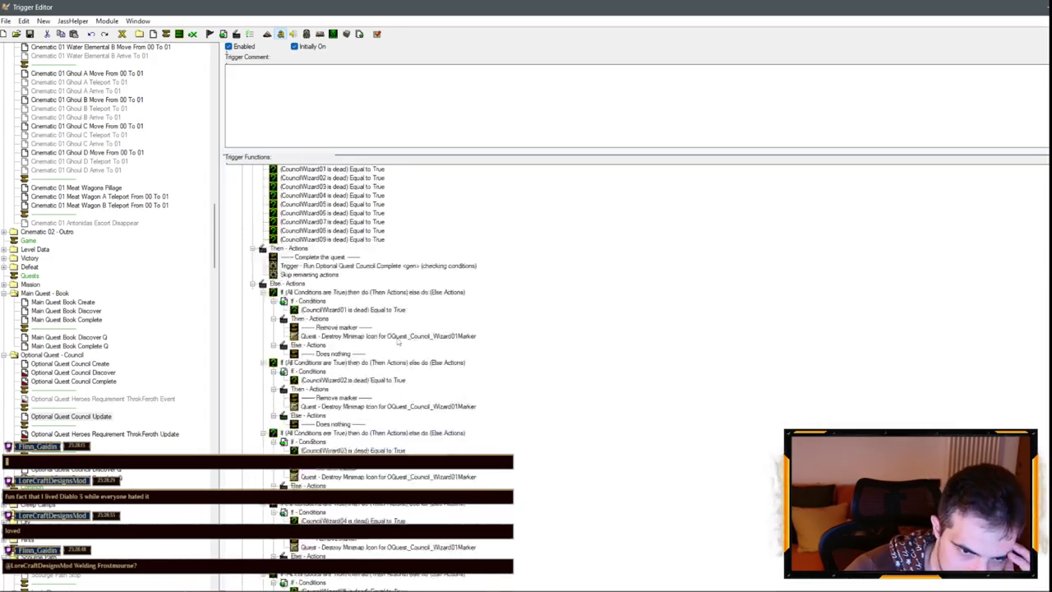
scroll(399, 337, "up", 3)
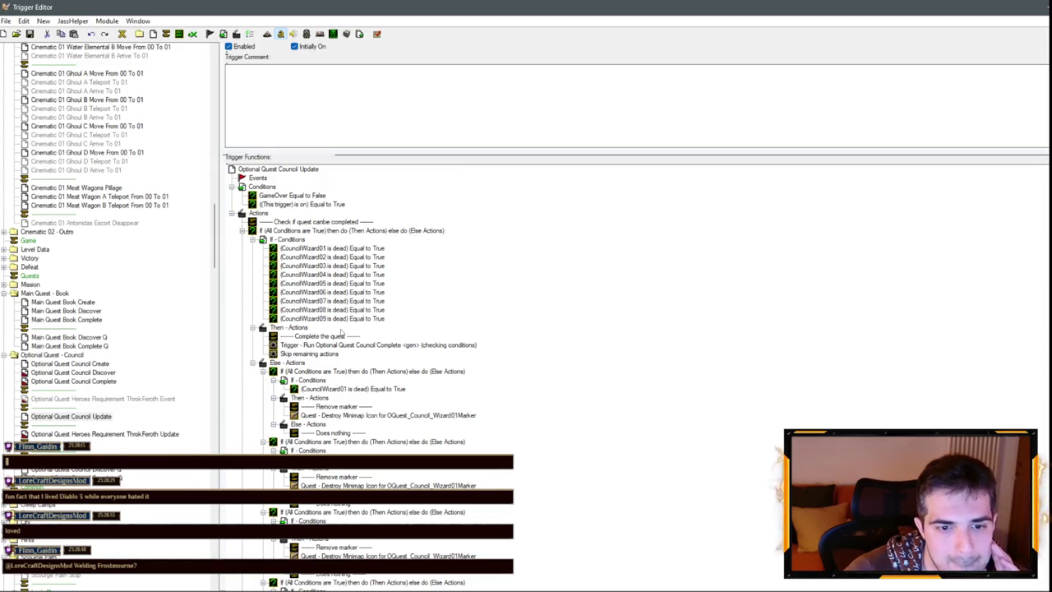
In Council Complete, paste four more Destroy Minimap Icon actions after the Wizard05Marker removal.
left_click(91, 382)
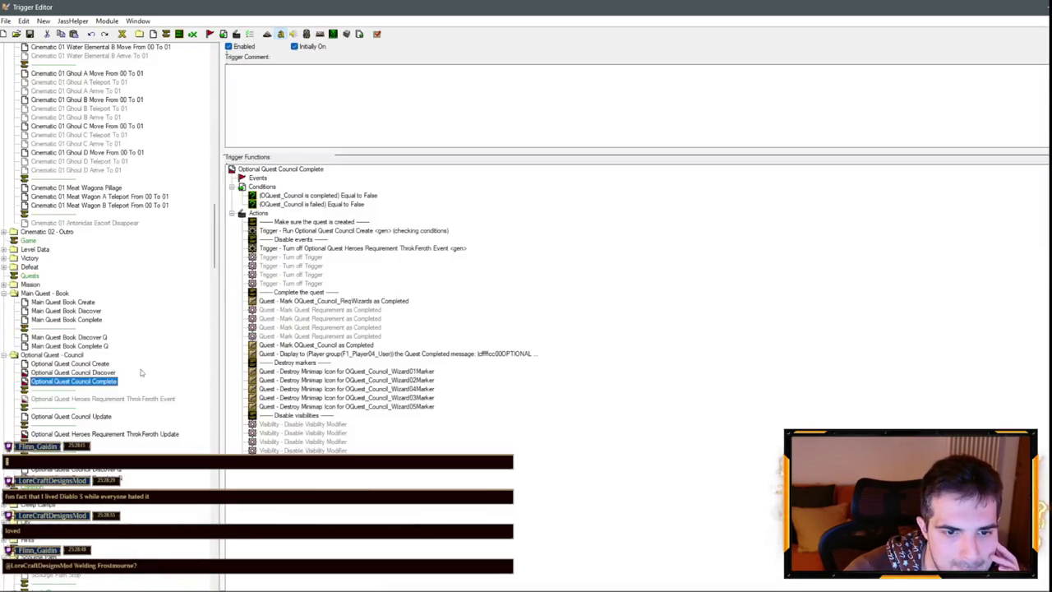
left_click(414, 406)
key("ctrl+v")
key("ctrl+v")
key("ctrl+v")
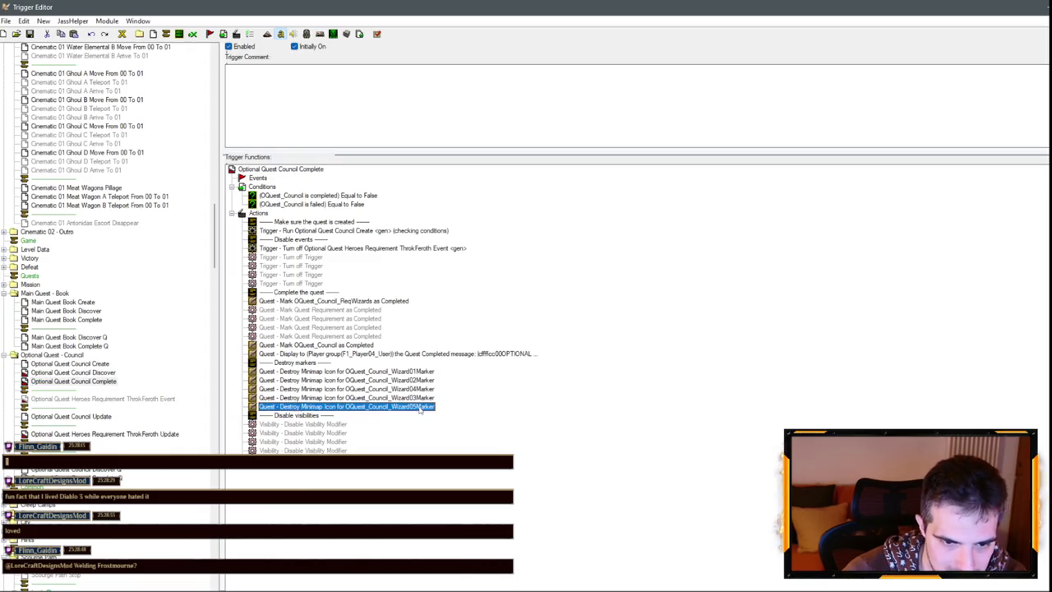
Delete the Disable visibilities block and the four greyed Mark Requirement rows.
left_click(320, 485, "shift")
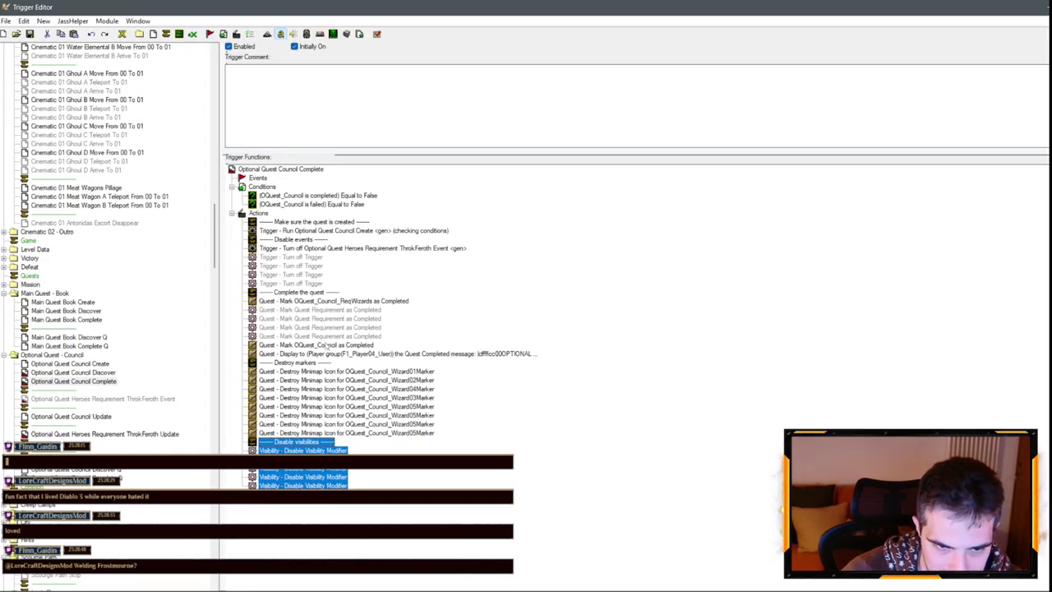
key("Delete")
left_click(333, 311)
left_click(361, 336, "shift")
key("Delete")
Check the completion message without changes, then select the Council Discover trigger.
double_click(519, 319)
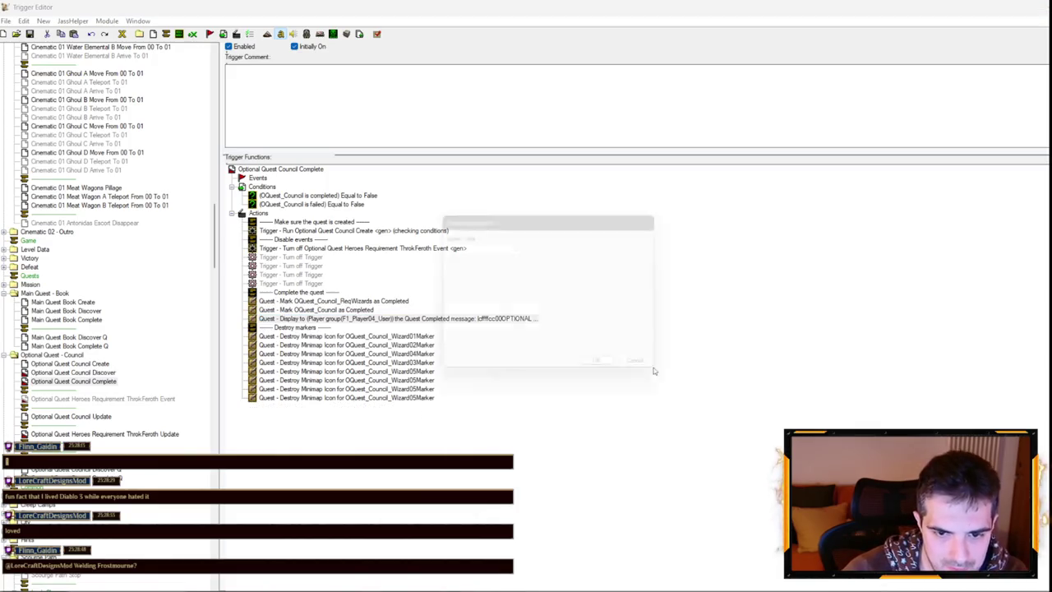
left_click(660, 373)
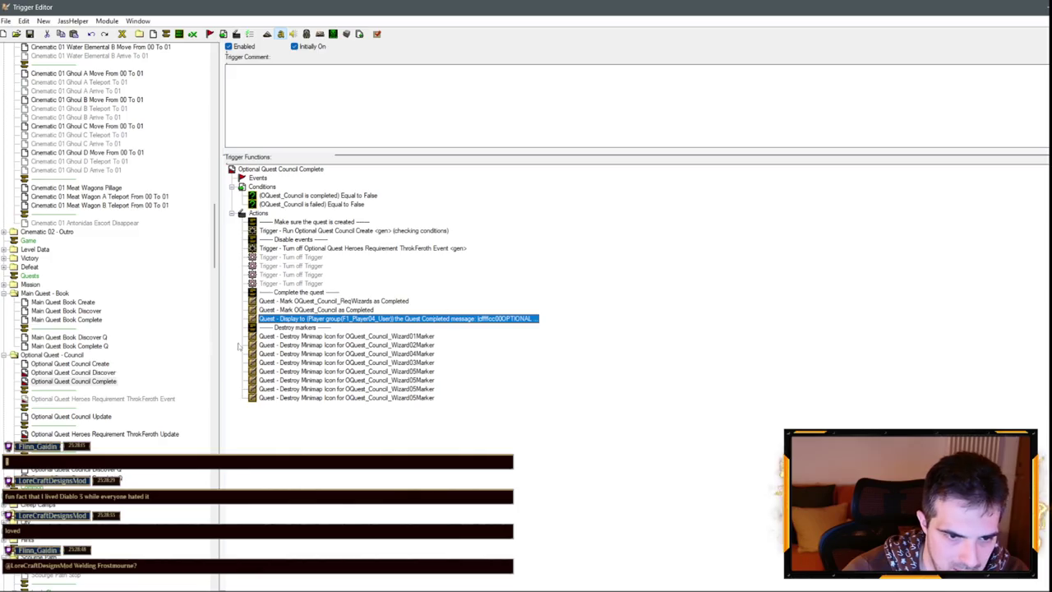
left_click(88, 373)
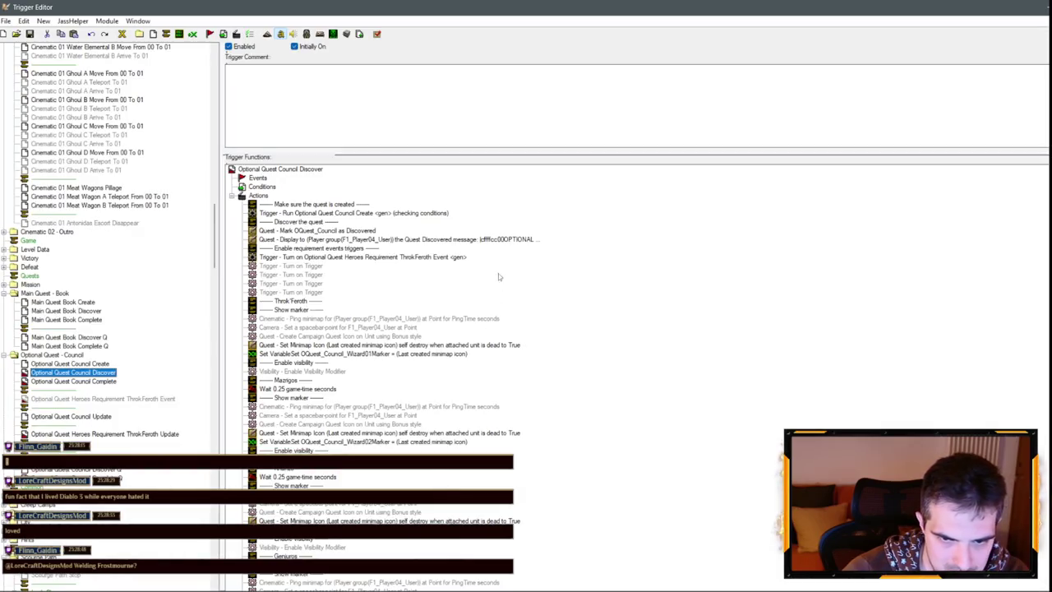
double_click(509, 241)
left_click(477, 301)
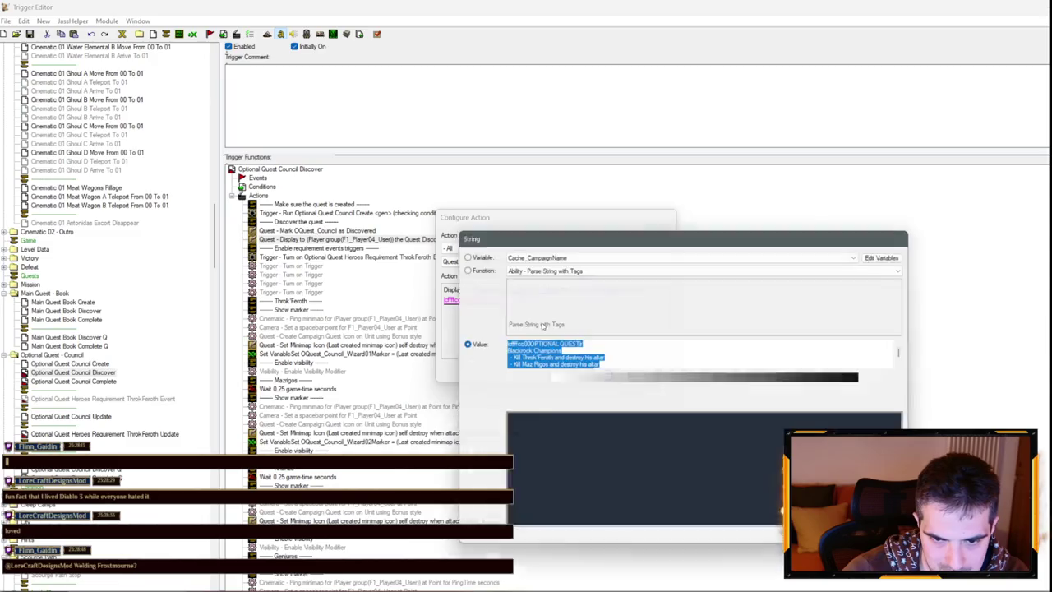
key("Escape")
key("Escape")
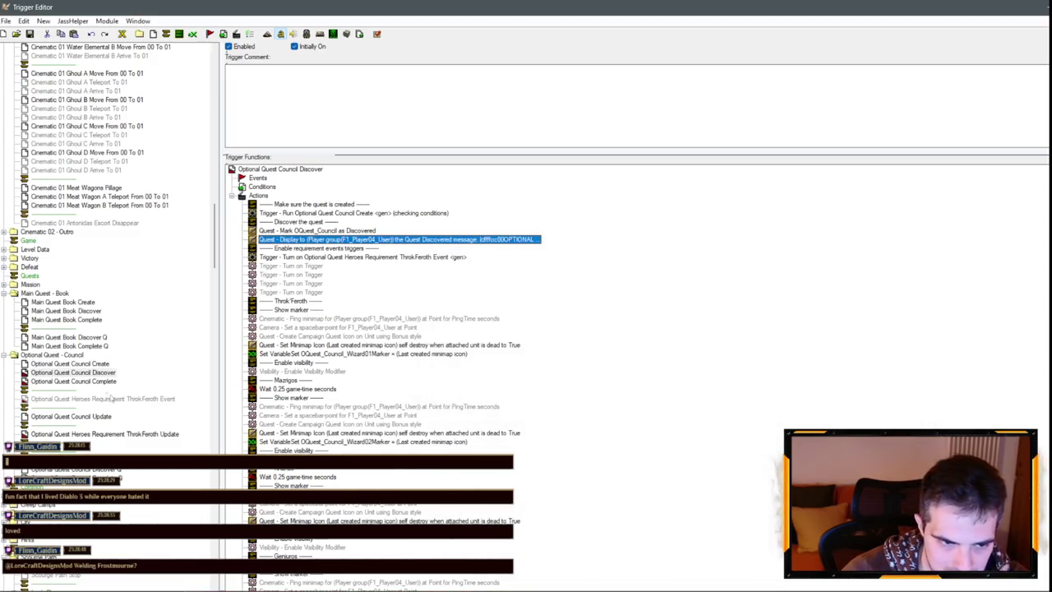
left_click(82, 364)
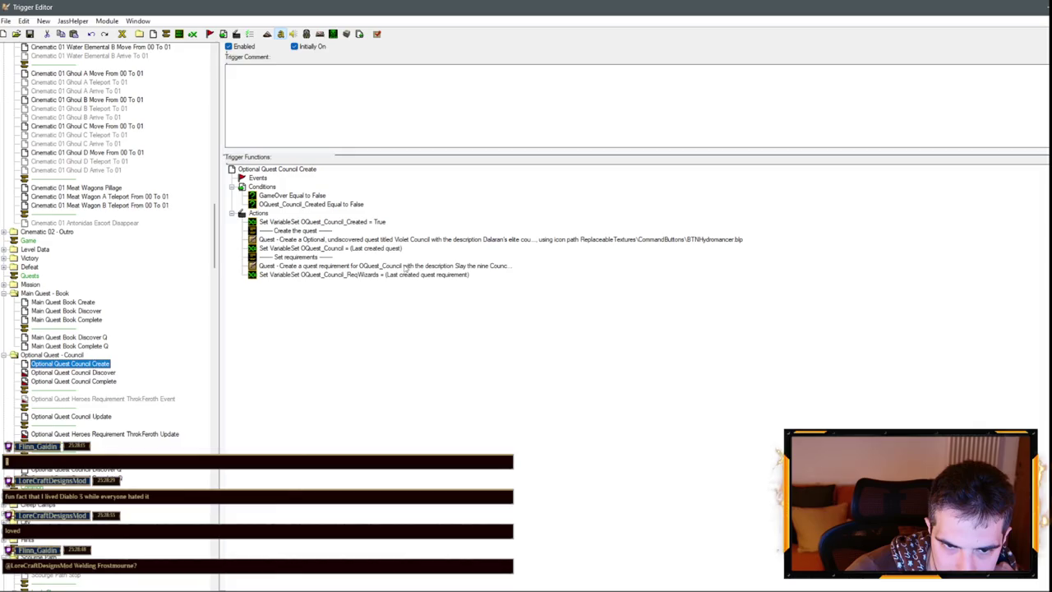
double_click(488, 267)
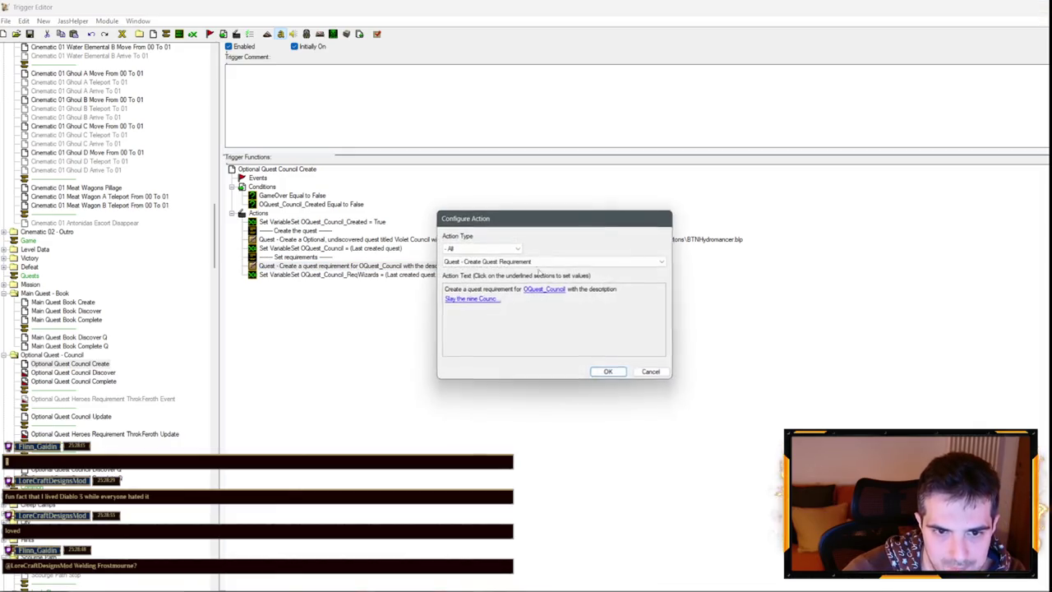
left_click(479, 300)
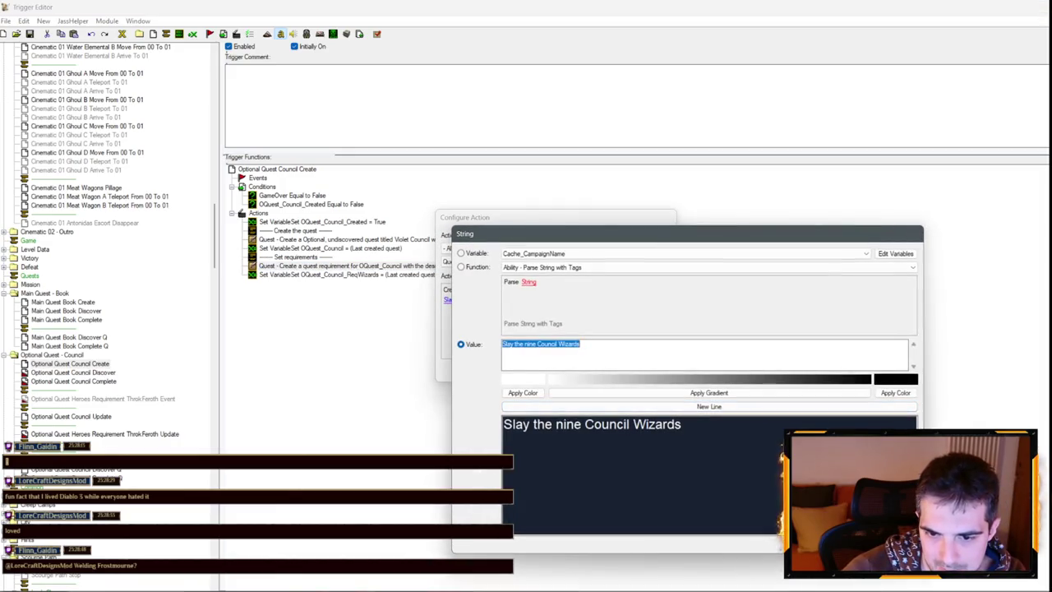
key("Return")
key("Return")
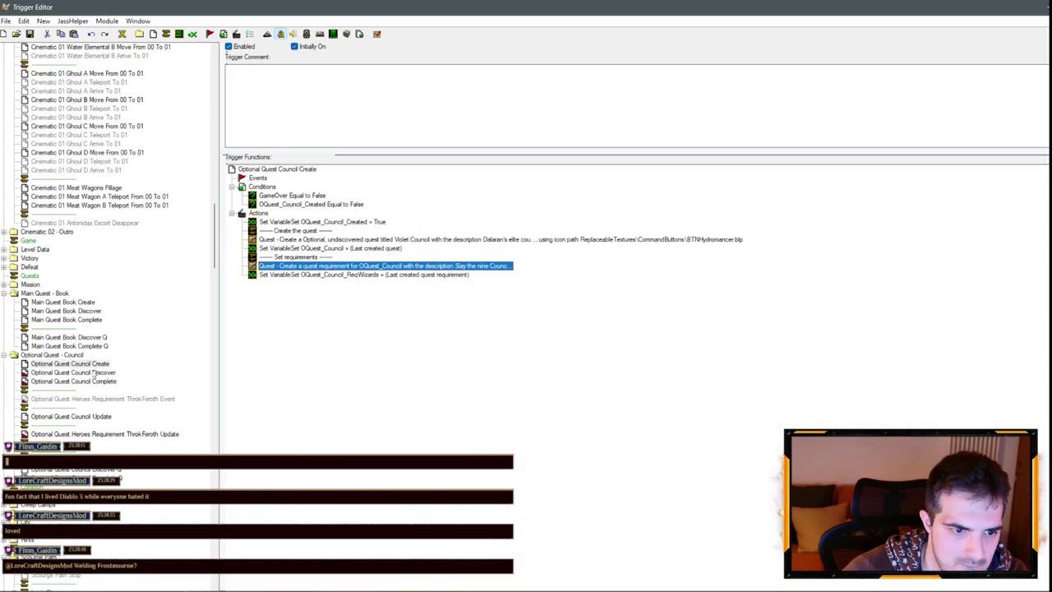
left_click(94, 373)
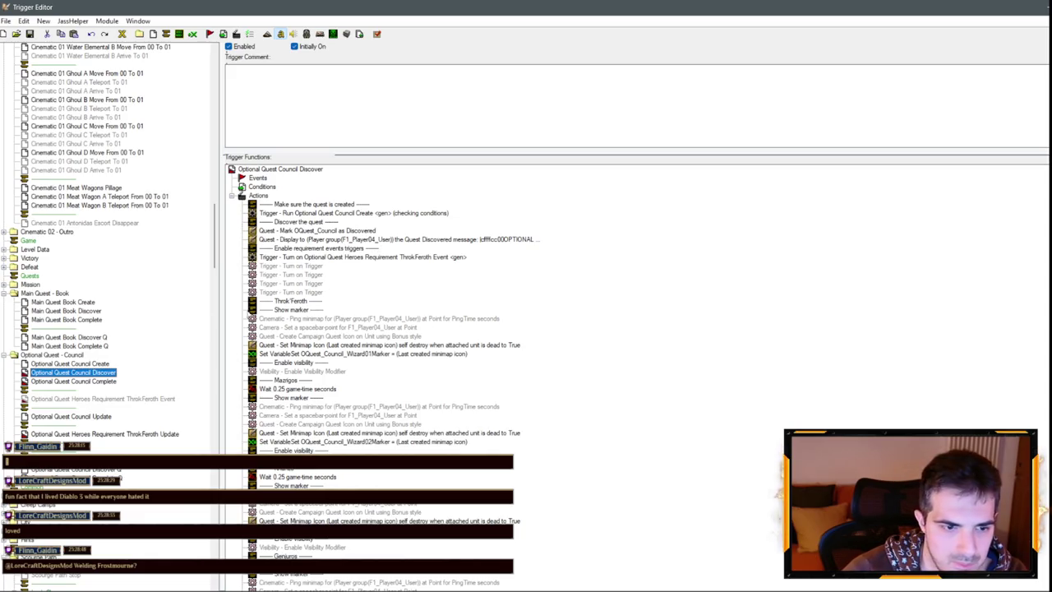
Replace the Discover message's Kill objectives with 'Slay the nine Council Wizards'.
double_click(487, 240)
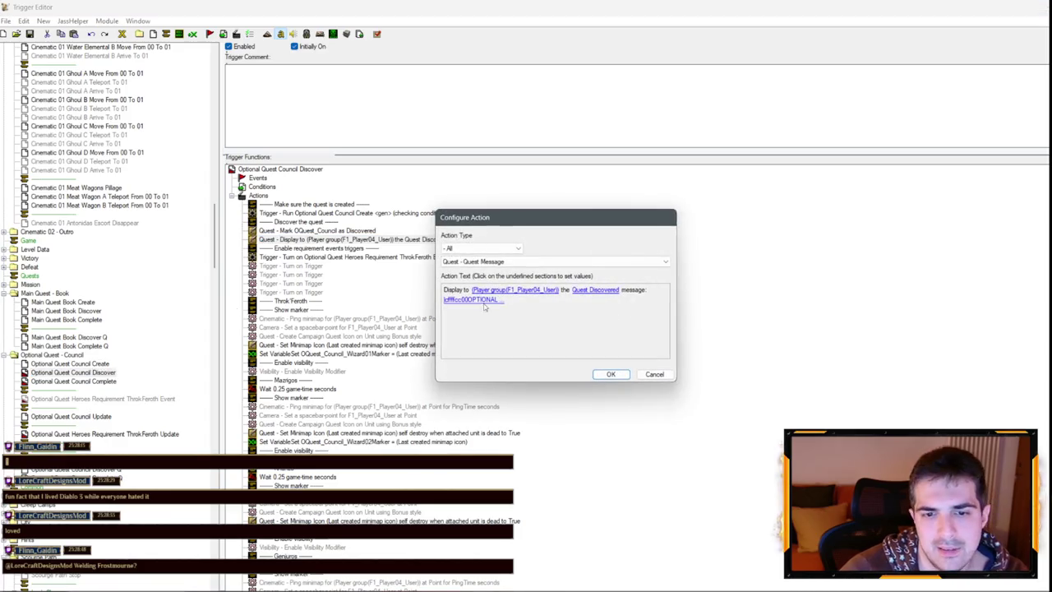
left_click(605, 365)
scroll(615, 370, "up", 1)
left_click_drag(605, 365, 505, 359)
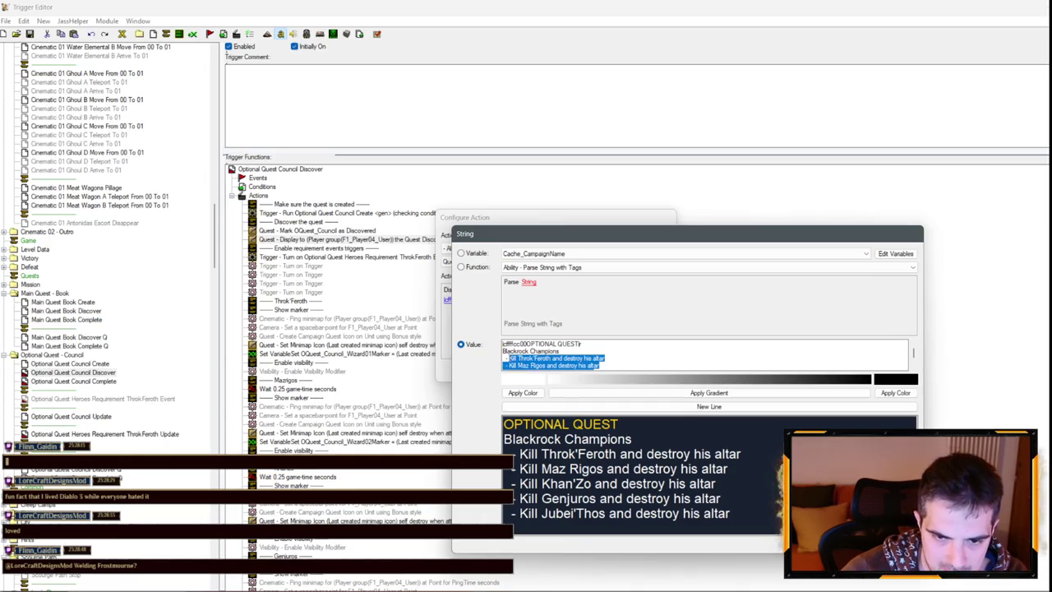
type("- Slay the nine Council Wizards")
Change the message title from Blackrock Champions to 'Violet Council' and confirm the action.
left_click_drag(573, 351, 491, 350)
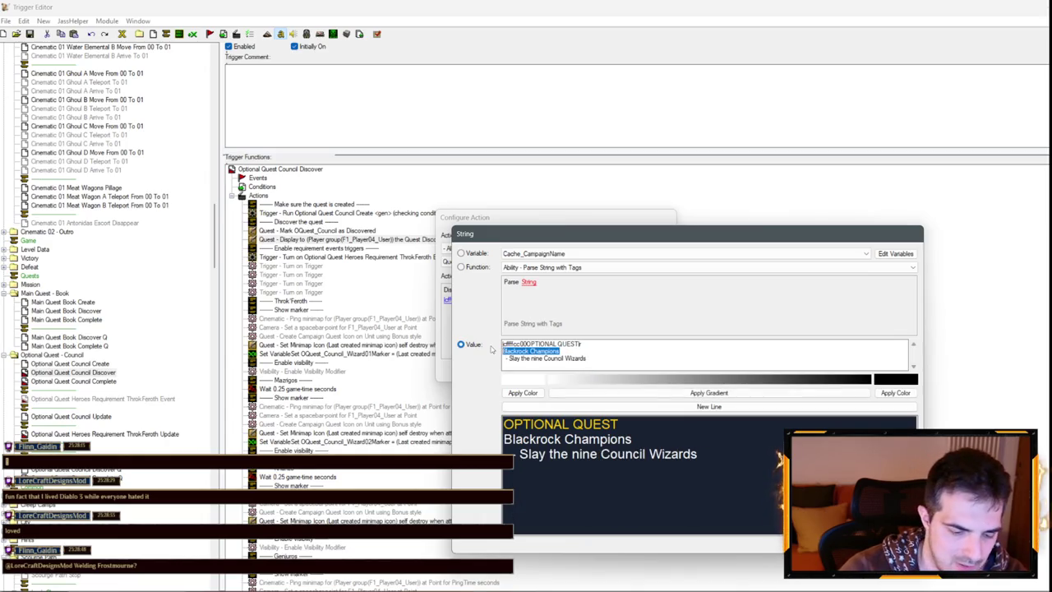
type("vio")
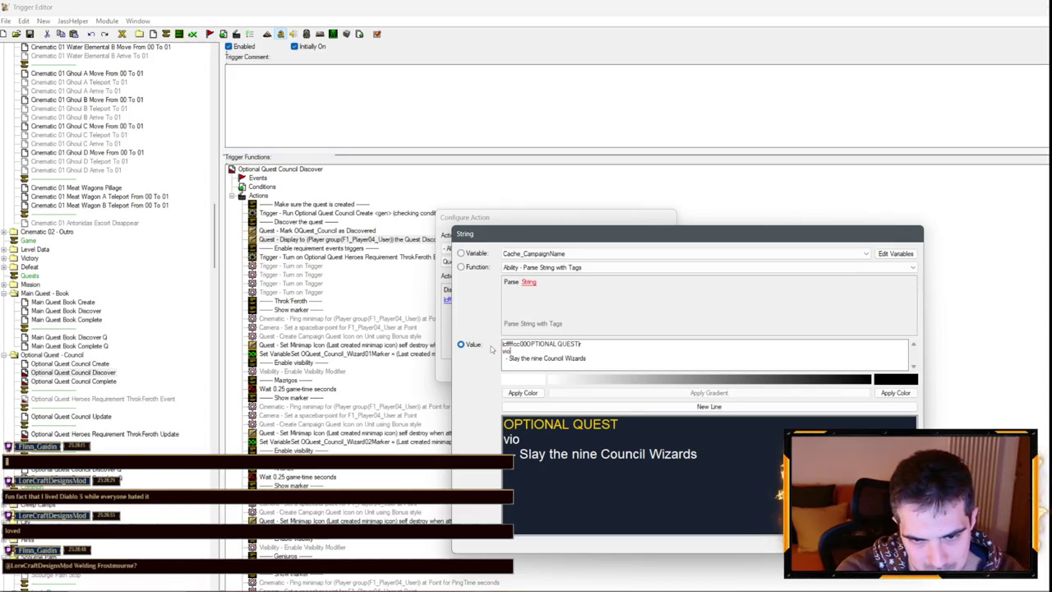
type("Violet Council")
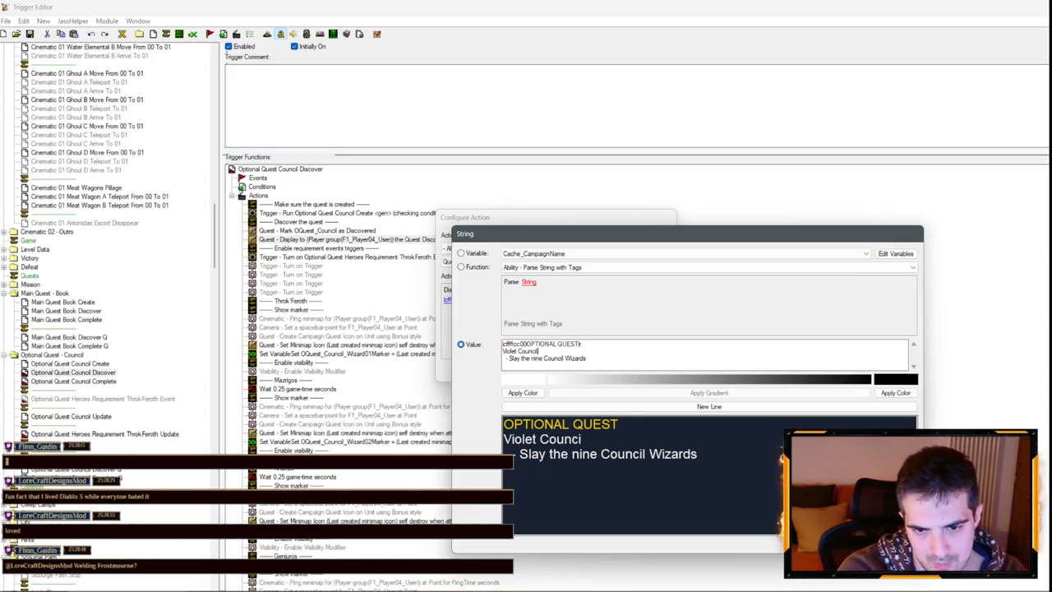
left_click_drag(543, 352, 485, 351)
left_click(822, 544)
left_click(616, 371)
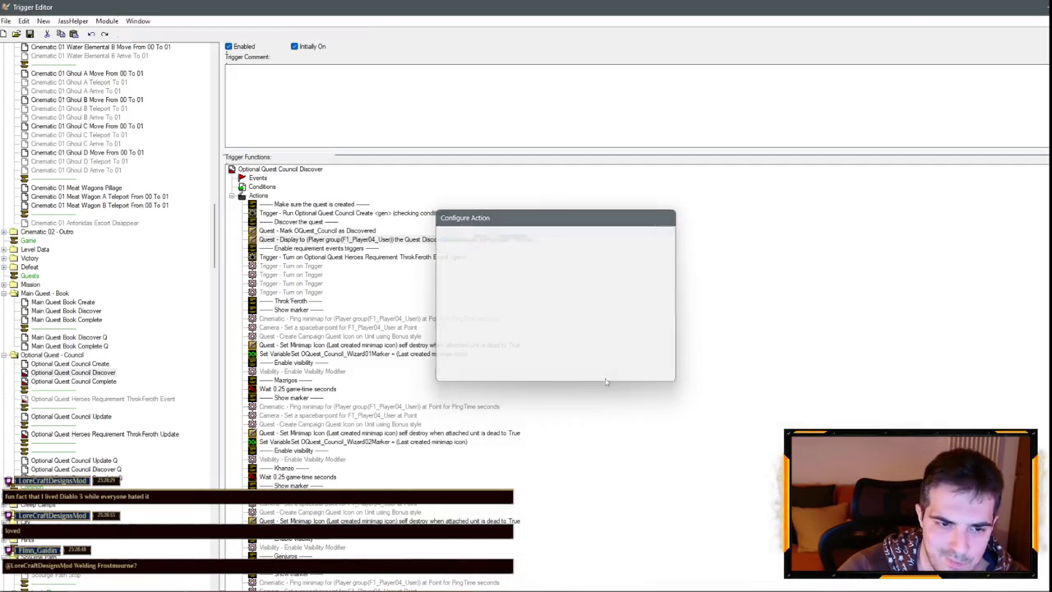
left_click(93, 381)
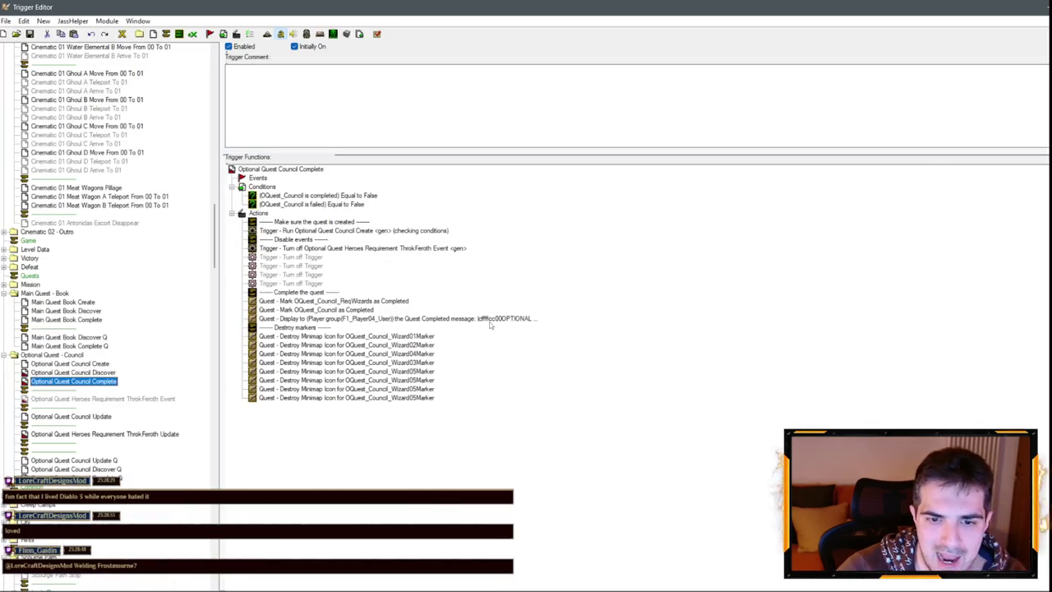
Set the Council Complete completion message text to 'Violet Council'.
double_click(491, 320)
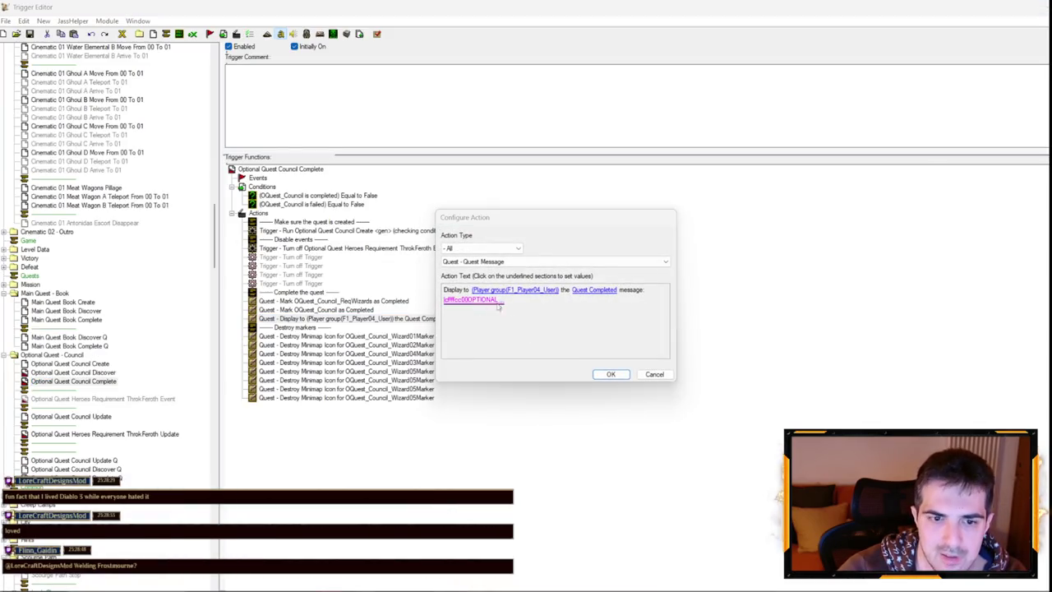
left_click(497, 302)
type("Violet Council")
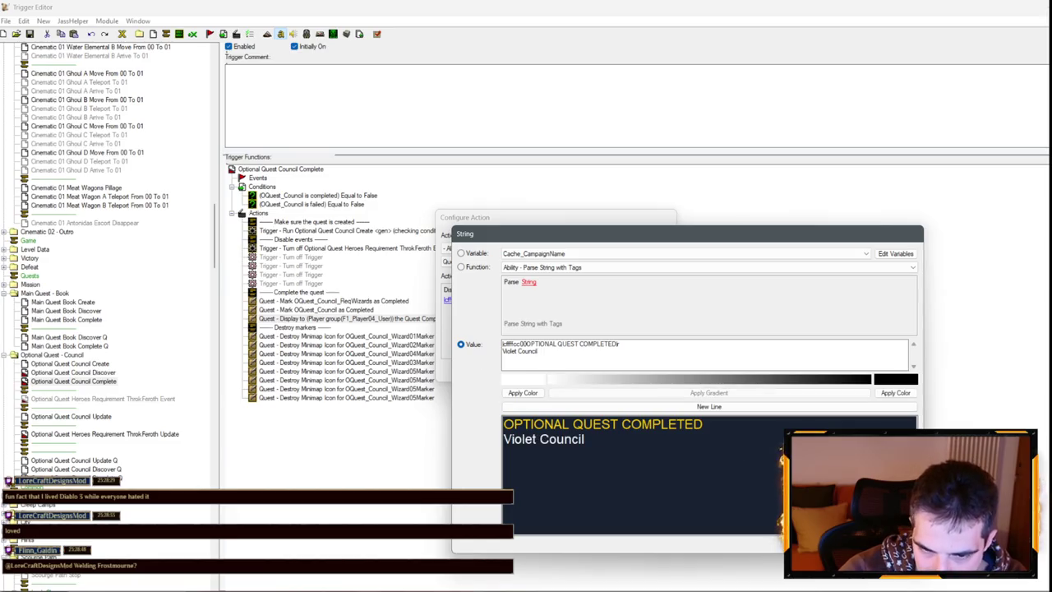
key("Return")
key("Return")
Delete the Disable events comment and its four Turn off Trigger actions.
left_click(312, 266)
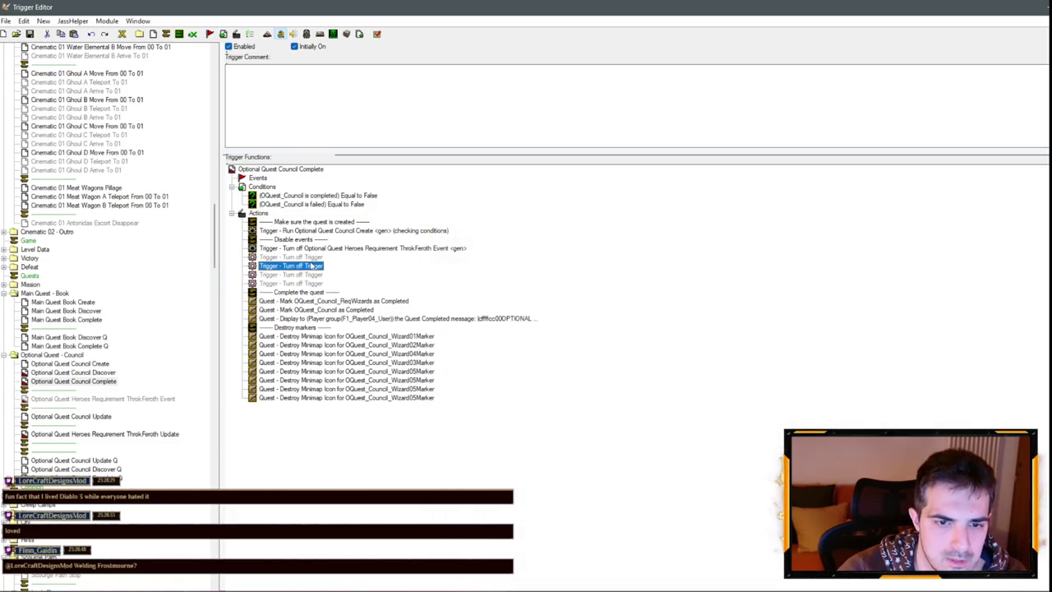
left_click(312, 258)
left_click(310, 284, "shift")
left_click(304, 240, "shift")
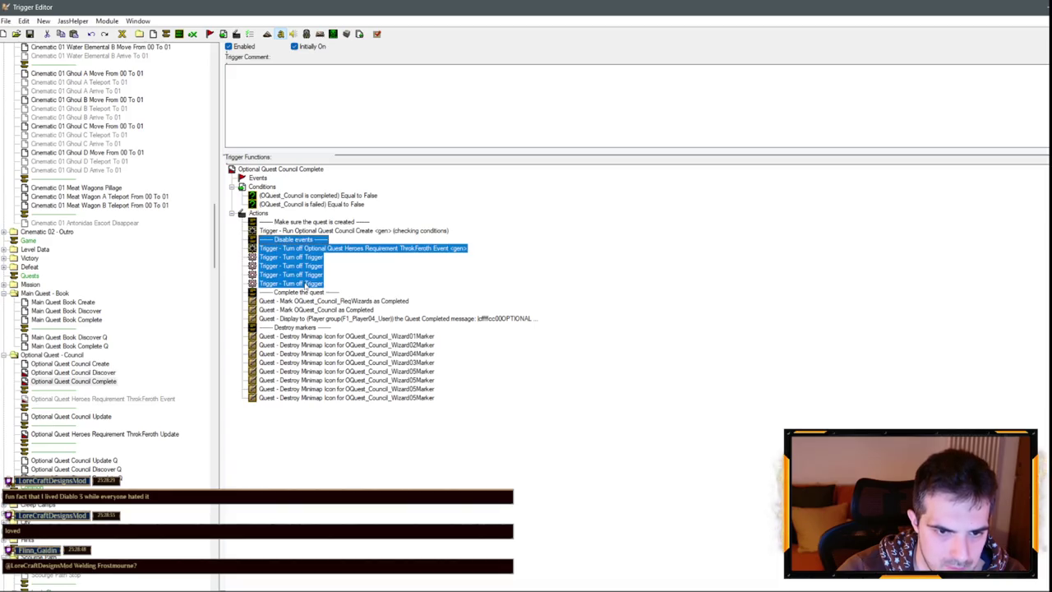
key("Delete")
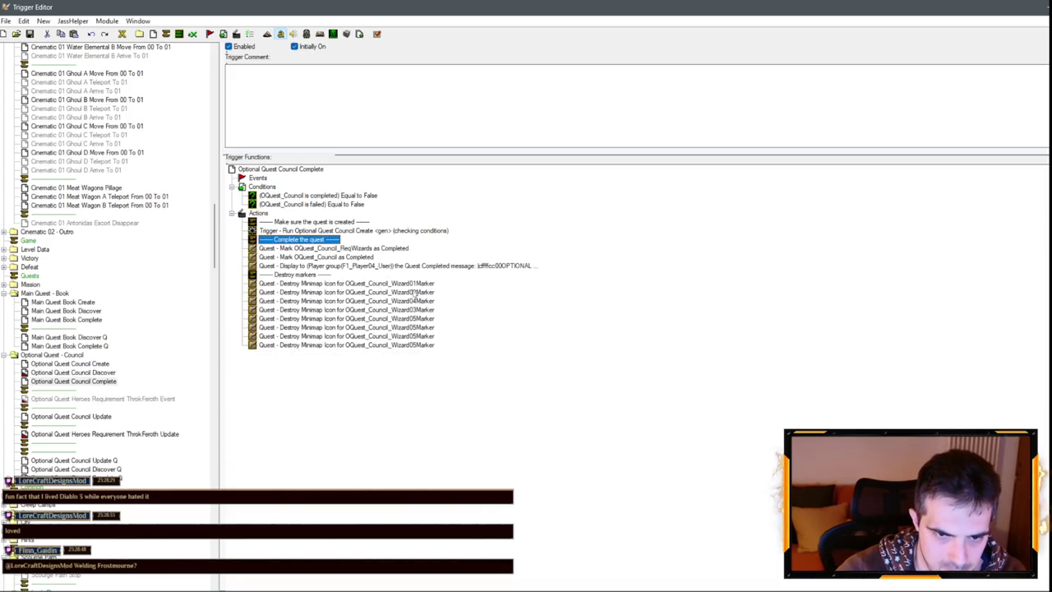
double_click(415, 328)
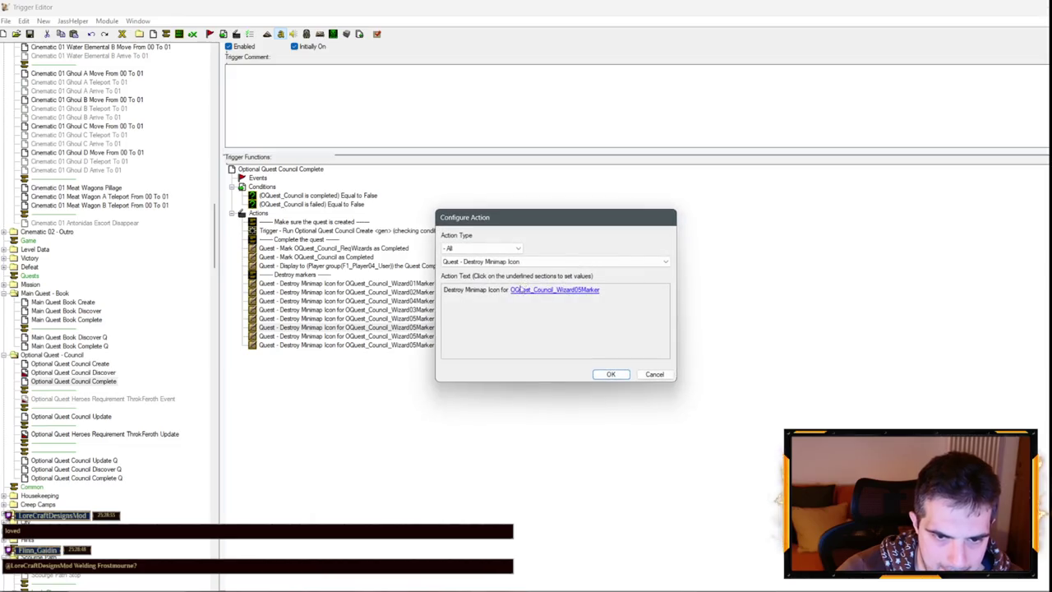
Change the destroy-marker actions to Wizard03Marker and Wizard07Marker.
left_click(535, 288)
key("Up")
key("Up")
key("Return")
key("Return")
left_click(417, 336)
key("Return")
left_click(555, 289)
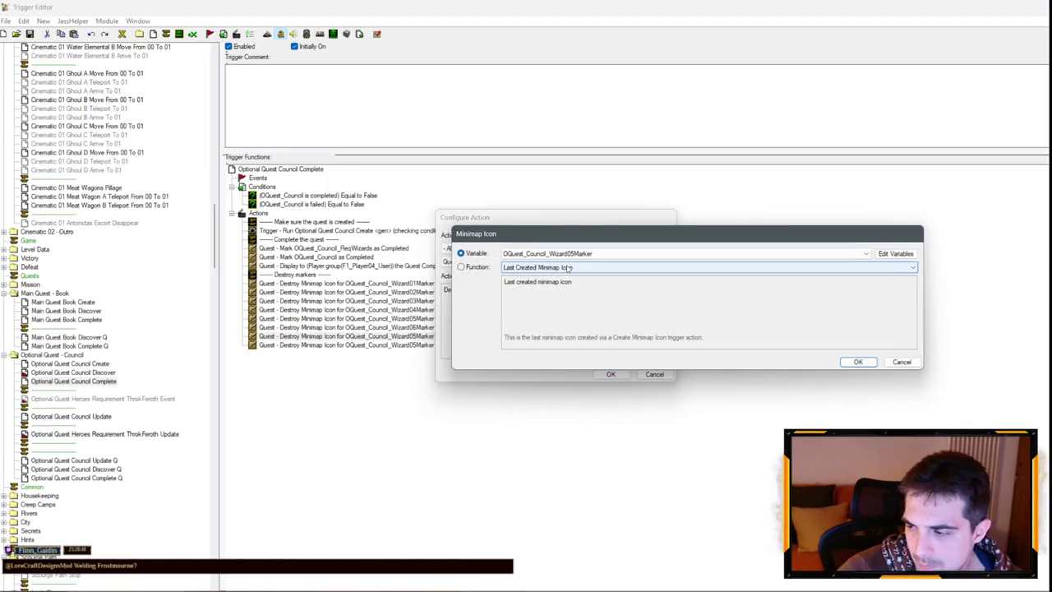
key("Down")
key("Down")
key("Return")
key("Return")
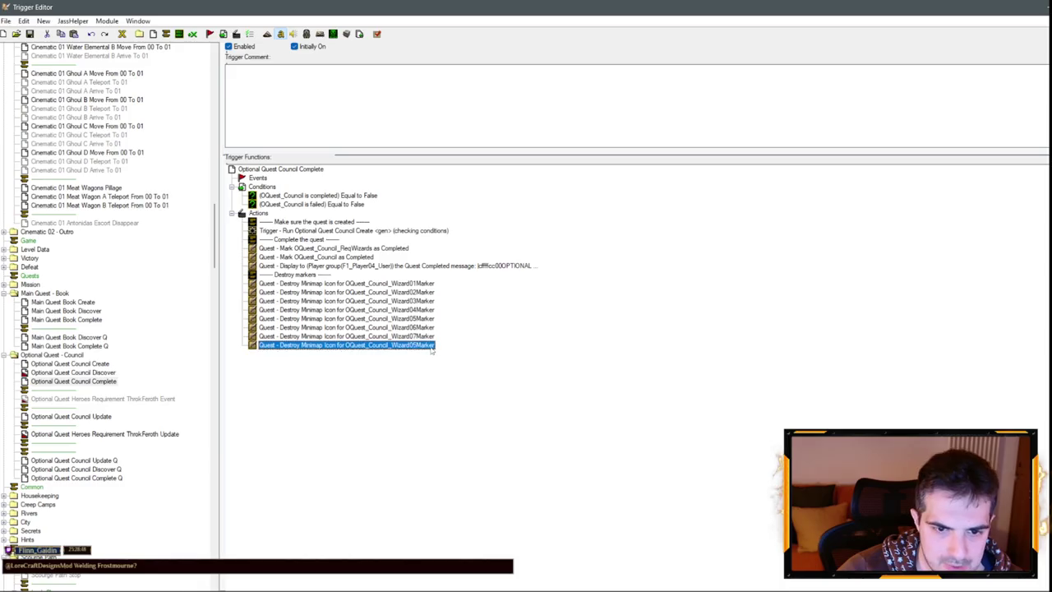
key("Return")
Set the last destroy-marker action to Wizard09Marker.
left_click(559, 289)
key("Down")
key("Down")
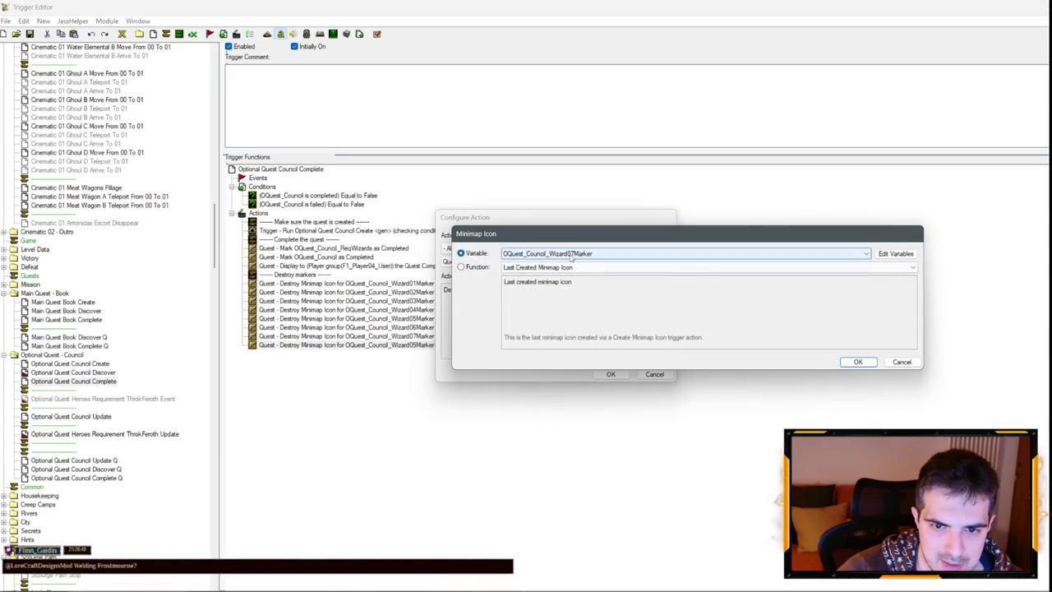
key("Return")
left_click(555, 289)
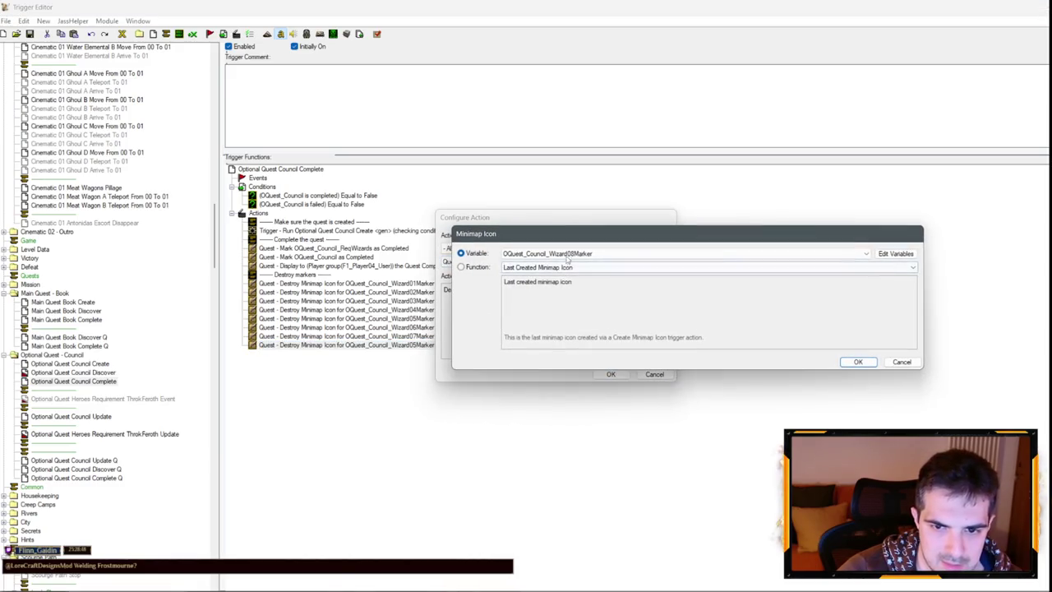
key("Down")
key("Return")
Duplicate the Wizard07 destroy action and open the copy's minimap icon parameter.
key("Return")
key("Up")
key("ctrl+c")
key("ctrl+v")
key("Return")
left_click(555, 289)
Set the duplicated action to Wizard08Marker, then review the Council Discover trigger.
key("Down")
key("Return")
key("Return")
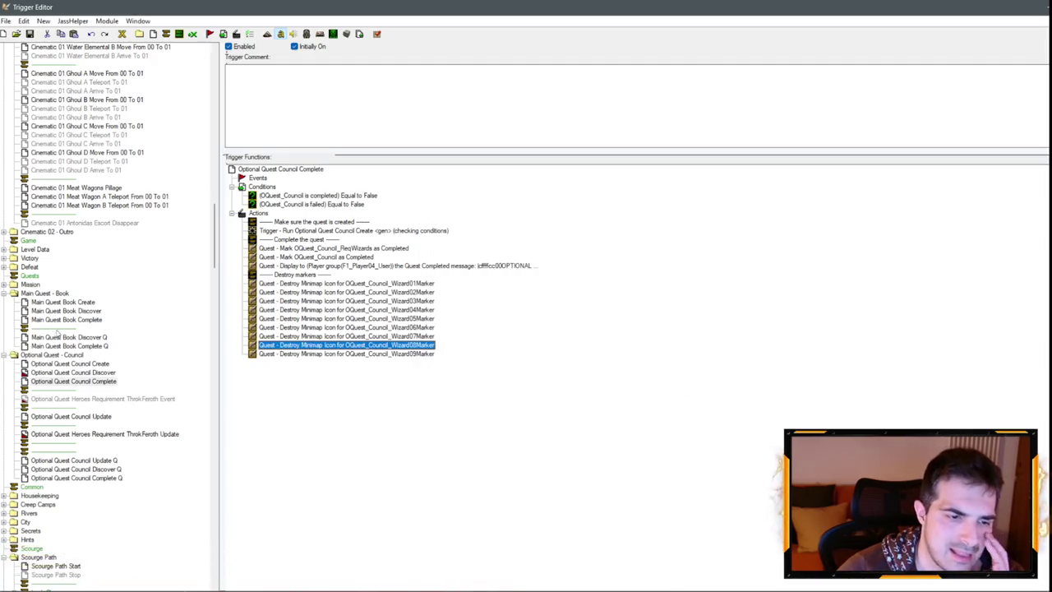
left_click(98, 374)
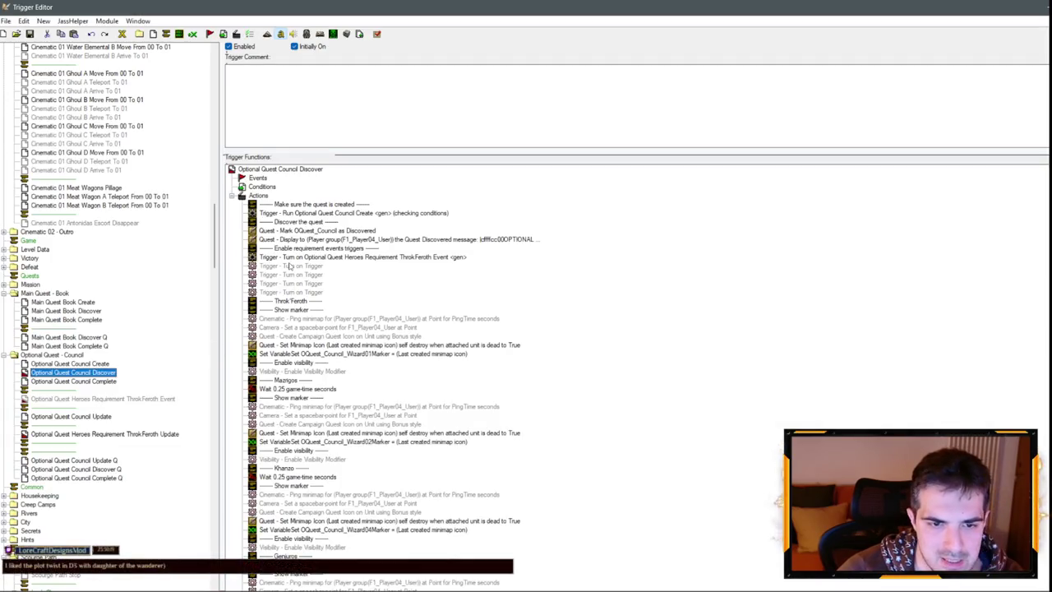
scroll(314, 325, "down", 5)
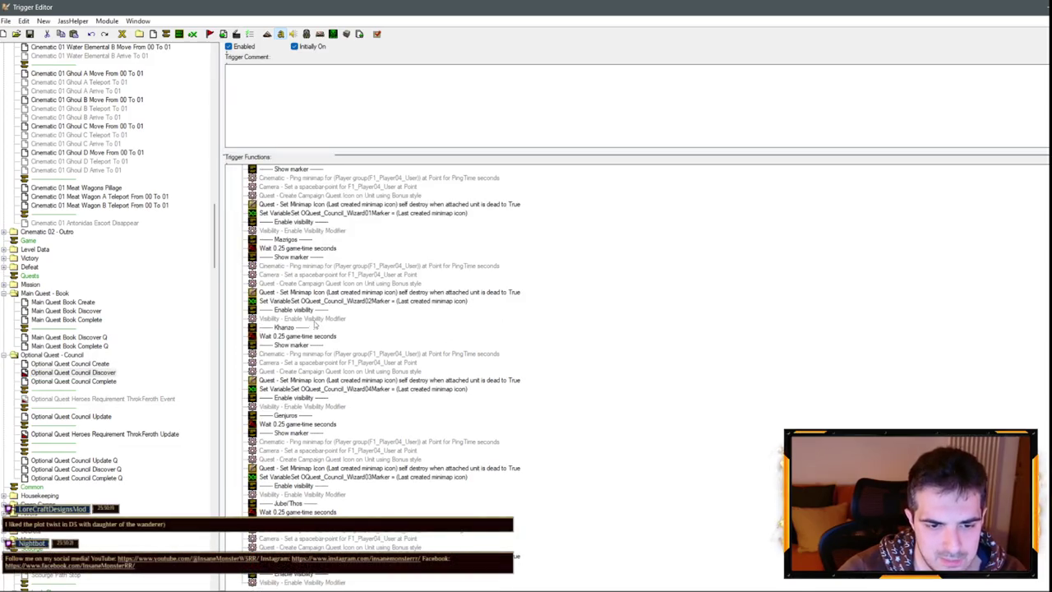
left_click(91, 371)
Delete the ThrokFeroth Event and ThrokFeroth Update requirement triggers.
left_click(98, 401)
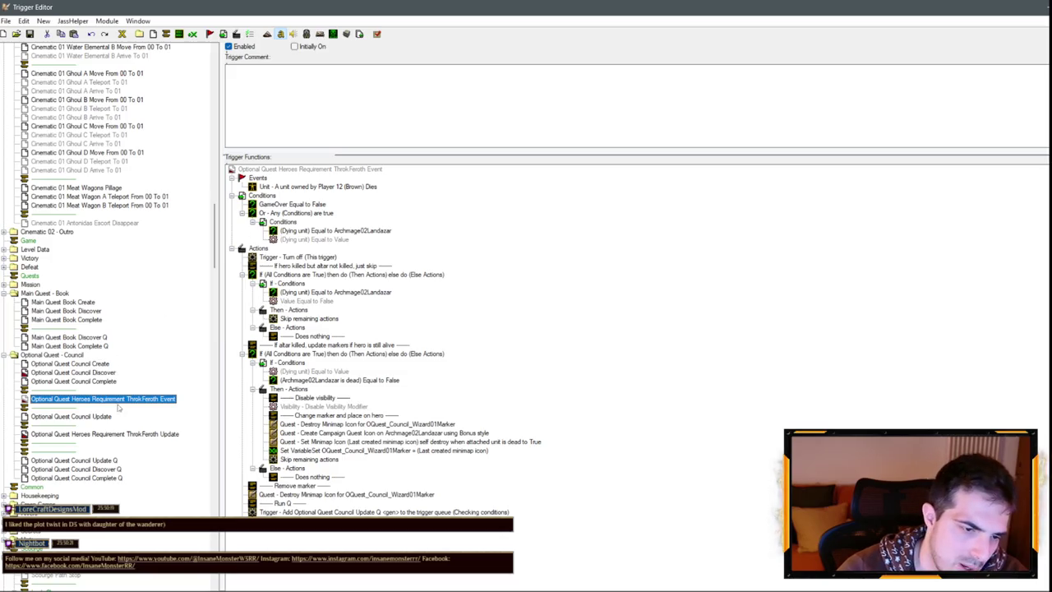
key("Delete")
key("Return")
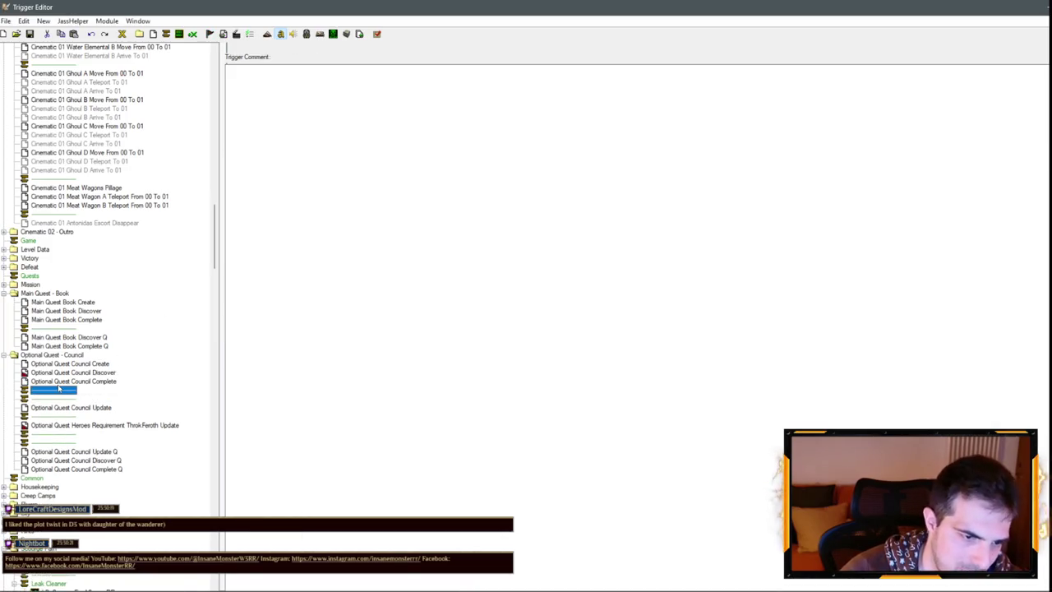
left_click(83, 417)
key("Delete")
key("Return")
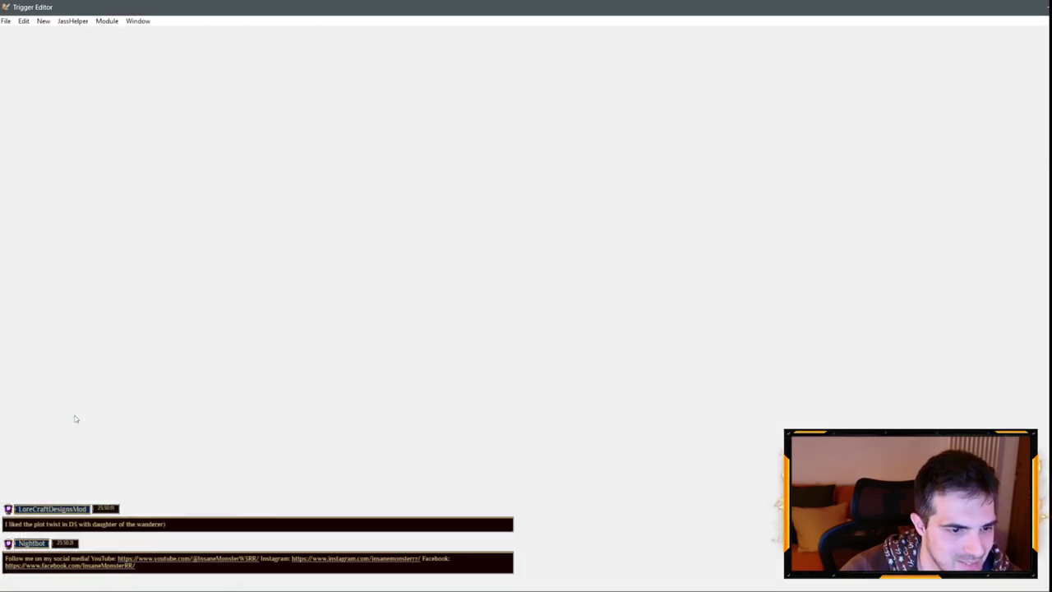
Make Council Update Q's Run Trigger action run Optional Quest Council Update <gen>.
left_click(74, 425)
double_click(339, 209)
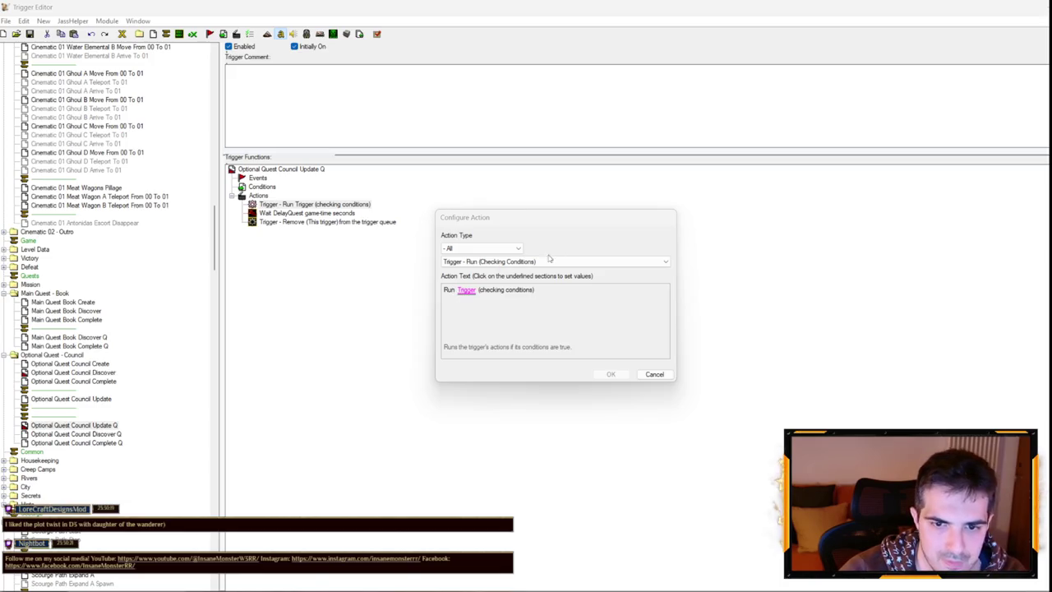
left_click(466, 290)
left_click(511, 255)
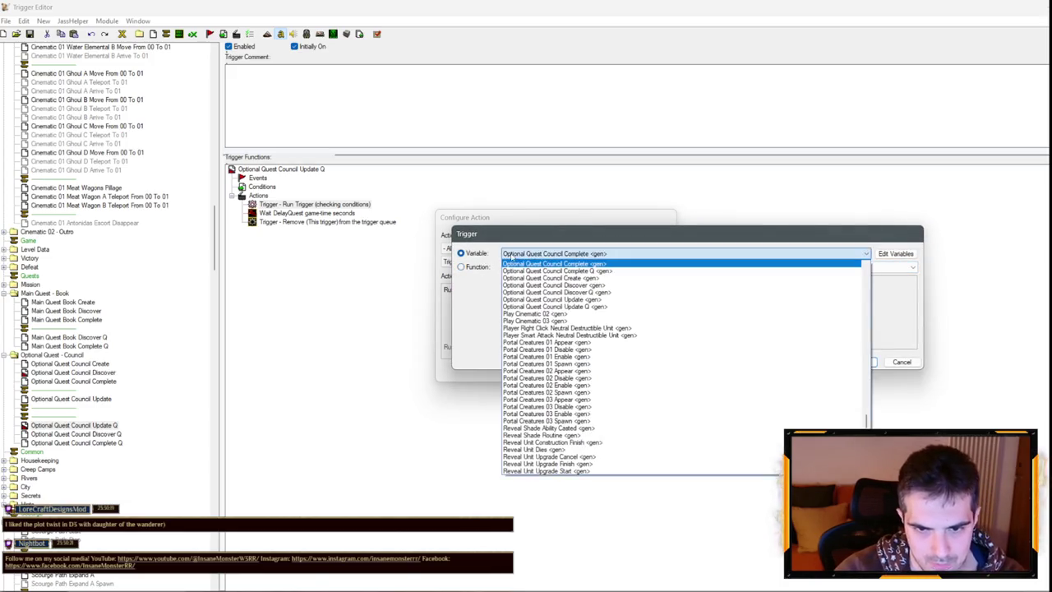
left_click(536, 300)
key("Return")
key("Return")
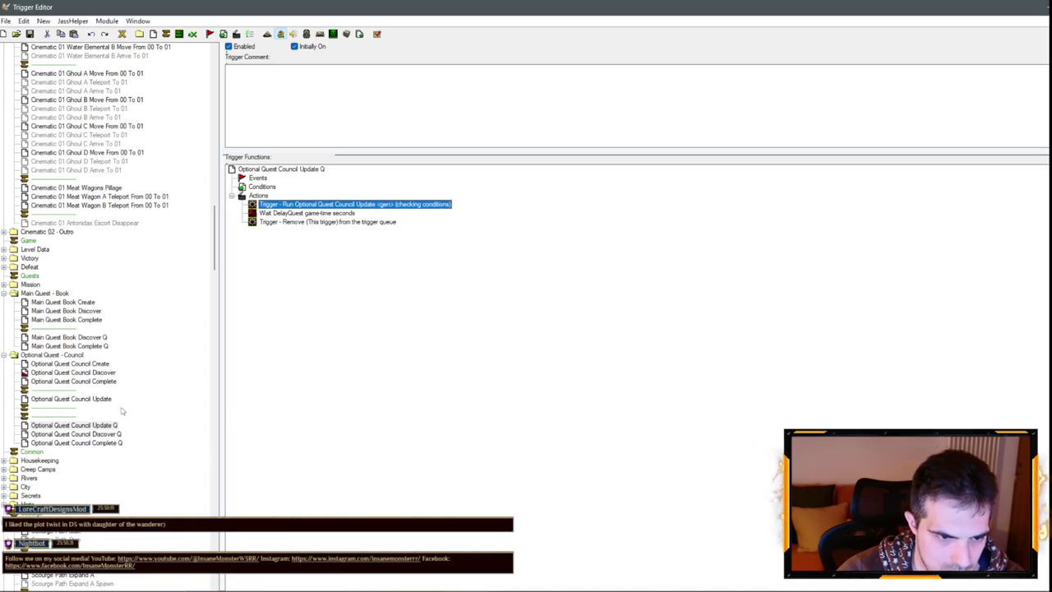
left_click(99, 400)
scroll(370, 267, "down", 5)
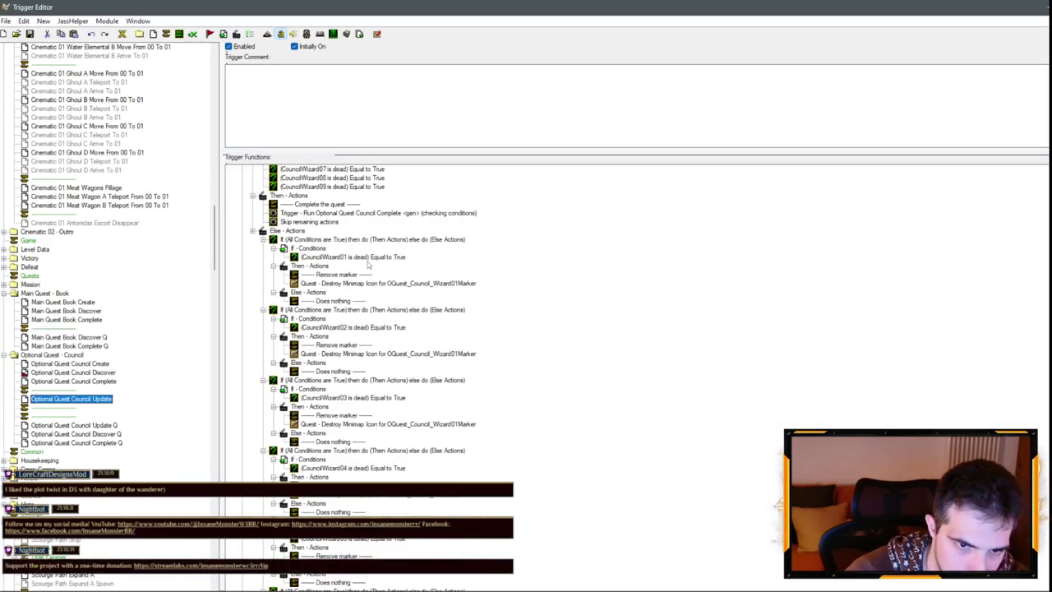
Review the Optional Quest Council Complete and Discover triggers, including the Throk Feroth actions.
scroll(368, 264, "down", 1)
scroll(366, 267, "up", 6)
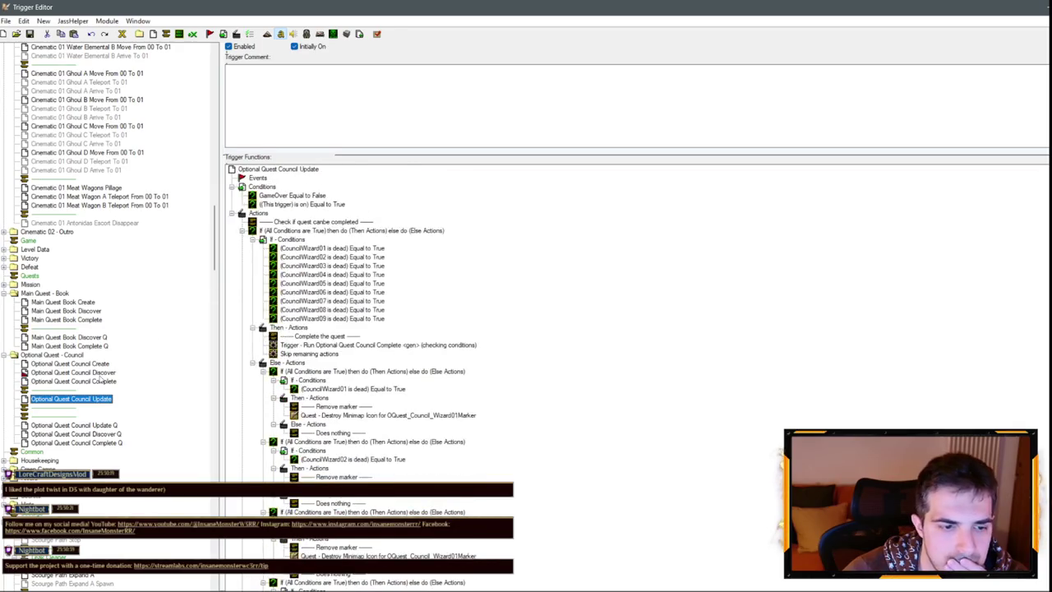
left_click(100, 380)
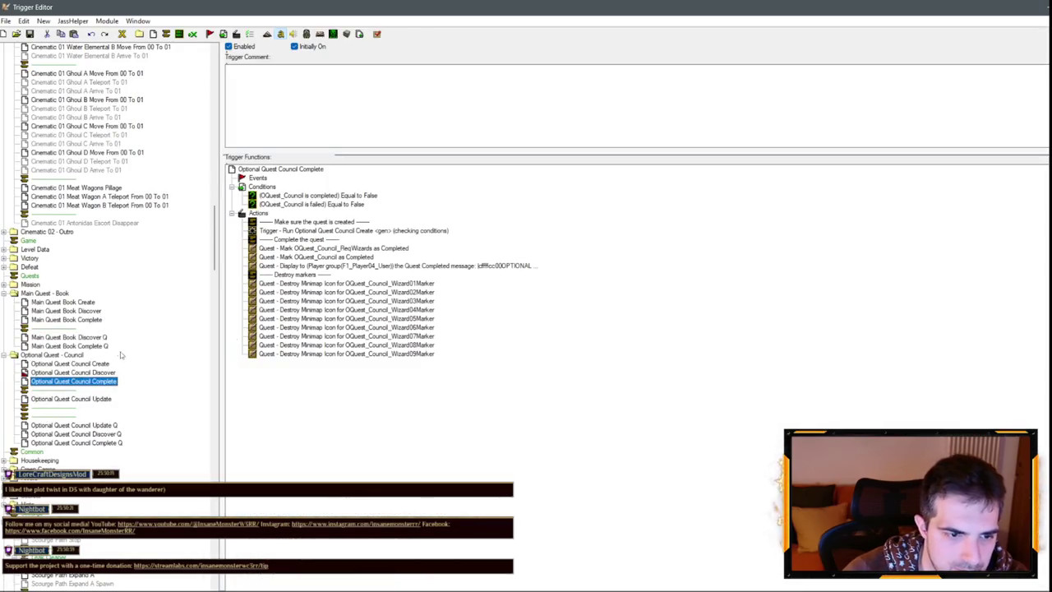
left_click(82, 373)
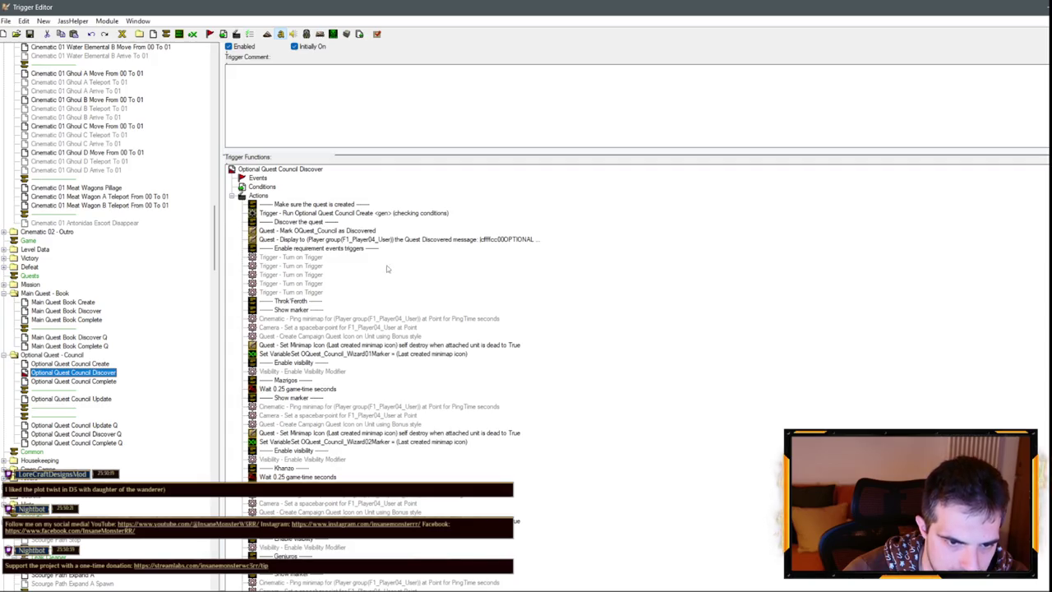
left_click(295, 301)
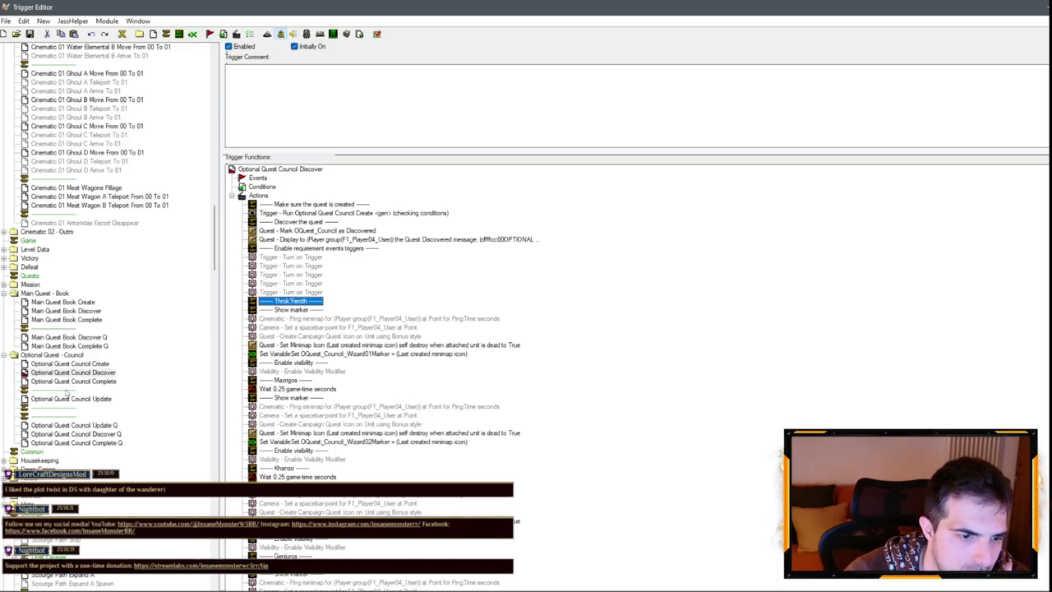
Add a trigger 'Optional Quest Council Wizard 01 Approach' below Complete, with Initially On unchecked.
left_click(66, 392)
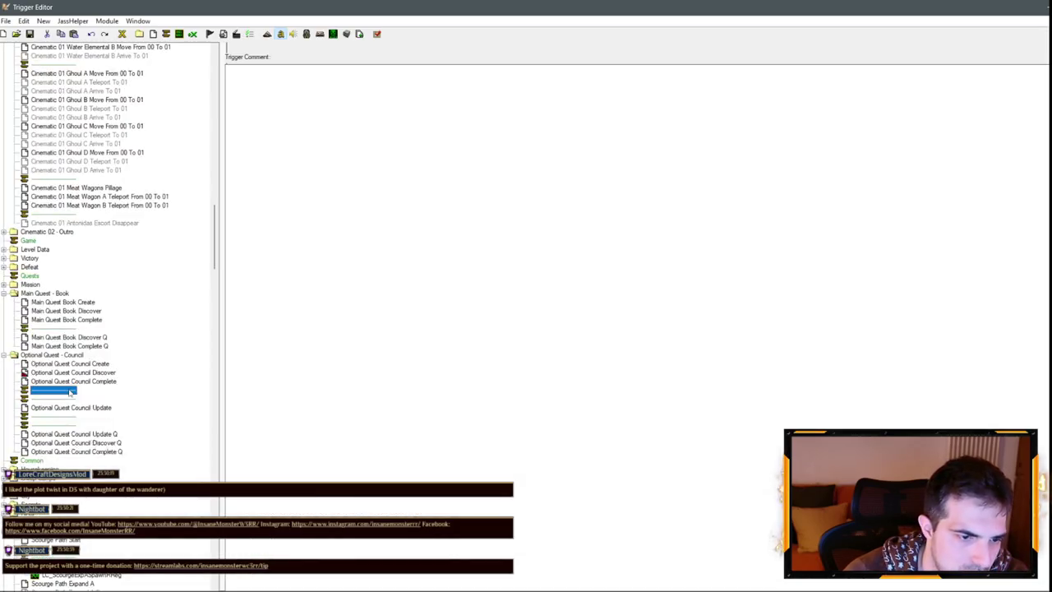
right_click(75, 393)
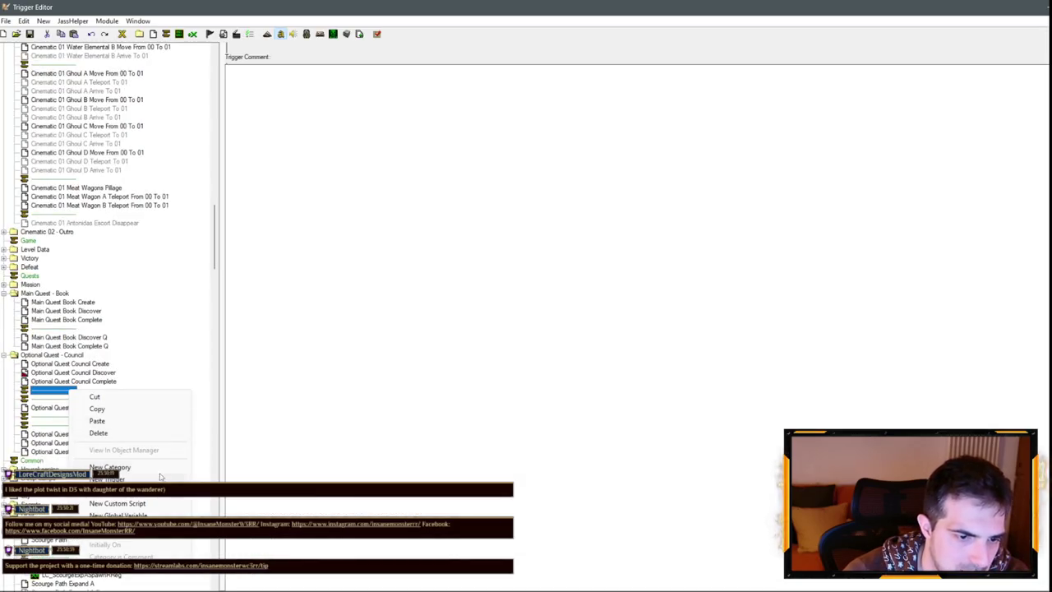
left_click(131, 478)
type("Optio")
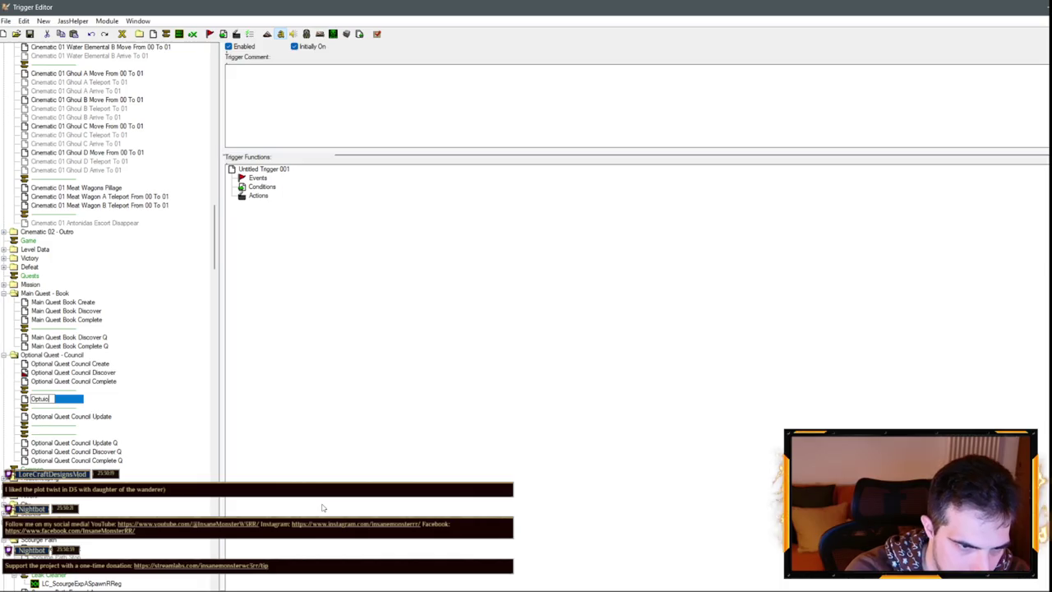
type("io")
type("Ques")
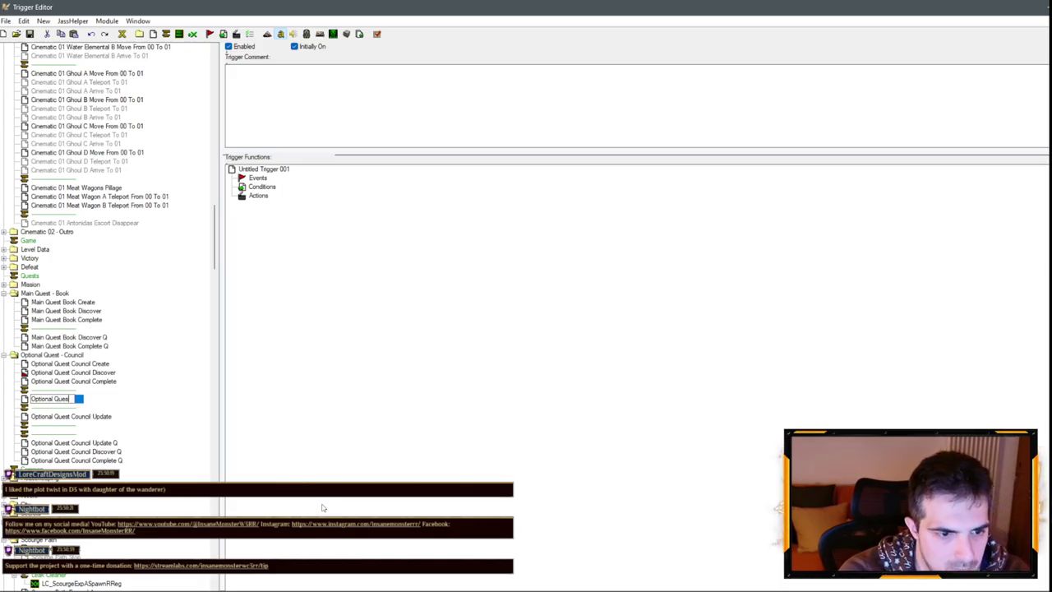
type("il Wizard Q")
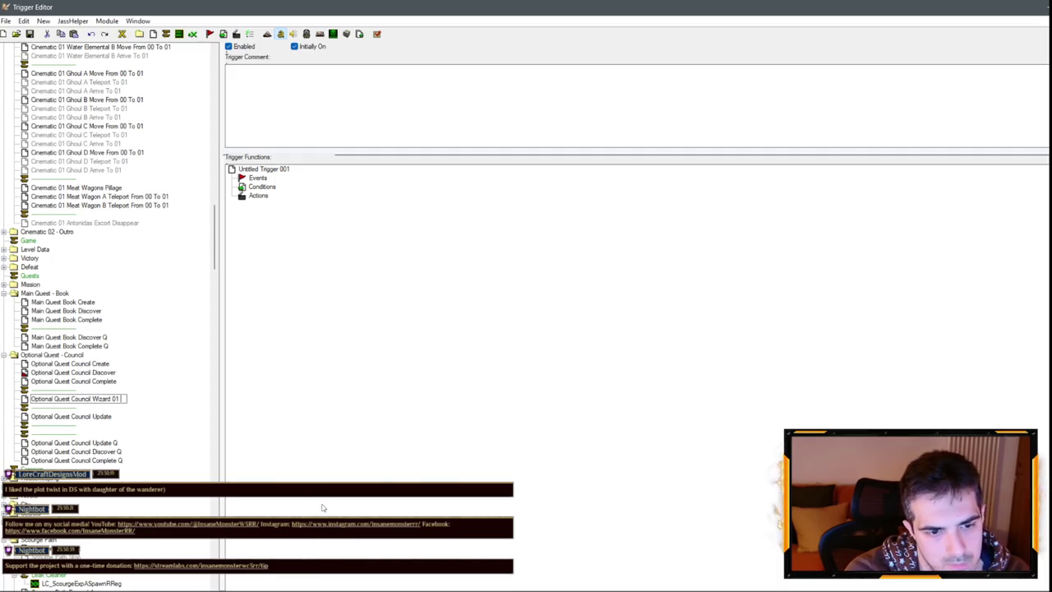
type("oach")
key("Return")
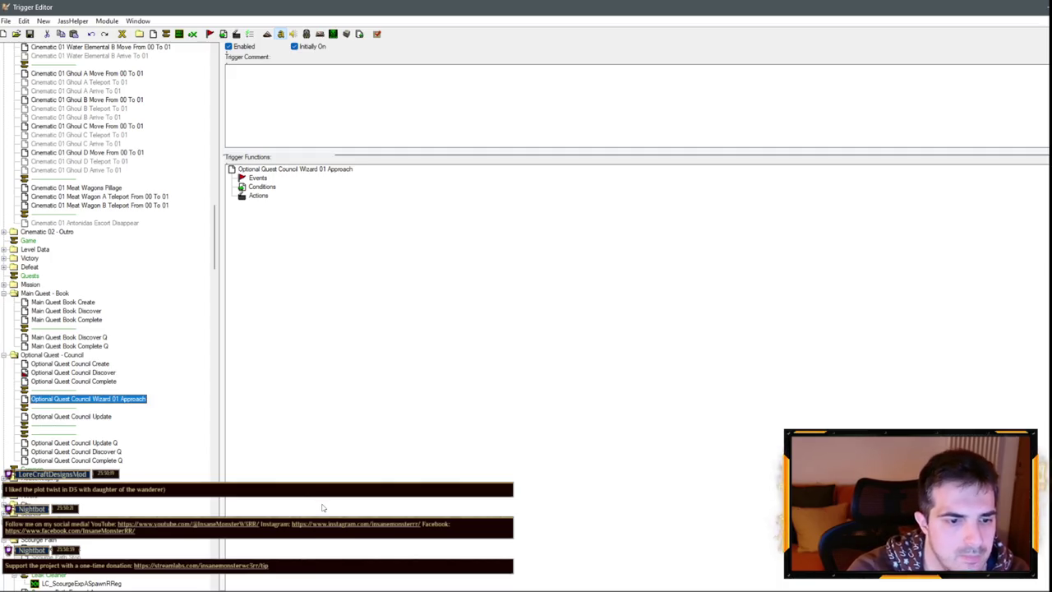
right_click(146, 399)
left_click(189, 463)
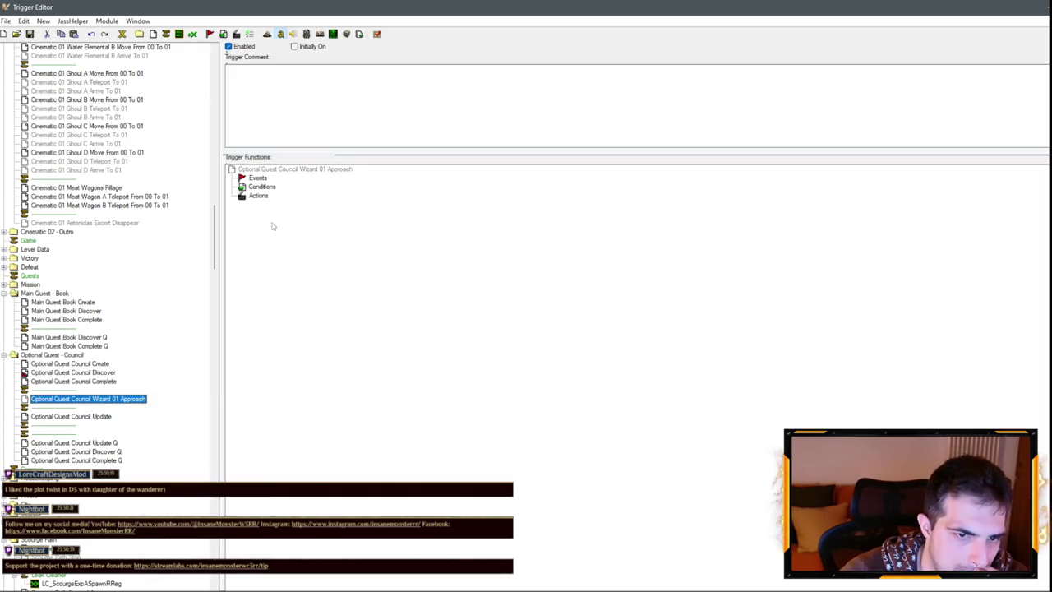
Open the Optional Quest Council Update trigger.
left_click(90, 417)
left_click(97, 400)
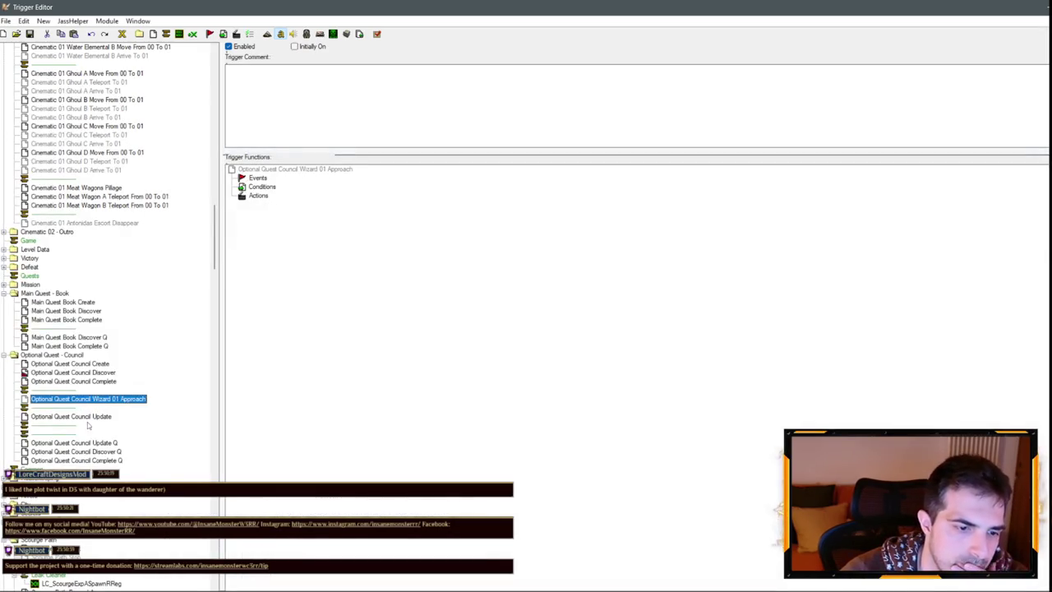
left_click(82, 417)
Point the second and third Destroy Minimap Icon actions at Wizard02Marker and Wizard03Marker.
scroll(409, 270, "down", 10)
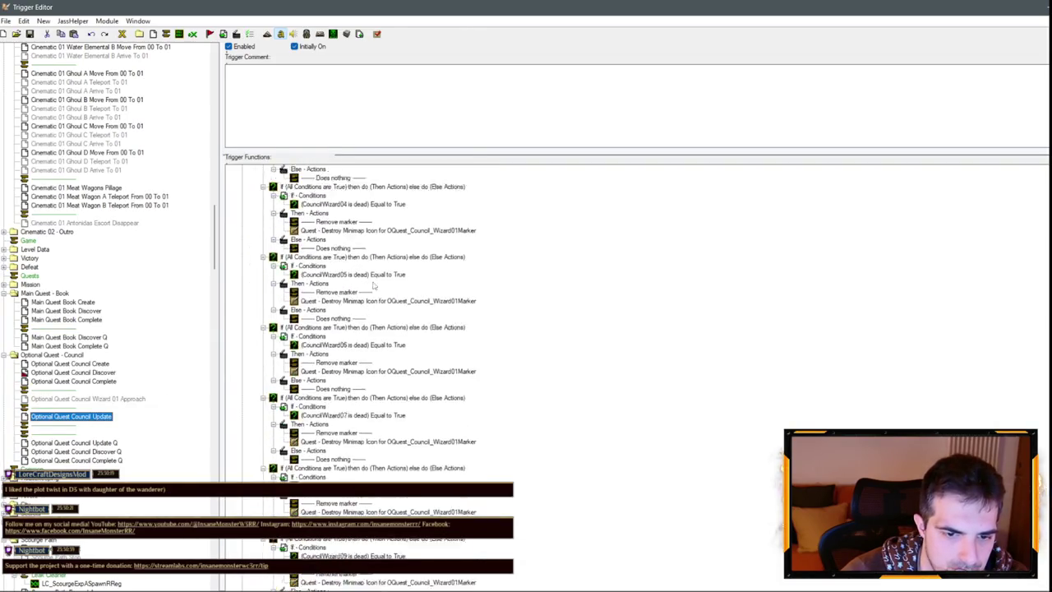
scroll(460, 345, "up", 10)
left_click(462, 333)
scroll(465, 337, "up", 3)
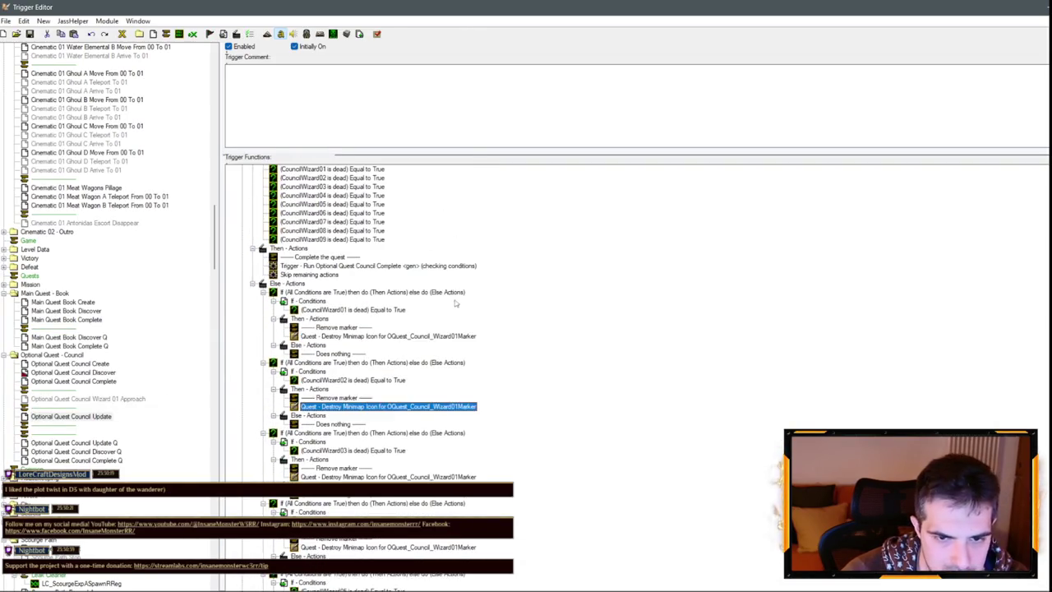
double_click(457, 407)
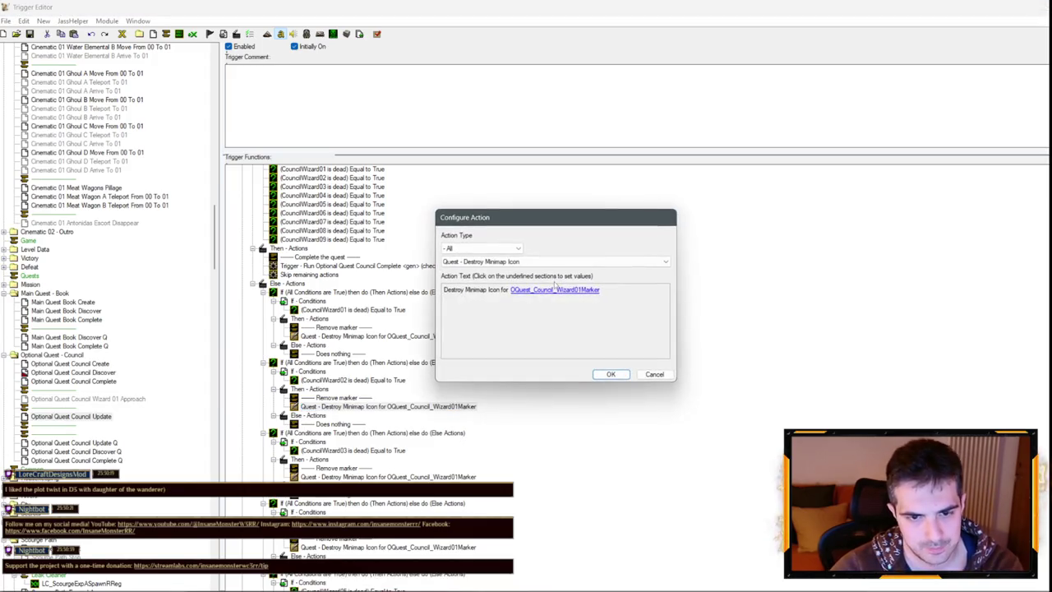
left_click(556, 289)
key("Down")
key("Return")
key("Return")
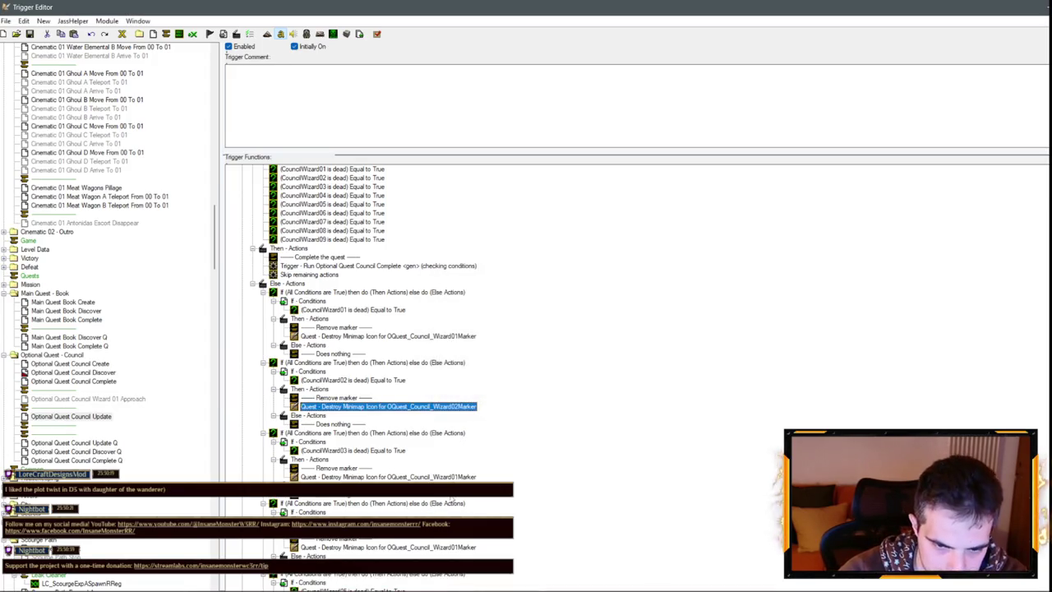
left_click(456, 477)
double_click(457, 477)
left_click(555, 289)
key("Down")
key("Down")
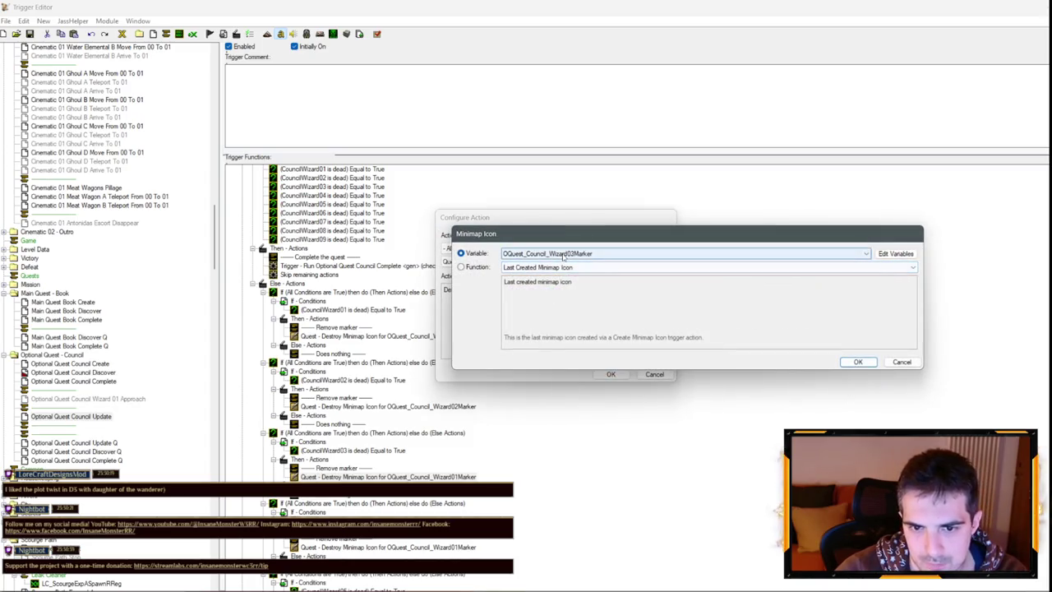
key("Return")
key("Return")
Switch the fourth and fifth marker removals to Wizard04Marker and Wizard05Marker.
left_click(453, 546)
double_click(469, 546)
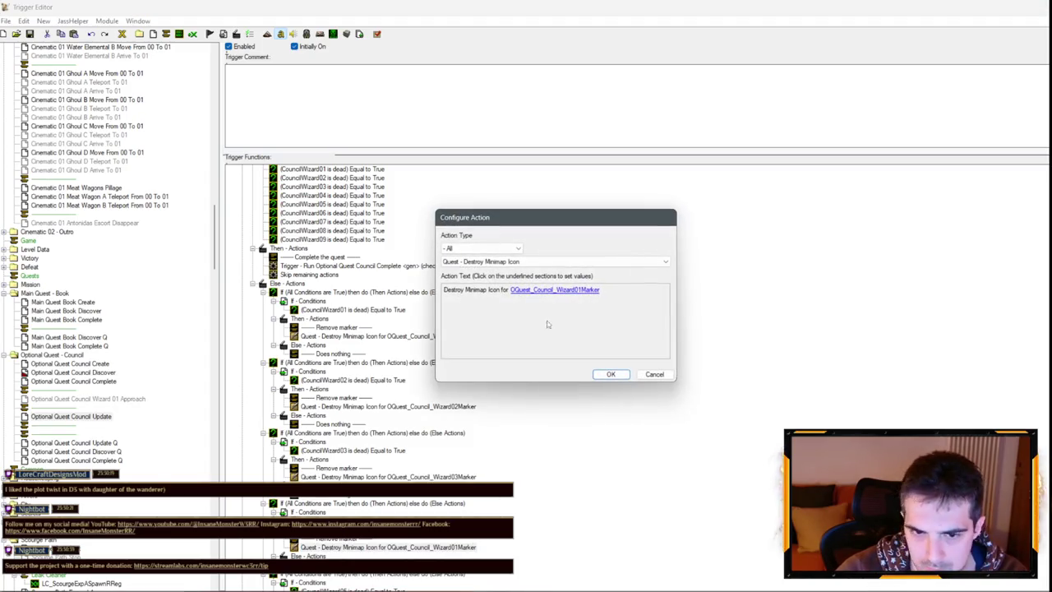
left_click(550, 285)
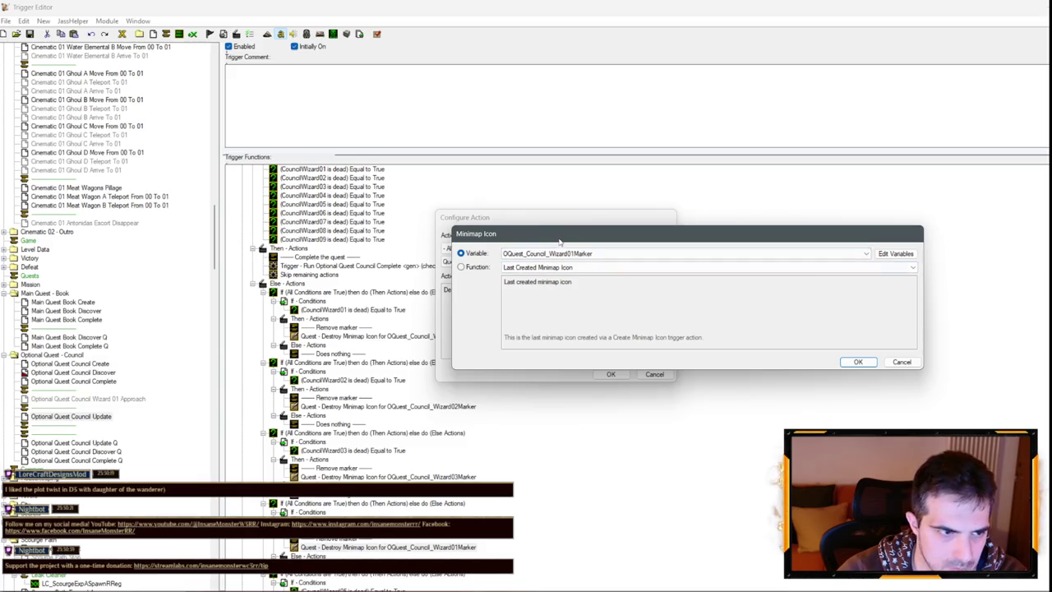
left_click(550, 254)
key("Down")
key("Down")
key("Down")
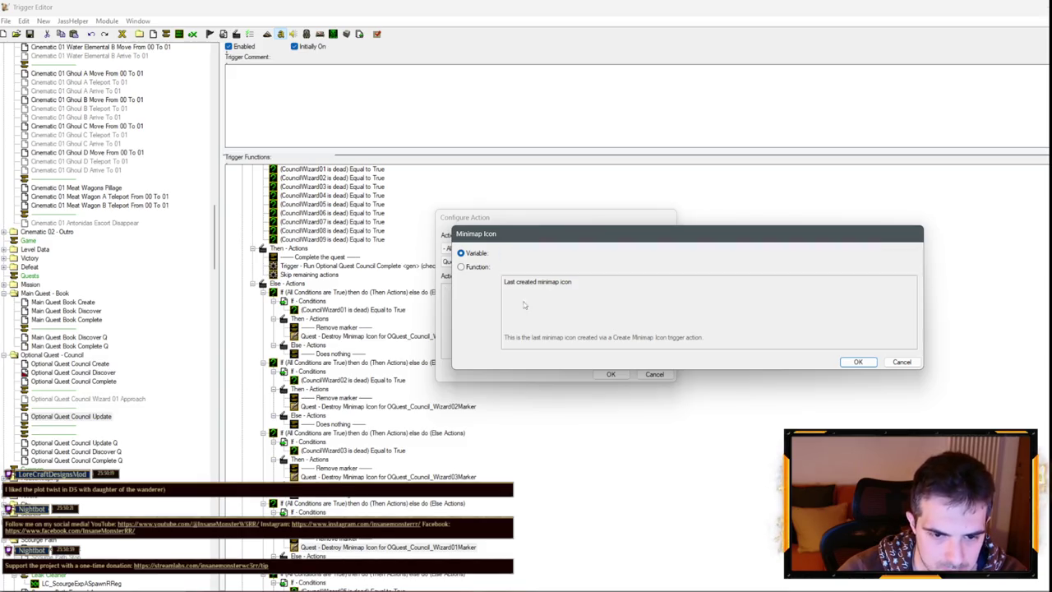
key("Return")
key("Return")
double_click(450, 461)
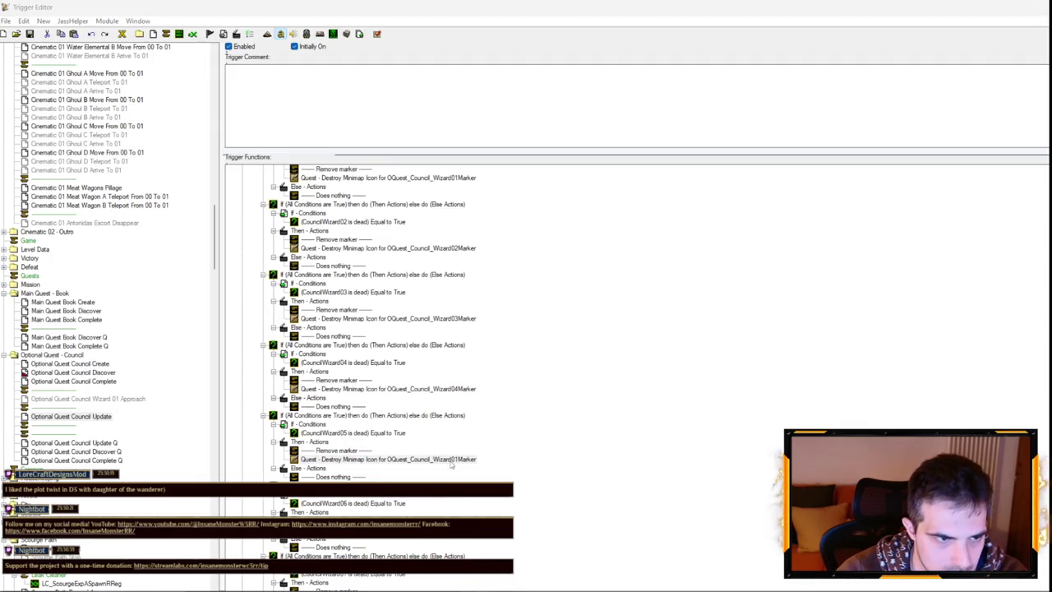
left_click(543, 289)
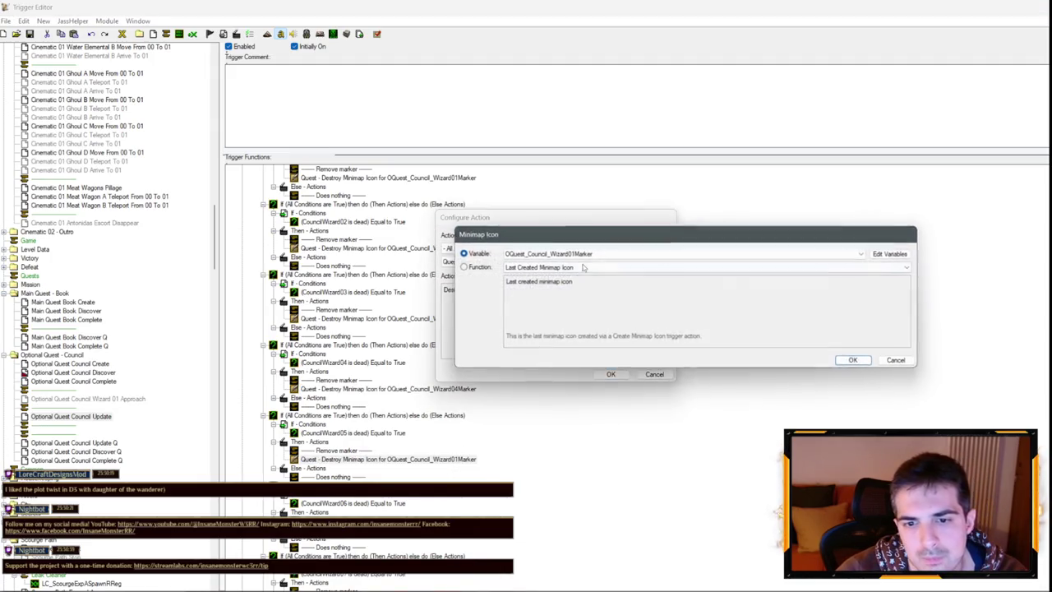
key("Down")
key("Return")
key("Return")
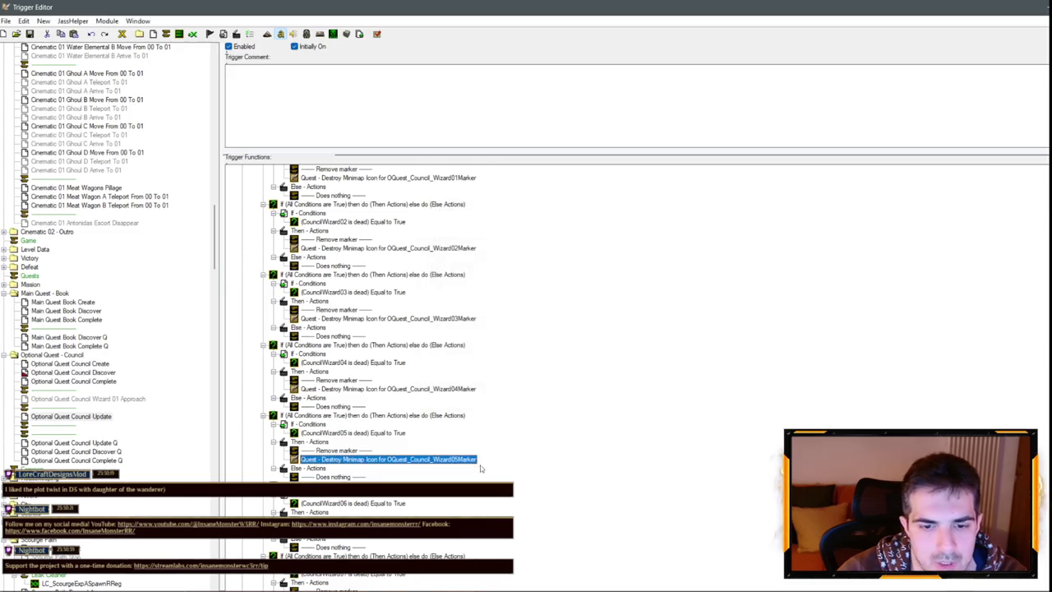
Switch the sixth and seventh marker removals to Wizard06Marker and Wizard07Marker.
scroll(480, 465, "down", 4)
left_click(460, 424)
double_click(460, 425)
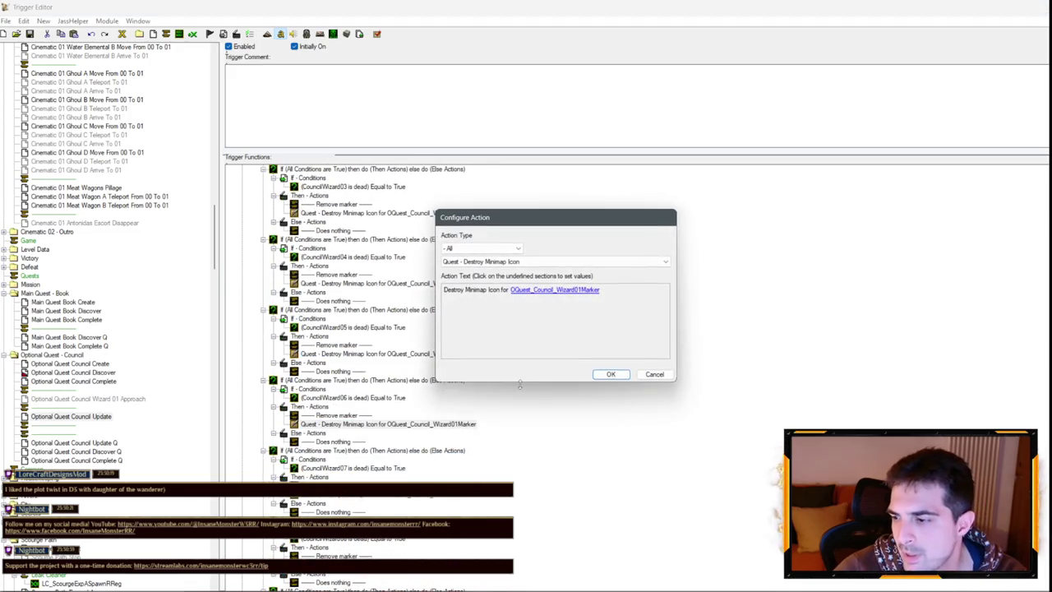
left_click(547, 290)
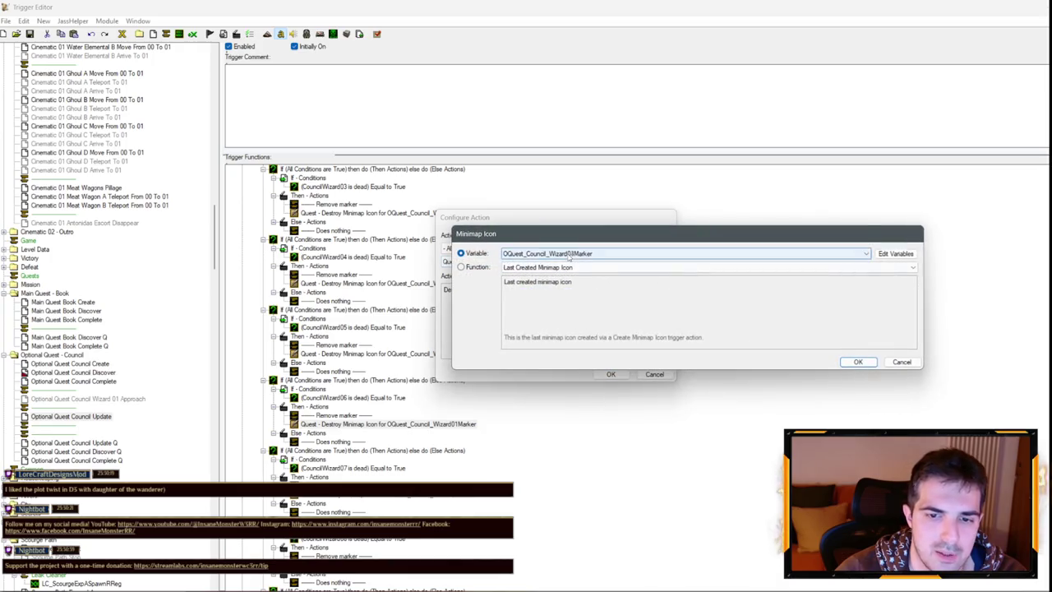
key("Return")
key("Return")
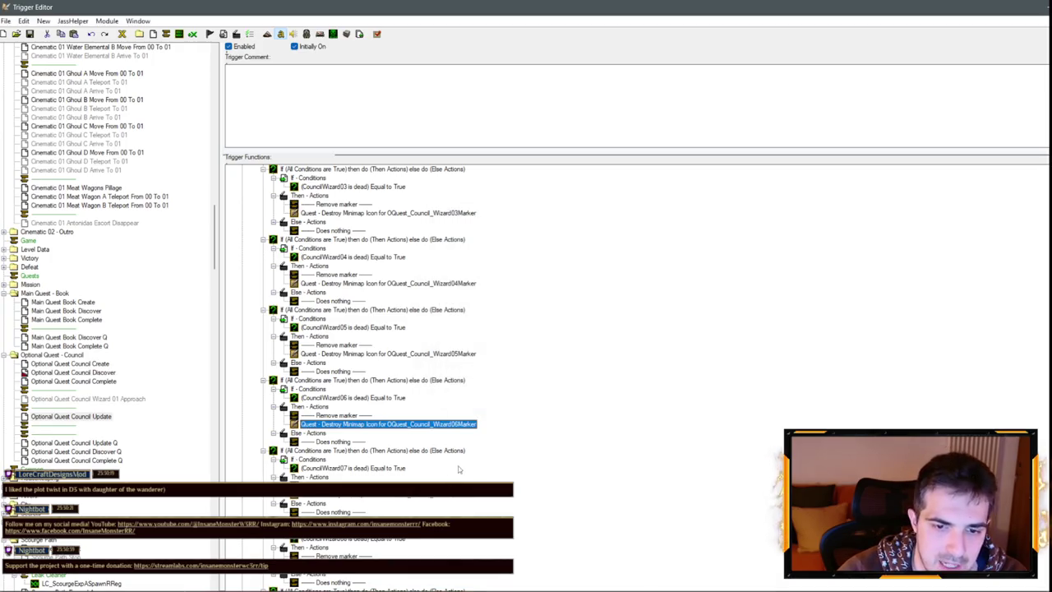
double_click(453, 503)
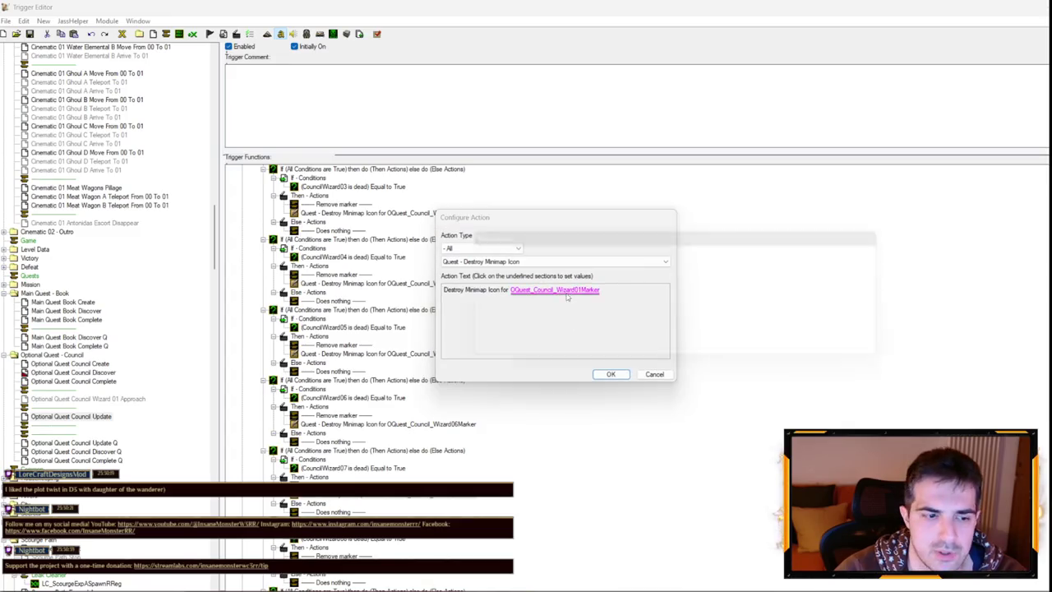
left_click(567, 287)
left_click(569, 253)
left_click(569, 263)
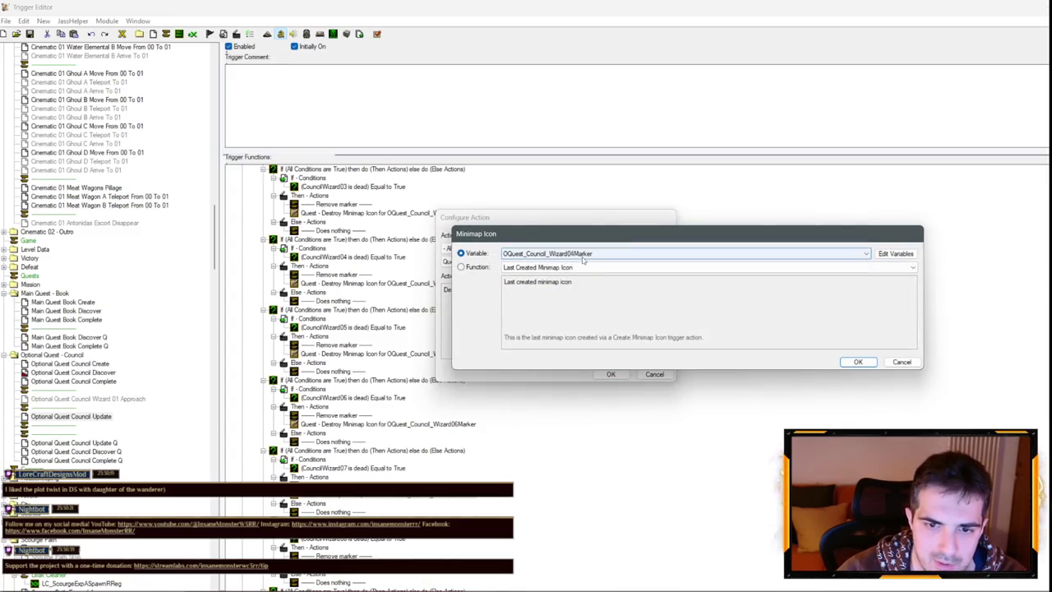
key("Return")
key("Return")
Switch the eighth and ninth marker removals to Wizard08Marker and Wizard09Marker.
scroll(545, 315, "down", 3)
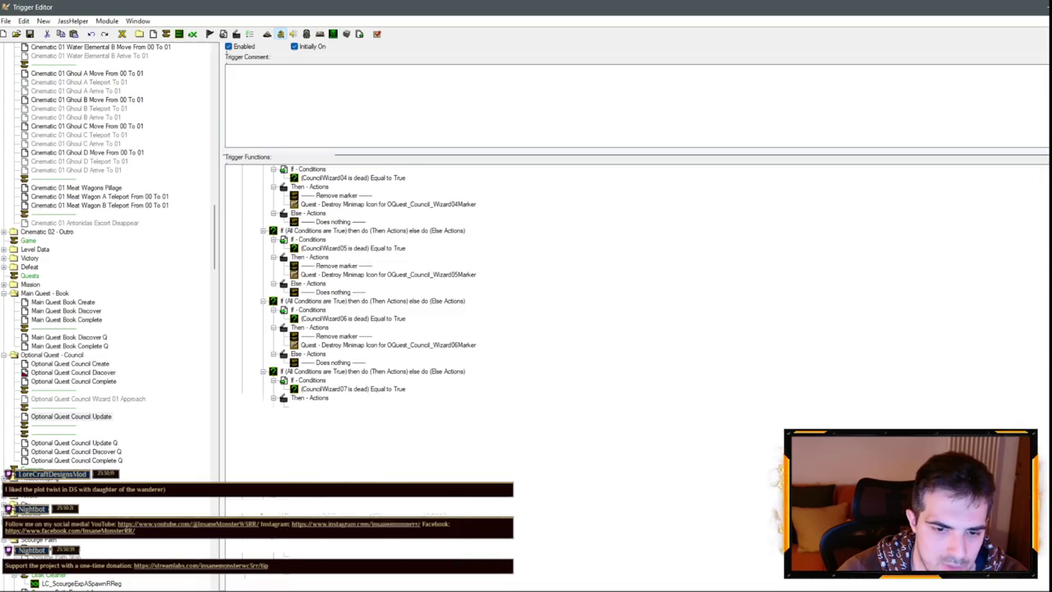
double_click(444, 345)
left_click(542, 288)
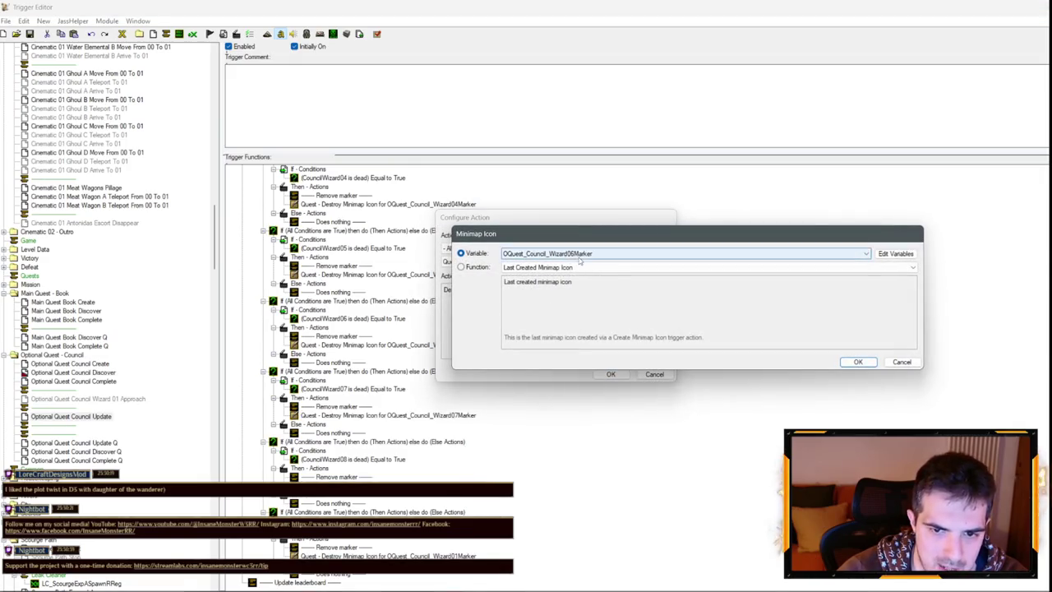
key("Return")
key("Return")
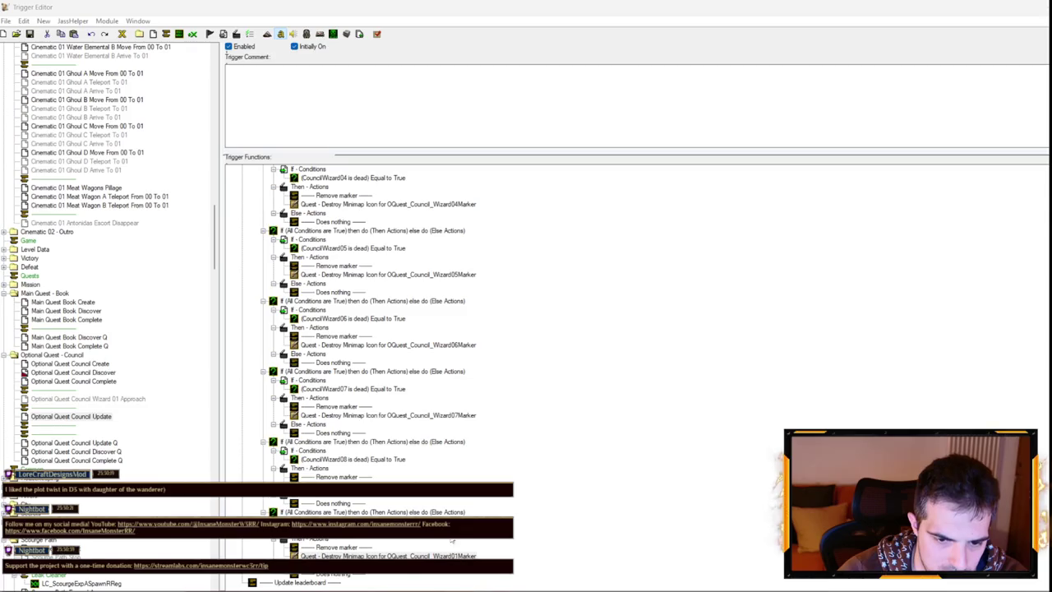
double_click(593, 290)
left_click(584, 288)
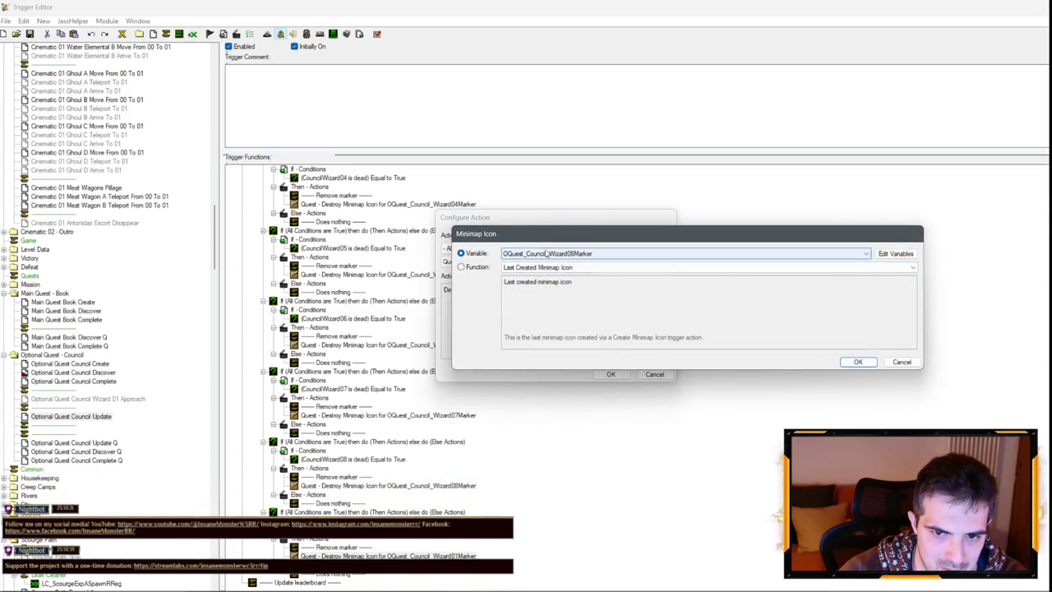
key("Down")
key("Return")
key("Return")
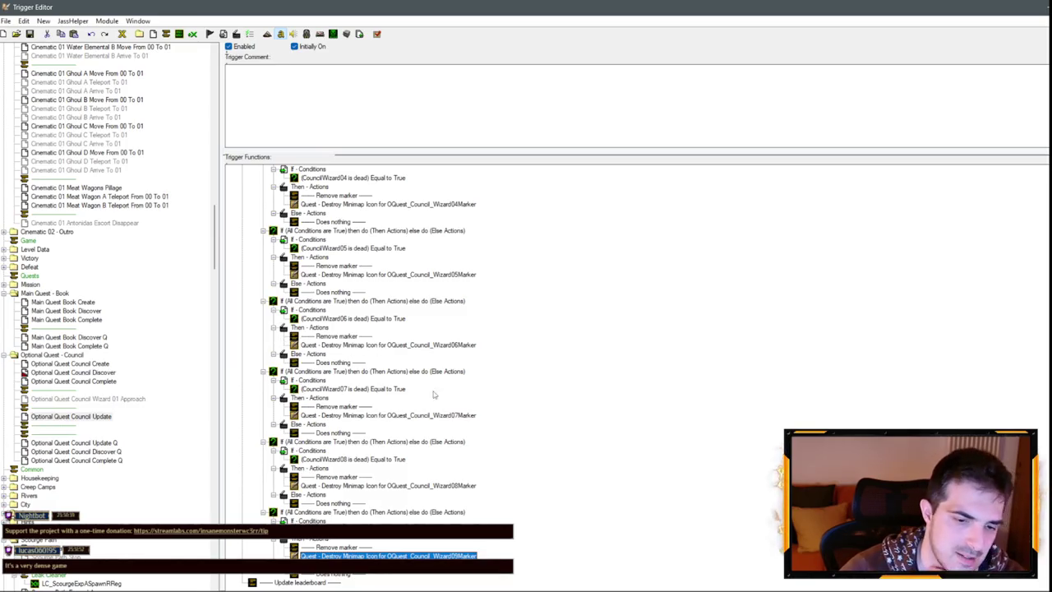
left_click(304, 584)
left_click(97, 401)
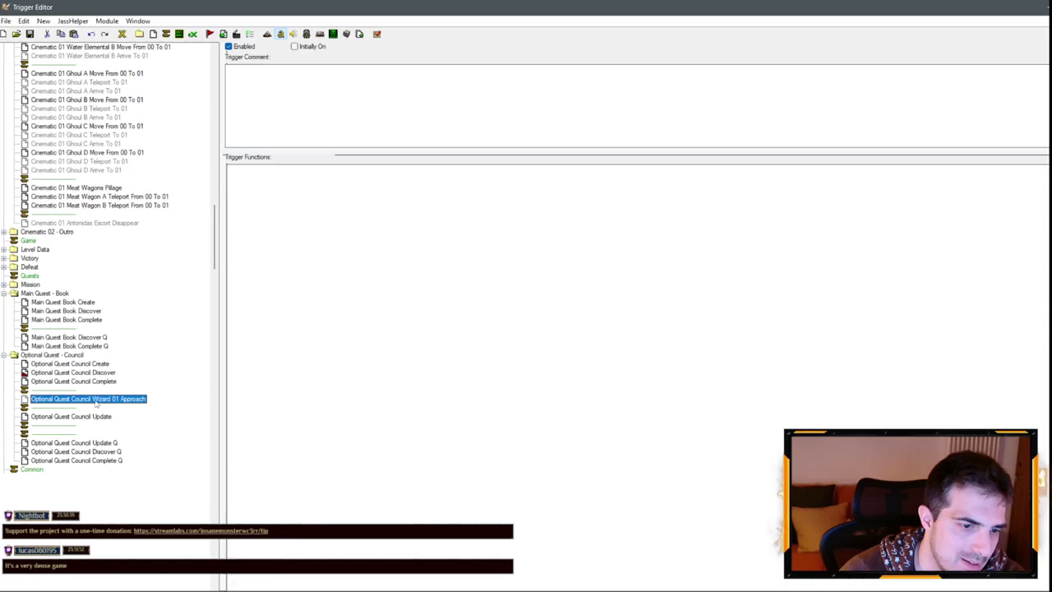
Delete the empty separator row and copy the marker and visibility actions from Discover.
left_click(67, 427)
key("Delete")
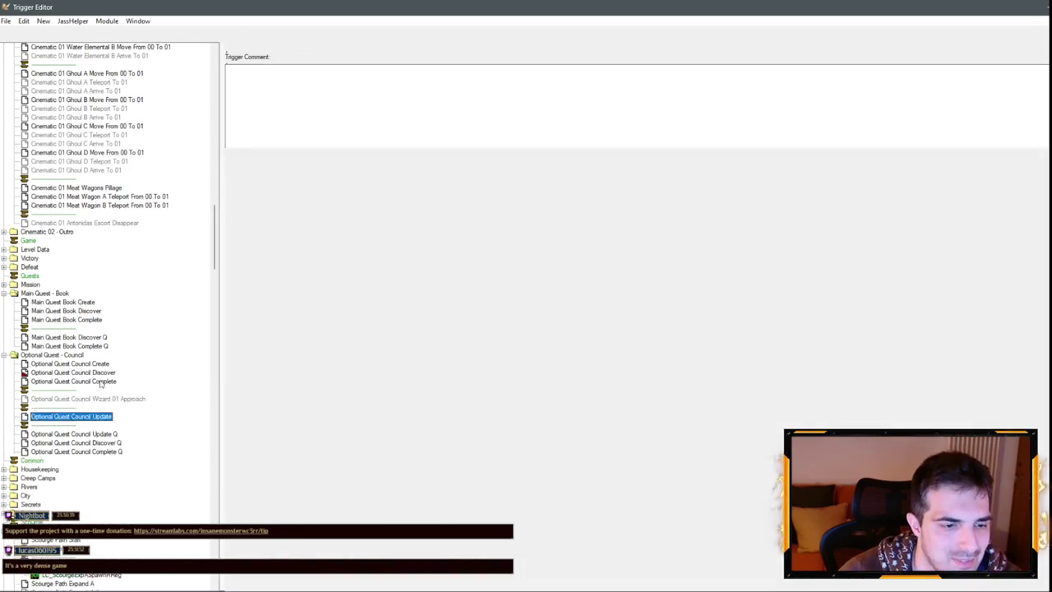
left_click(73, 372)
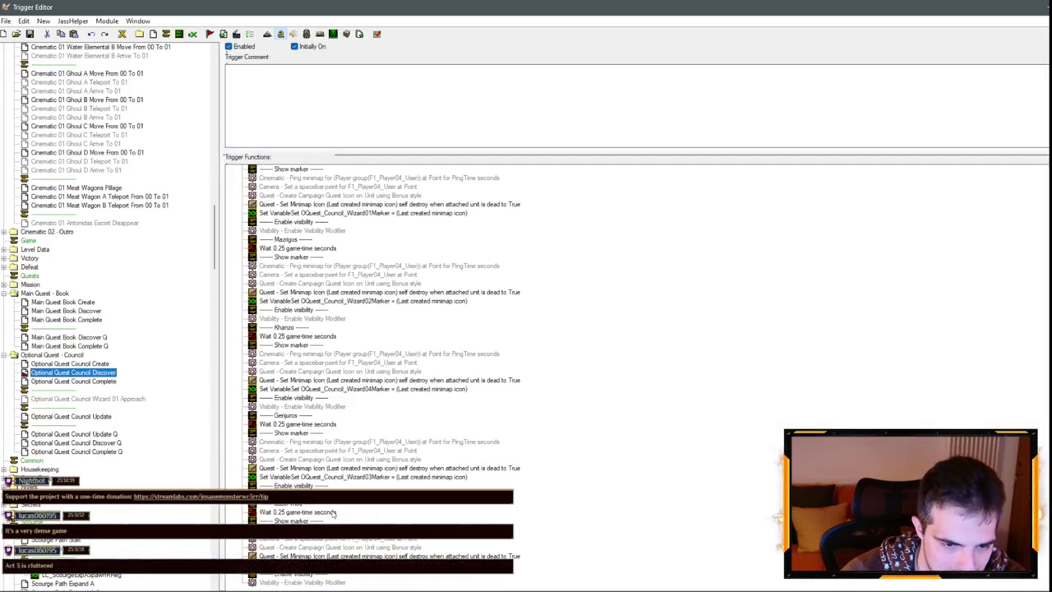
left_click(337, 556)
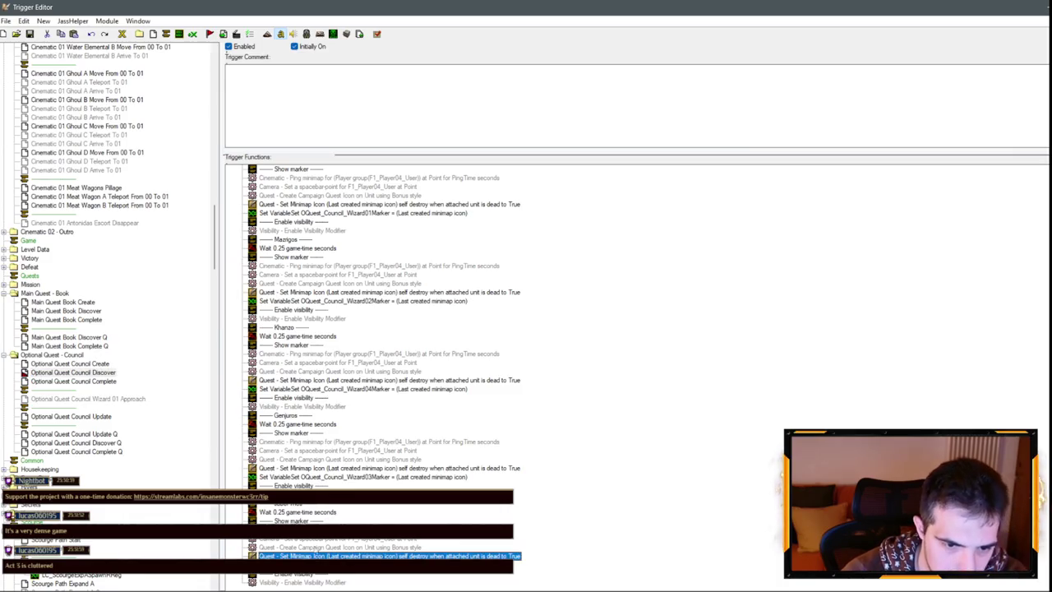
left_click(312, 582)
left_click(319, 521)
left_click(320, 556, "ctrl")
left_click(304, 575, "ctrl")
left_click(303, 581, "ctrl")
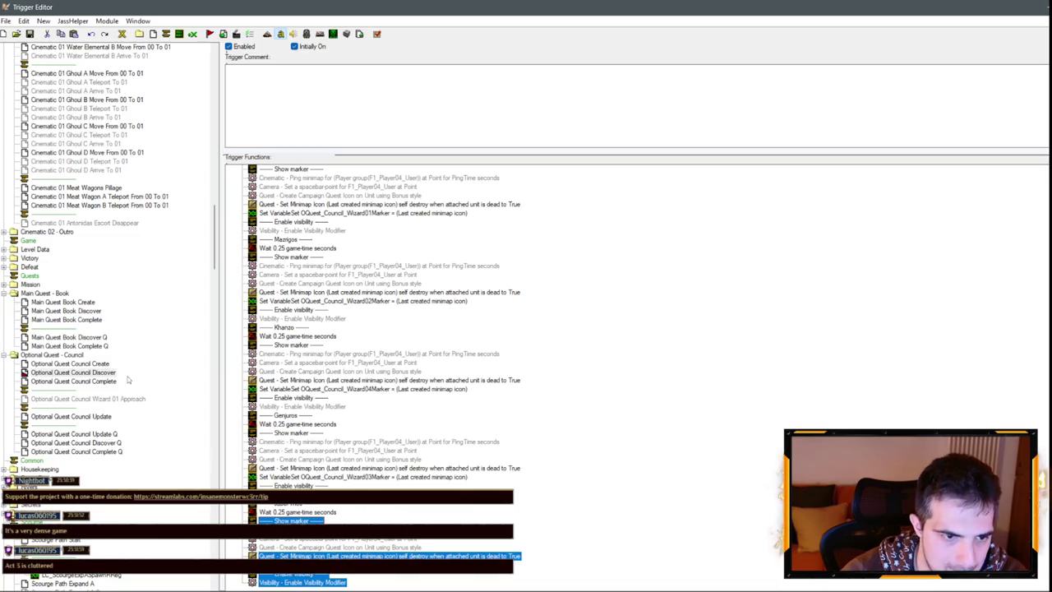
Add a Trigger - Turn Off (This trigger) action to Wizard 01 Approach.
left_click(106, 399)
left_click(259, 195)
left_click(232, 195)
right_click(259, 197)
left_click(335, 313)
left_click(481, 247)
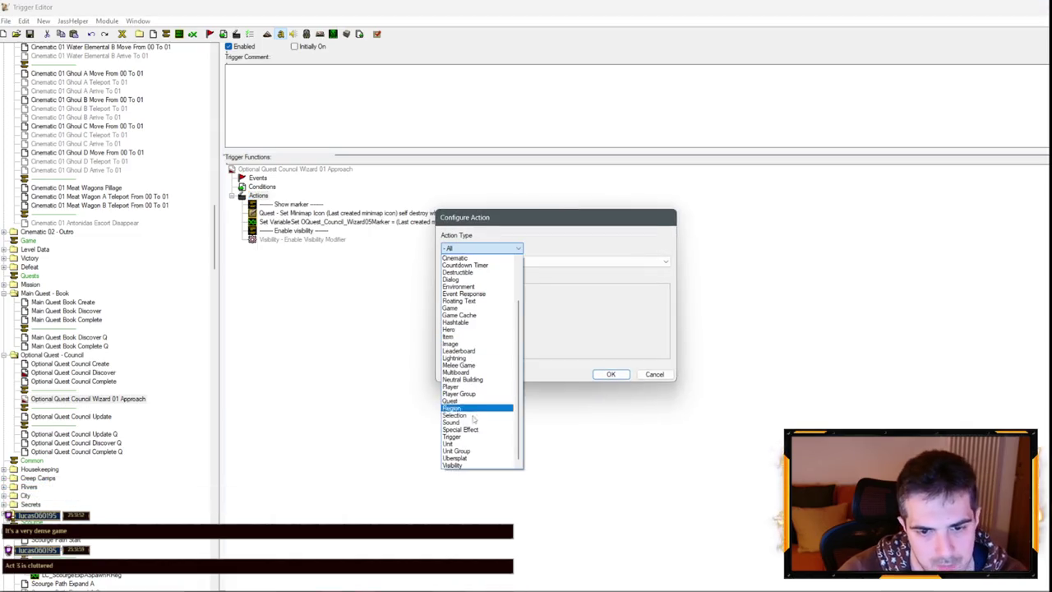
left_click(471, 438)
key("Return")
right_click(261, 186)
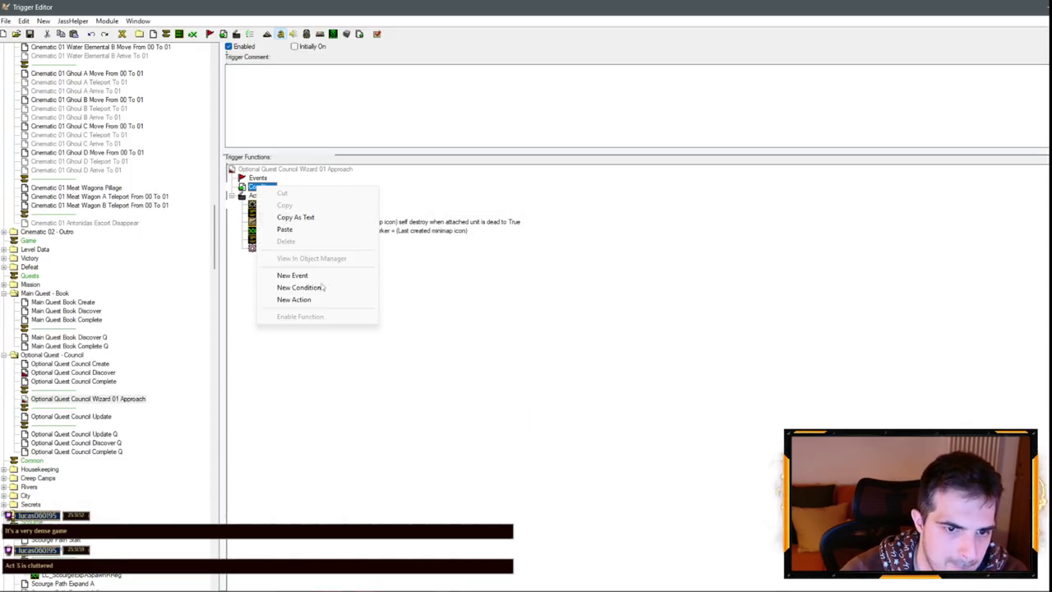
Add a condition checking that CouncilWizard01 is alive equals True.
left_click(296, 286)
left_click(483, 289)
left_click(527, 267)
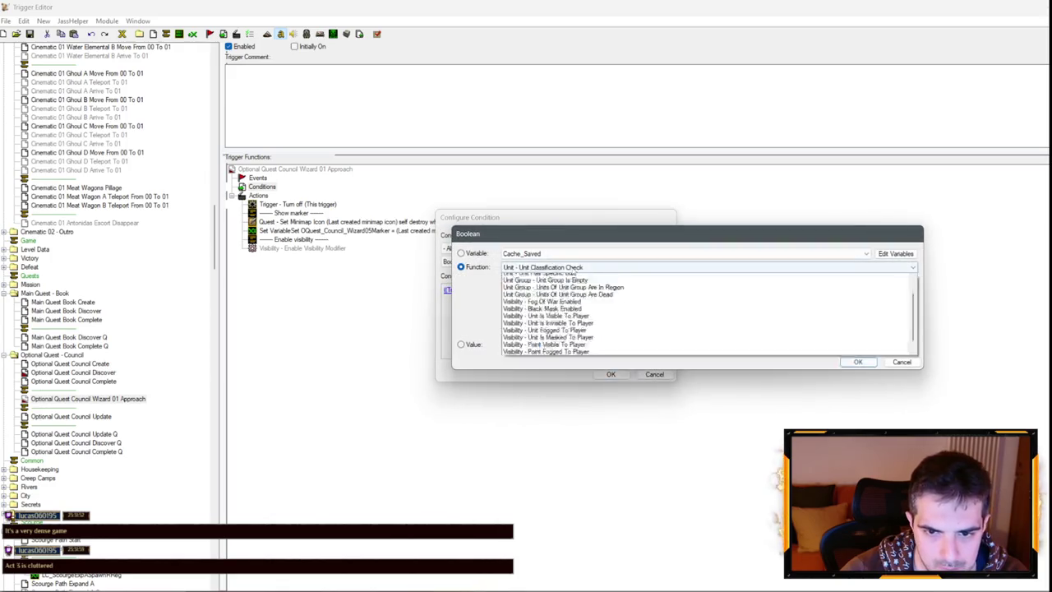
left_click(527, 280)
left_click(527, 282)
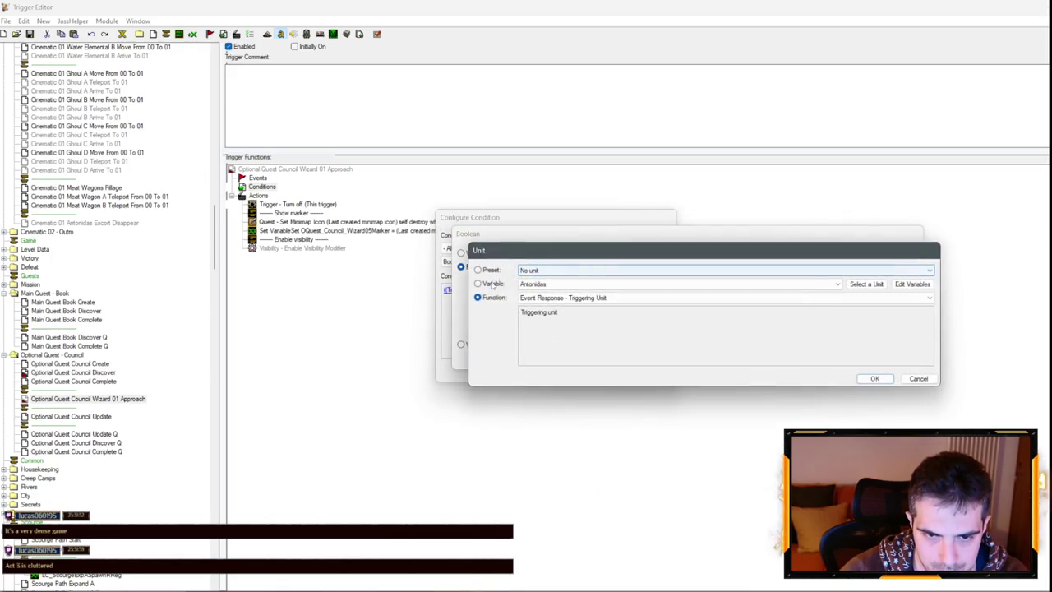
left_click(576, 284)
scroll(564, 408, "down", 5)
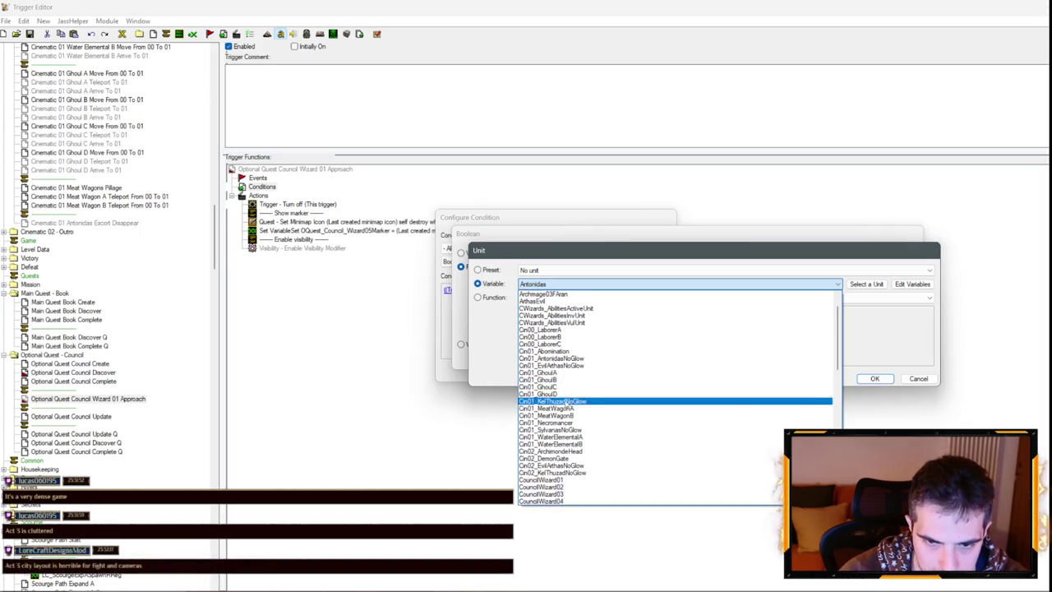
left_click(564, 403)
key("Return")
key("Return")
key("Return")
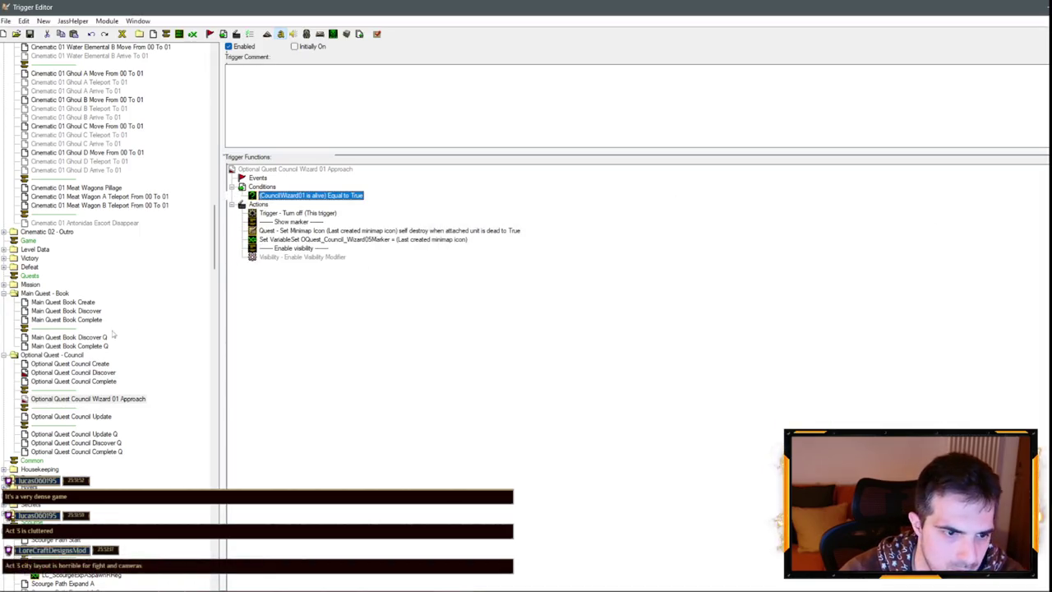
left_click(69, 337)
Browse other triggers, then paste a GameOver Equal to False condition into Wizard 01 Approach.
left_click(85, 189)
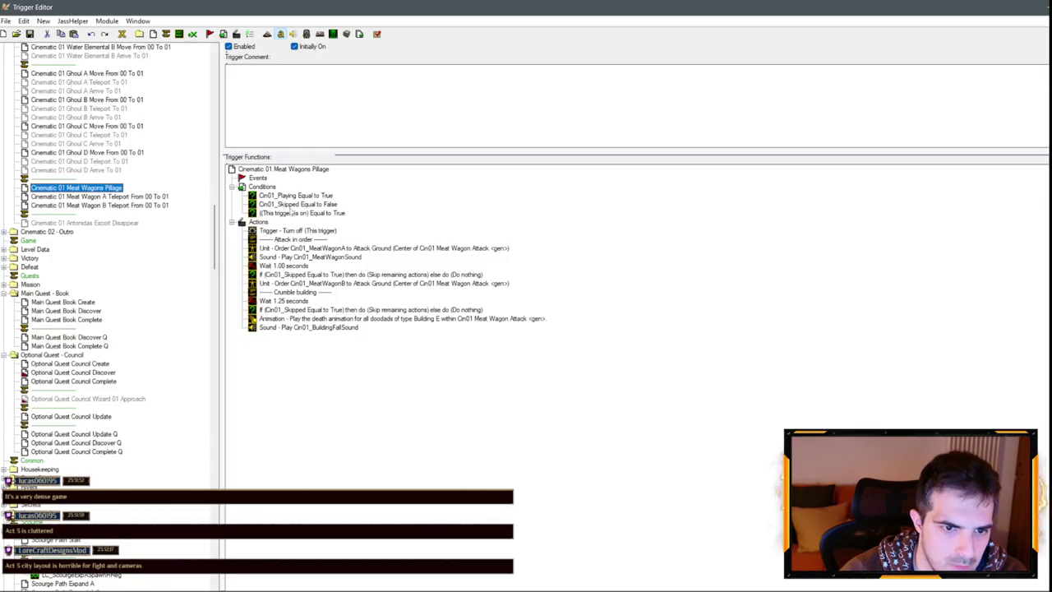
scroll(70, 451, "down", 6)
left_click(74, 381)
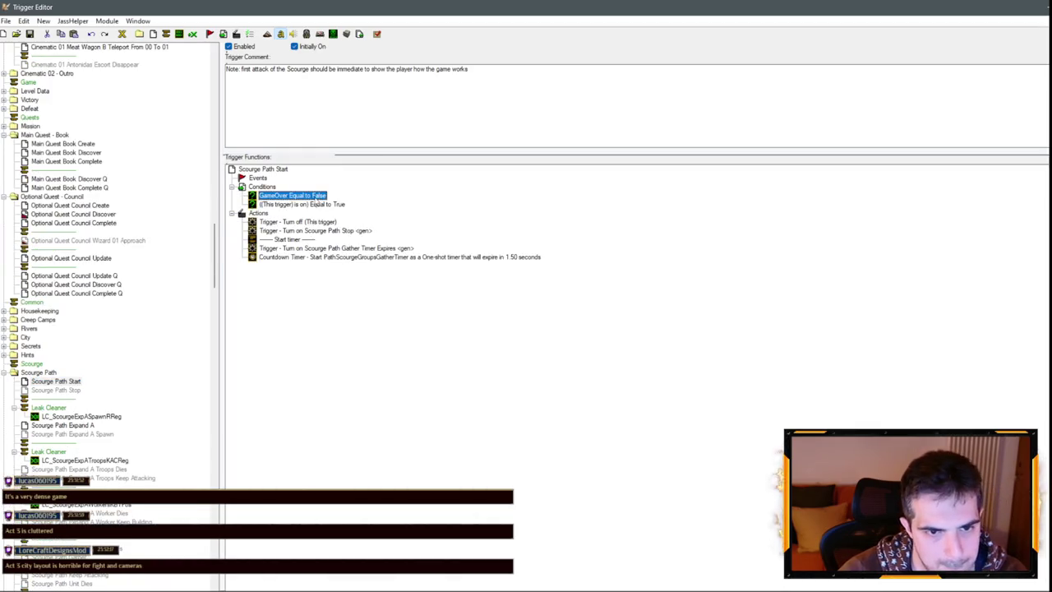
left_click(104, 214)
scroll(97, 319, "up", 5)
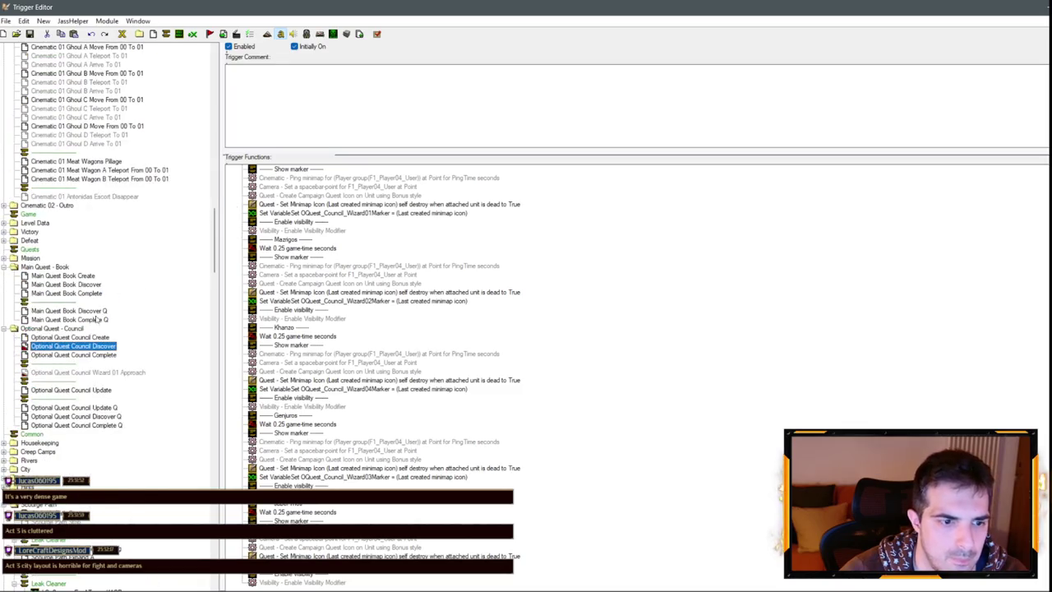
scroll(306, 263, "up", 5)
left_click(81, 371)
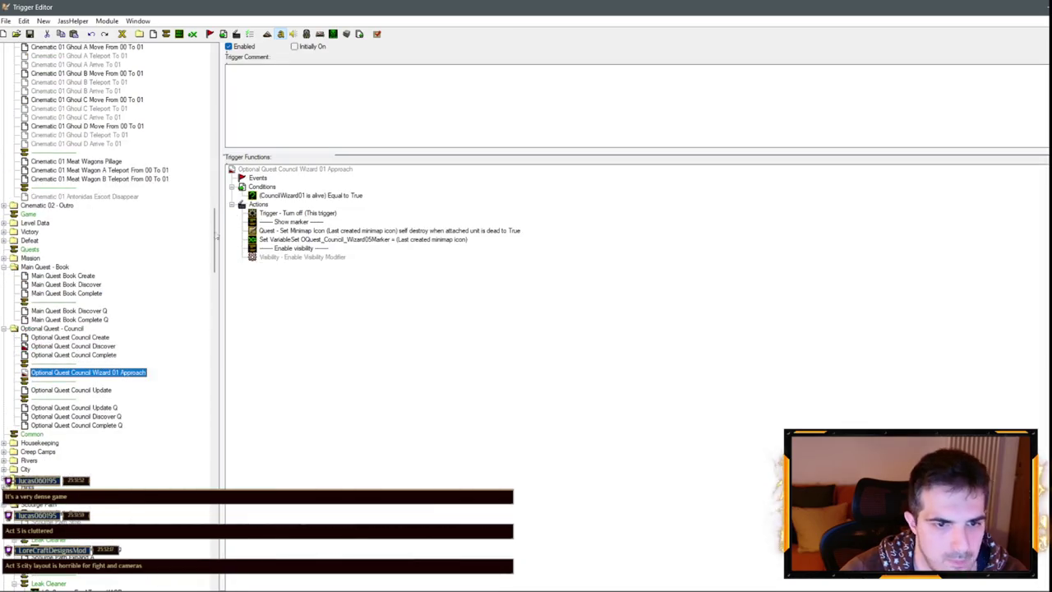
left_click(271, 189)
key("ctrl+v")
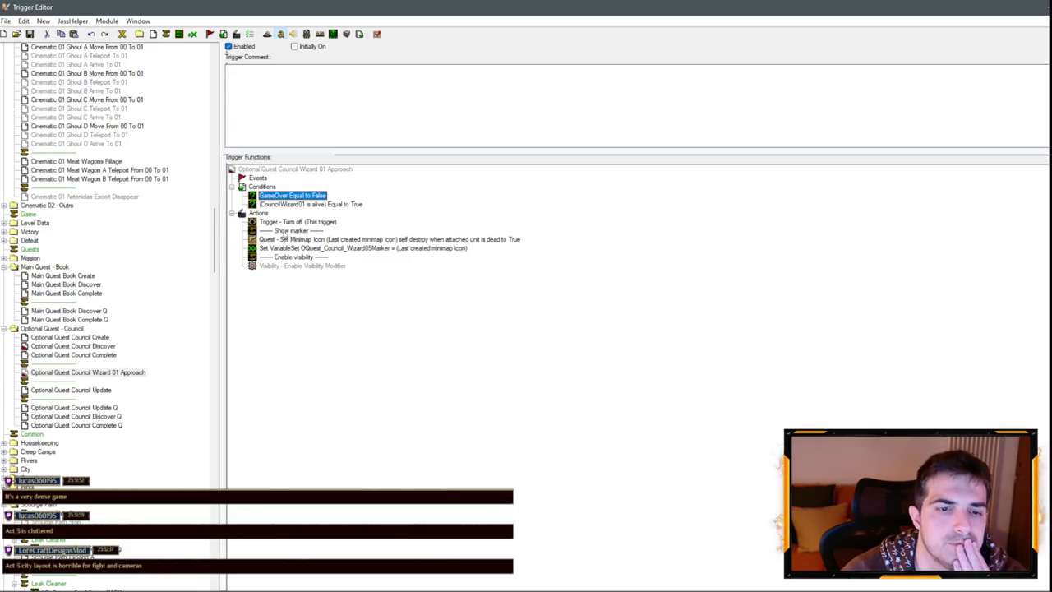
left_click(306, 240)
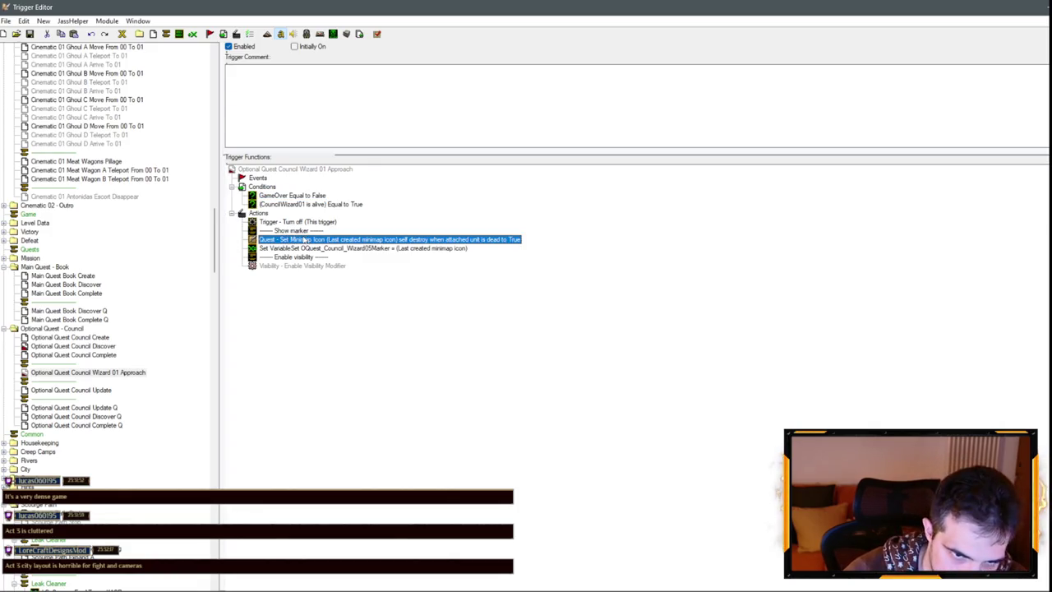
Inspect the Set Minimap Icon action's settings and compare with the Discover trigger.
double_click(422, 240)
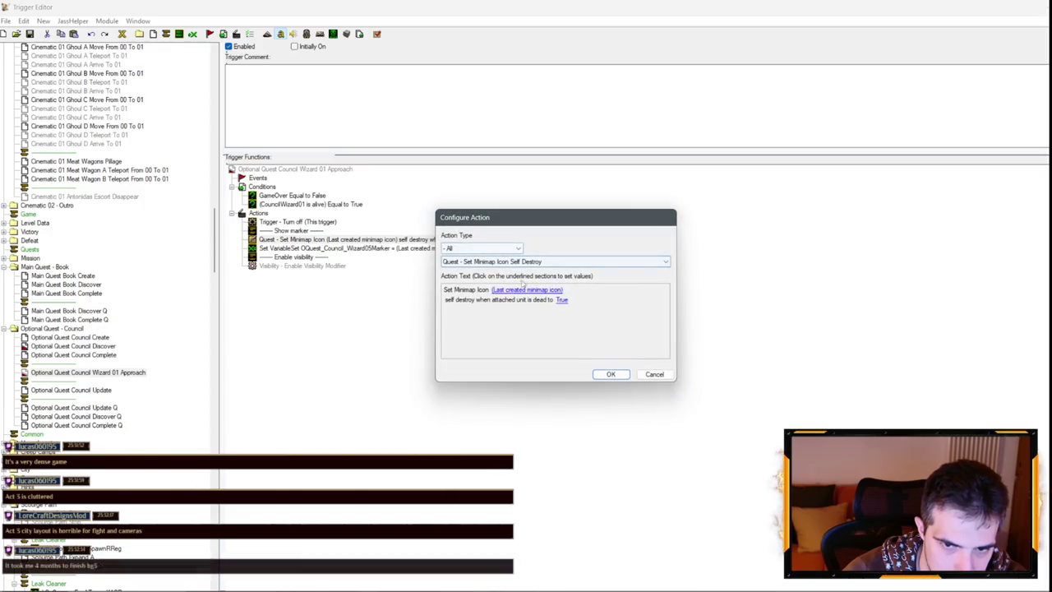
left_click(655, 374)
left_click(94, 347)
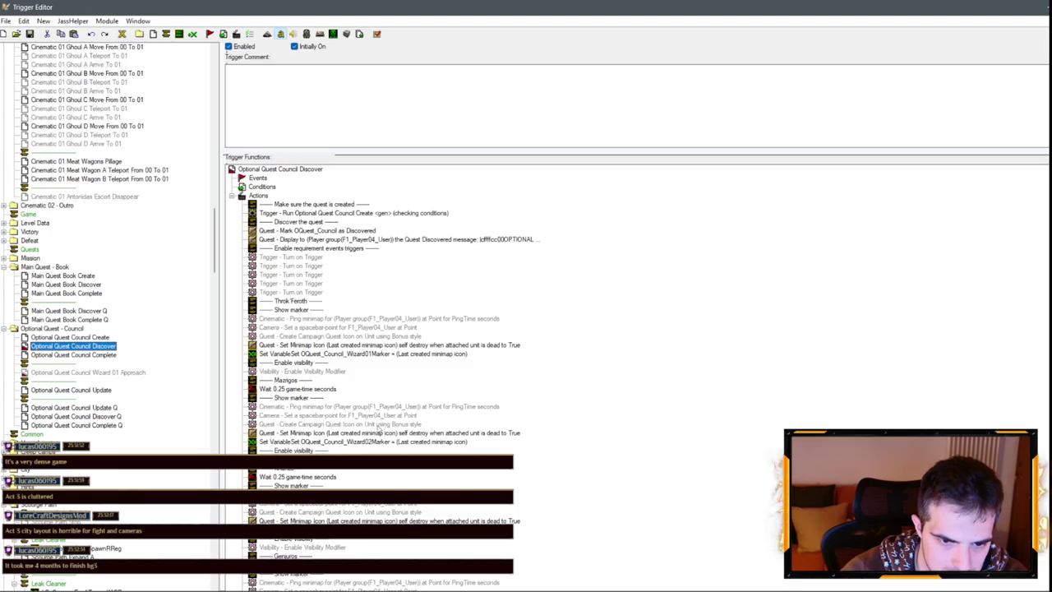
left_click(88, 372)
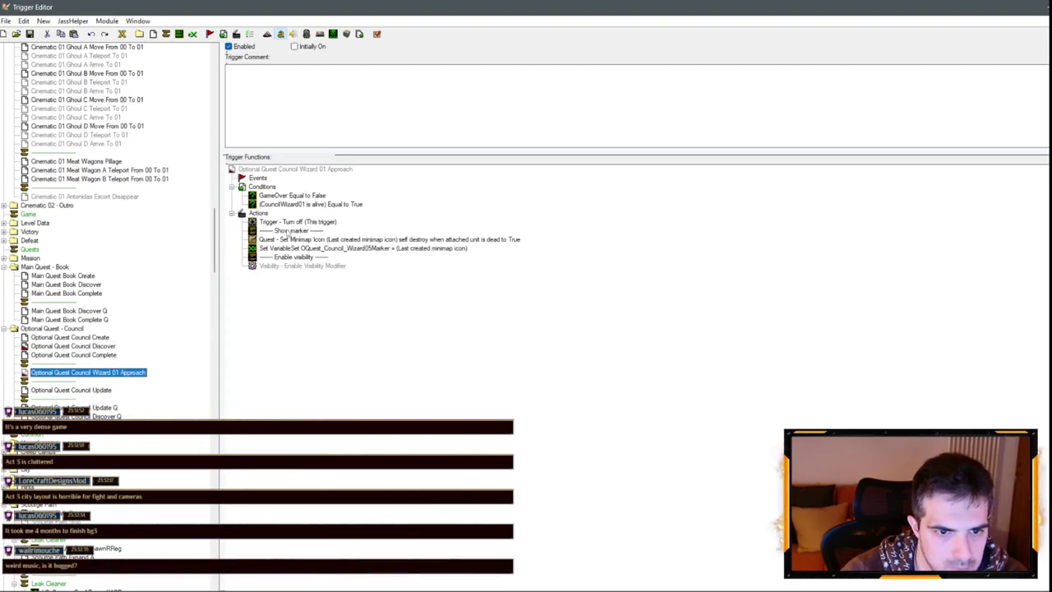
Paste the Create Campaign Quest Icon action below Show marker and target CouncilWizard01.
left_click(288, 234)
key("ctrl+v")
key("Return")
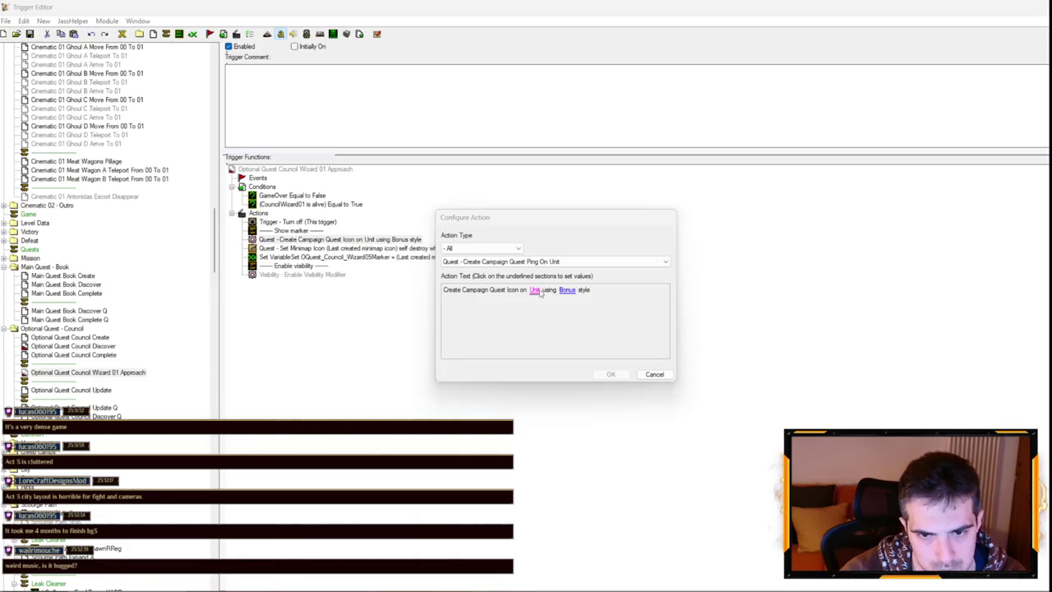
left_click(534, 290)
left_click(542, 268)
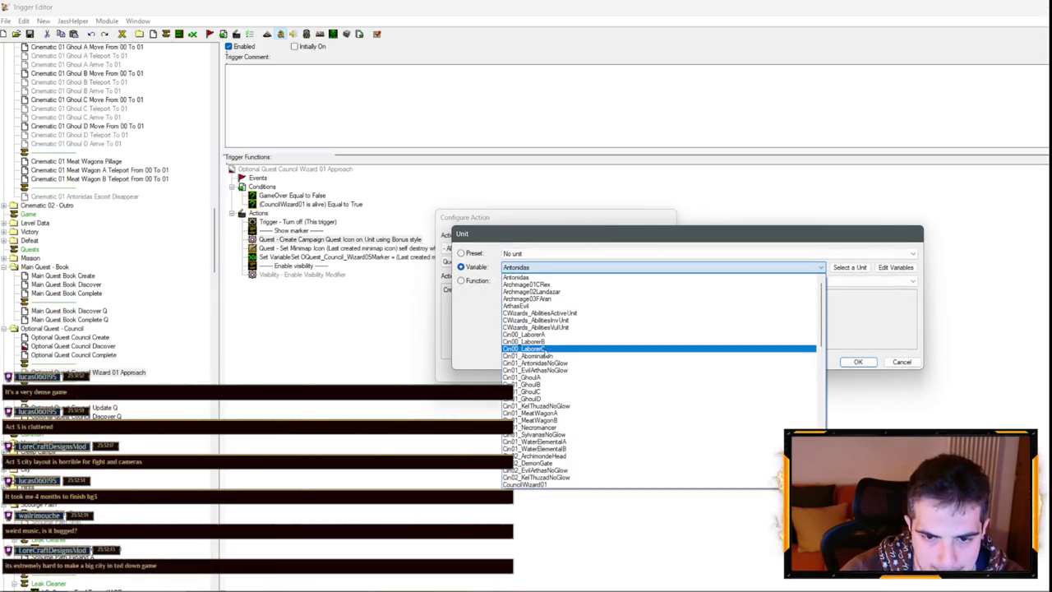
scroll(545, 352, "down", 2)
scroll(546, 353, "down", 3)
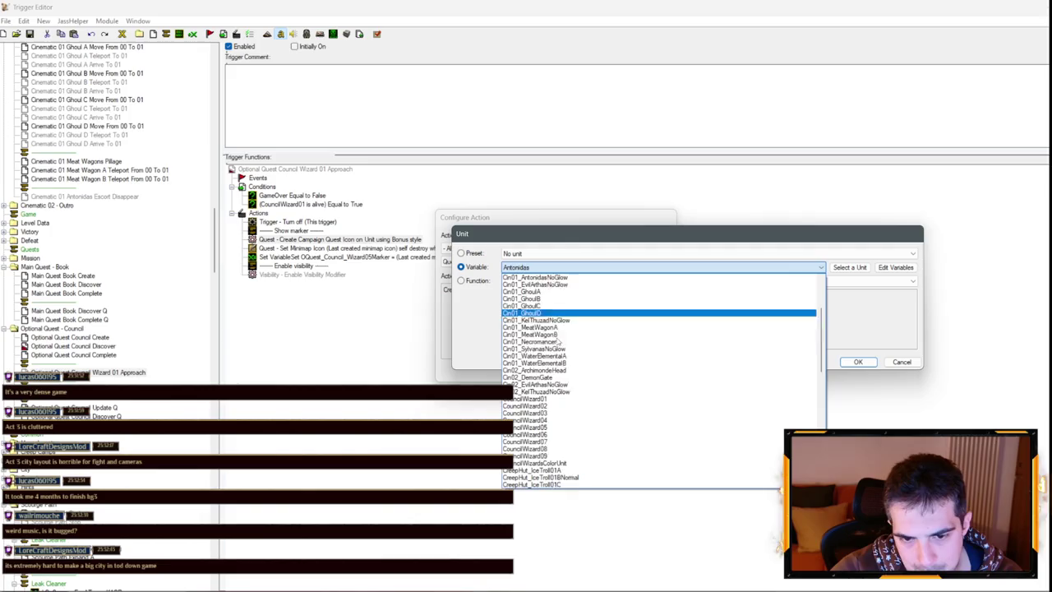
left_click(526, 377)
key("Return")
key("Return")
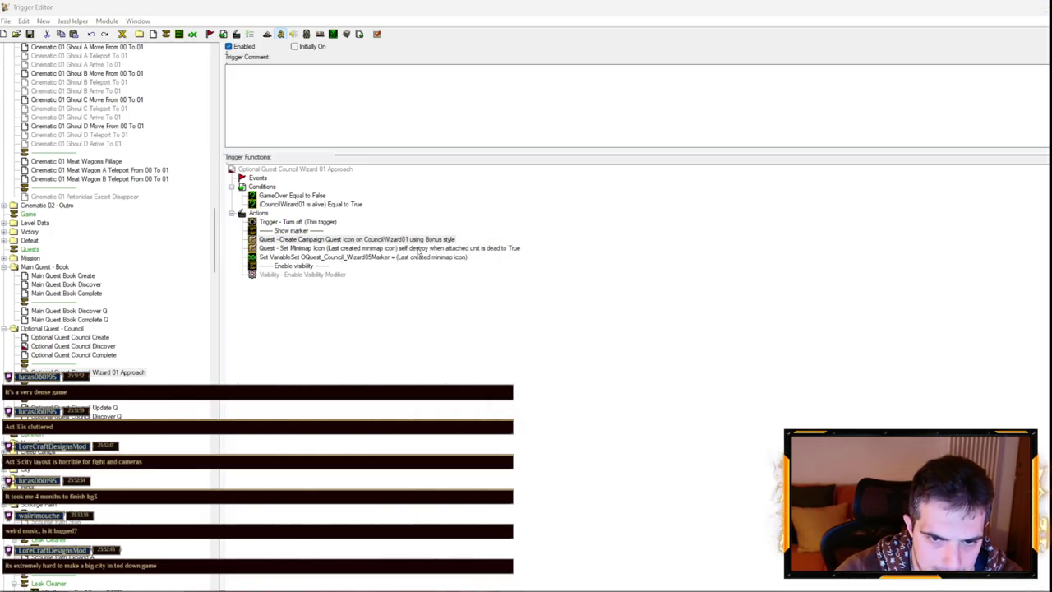
left_click(384, 258)
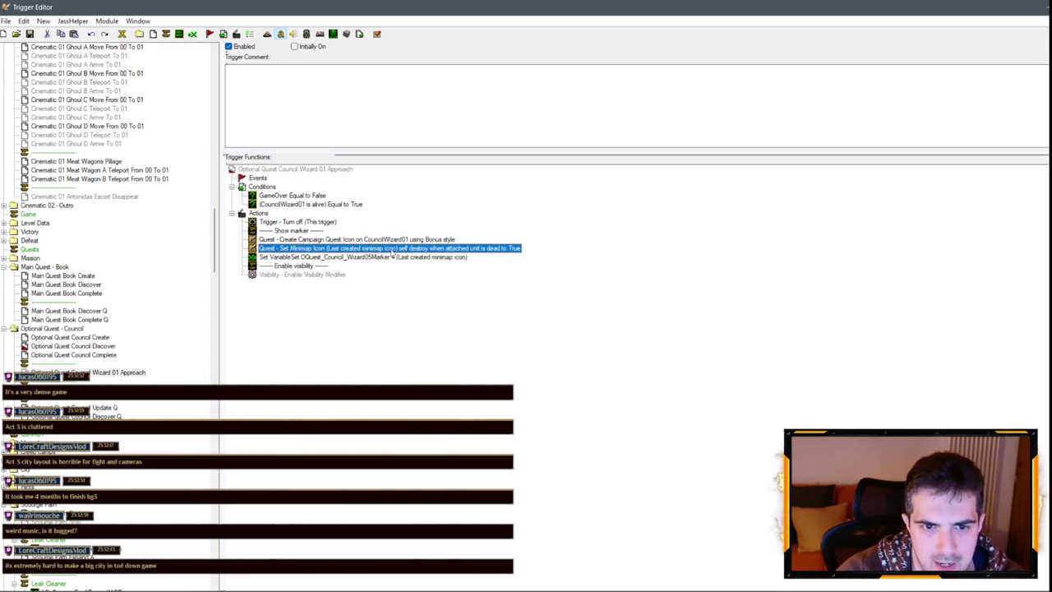
left_click(99, 347)
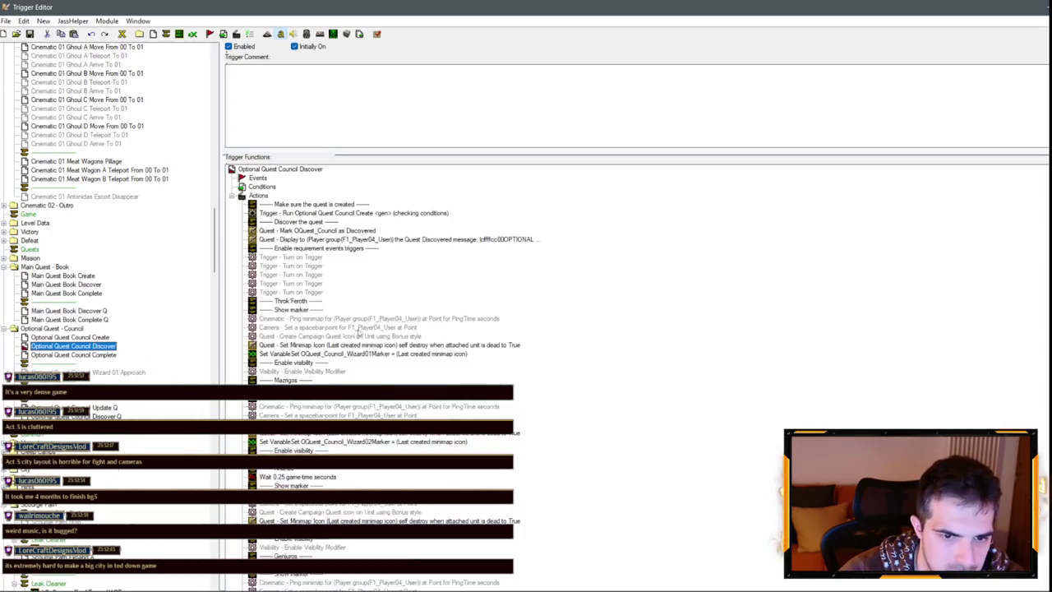
Review the Optional Quest Council Complete trigger's wizard If blocks and Wizard01 marker removal.
left_click(111, 355)
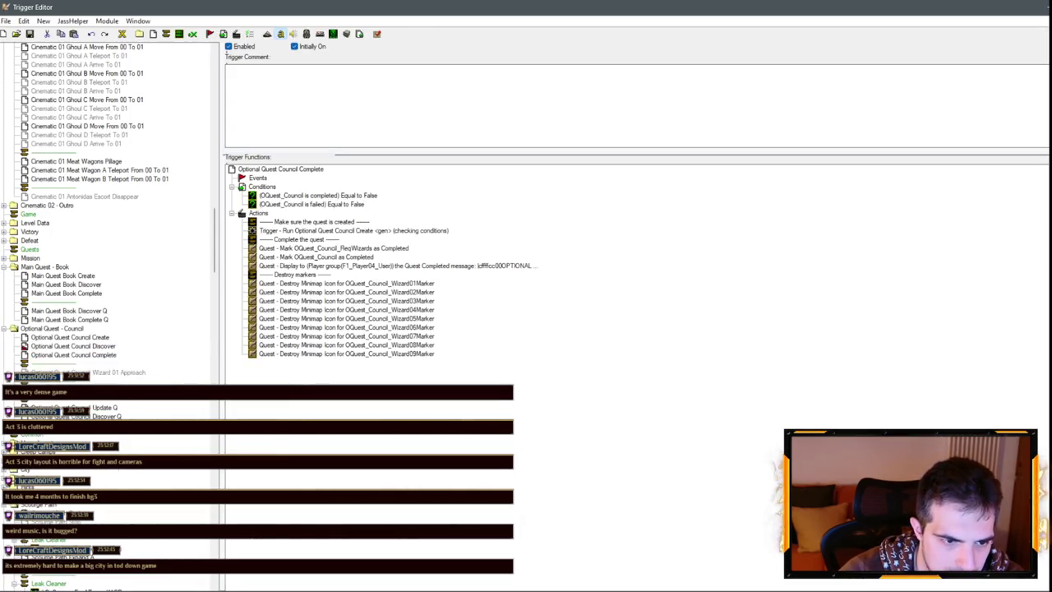
scroll(282, 179, "down", 10)
left_click(363, 514)
scroll(391, 362, "up", 10)
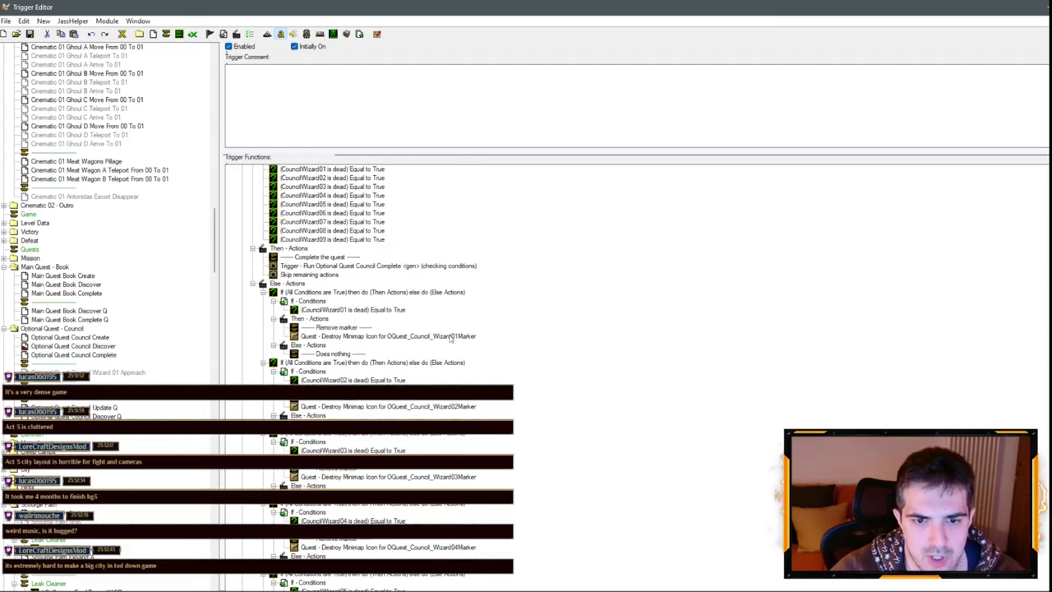
left_click(451, 337)
left_click(99, 354)
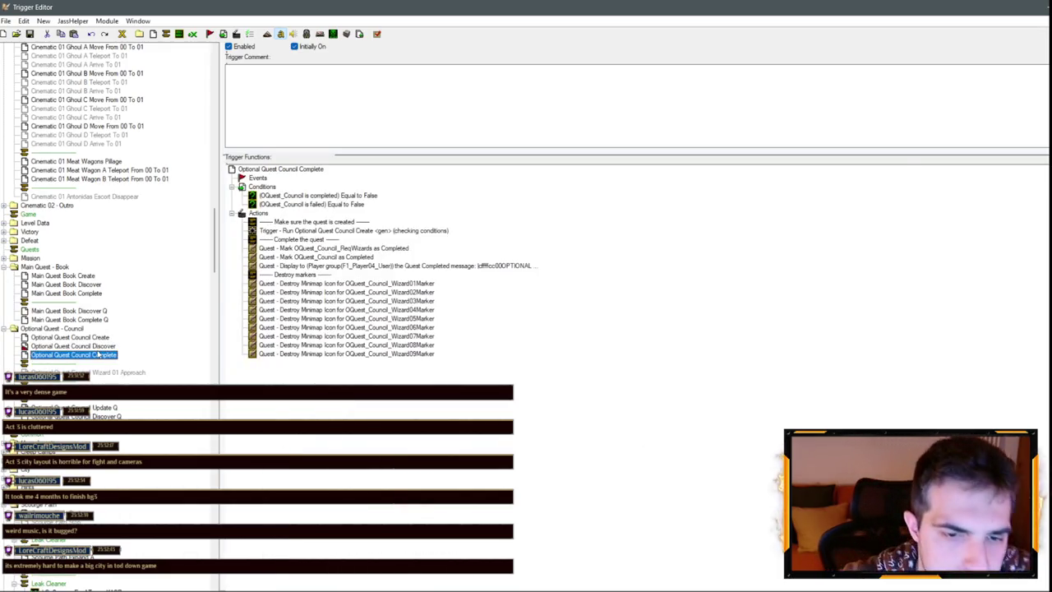
Scroll through the trigger checking wizards 01–09, then return to Wizard 01 Approach.
left_click(107, 380)
left_click(107, 372)
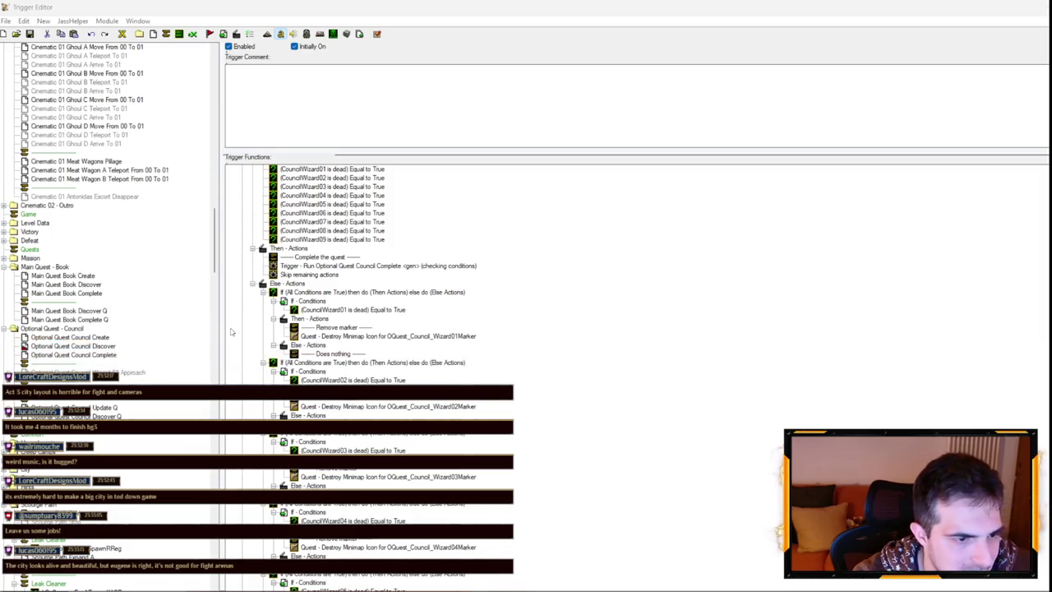
scroll(230, 323, "down", 10)
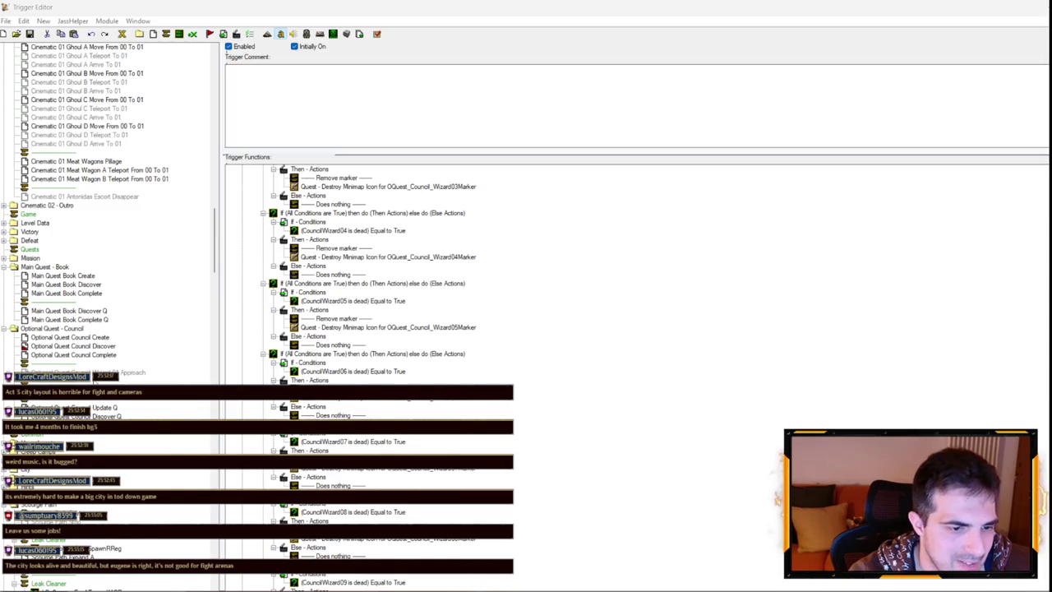
scroll(354, 348, "down", 2)
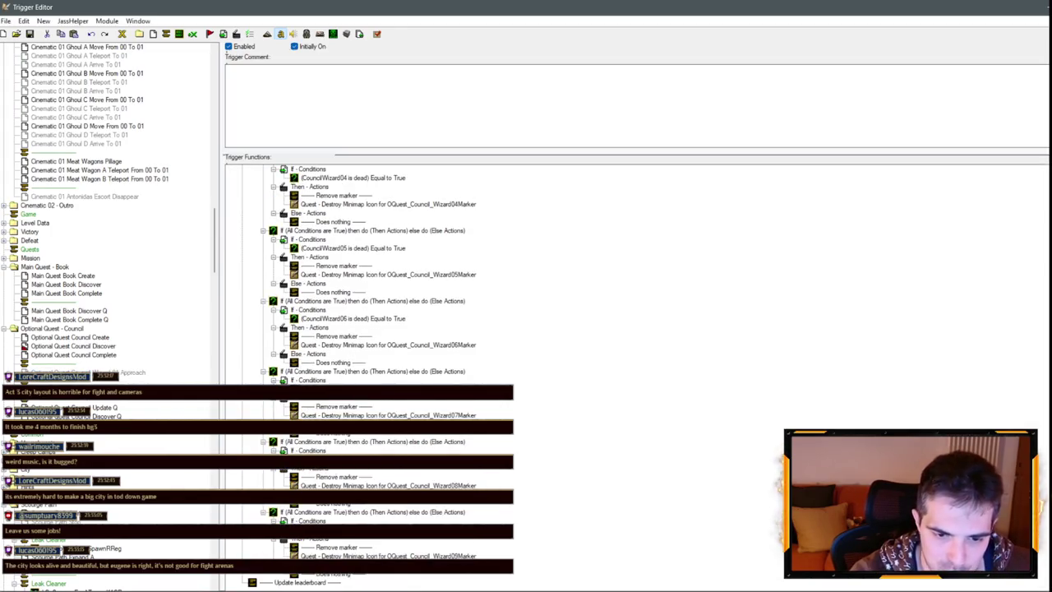
left_click(116, 372)
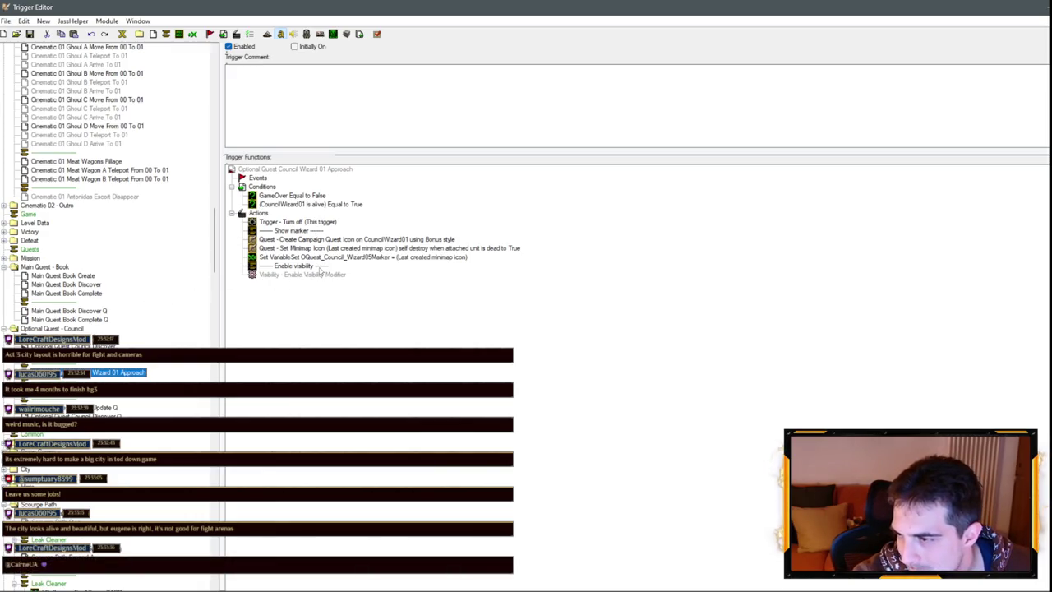
Inspect the Set Minimap Icon action's settings without changing them.
left_click_drag(351, 239, 328, 256)
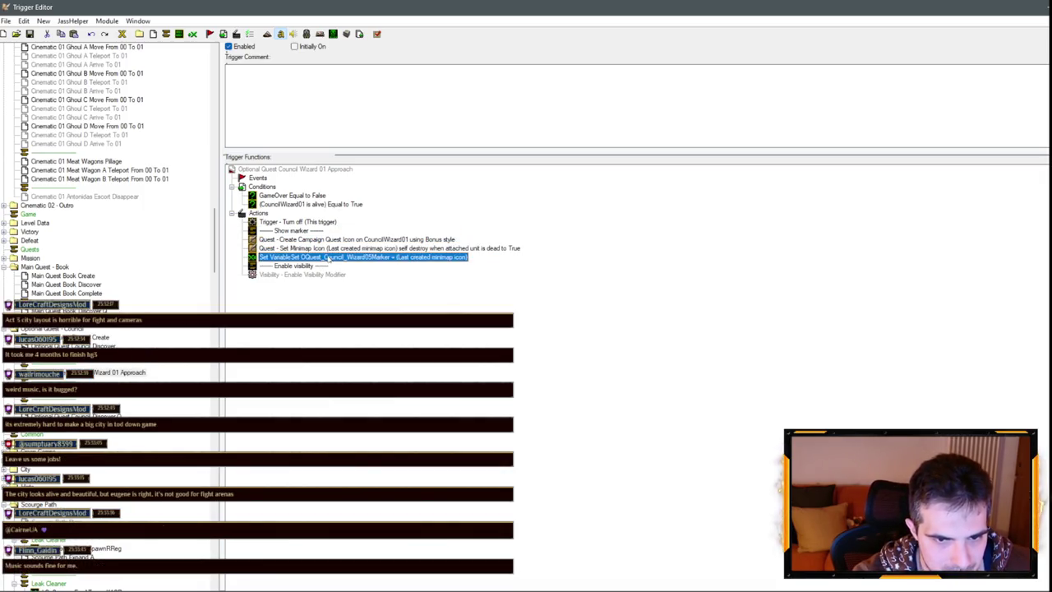
double_click(330, 251)
left_click(651, 373)
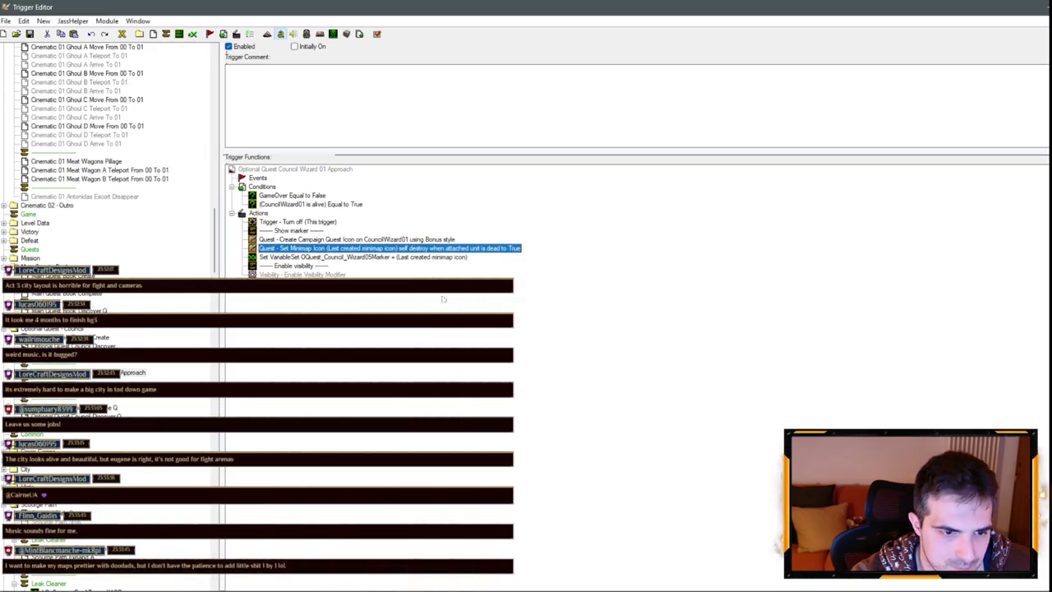
Make the Set Variable action store the marker in OQuest_Council_Wizard01Marker.
double_click(417, 257)
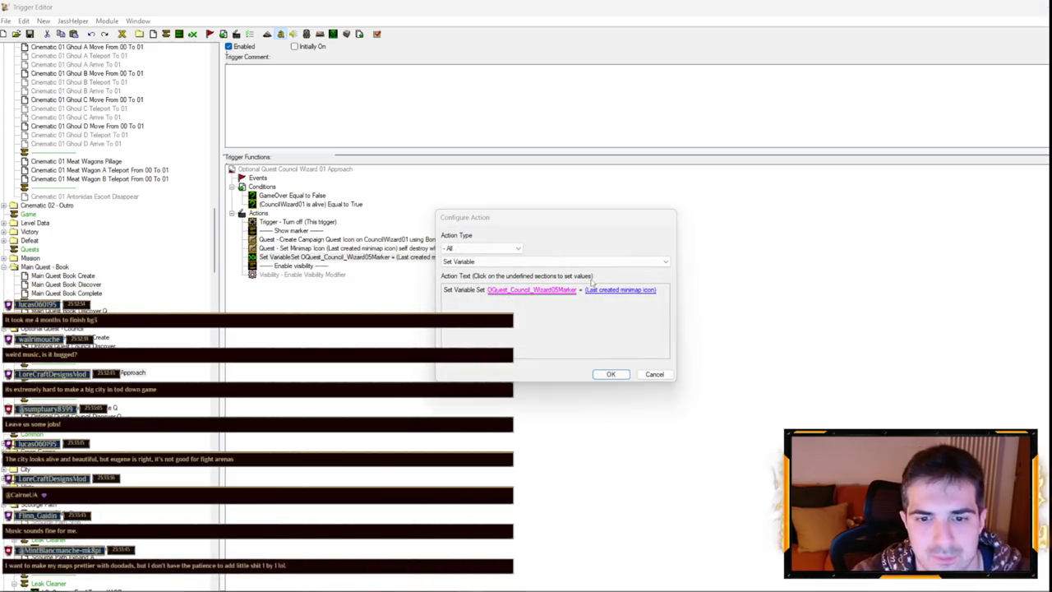
left_click(532, 289)
left_click(566, 254)
scroll(565, 296, "up", 1)
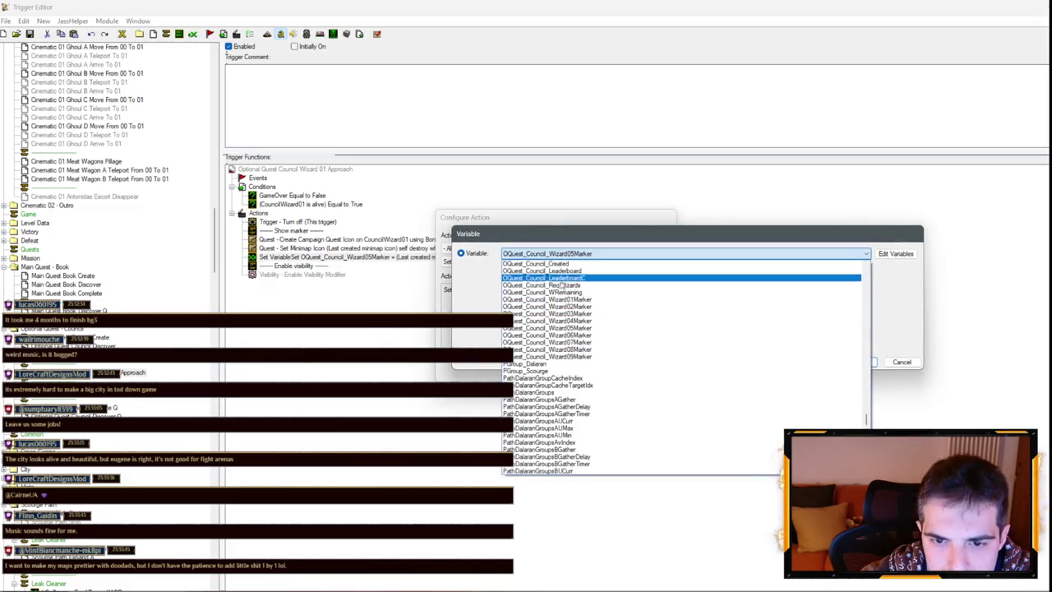
left_click(566, 301)
key("Return")
key("Return")
Add a Unit > Shared Vision action below the Enable visibility comment.
left_click(316, 266)
right_click(316, 266)
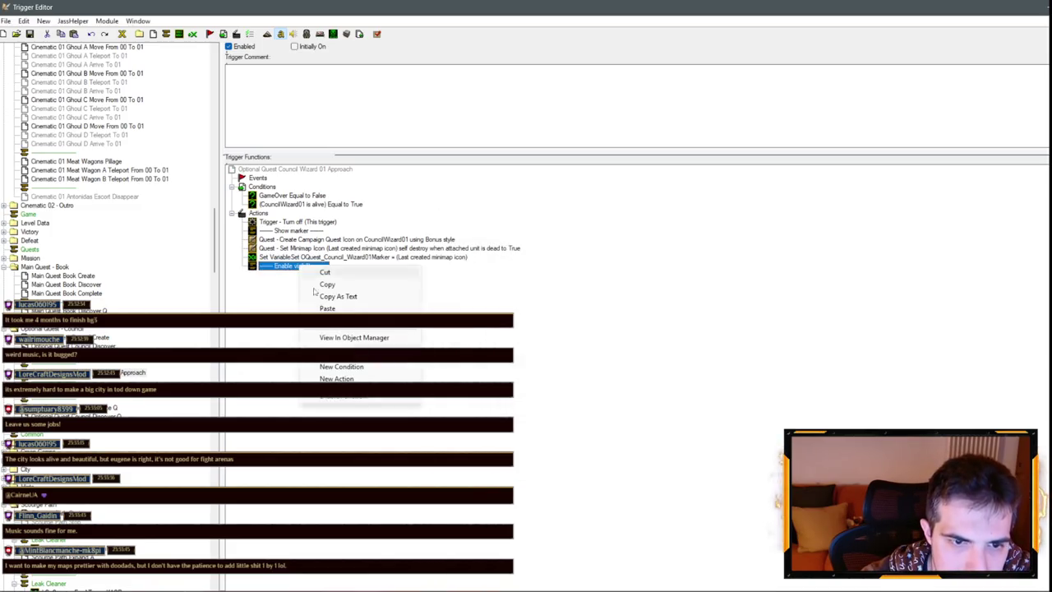
left_click(336, 378)
left_click(481, 247)
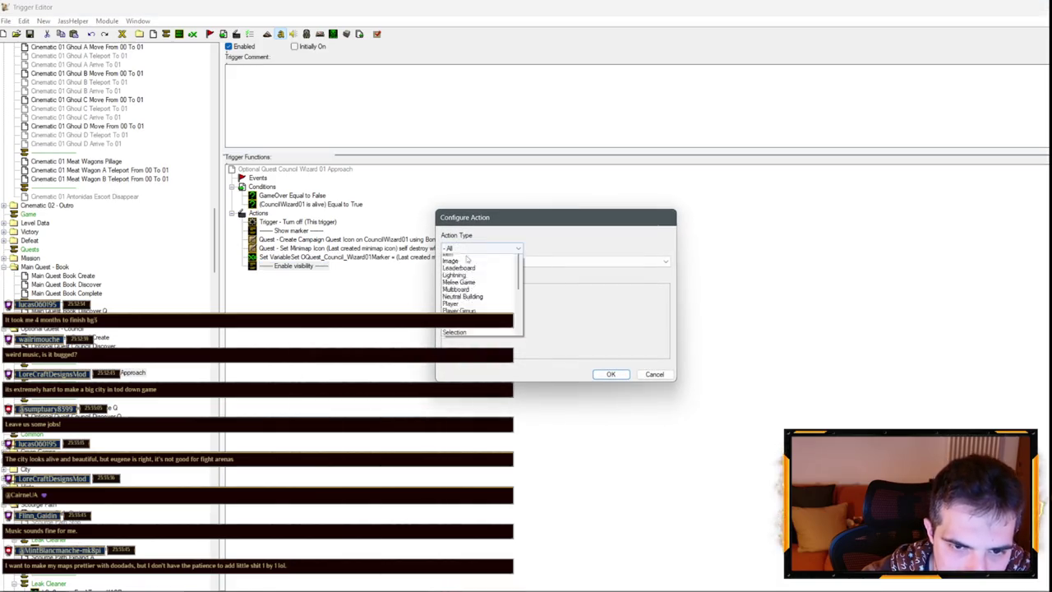
left_click(461, 442)
left_click(473, 261)
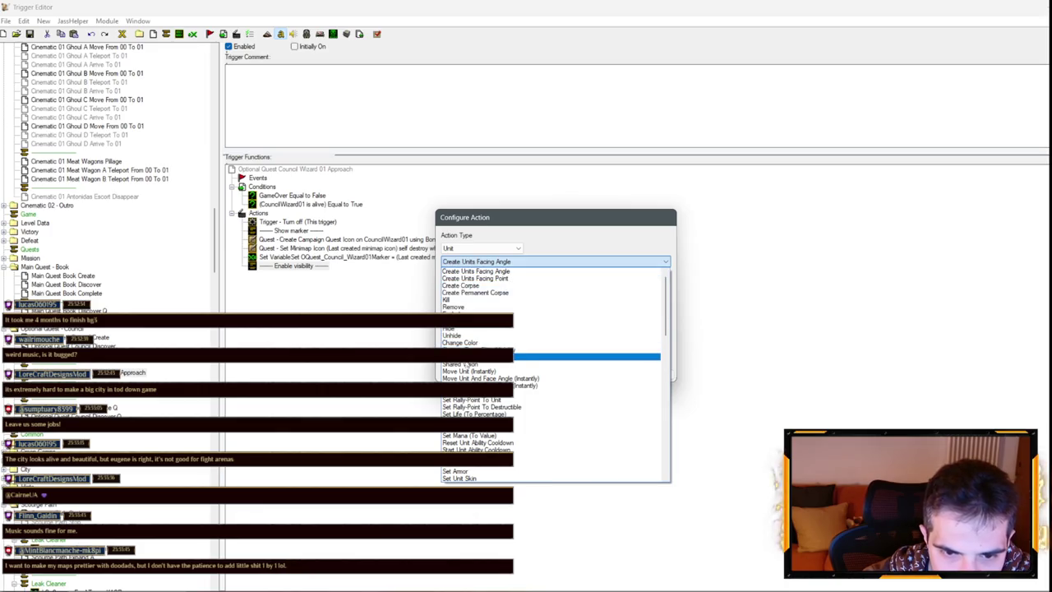
left_click(473, 364)
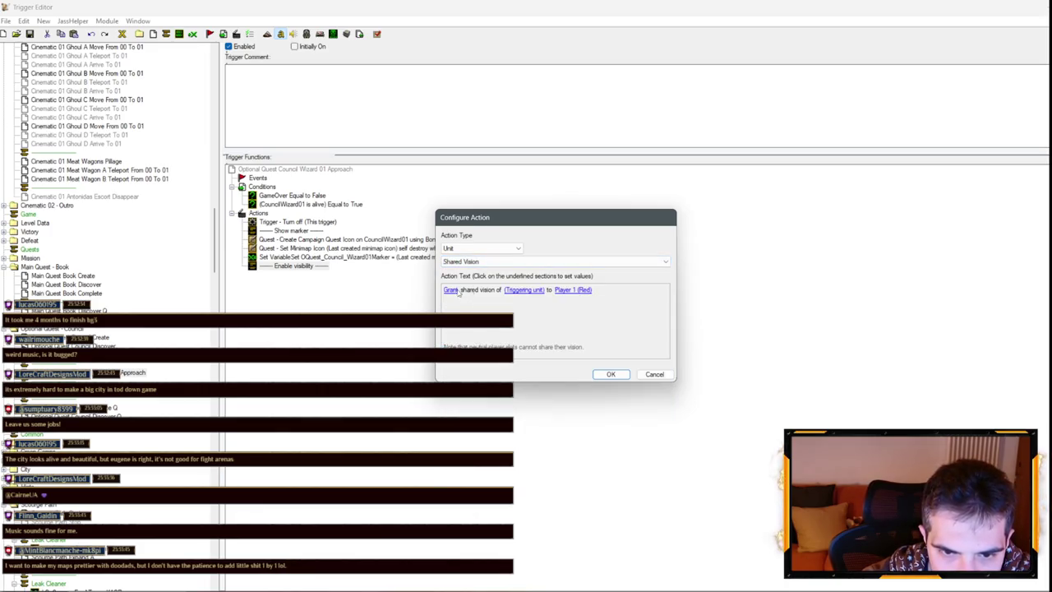
Share CouncilWizard01's vision with F1_Player04_User, then select the Wizard 01 Approach trigger.
left_click(519, 292)
left_click(543, 267)
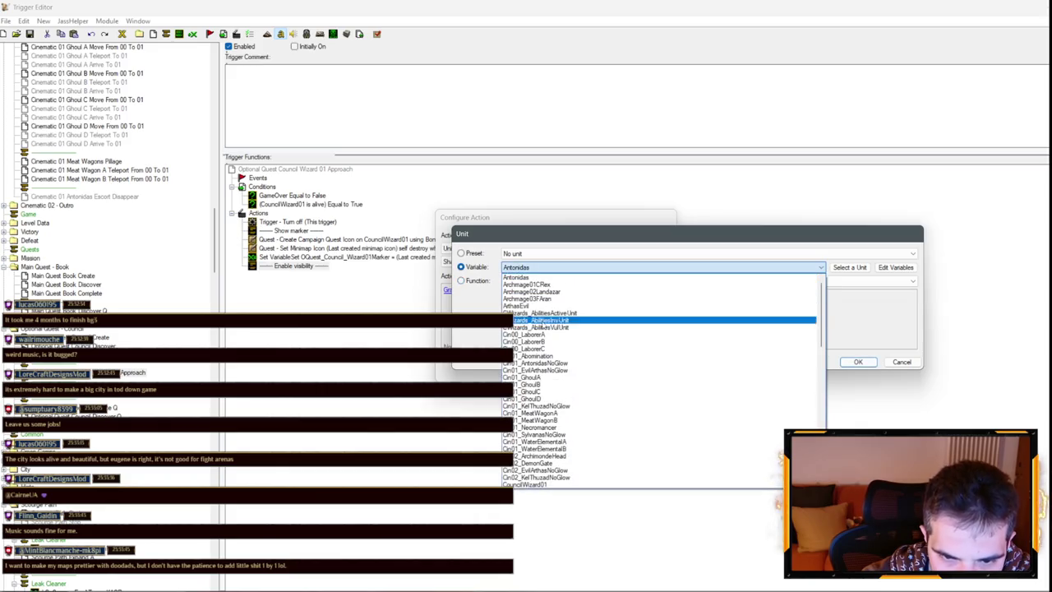
scroll(543, 387, "down", 3)
left_click(534, 398)
key("Return")
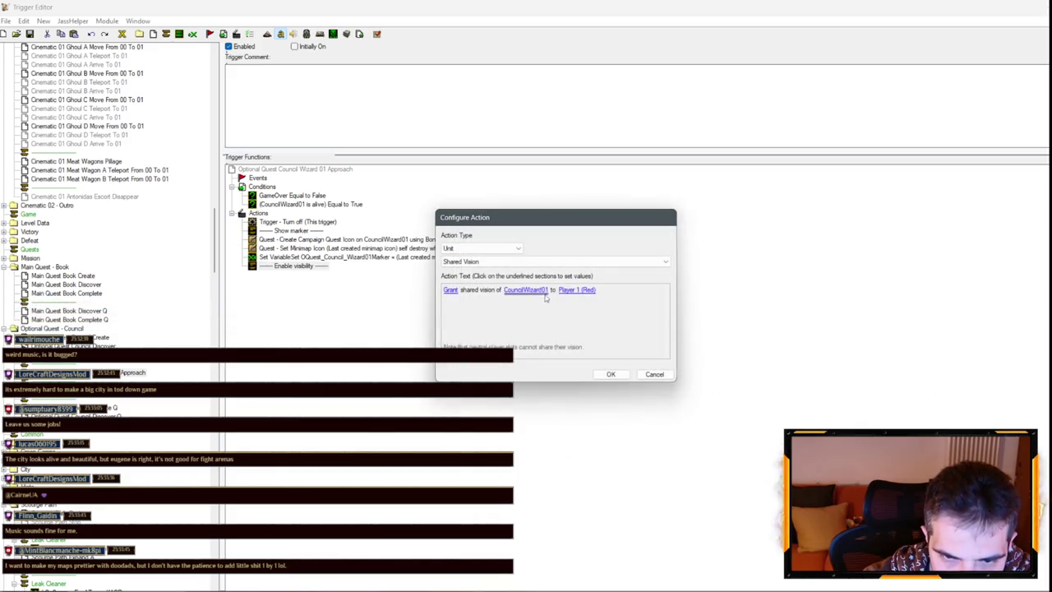
left_click(573, 289)
key("Return")
key("Return")
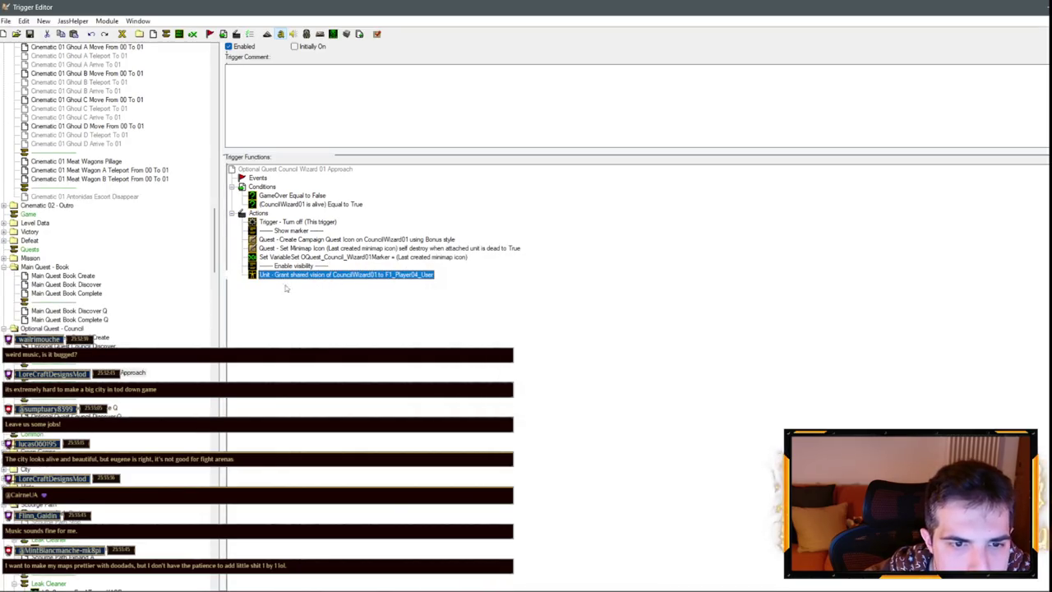
left_click(132, 373)
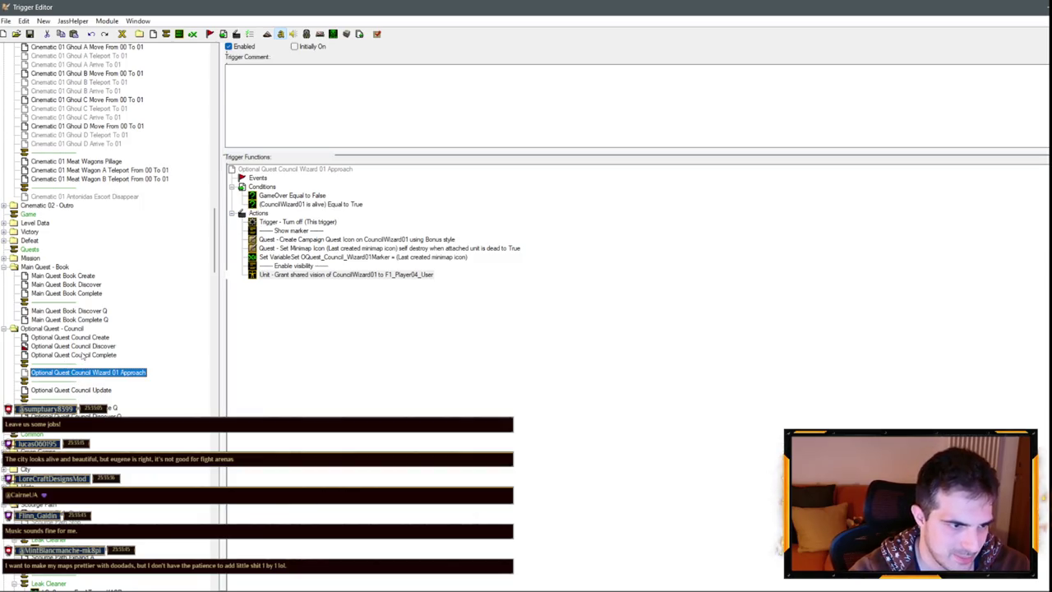
Change the Discover trigger's 'Enable requirement events triggers' comment to 'Enable approach events triggers', then undo the extra actions.
left_click(74, 347)
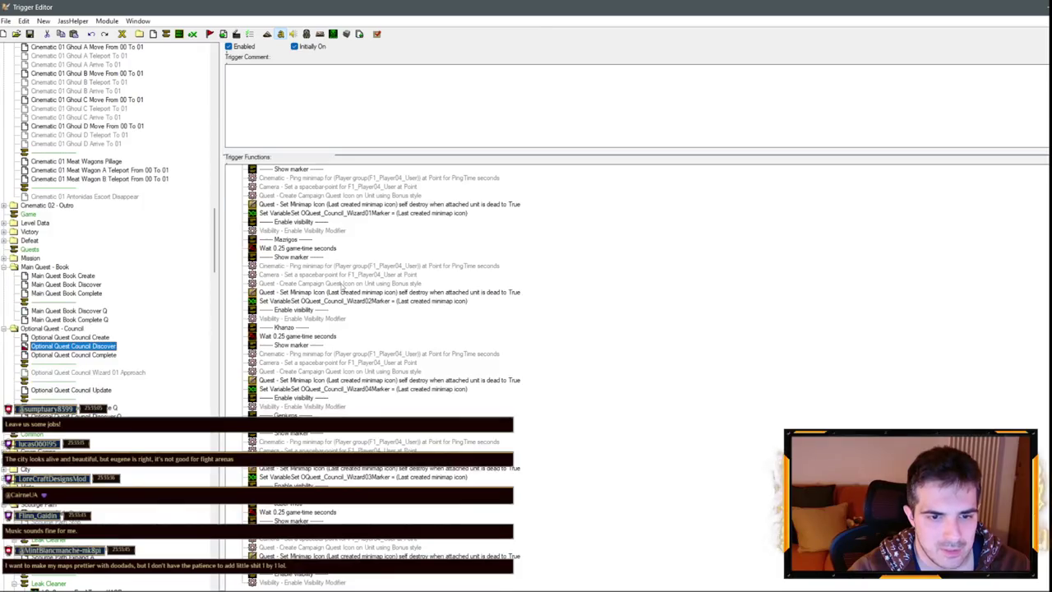
scroll(342, 285, "up", 5)
double_click(336, 248)
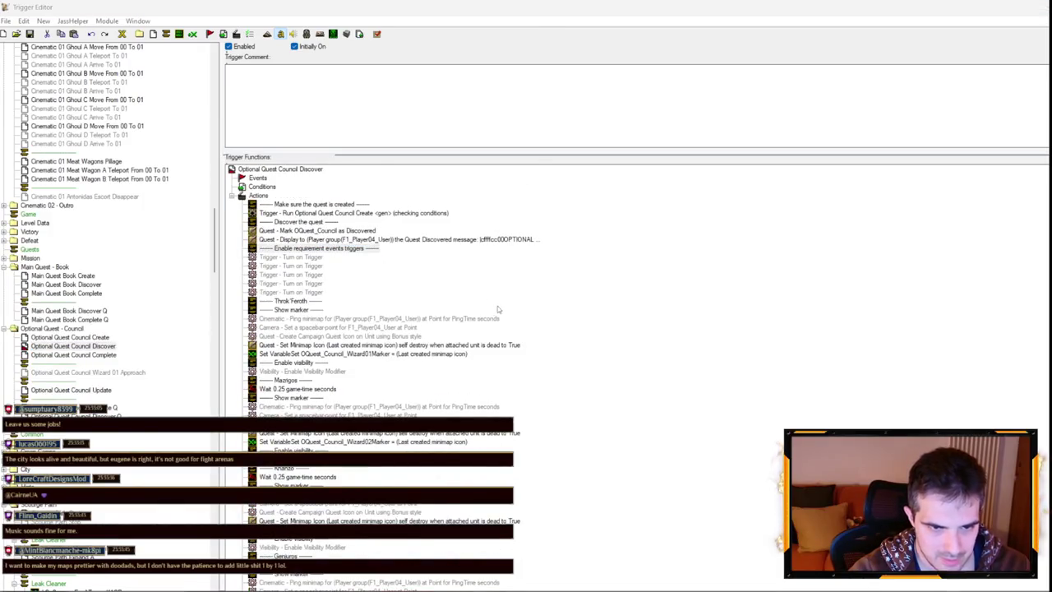
left_click(504, 288)
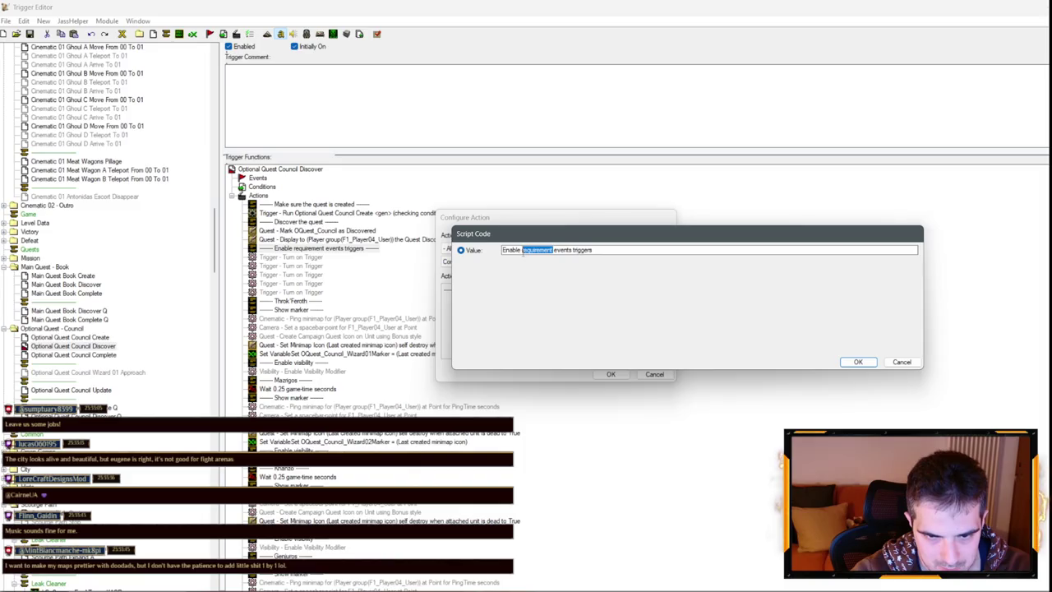
key("Return")
key("Return")
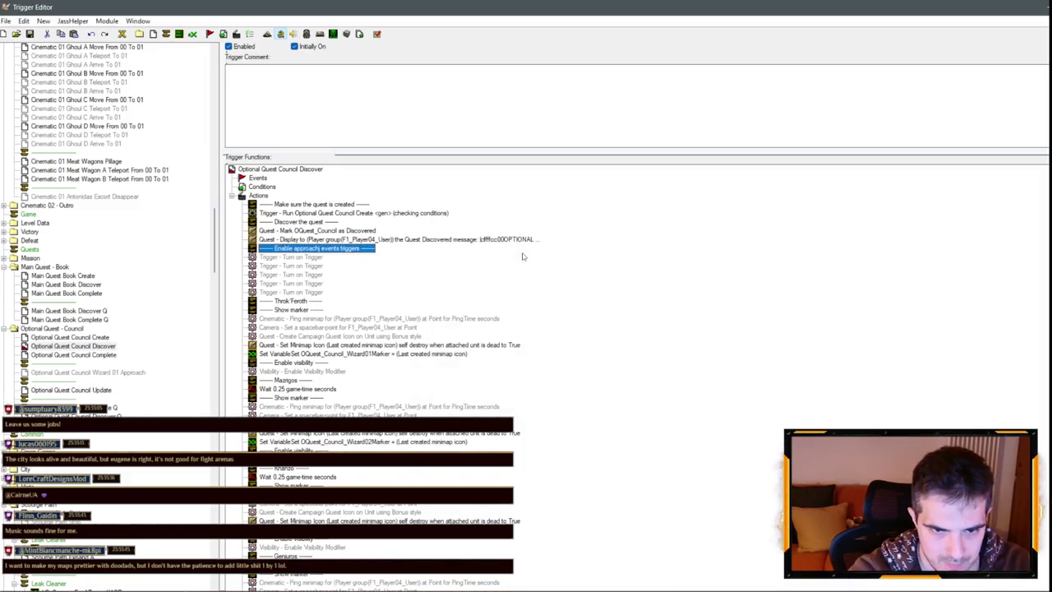
key("Return")
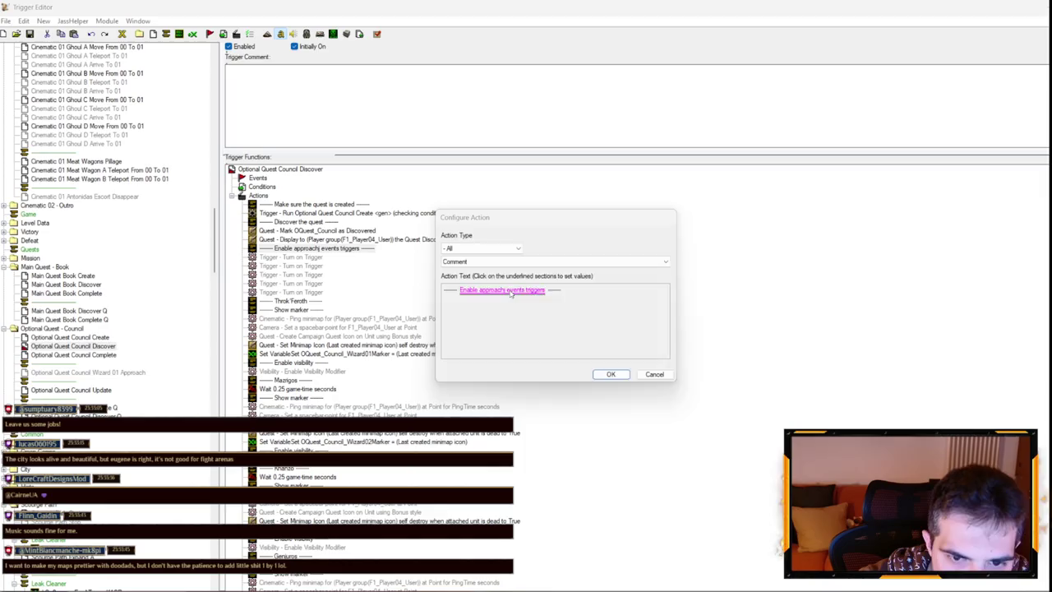
left_click(502, 293)
key("Return")
key("Return")
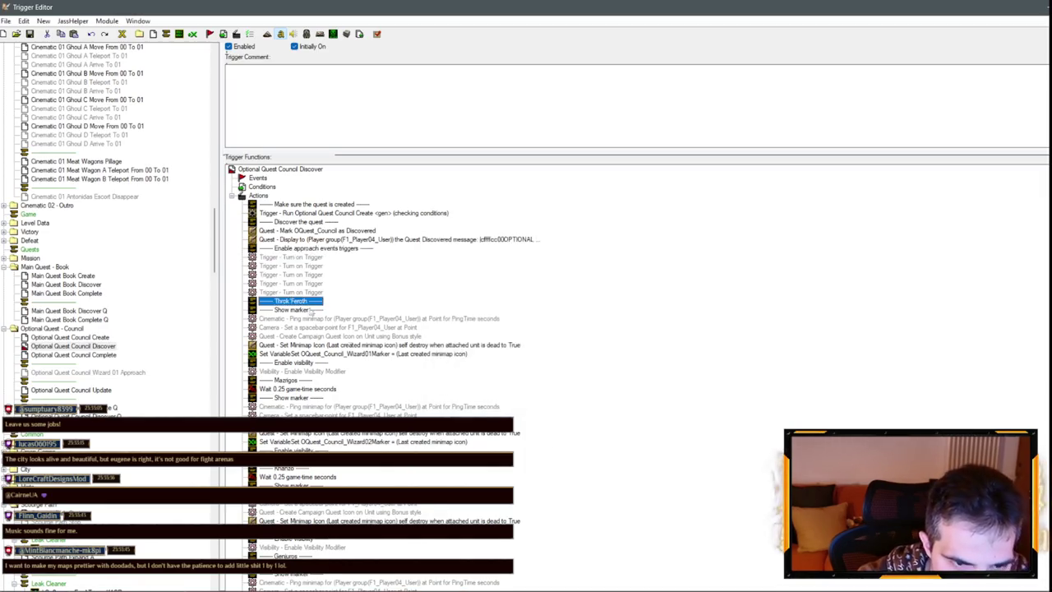
scroll(384, 414, "down", 5)
key("ctrl+z")
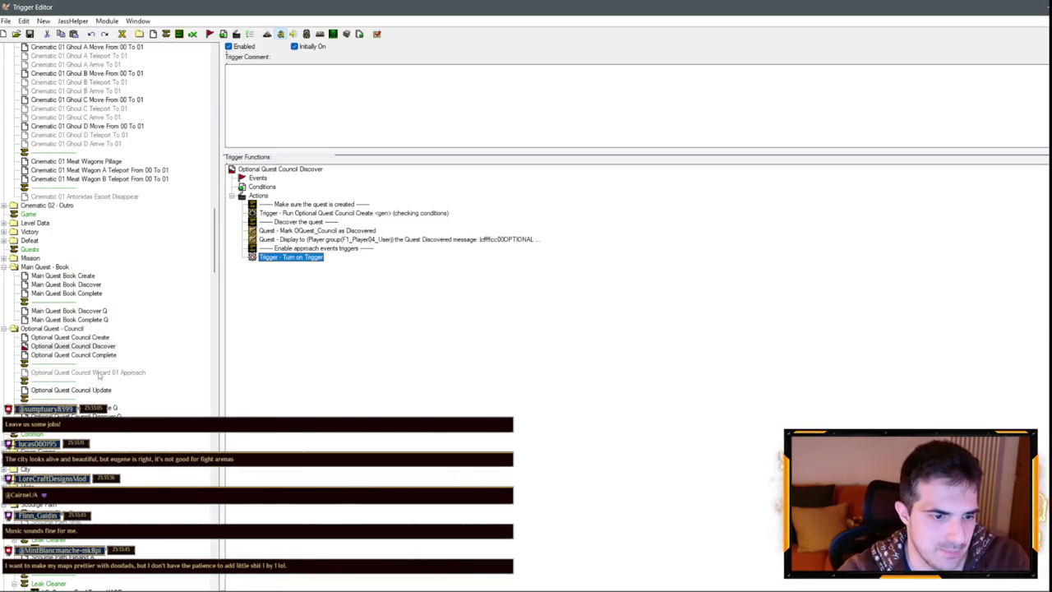
Point Discover's Turn On Trigger action at Optional Quest Council Wizard 01 Approach and save the map.
left_click(99, 373)
left_click(87, 346)
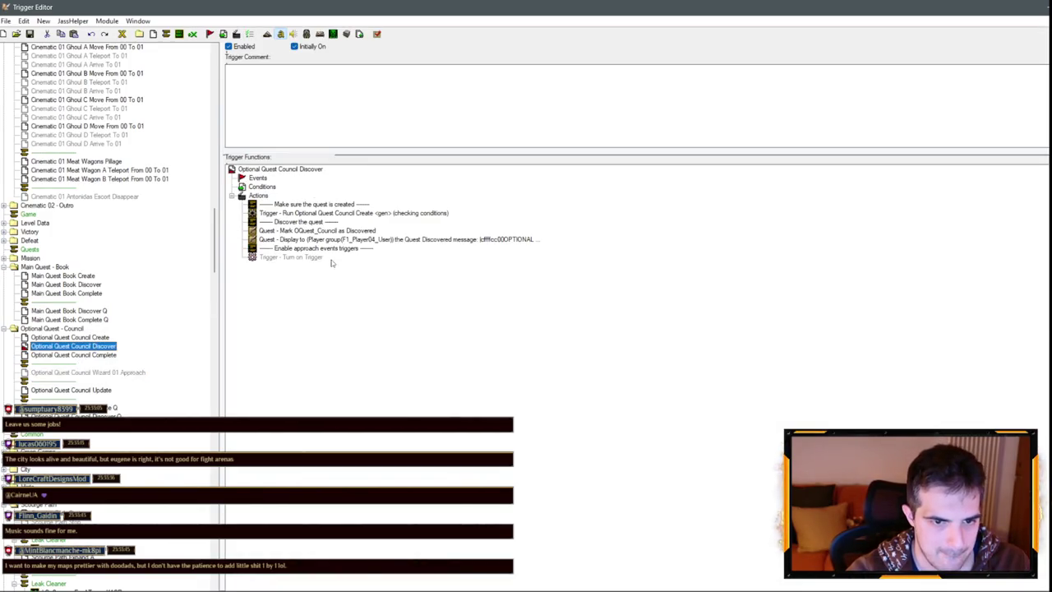
key("ctrl+r")
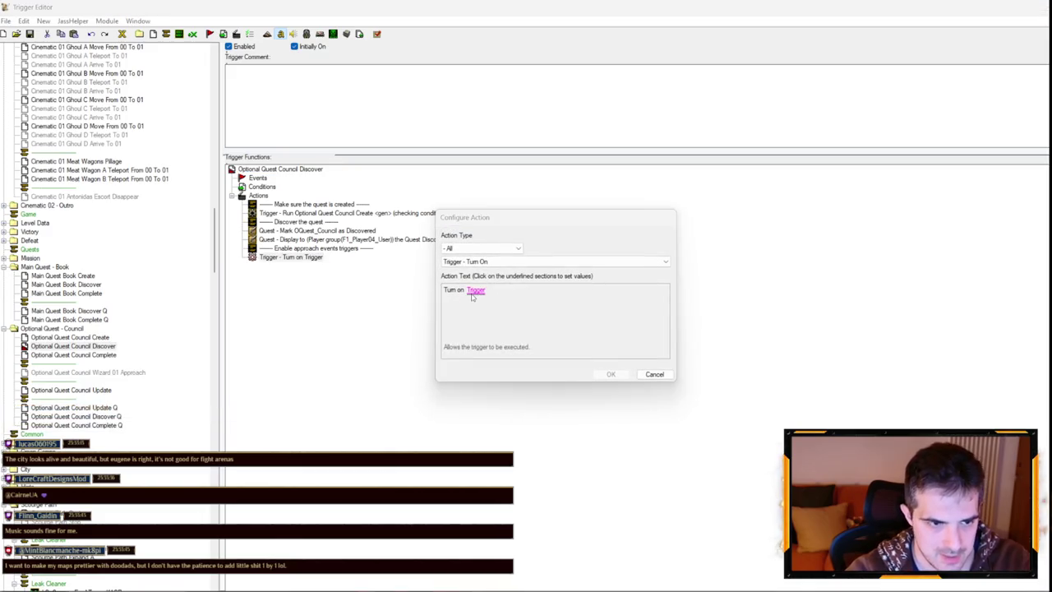
left_click(476, 290)
left_click(683, 253)
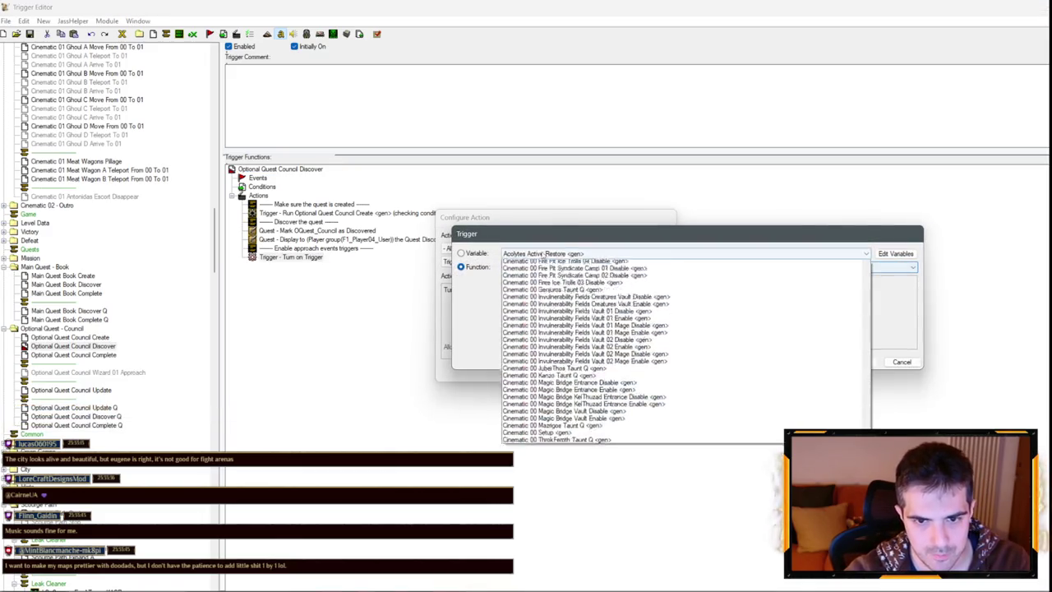
scroll(590, 395, "down", 5)
scroll(591, 419, "down", 3)
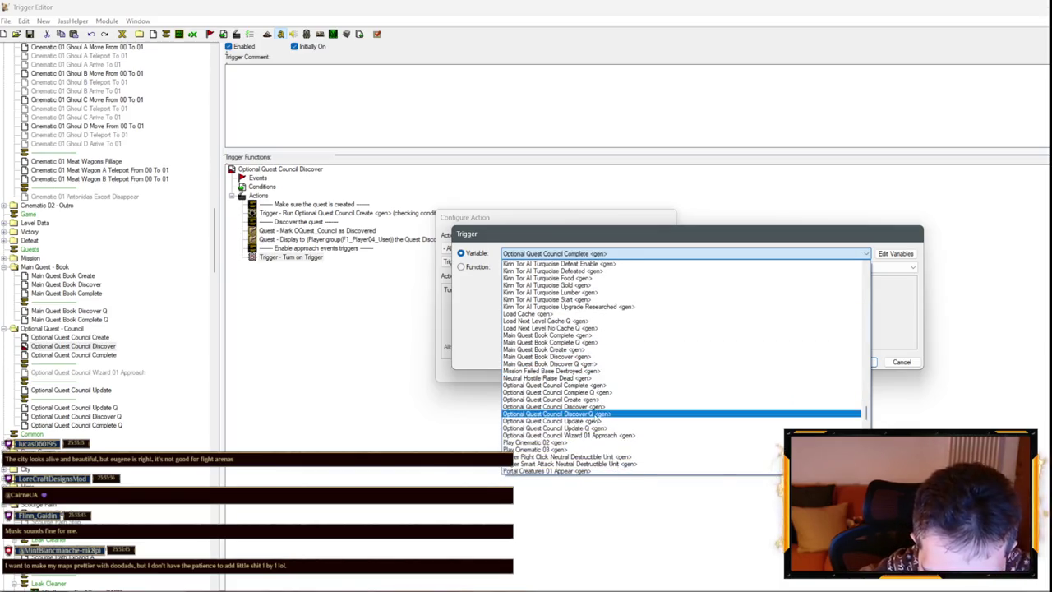
left_click(598, 436)
key("Return")
key("Return")
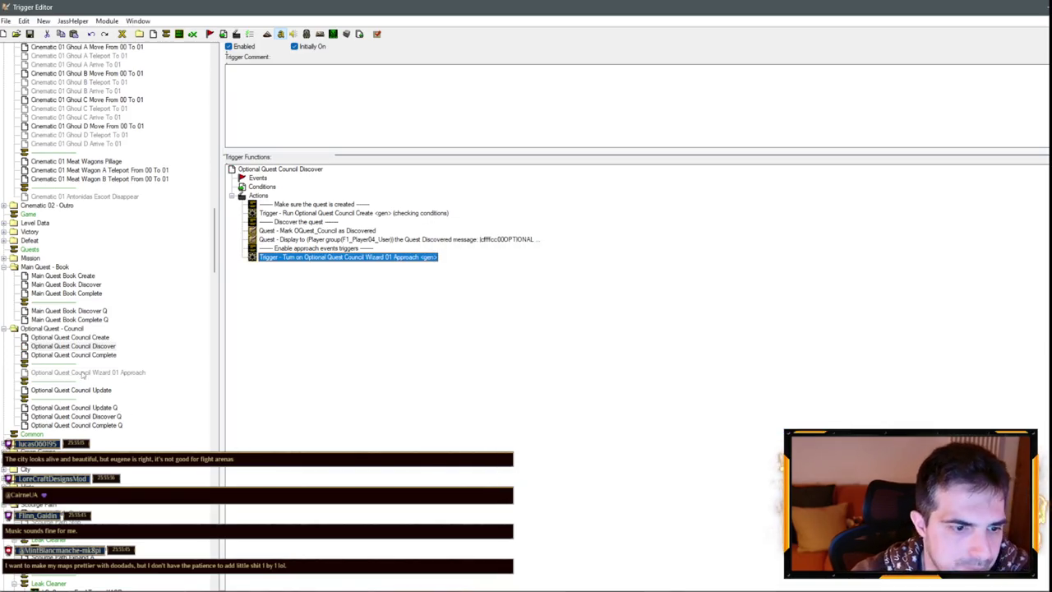
left_click(82, 372)
left_click(30, 34)
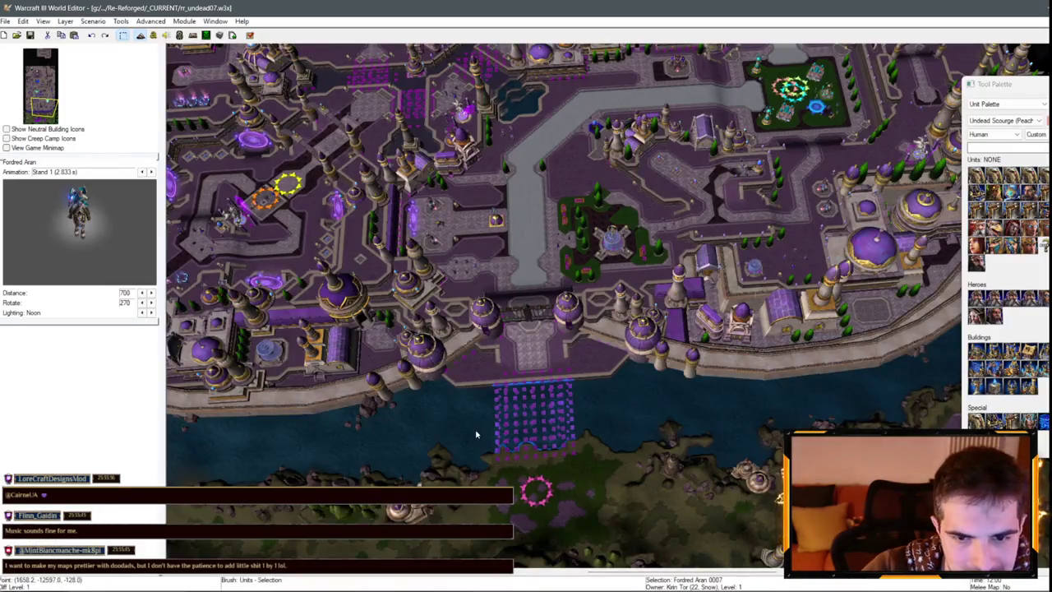
Scroll up to review the saved Wizard 01 Approach trigger.
scroll(612, 298, "up", 5)
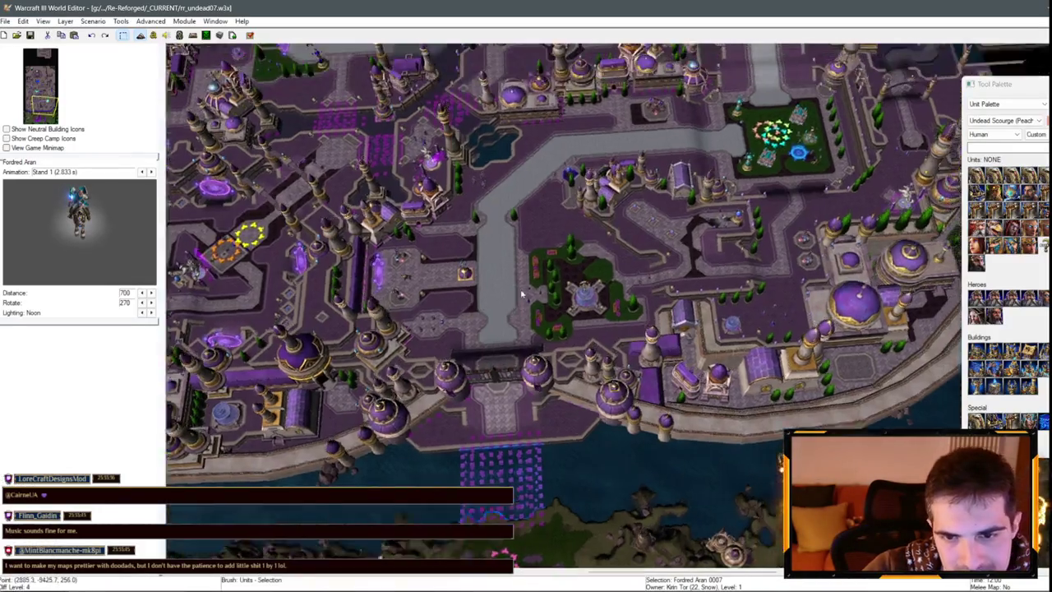
scroll(612, 298, "down", 5)
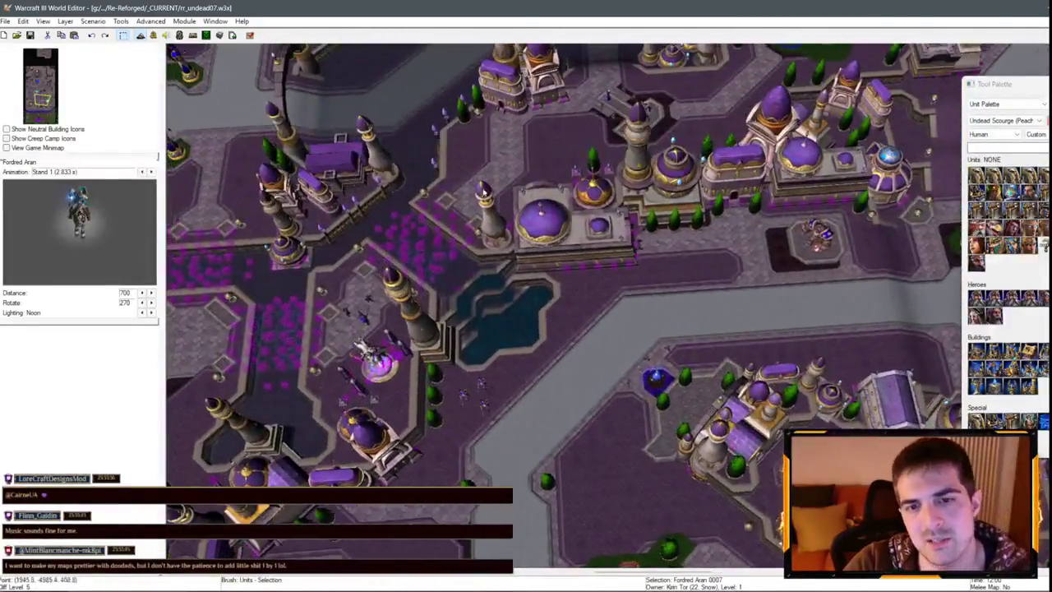
scroll(613, 298, "up", 5)
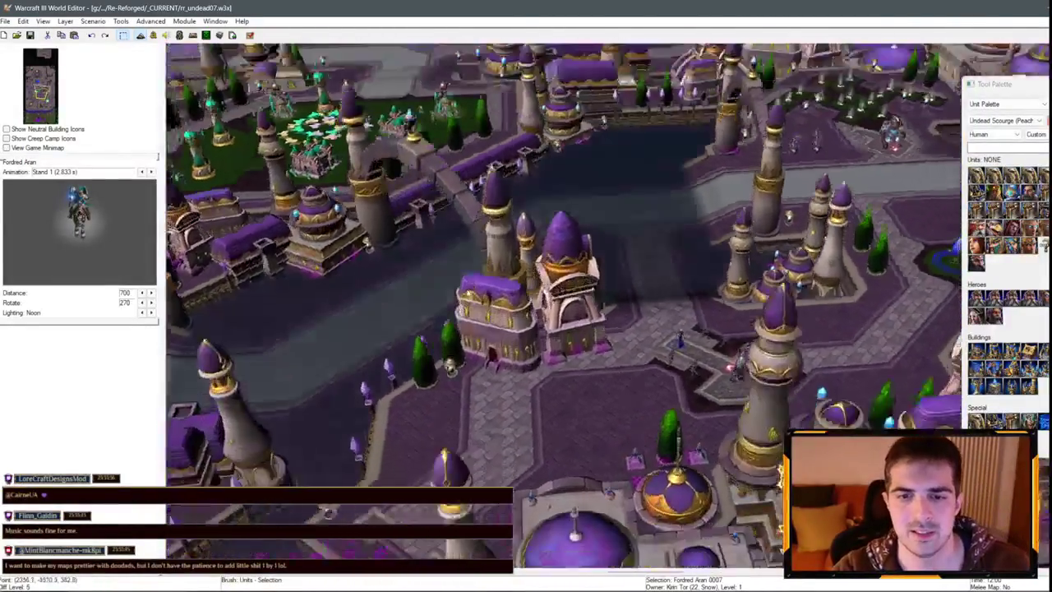
scroll(588, 205, "down", 3)
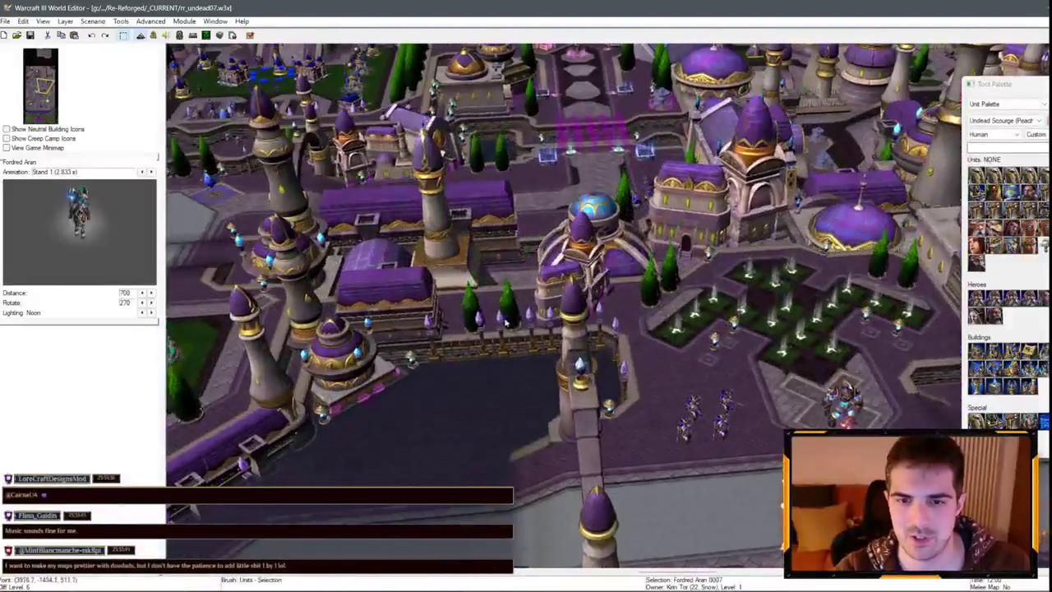
scroll(457, 261, "up", 5)
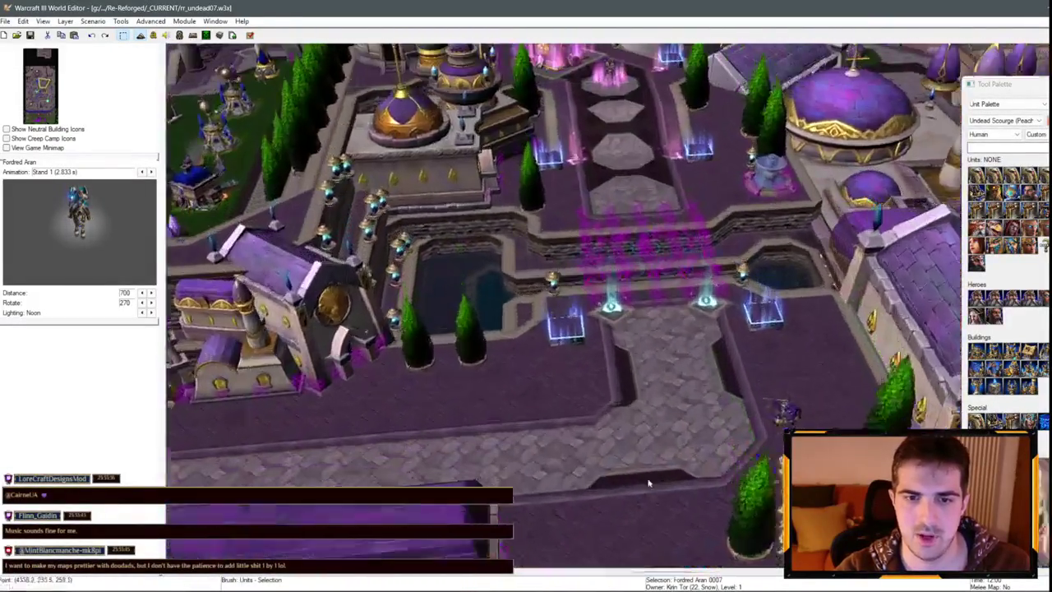
scroll(662, 467, "up", 4)
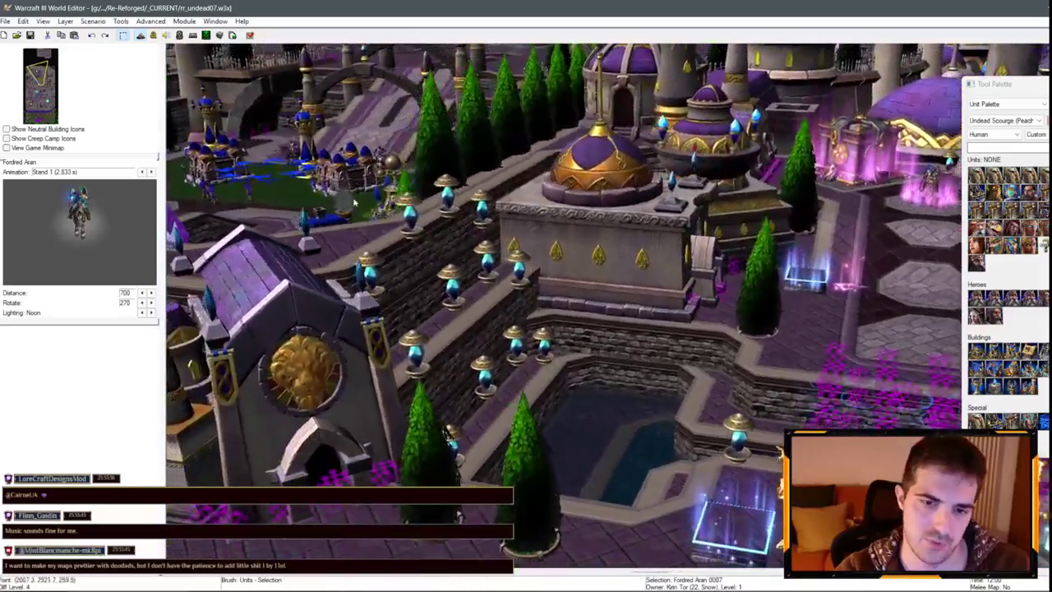
scroll(763, 351, "down", 4)
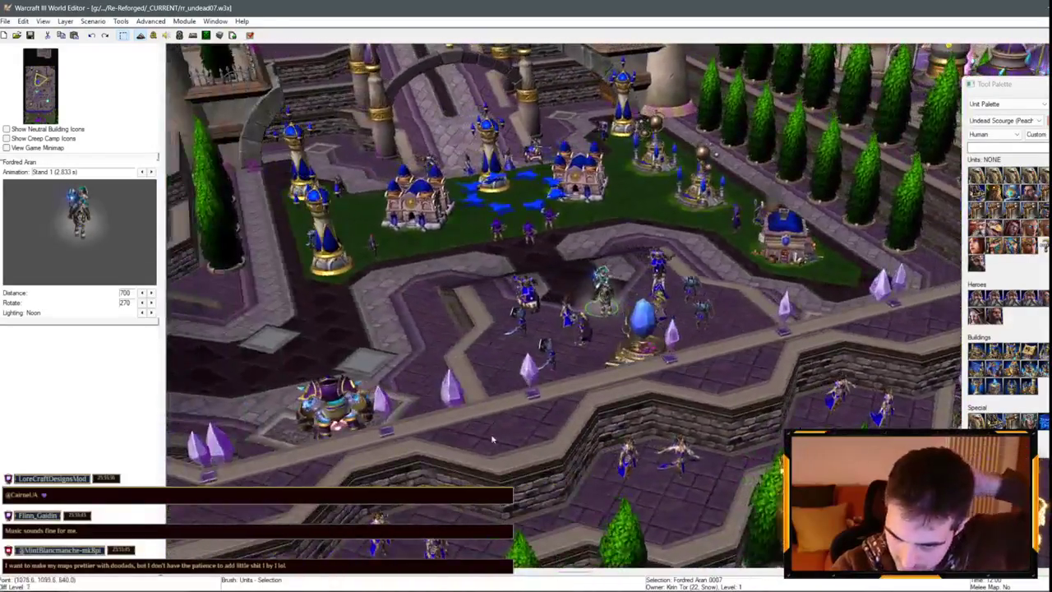
key("Up")
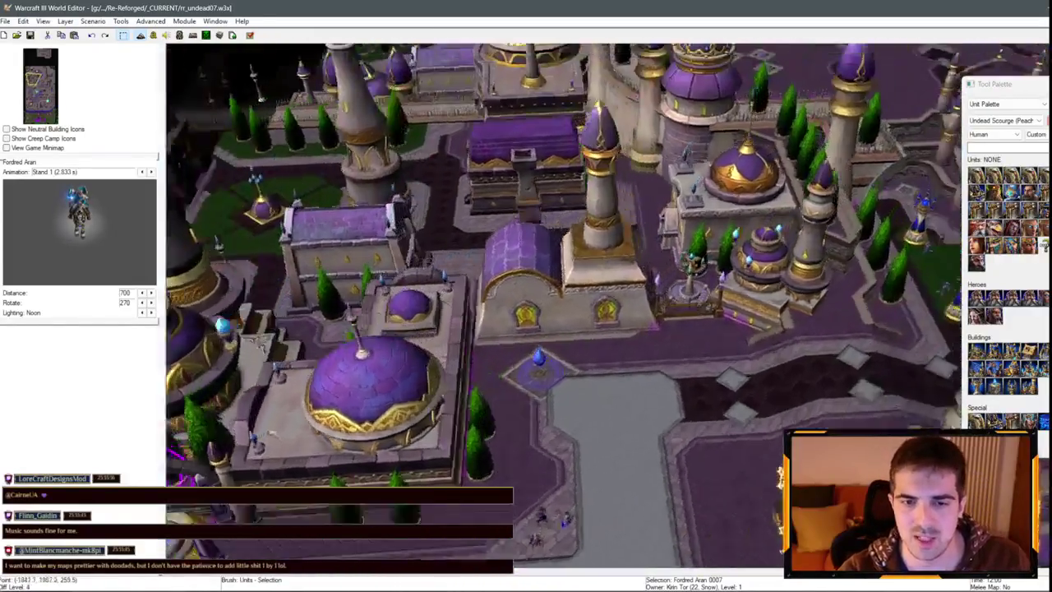
key("Up")
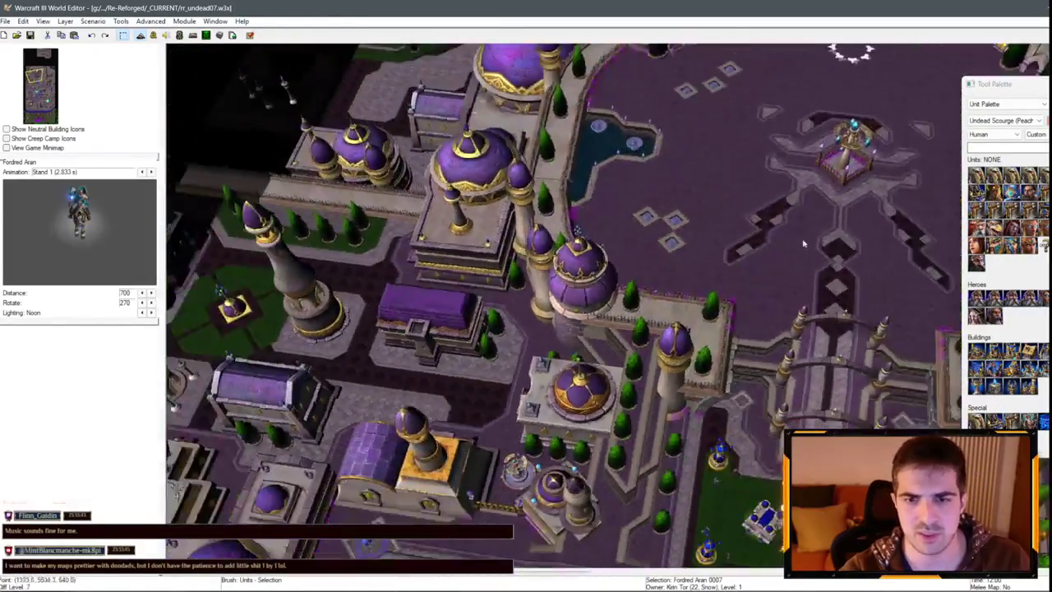
key("Up")
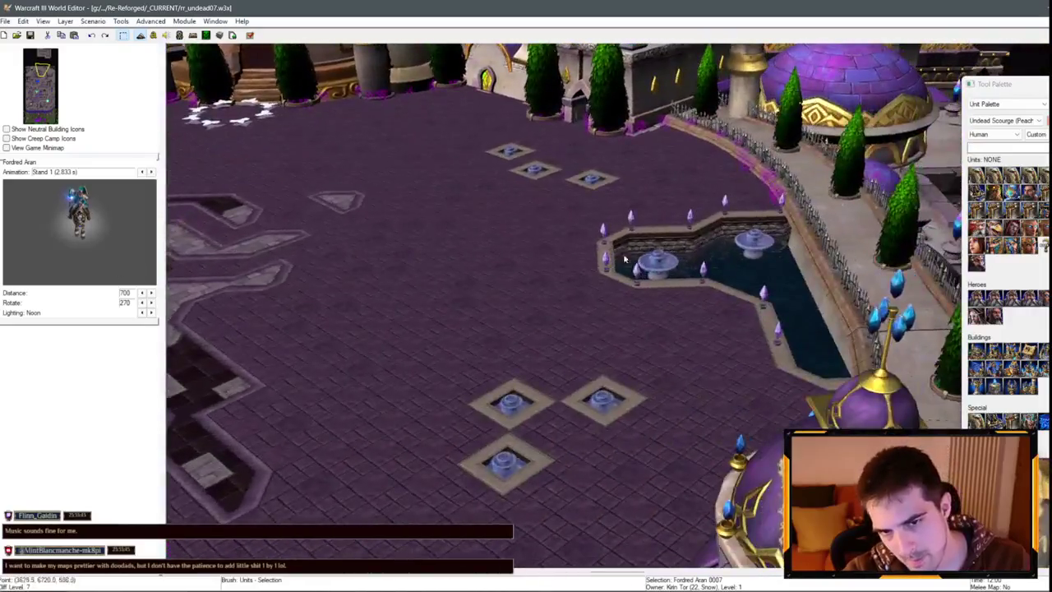
key("Up")
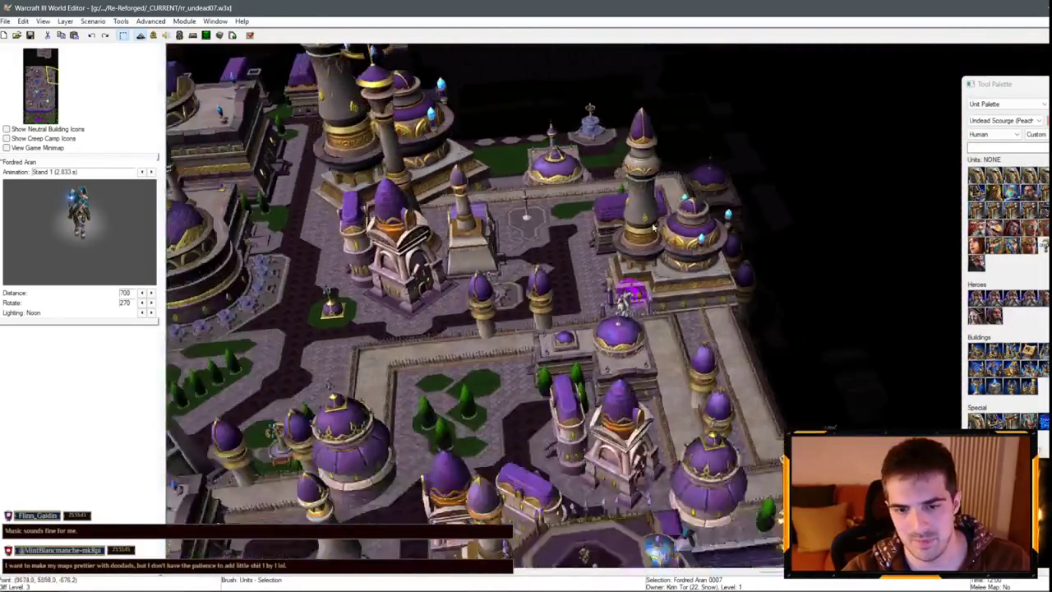
key("Down")
key("Left")
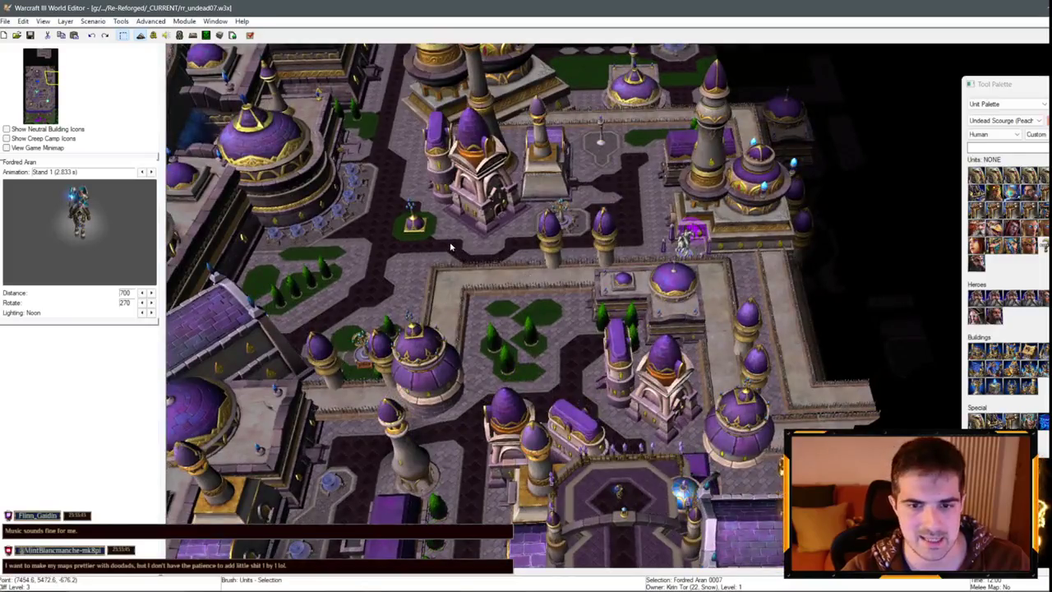
scroll(450, 242, "up", 8)
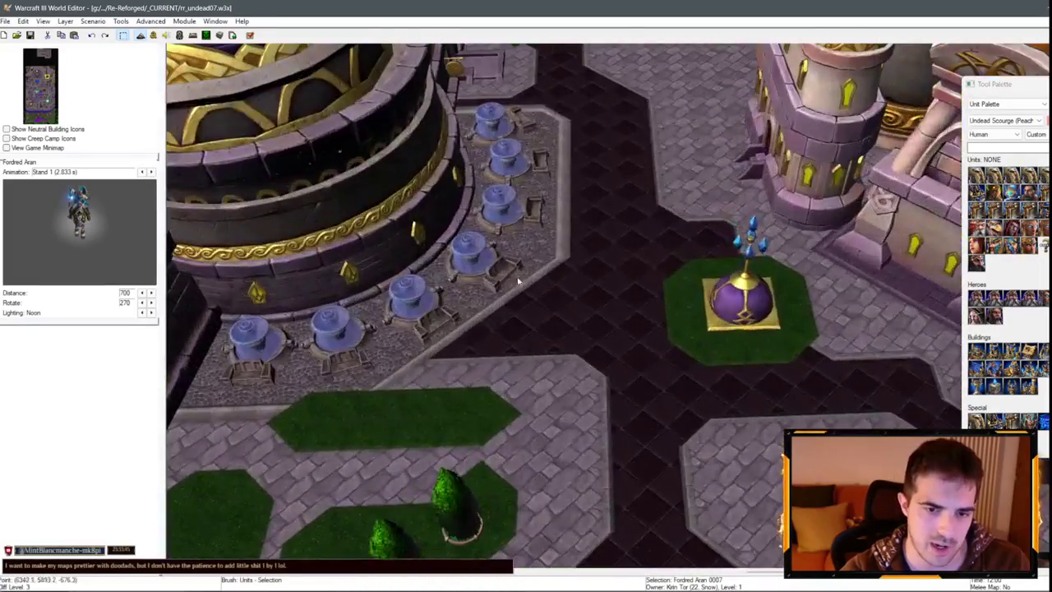
scroll(532, 218, "down", 10)
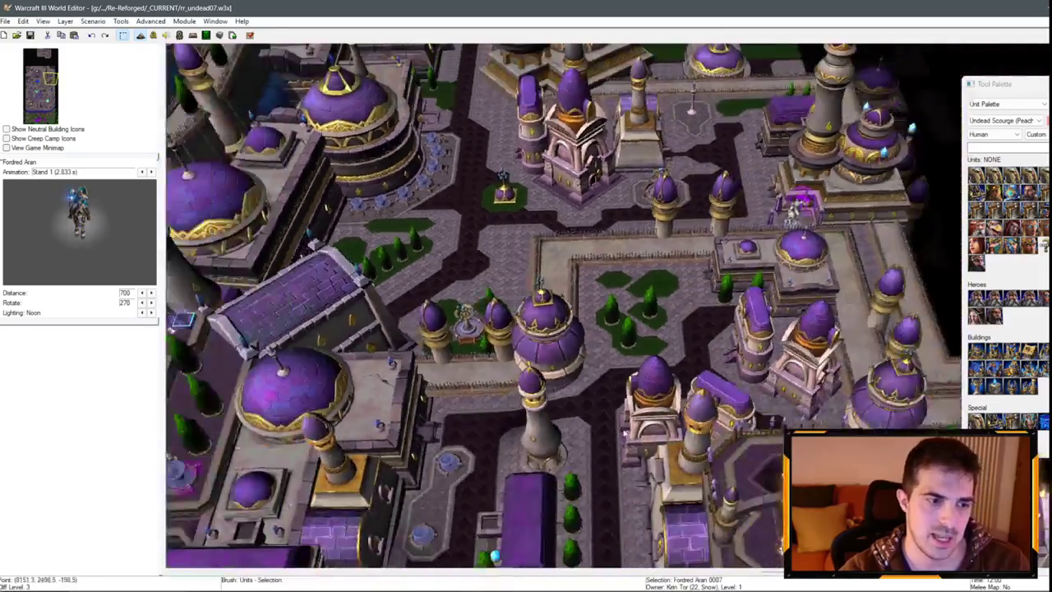
scroll(649, 308, "up", 5)
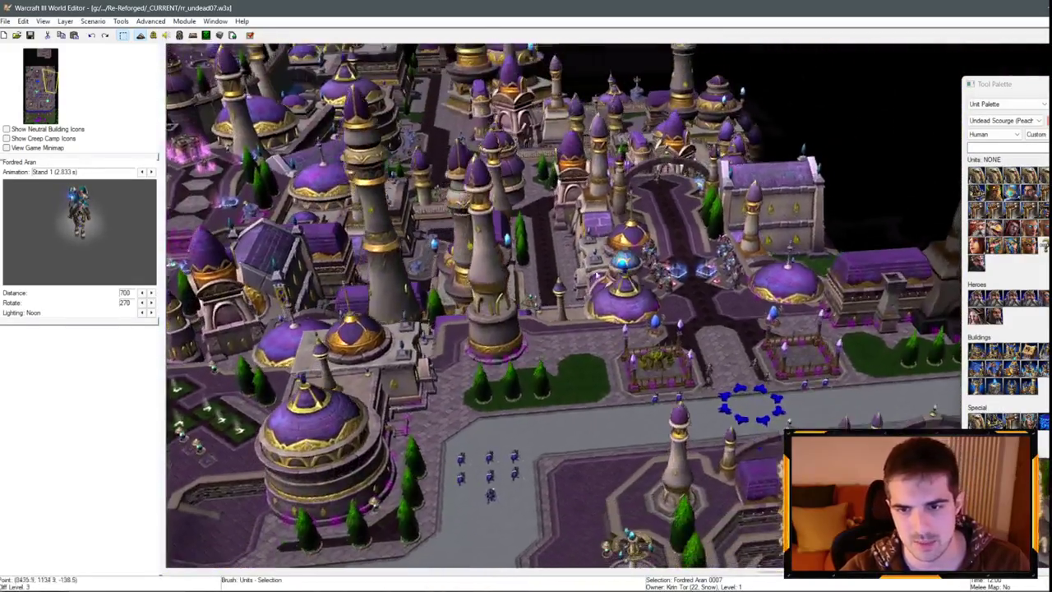
scroll(648, 306, "down", 5)
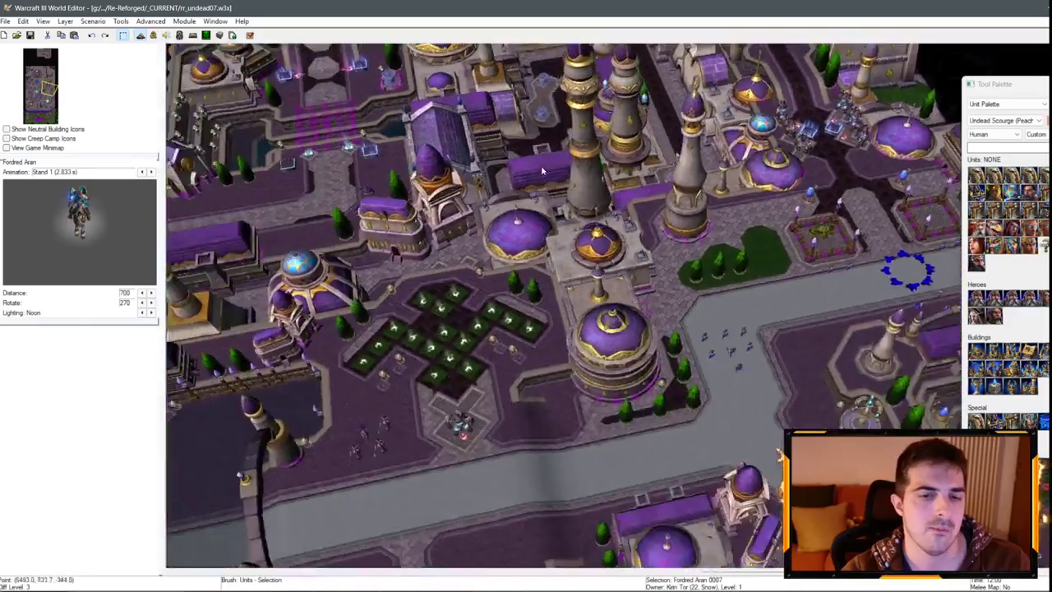
scroll(452, 205, "down", 5)
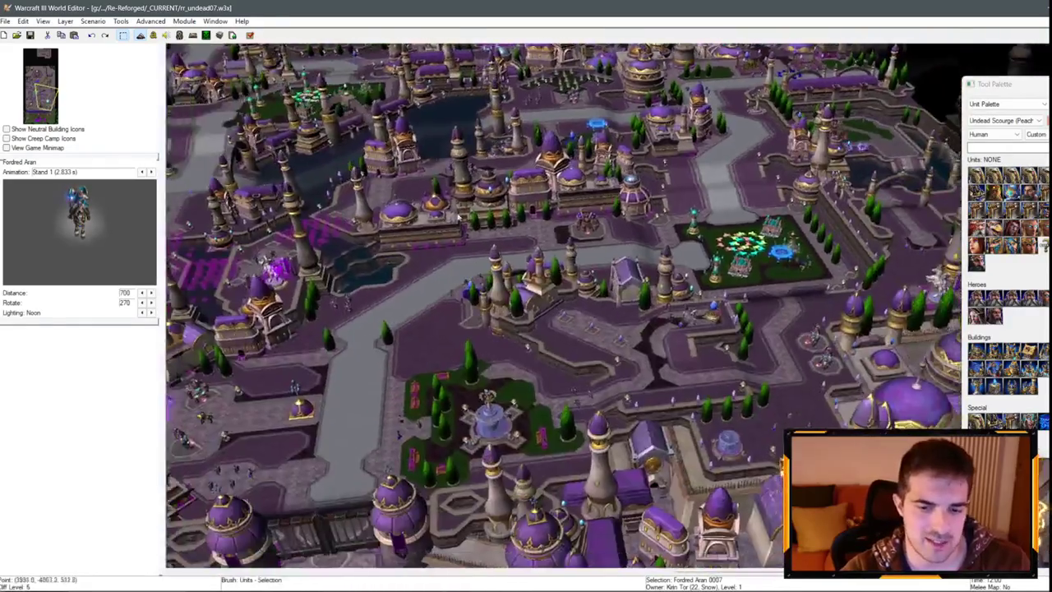
scroll(376, 80, "up", 5)
scroll(377, 79, "down", 5)
scroll(623, 278, "up", 5)
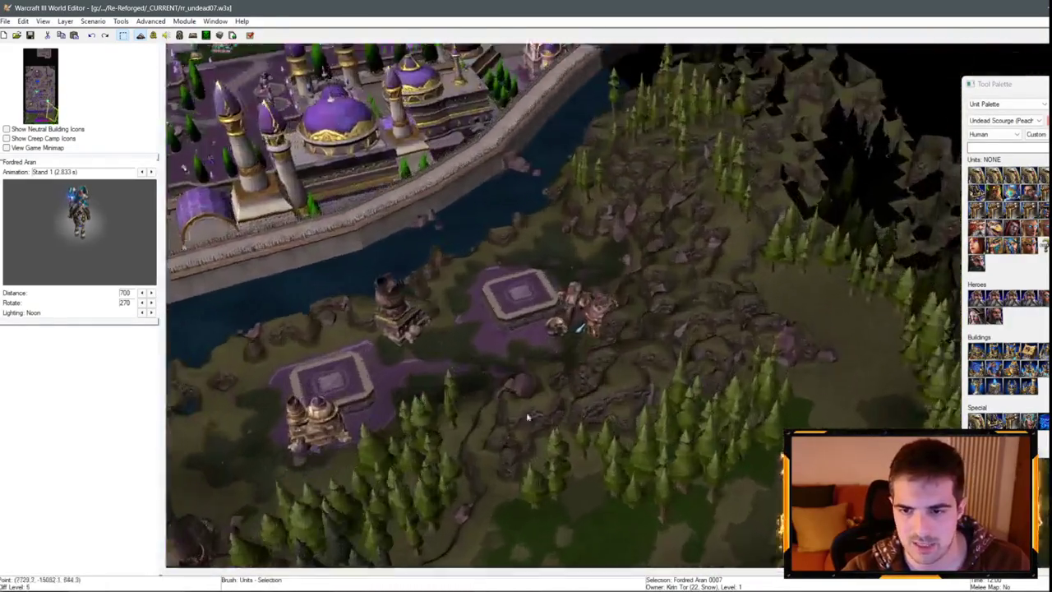
key("Down")
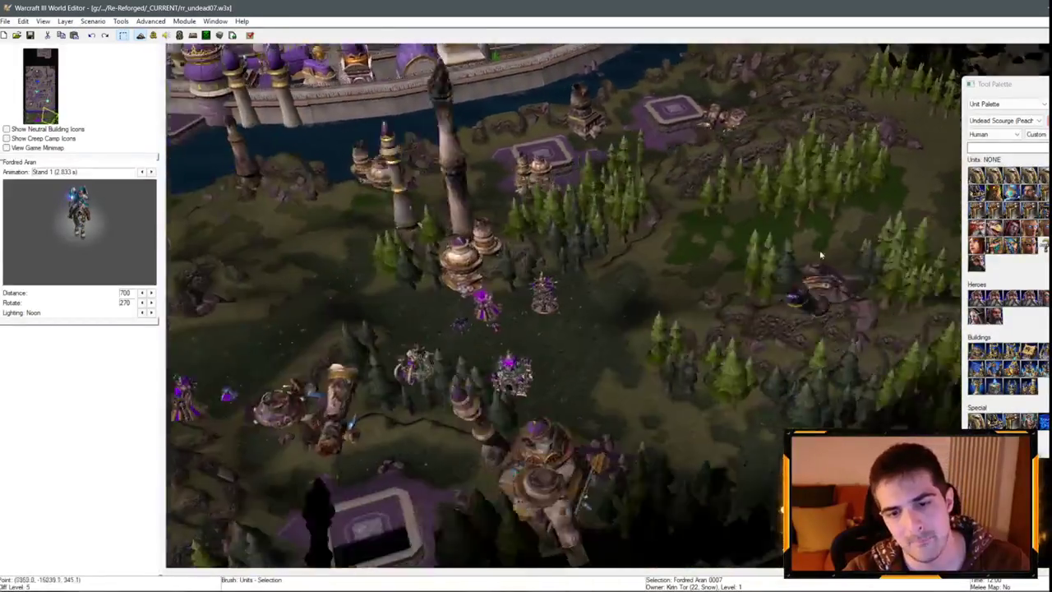
key("Left")
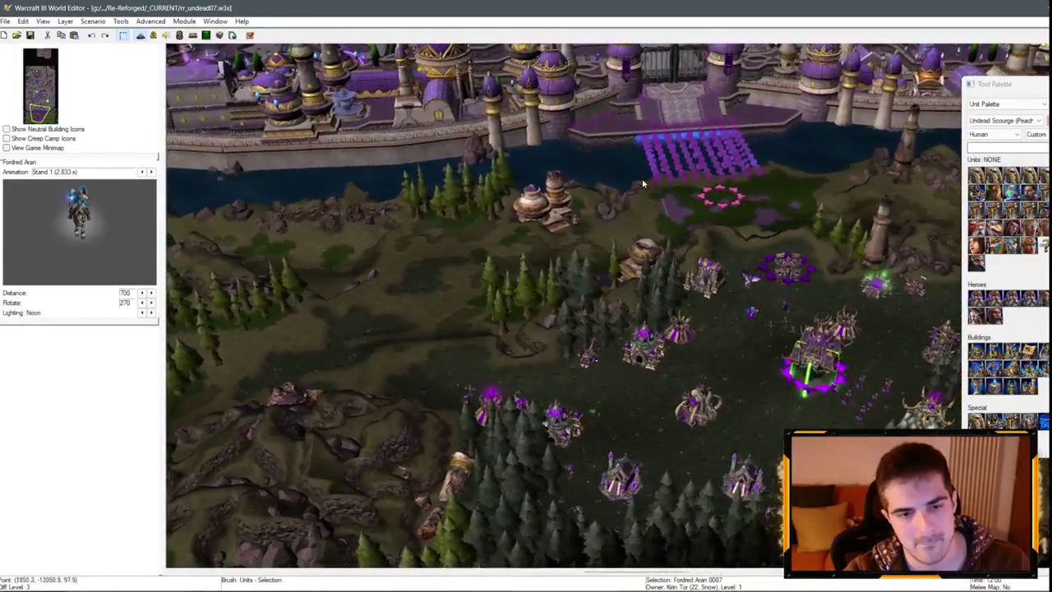
key("Up")
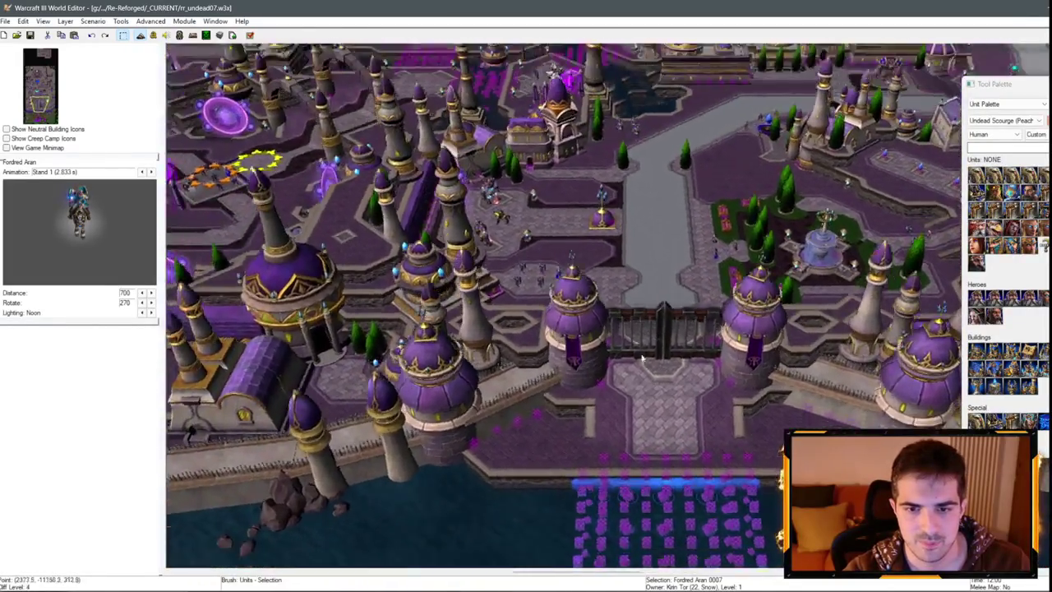
scroll(642, 356, "up", 10)
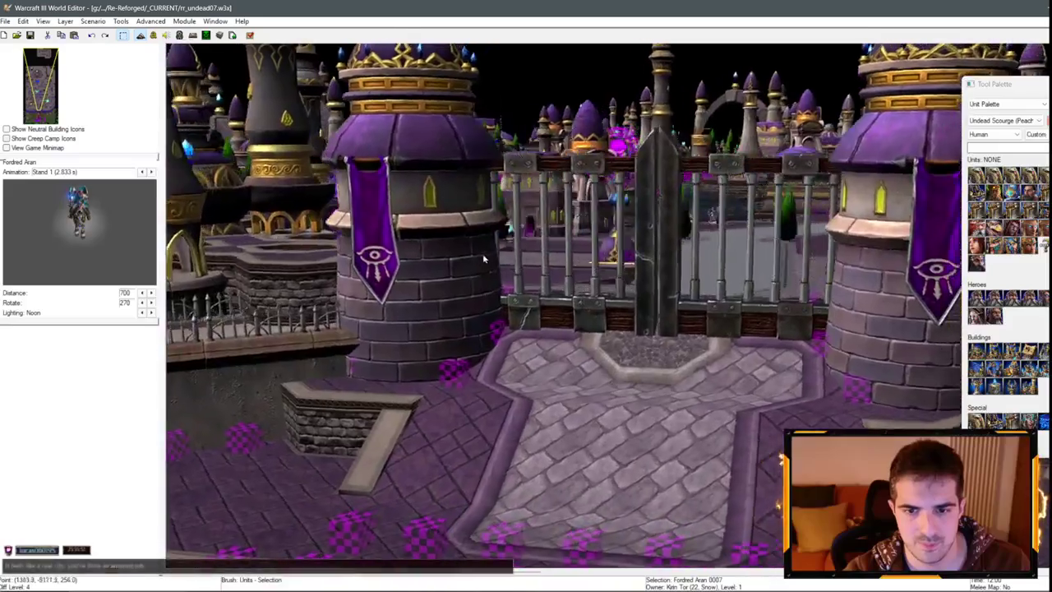
scroll(372, 283, "down", 2)
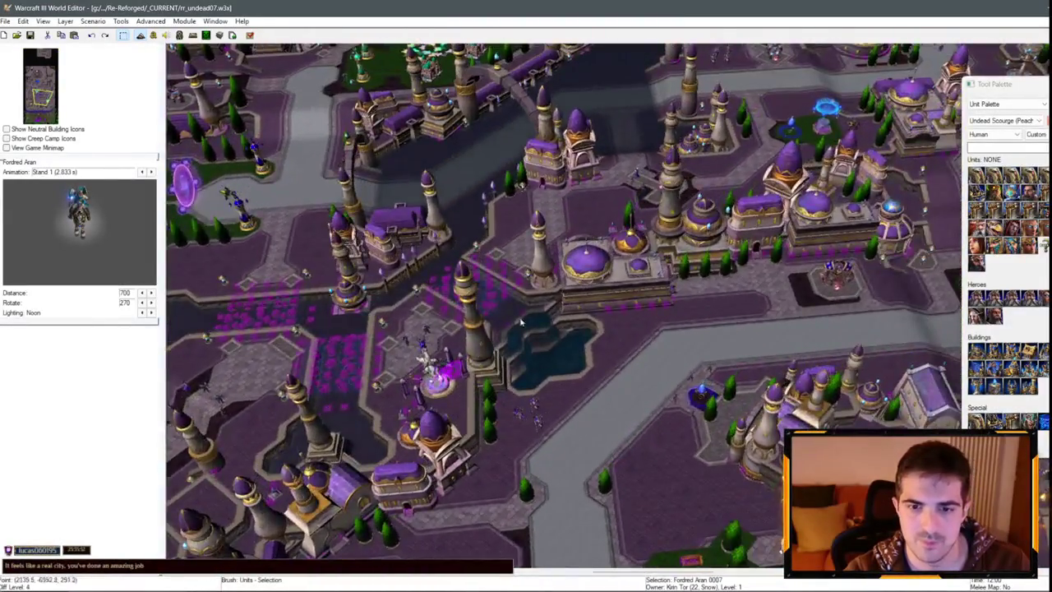
left_click_drag(520, 322, 747, 305)
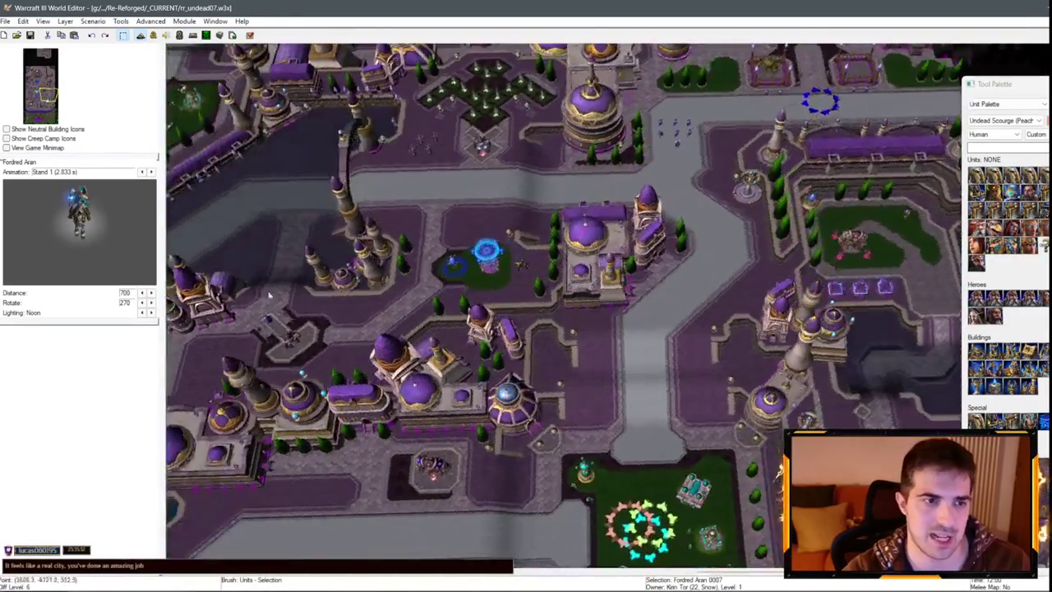
mouse_move(268, 294)
left_mouse_down()
mouse_move(146, 144)
mouse_move(117, 286)
left_mouse_up()
scroll(518, 257, "down", 5)
scroll(557, 291, "up", 5)
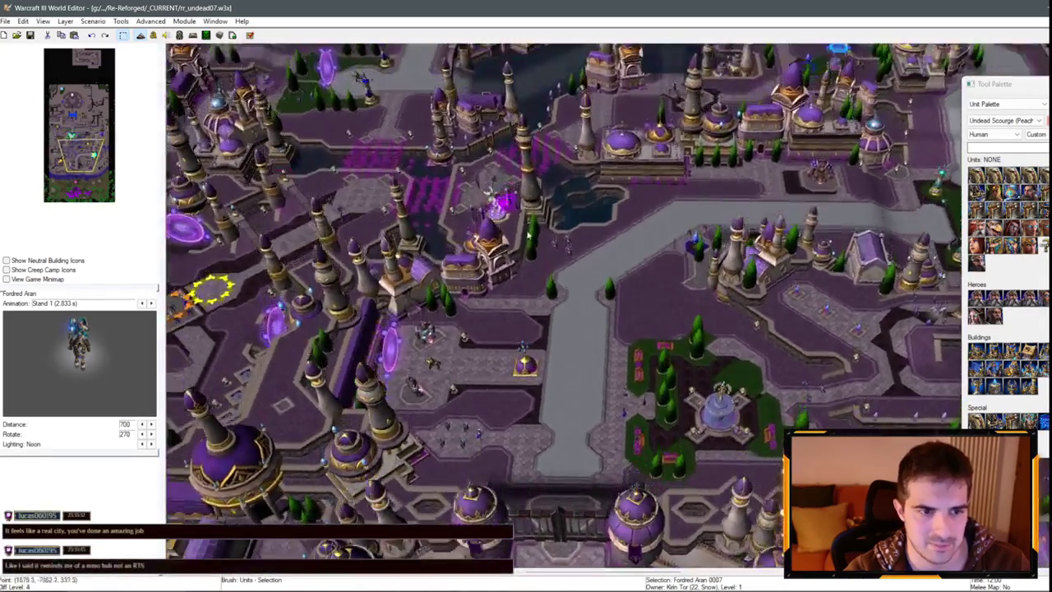
mouse_move(529, 236)
left_mouse_down()
mouse_move(488, 424)
mouse_move(881, 253)
left_mouse_up()
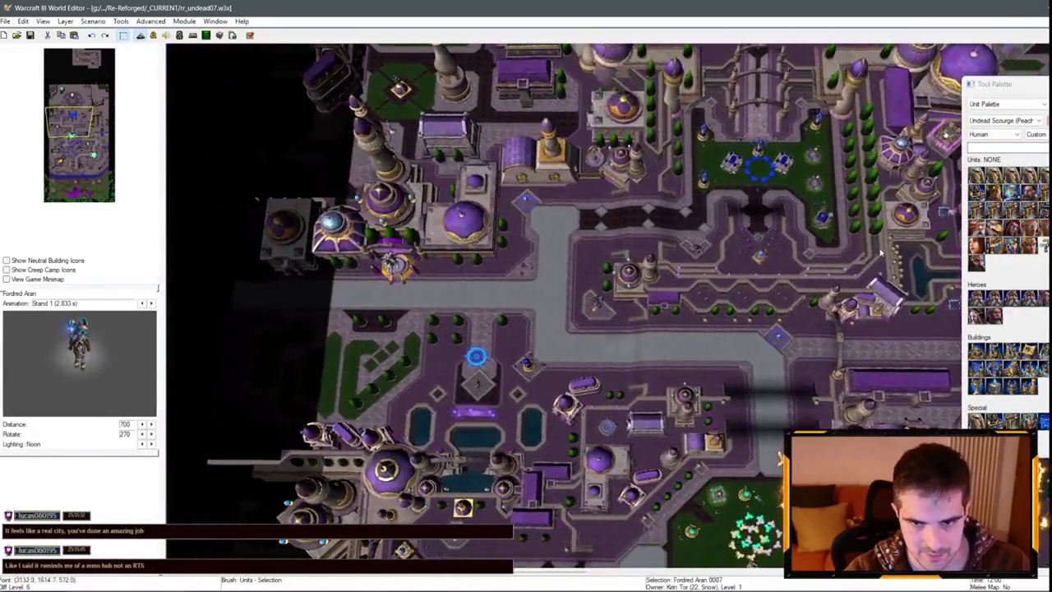
scroll(615, 346, "up", 5)
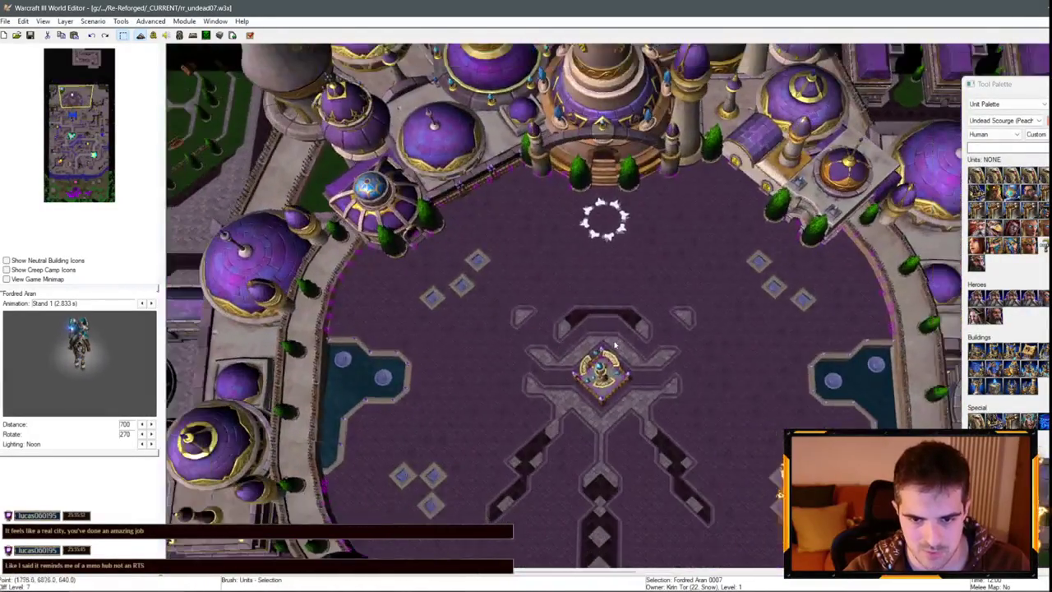
scroll(615, 346, "up", 5)
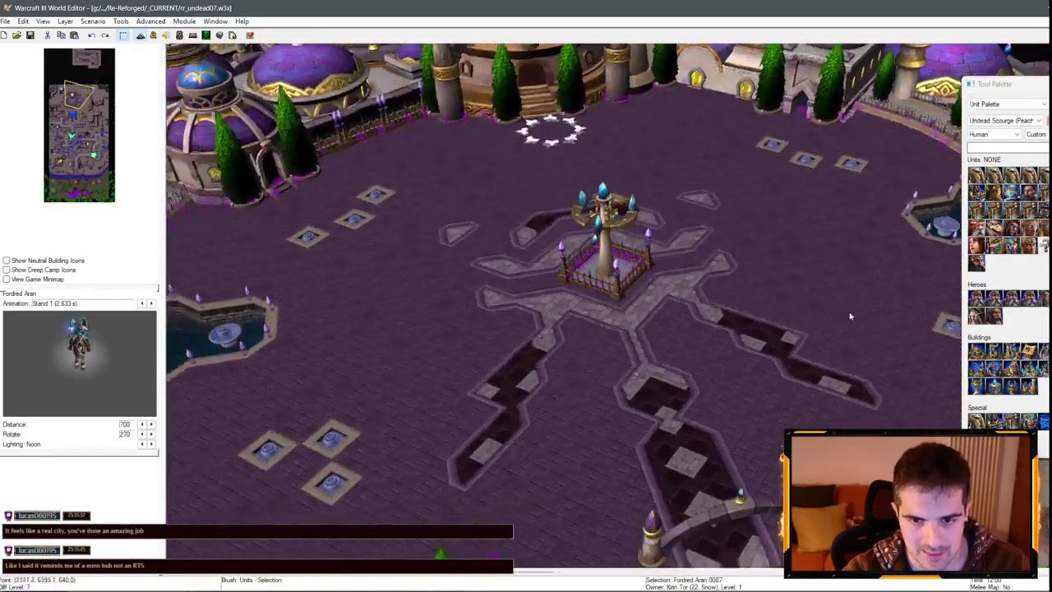
left_click_drag(850, 316, 767, 338)
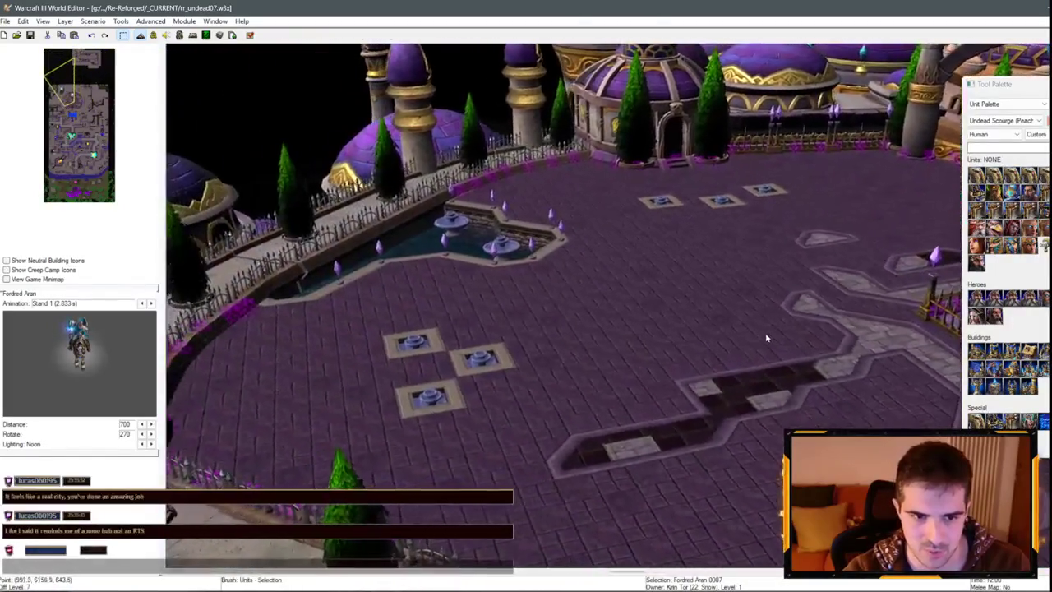
scroll(767, 338, "up", 5)
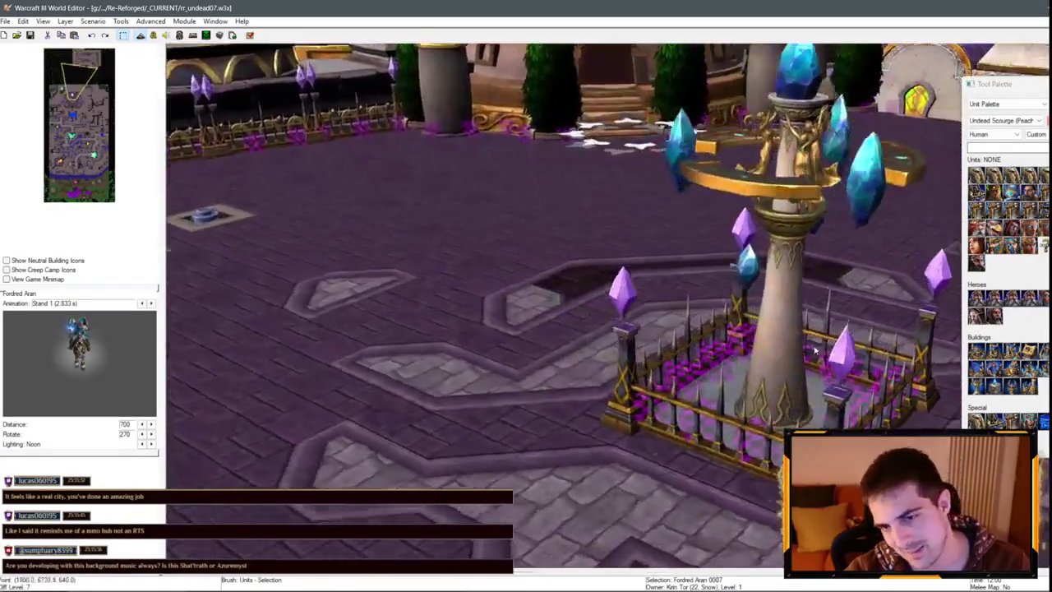
scroll(814, 351, "down", 3)
scroll(359, 258, "up", 5)
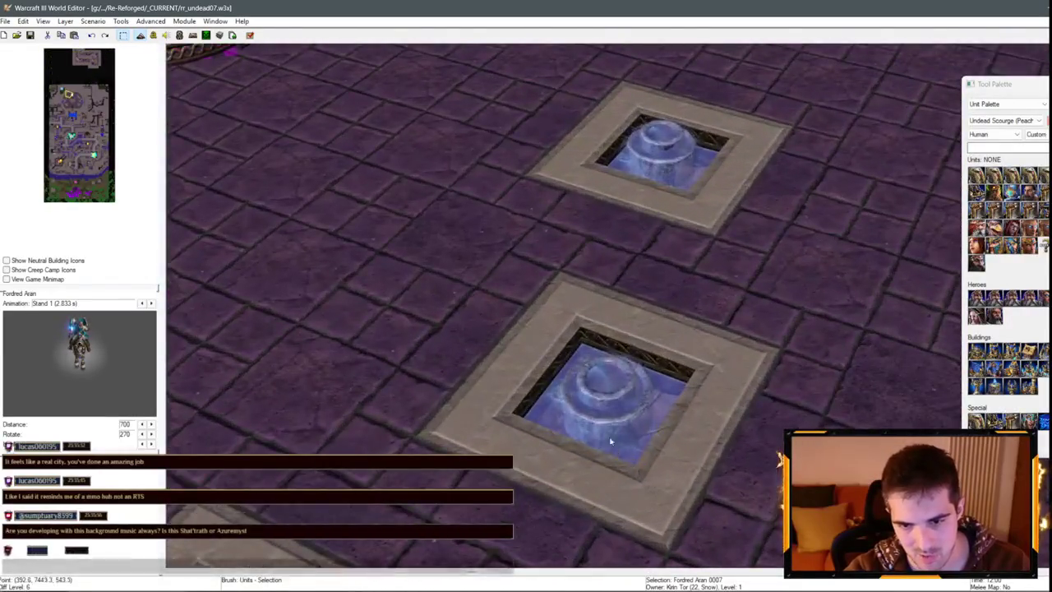
scroll(610, 441, "down", 5)
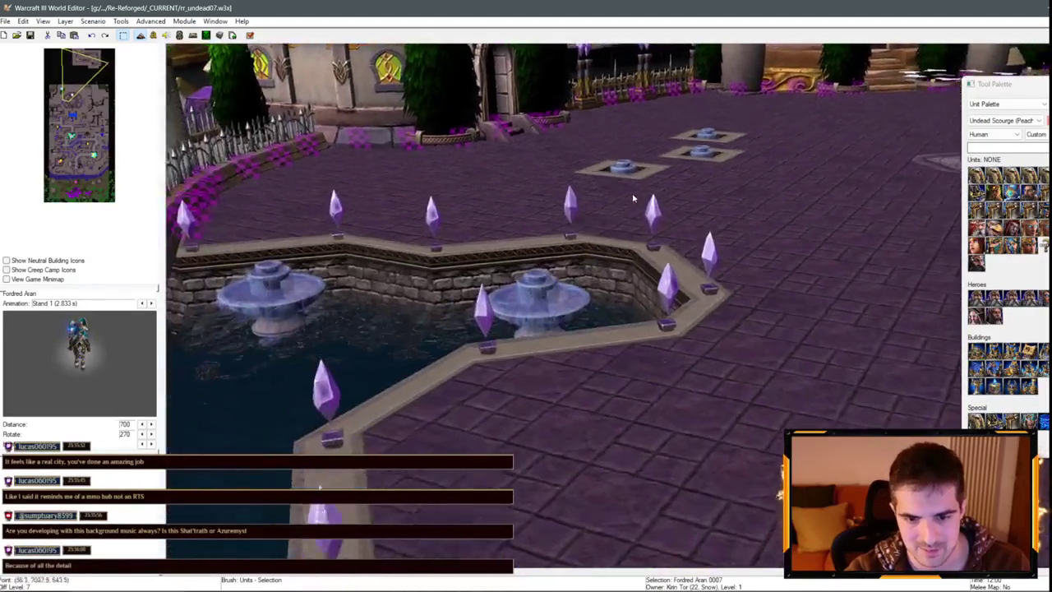
scroll(633, 198, "down", 3)
scroll(568, 204, "up", 5)
mouse_move(568, 204)
left_mouse_down()
mouse_move(291, 197)
mouse_move(176, 348)
mouse_move(149, 286)
left_mouse_up()
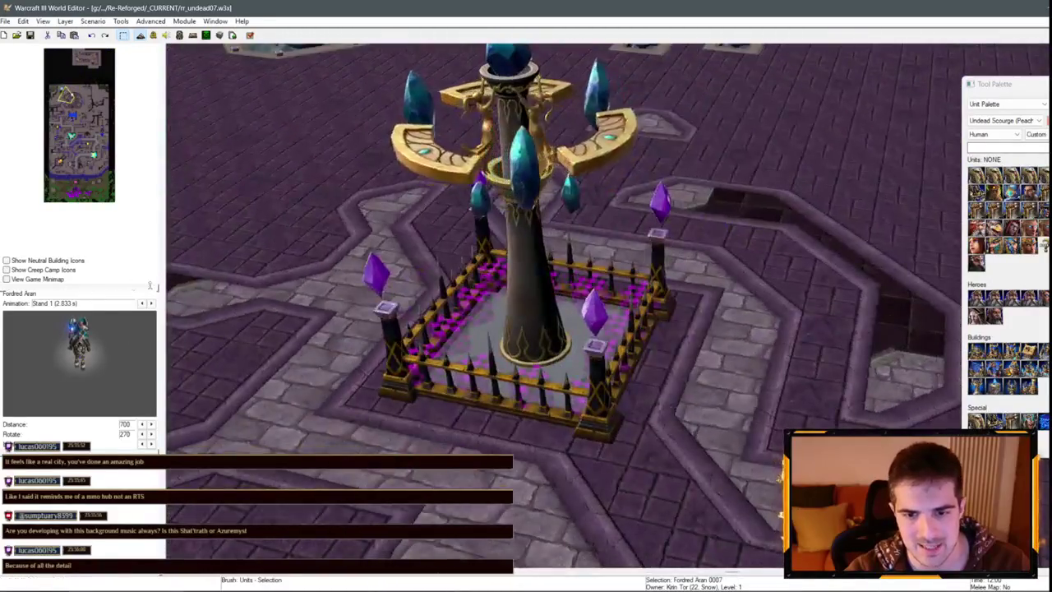
scroll(576, 288, "down", 5)
scroll(704, 325, "up", 4)
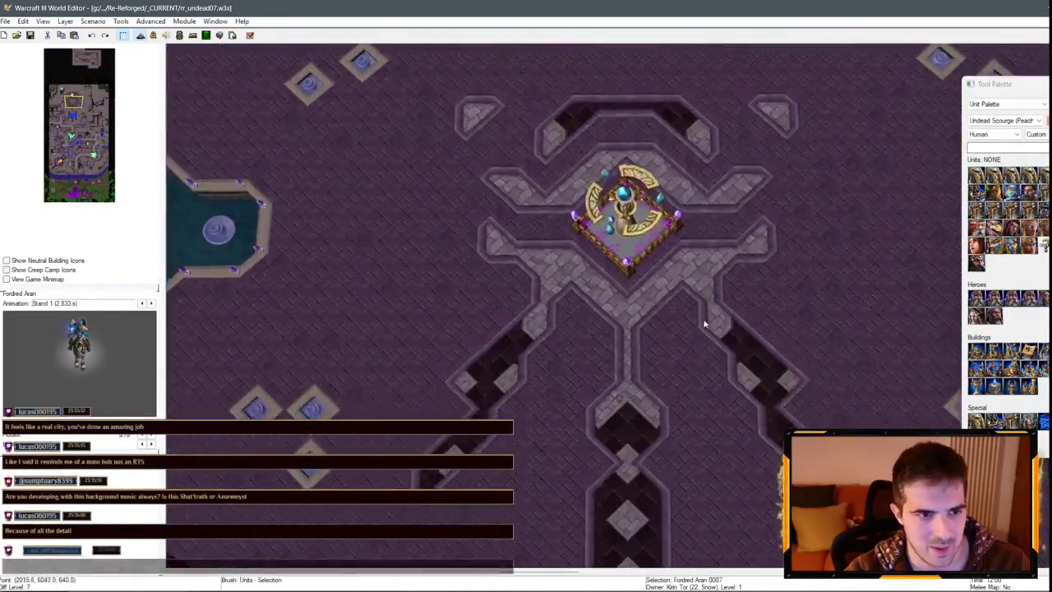
scroll(690, 329, "down", 3)
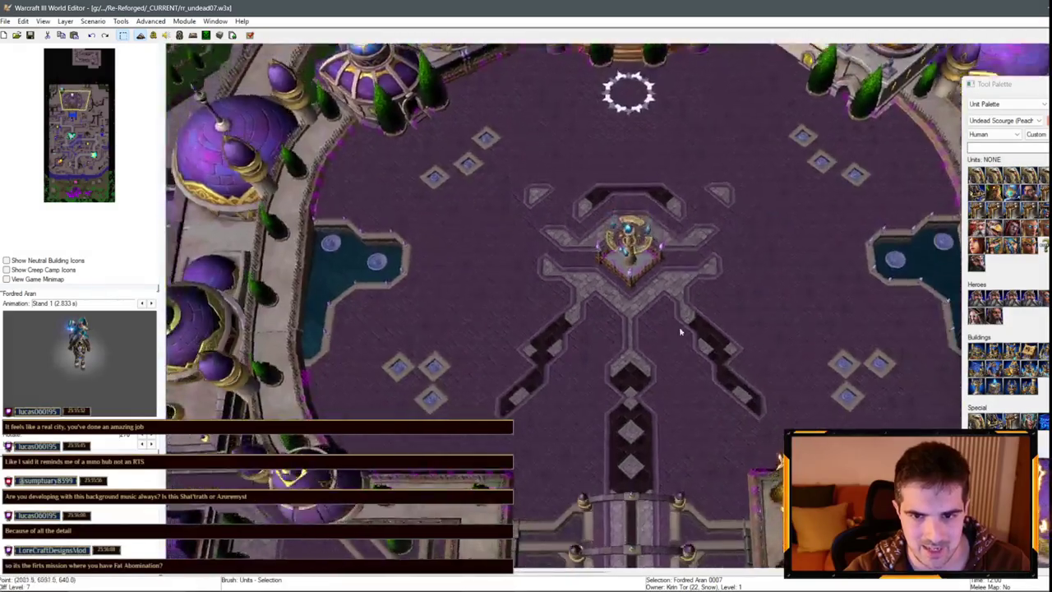
scroll(670, 393, "up", 3)
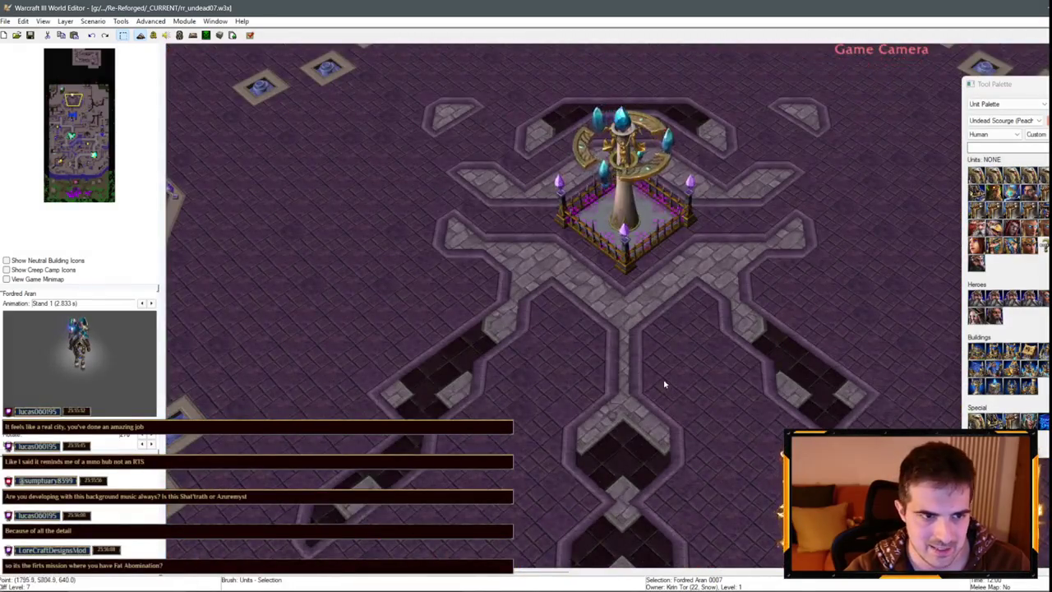
scroll(664, 384, "down", 3)
scroll(633, 295, "up", 4)
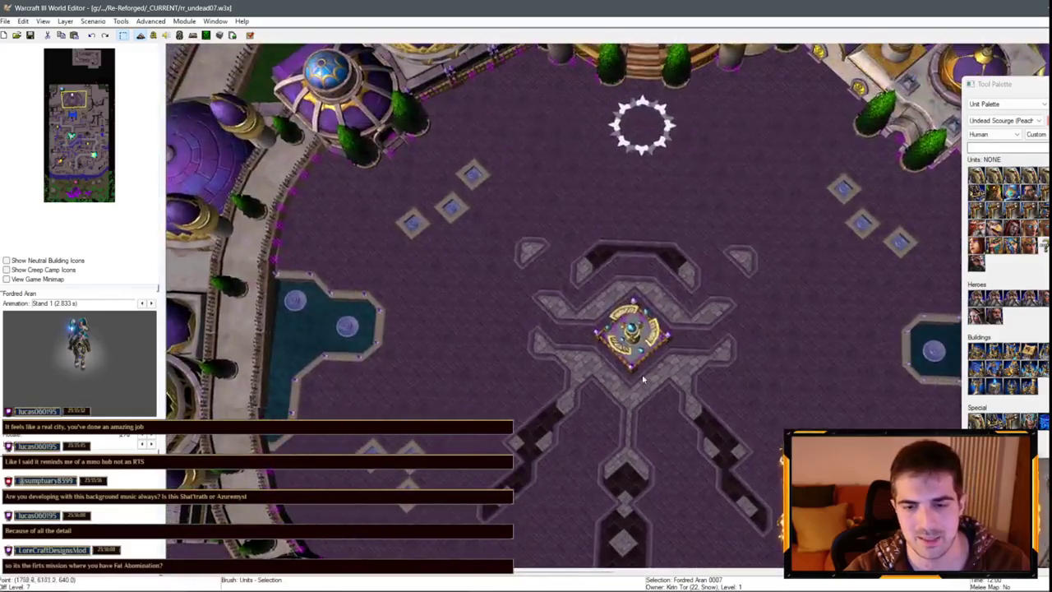
scroll(642, 260, "up", 5)
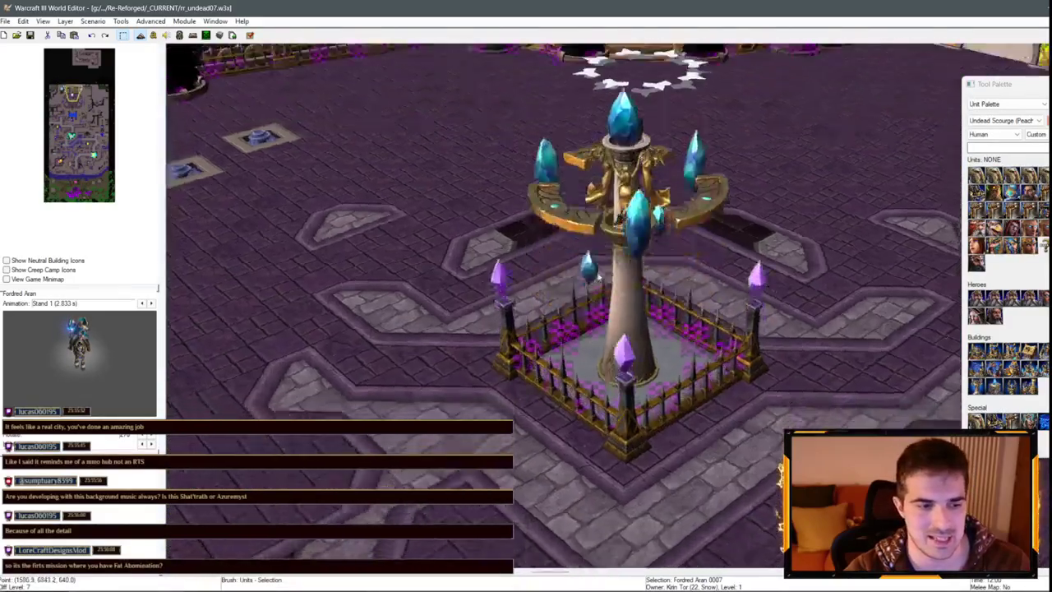
scroll(532, 317, "up", 2)
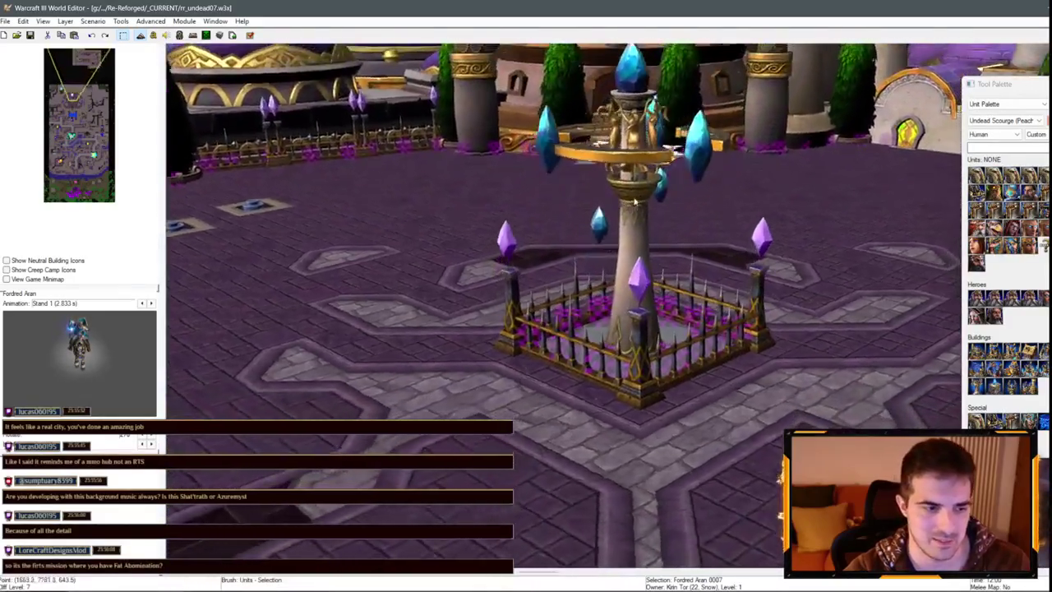
scroll(533, 317, "down", 2)
scroll(533, 317, "down", 5)
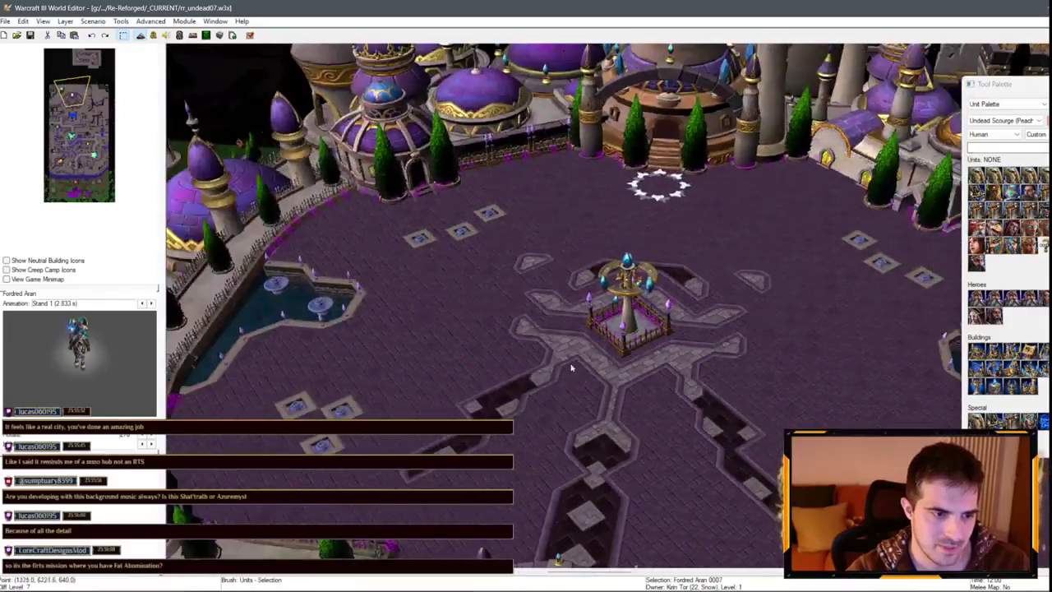
scroll(536, 188, "down", 2)
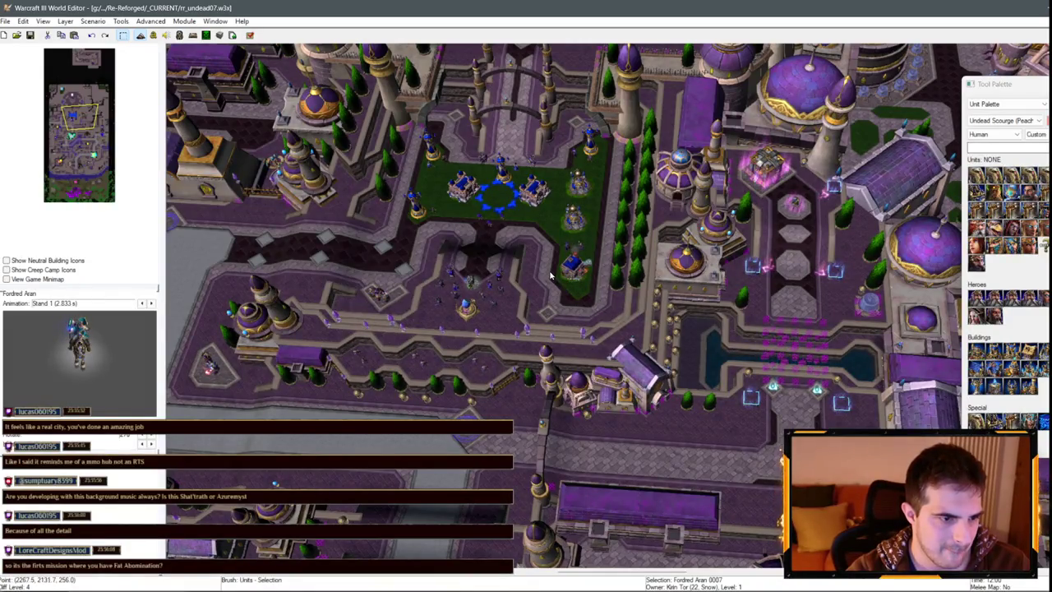
key("Down")
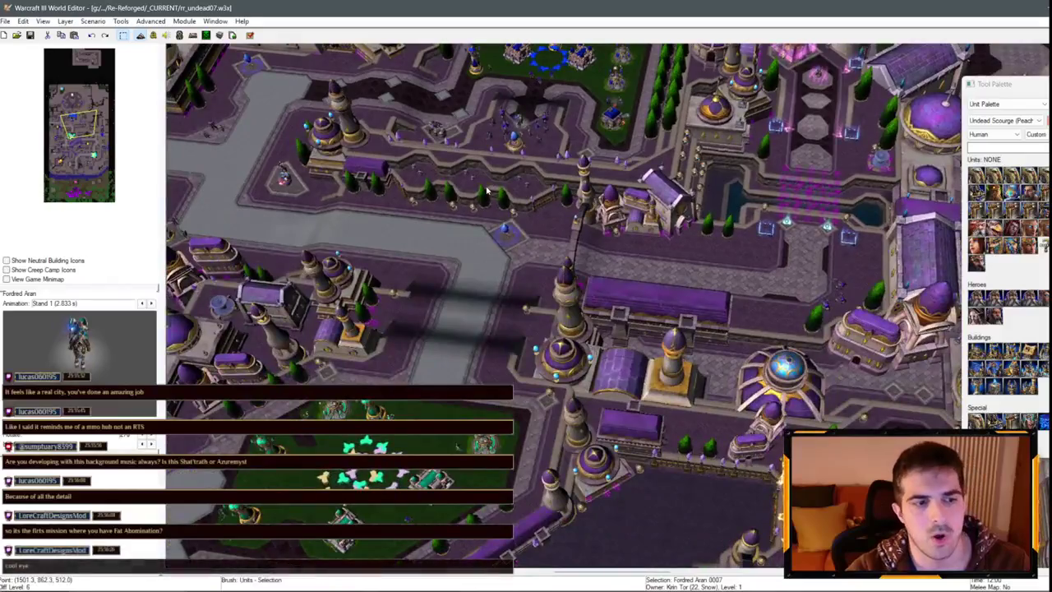
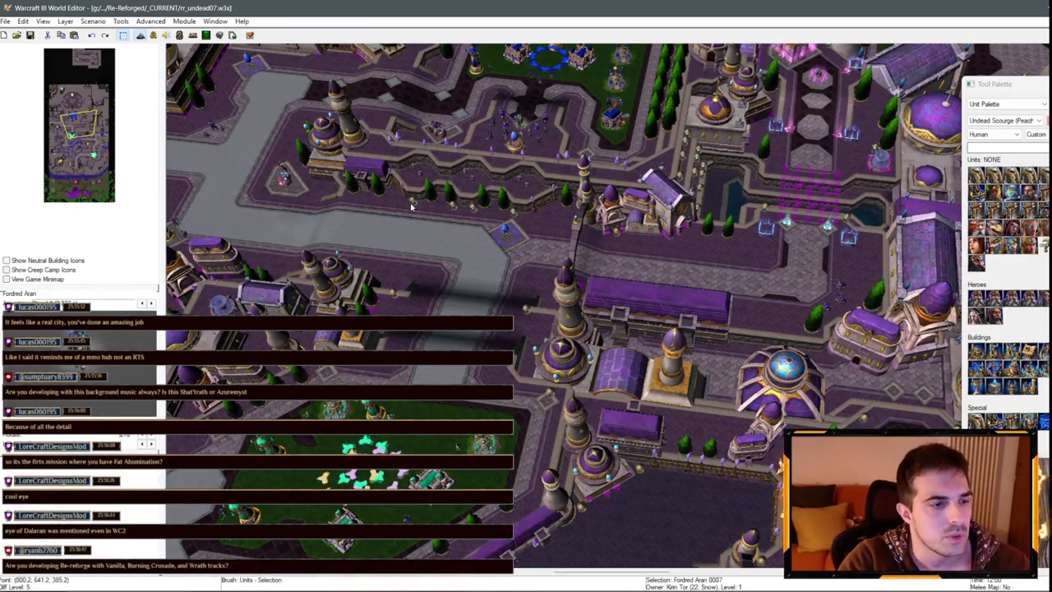
Pan and zoom the map view south and north across the purple-roofed city.
key("Down")
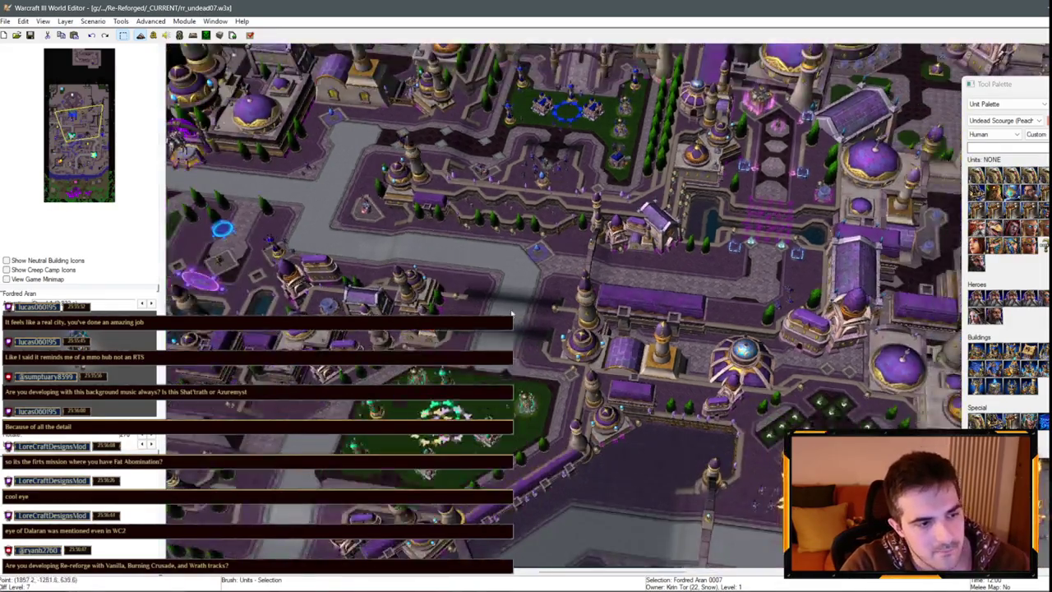
key("Down")
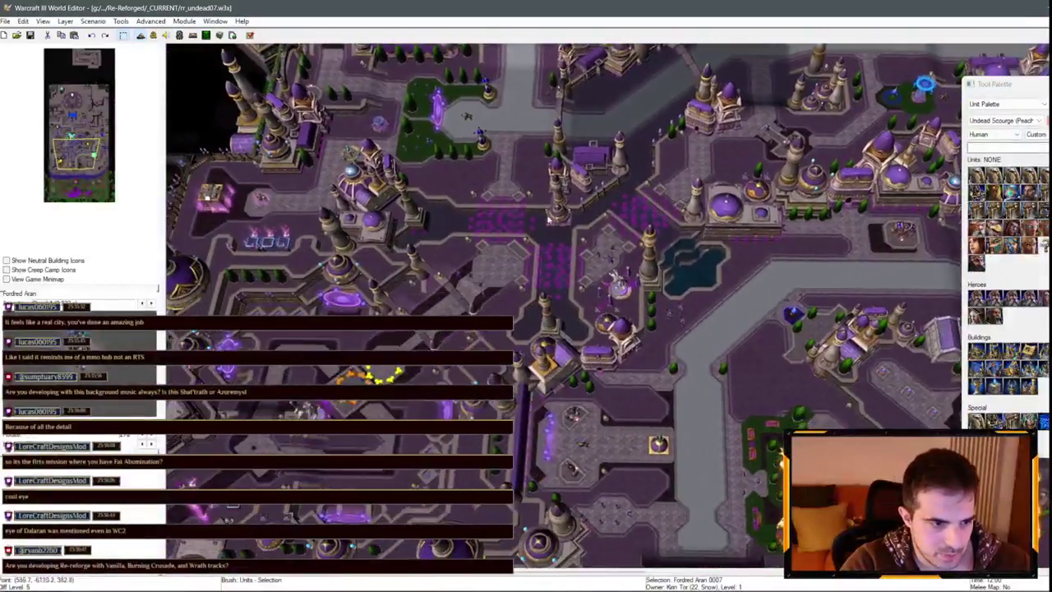
scroll(423, 282, "up", 5)
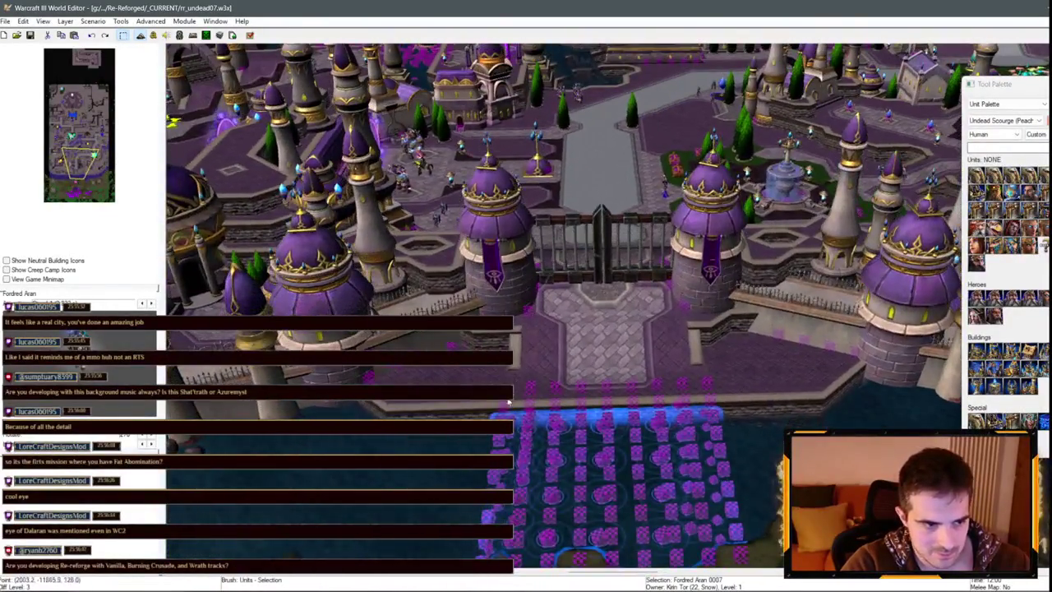
key("Up")
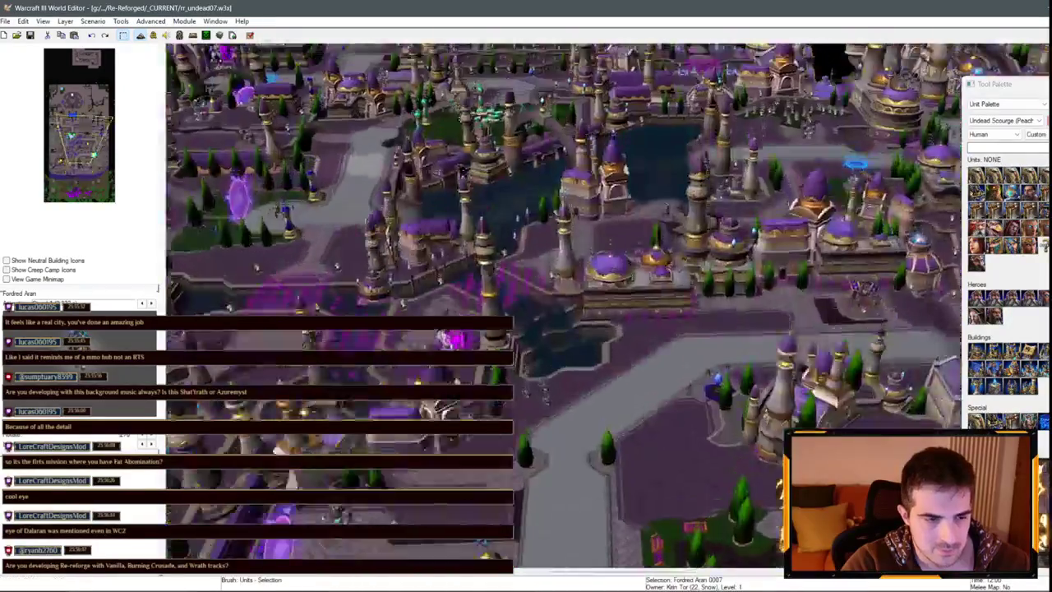
key("Up")
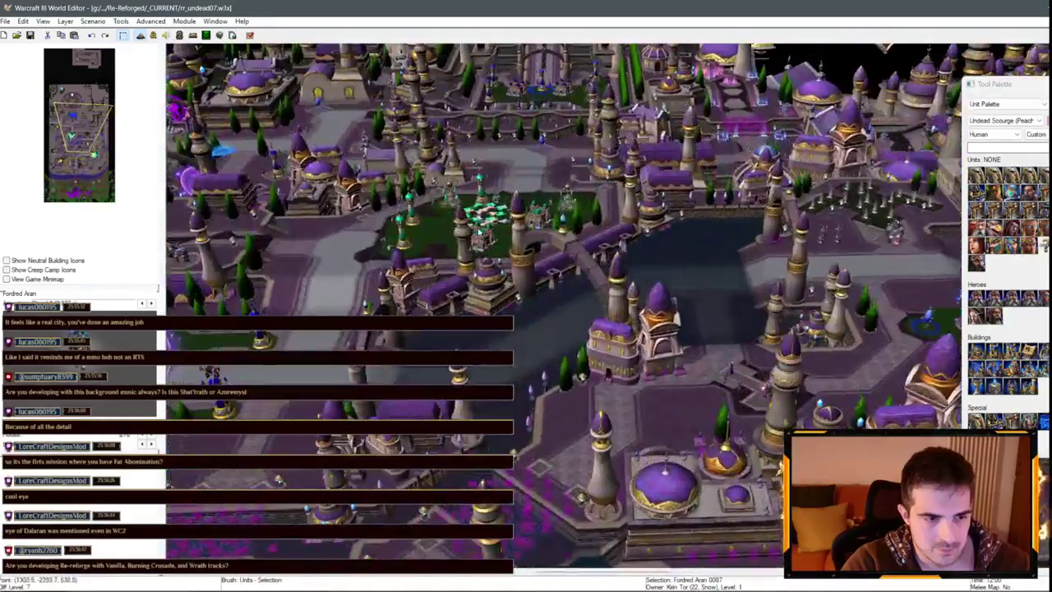
scroll(473, 230, "up", 5)
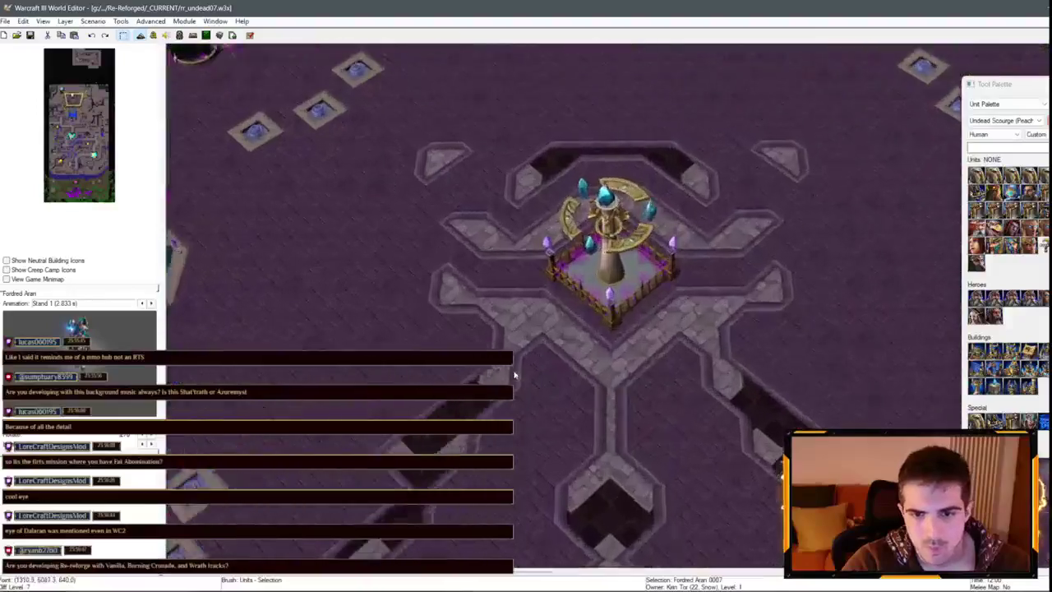
scroll(515, 375, "down", 5)
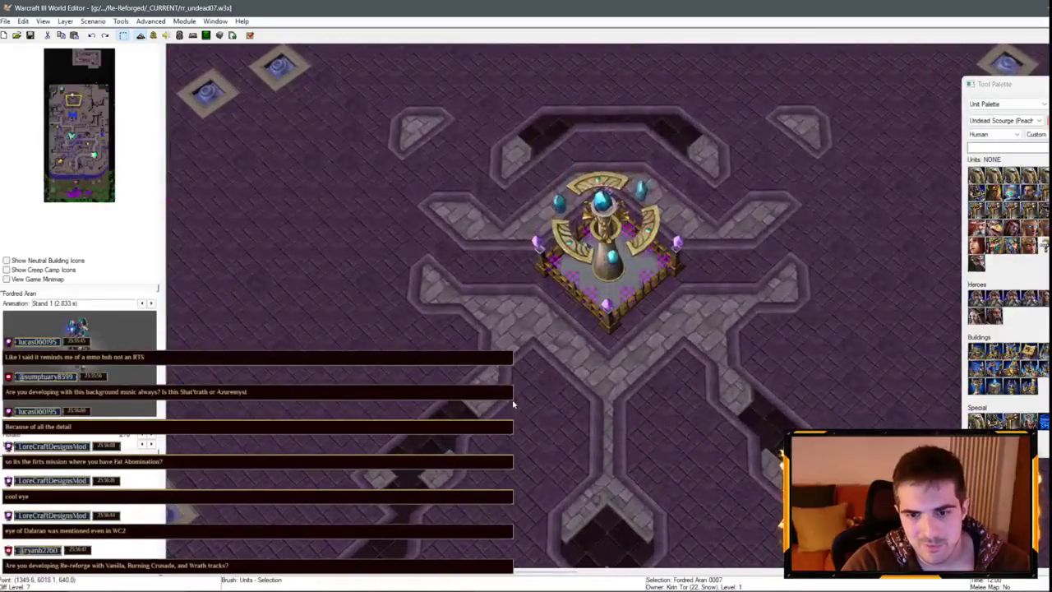
key("Down")
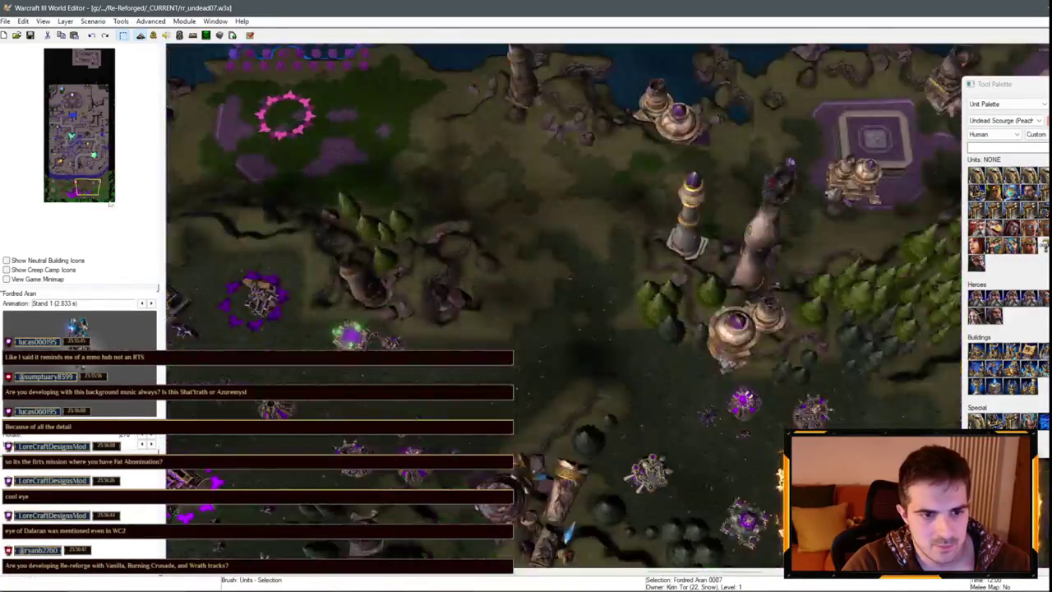
scroll(583, 394, "up", 5)
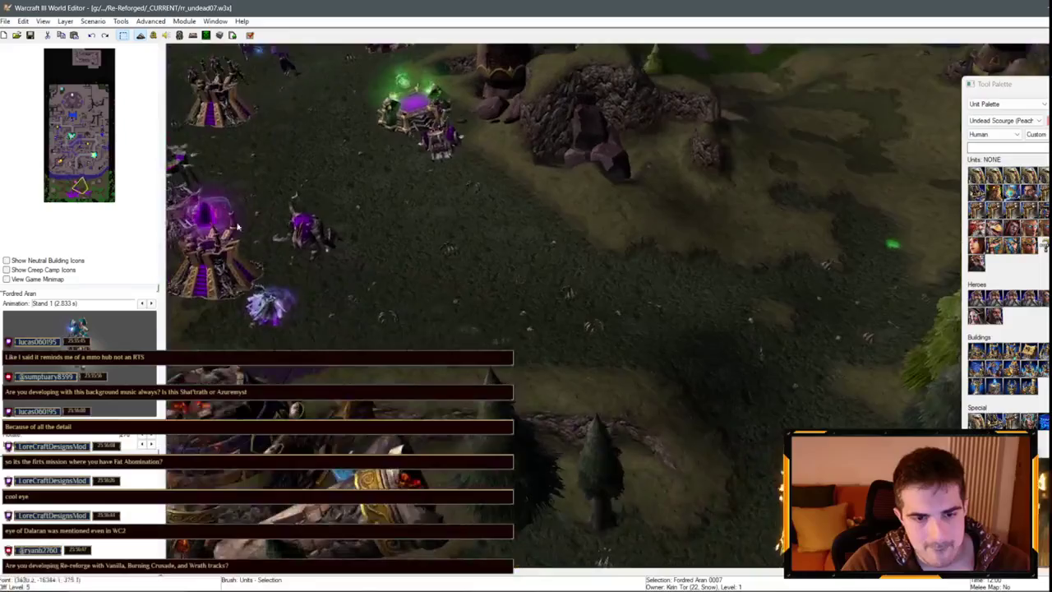
scroll(237, 226, "down", 5)
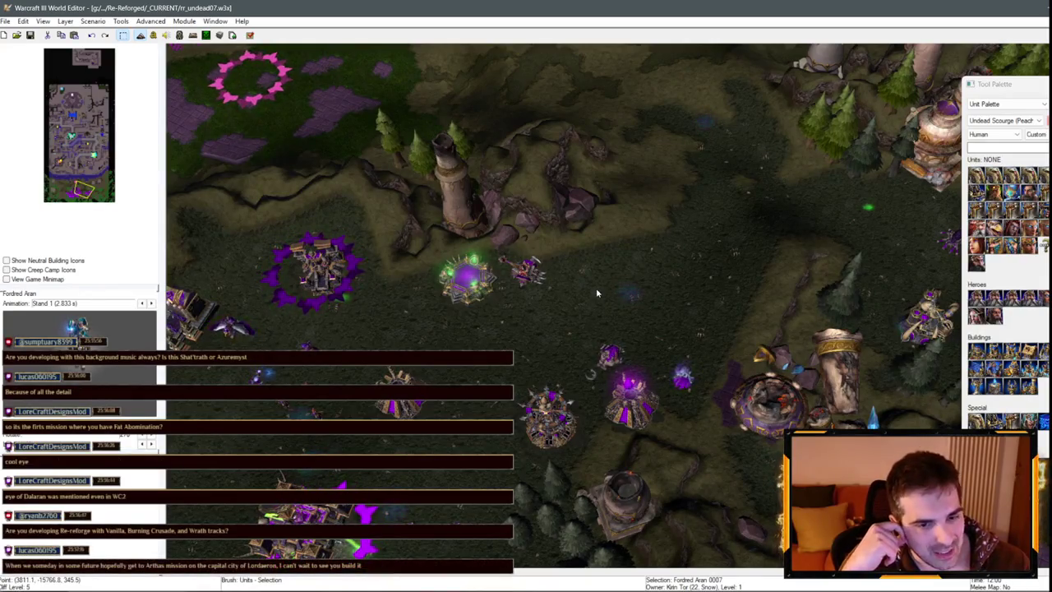
Zoom along the shore, jump to the central city on the minimap, and open the Trigger Editor.
scroll(596, 288, "down", 2)
scroll(596, 288, "up", 3)
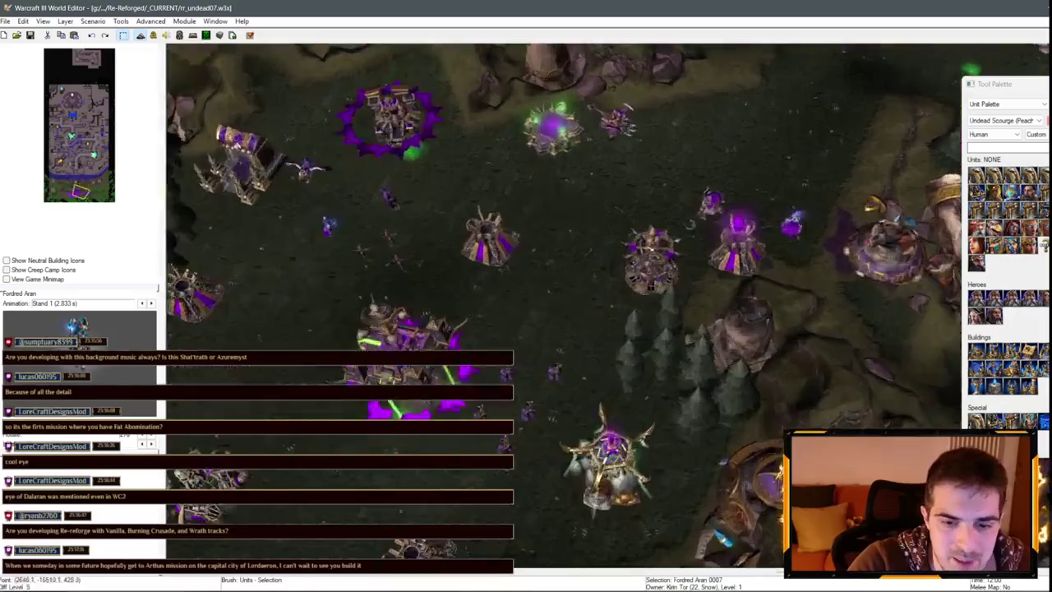
scroll(650, 303, "down", 2)
scroll(649, 303, "down", 2)
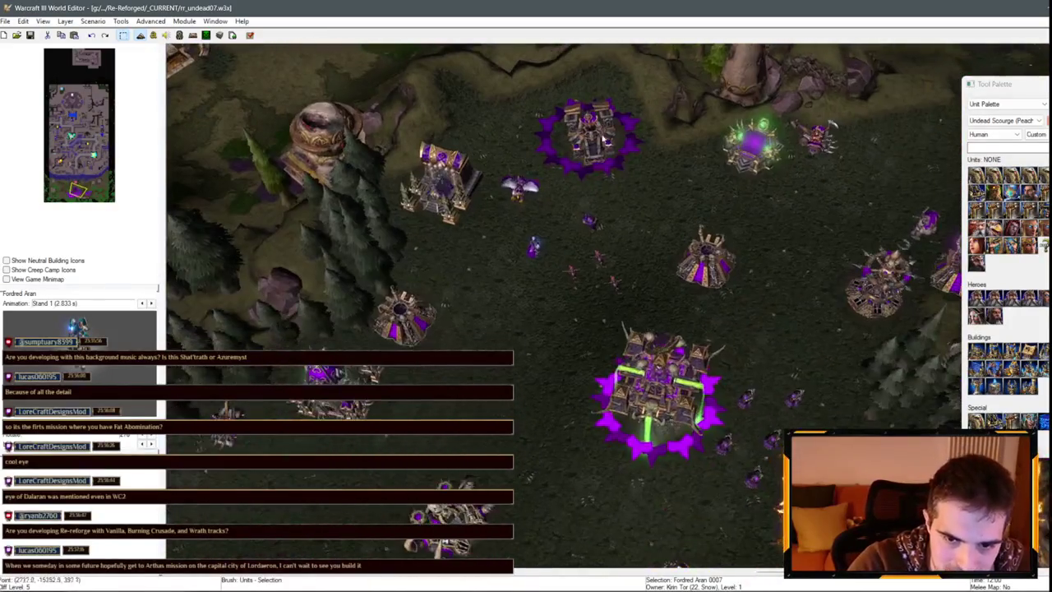
scroll(658, 363, "down", 1)
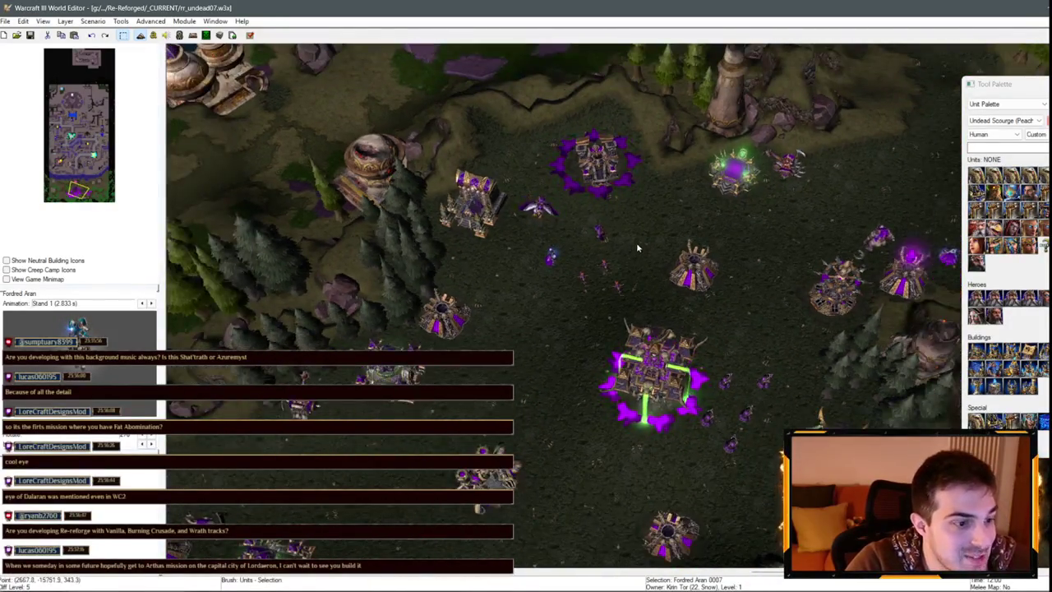
scroll(637, 243, "down", 2)
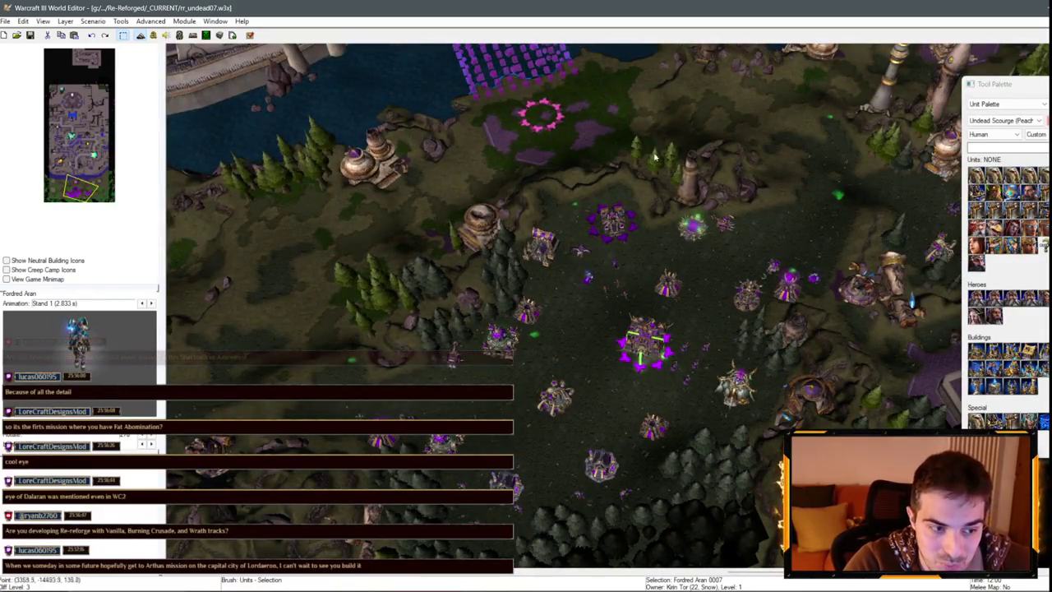
key("Up")
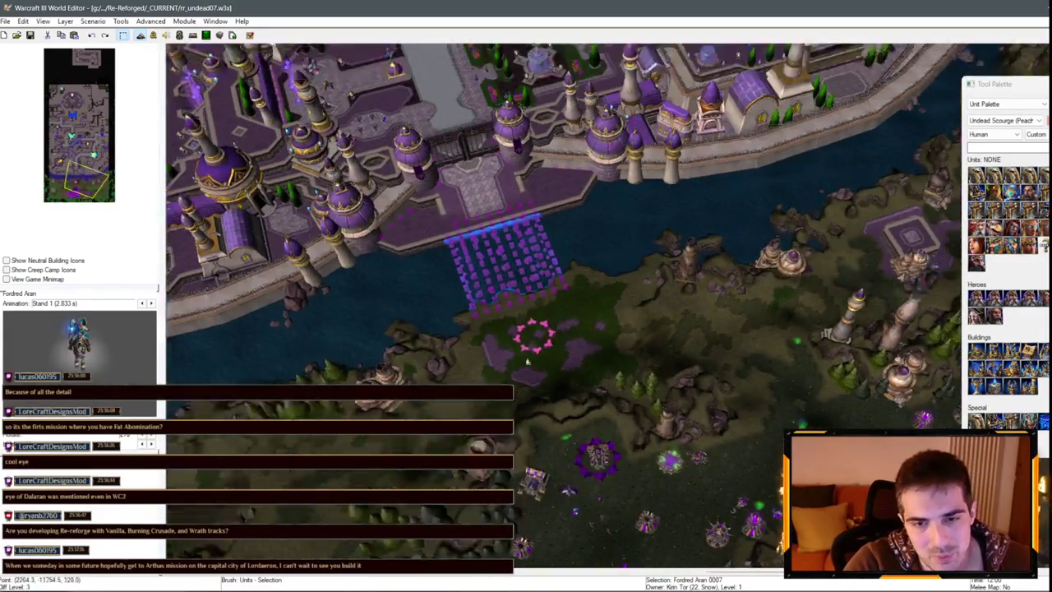
left_click(89, 144)
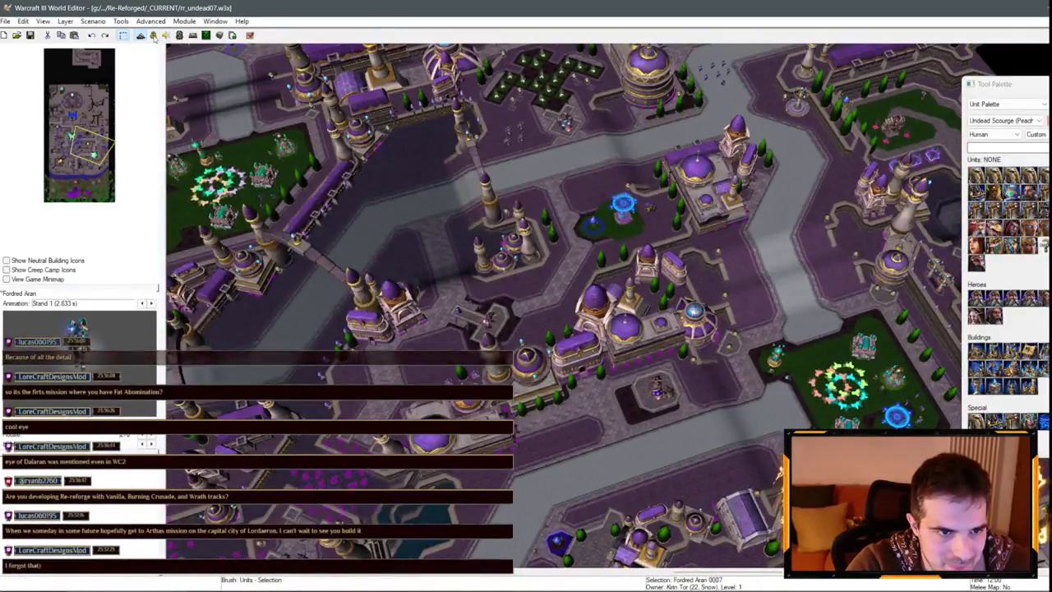
key("F4")
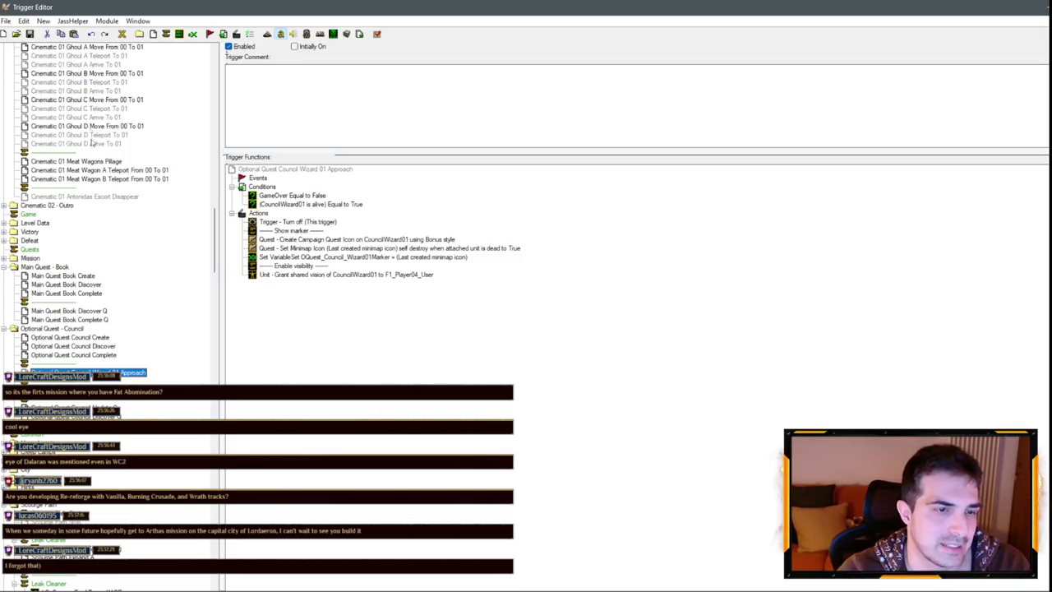
Paste the copied Council Wizard 01 Approach trigger into the Untitled scratch map.
left_click(127, 21)
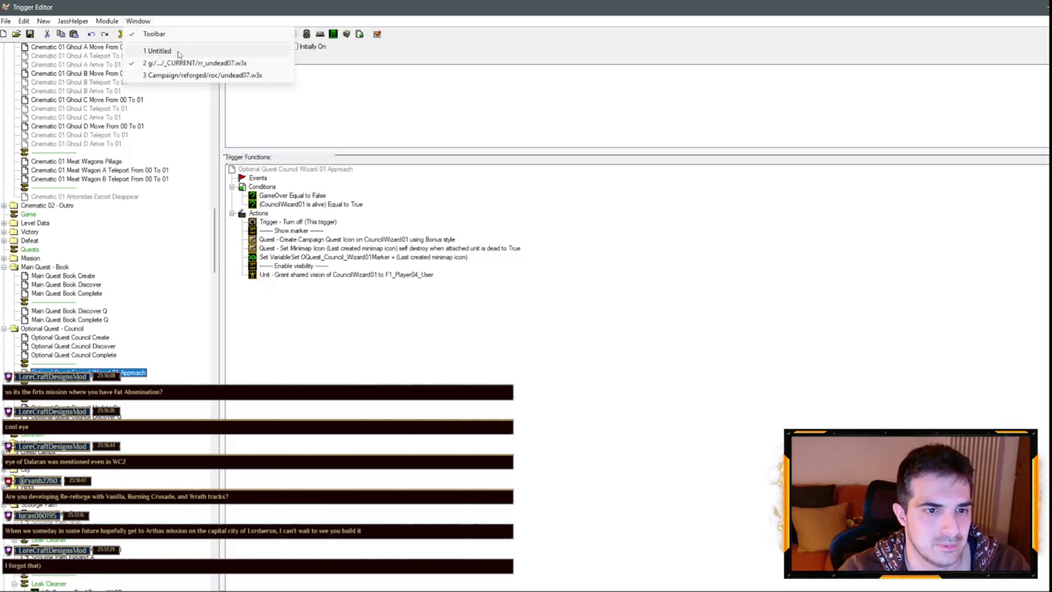
left_click(169, 51)
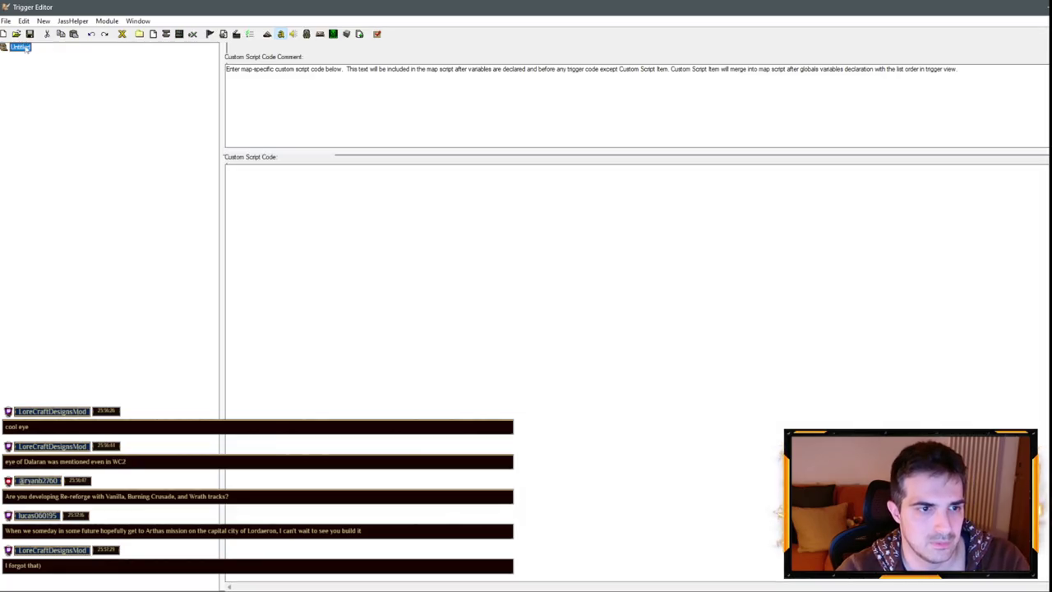
right_click(24, 47)
left_click(106, 141)
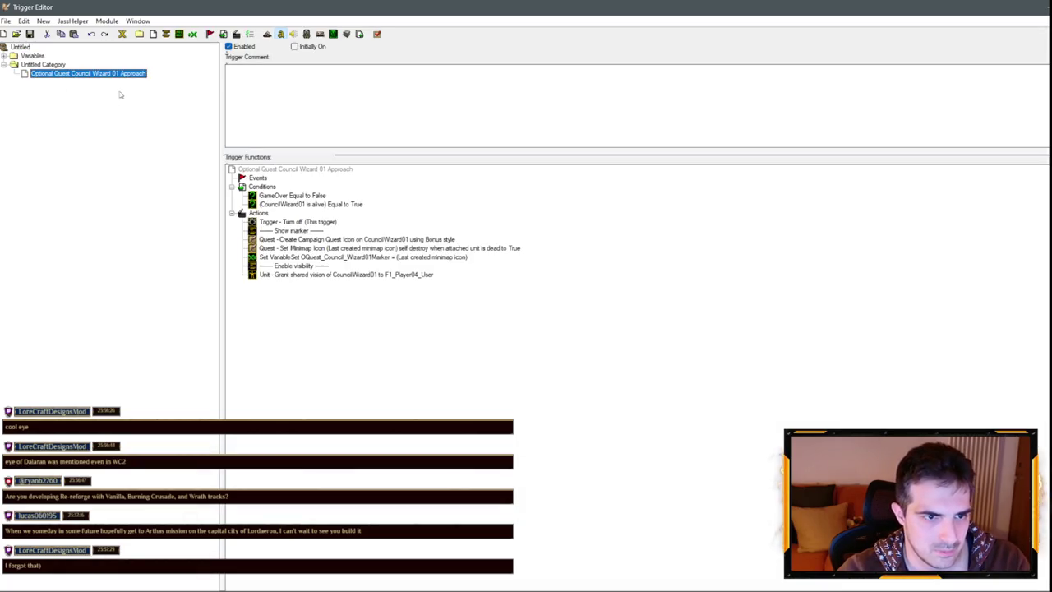
Rename the pasted marker variable to OQuest_Council_Wizard02Marker.
left_click(4, 55)
left_click(54, 65)
left_click(83, 73)
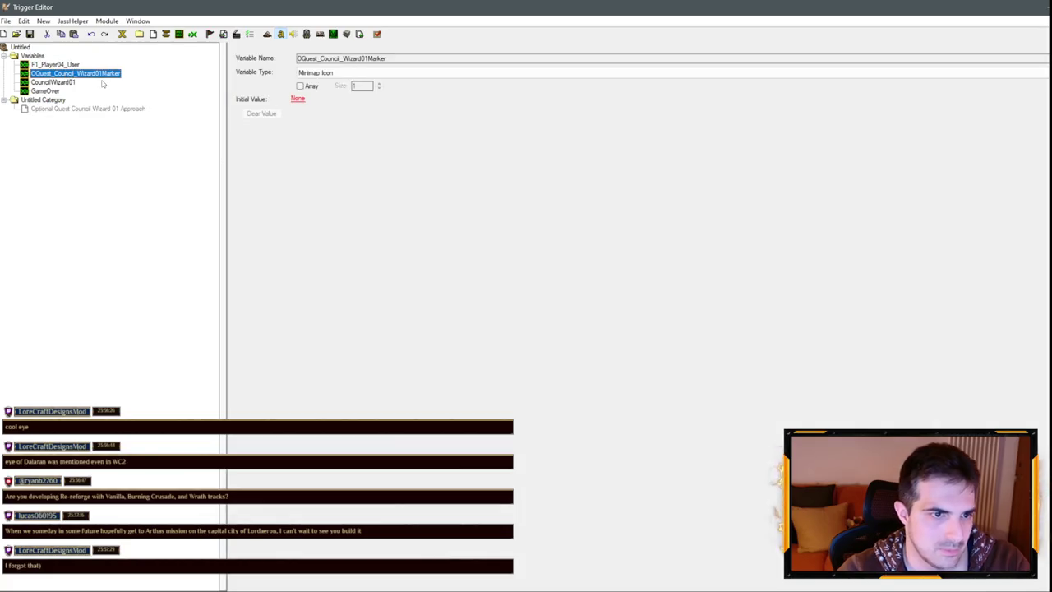
left_click(101, 73)
key("Delete")
type("2")
left_click(54, 82)
Rename the CouncilWizard01 unit variable to CouncilWizard02.
left_click(72, 83)
key("BackSpace")
type("2")
left_click(91, 108)
left_click(115, 108)
Rename the trigger to Optional Quest Council Wizard 02 Approach and return to rr_undead07.
left_click(120, 108)
key("BackSpace")
type("2")
key("Return")
left_click(133, 22)
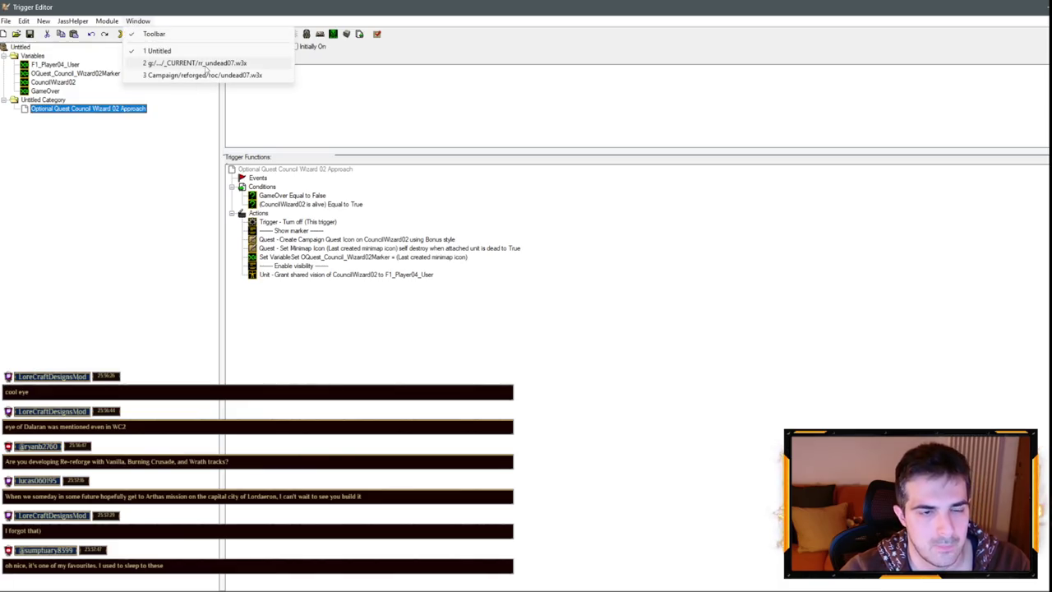
left_click(173, 64)
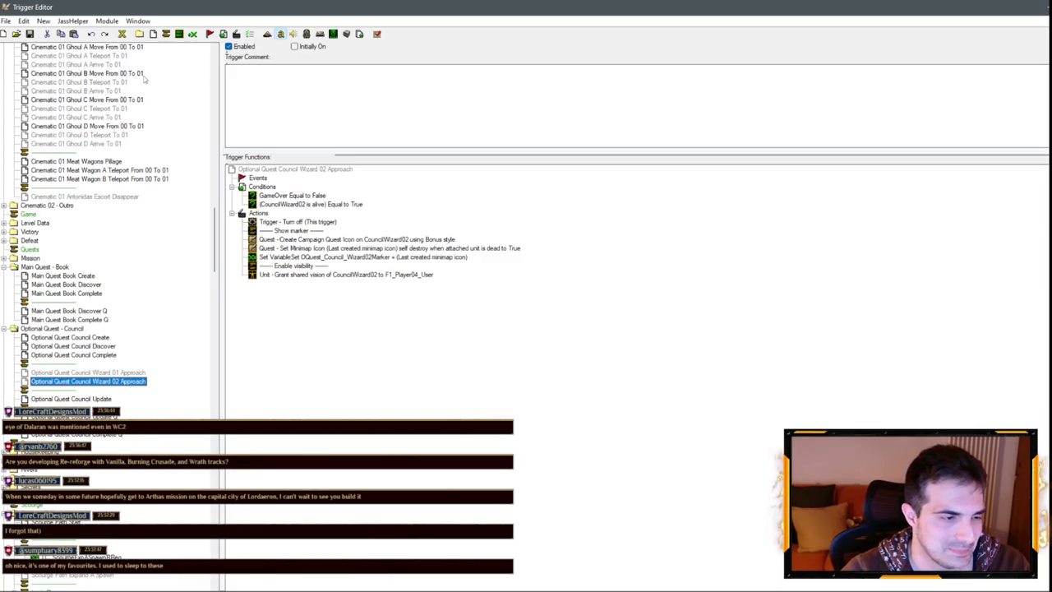
In the Untitled map, renumber the trigger to Wizard 03 Approach and the unit variable to CouncilWizard03.
left_click(133, 22)
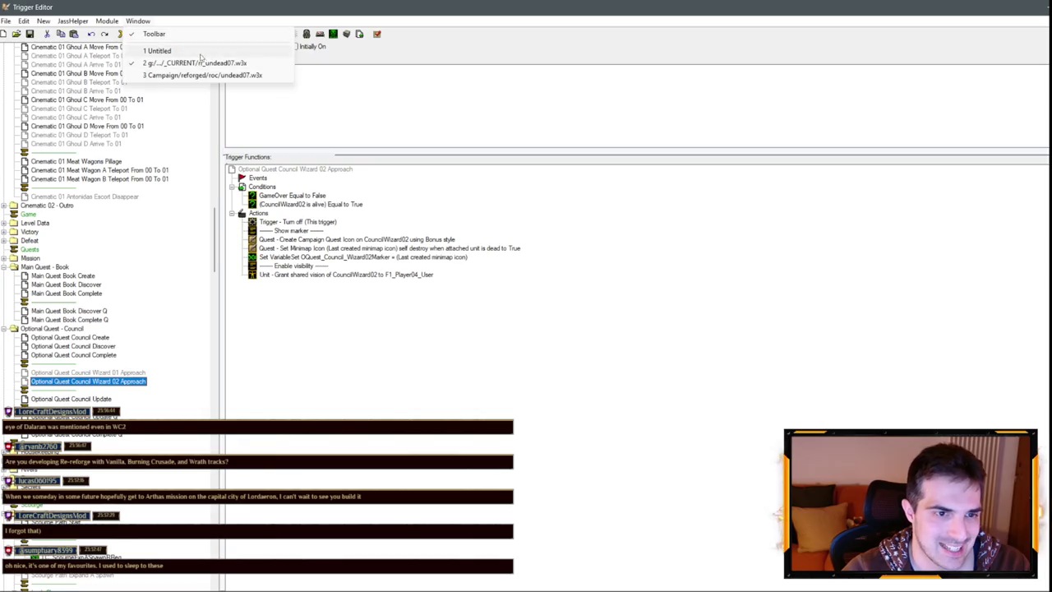
left_click(175, 64)
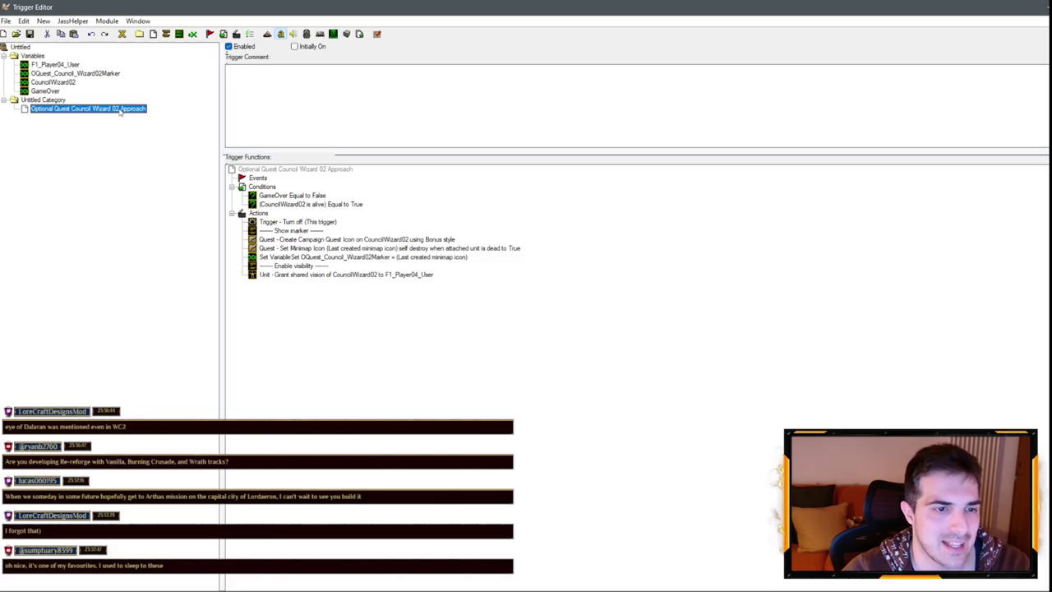
left_click(120, 111)
left_click(74, 83)
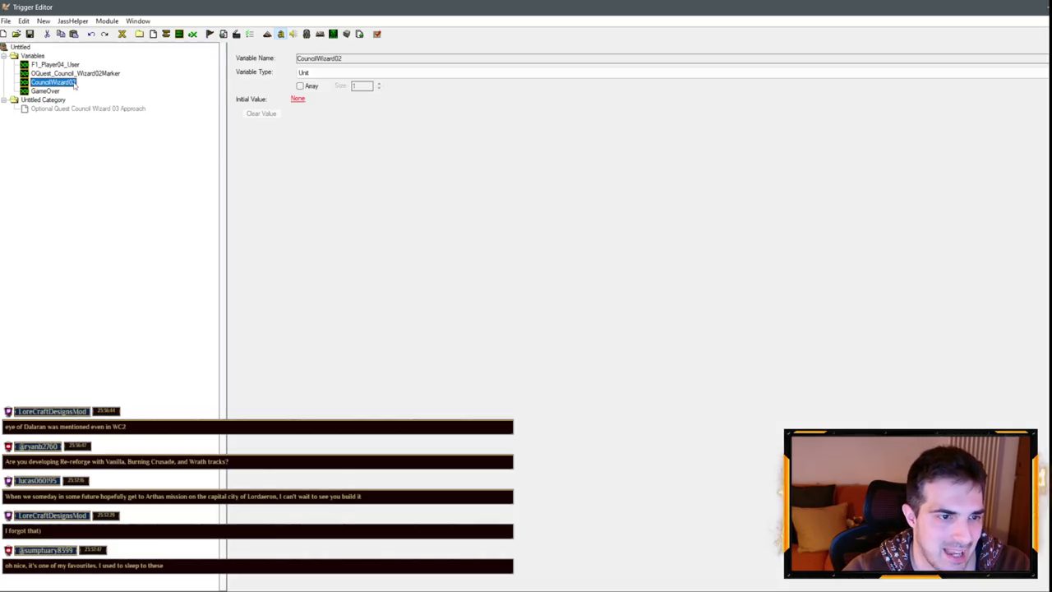
key("End")
key("BackSpace")
type("3")
Rename the marker variable to OQuest_Council_Wizard03Marker and select the Wizard 03 trigger.
left_click(98, 75)
left_click(101, 76)
key("BackSpace")
type("3")
key("Return")
left_click(89, 108)
Paste the Wizard 03 Approach trigger into rr_undead07, then return to the Untitled map.
left_click(138, 21)
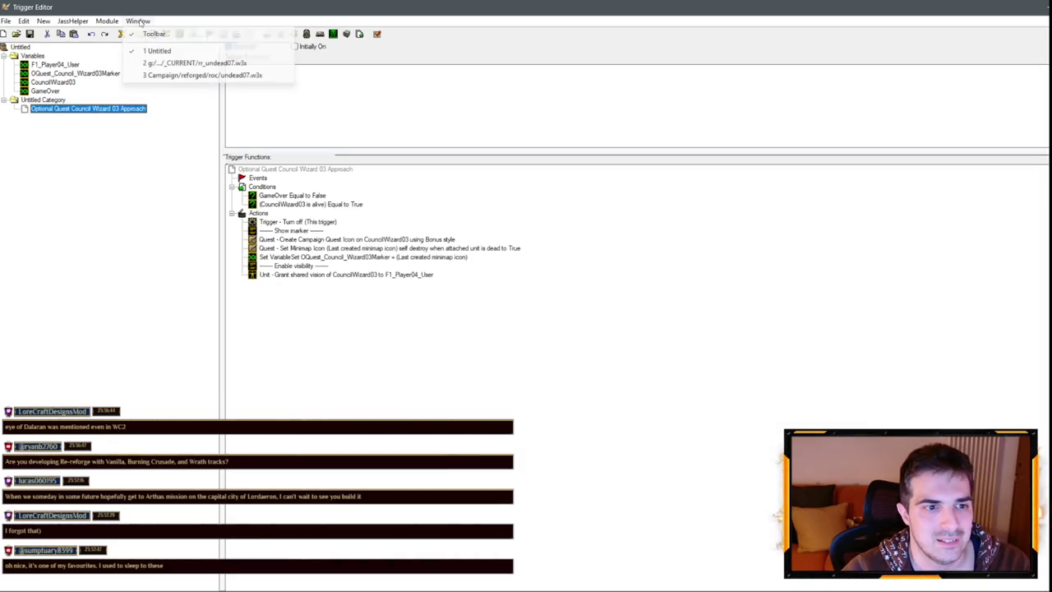
left_click(194, 63)
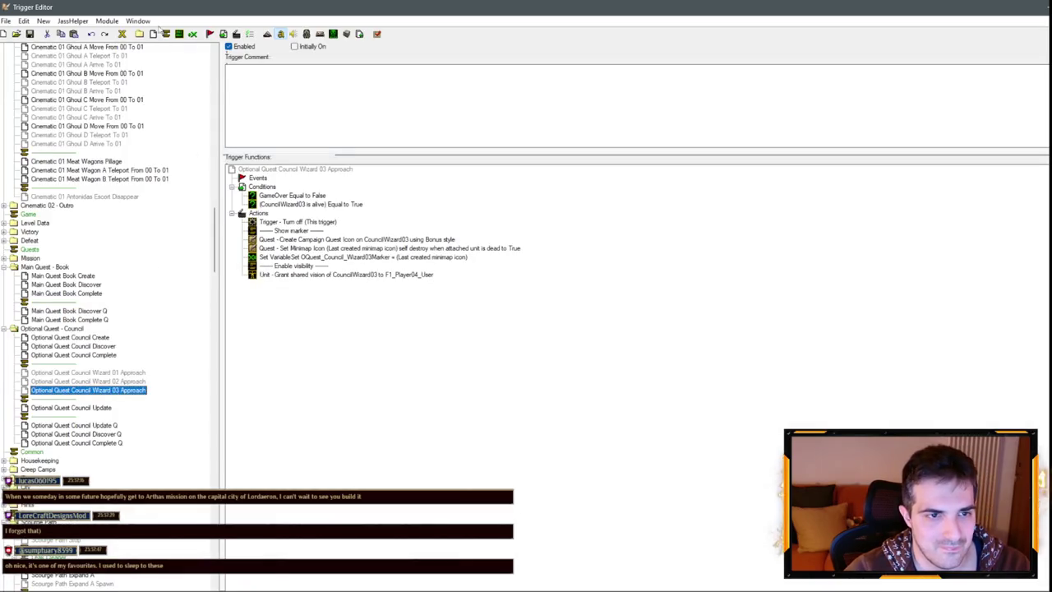
left_click(138, 21)
left_click(187, 67)
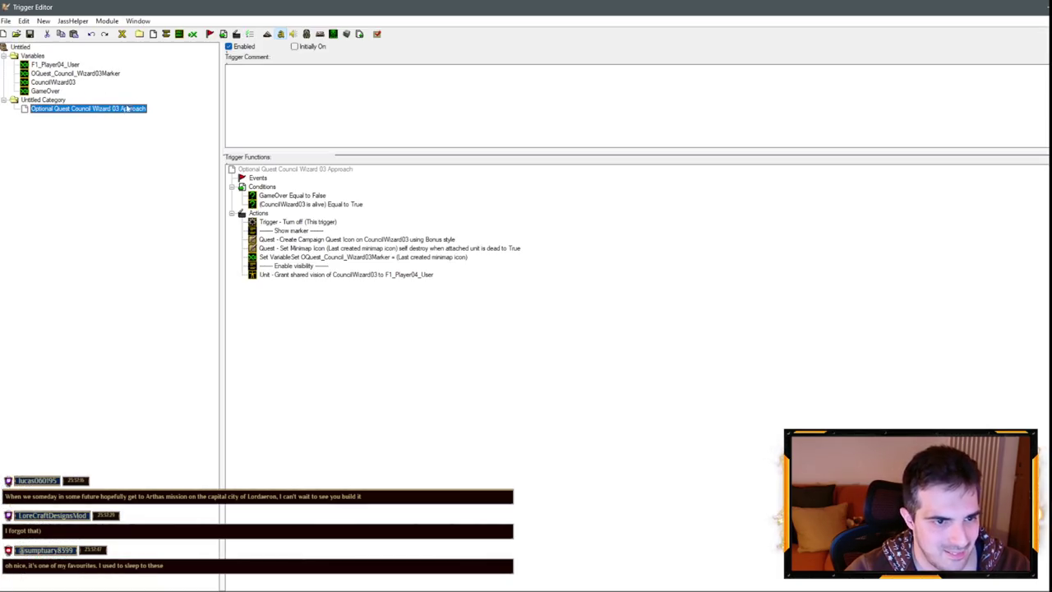
Renumber the trigger to Wizard 04 Approach and the unit variable to CouncilWizard04.
left_click(117, 109)
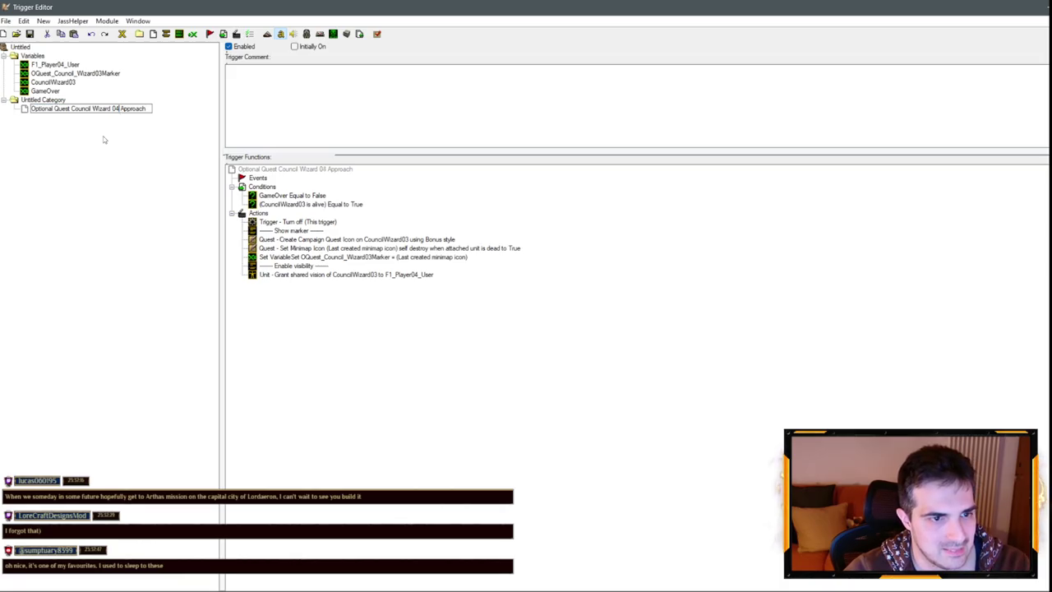
left_click(62, 83)
key("End")
key("BackSpace")
type("4")
Rename the marker variable to OQuest_Council_Wizard04Marker and go back to rr_undead07.
left_click(102, 74)
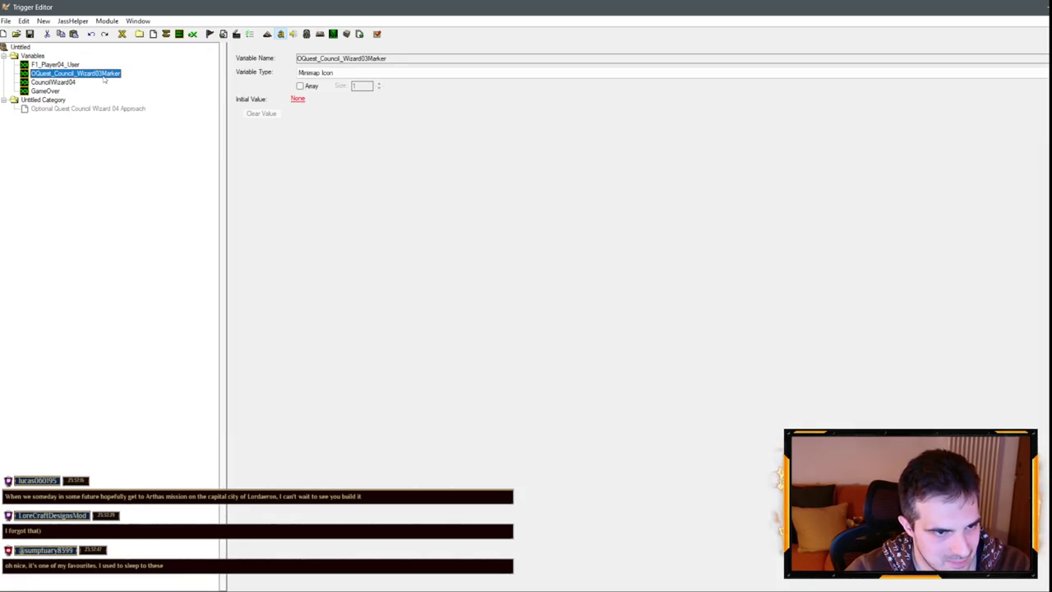
left_click(104, 74)
key("BackSpace")
type("4")
left_click(111, 110)
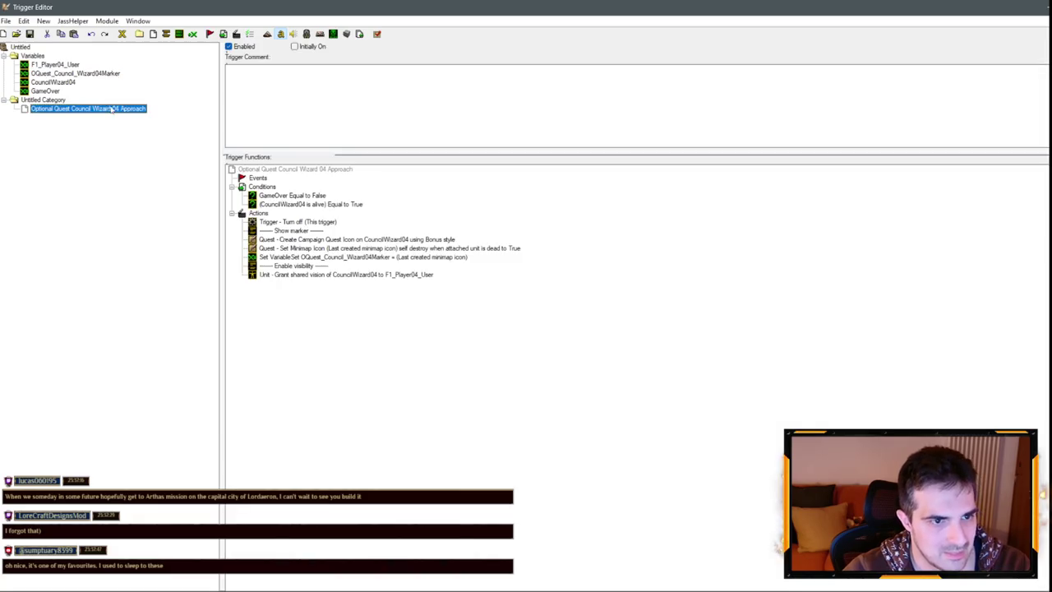
left_click(138, 22)
left_click(196, 66)
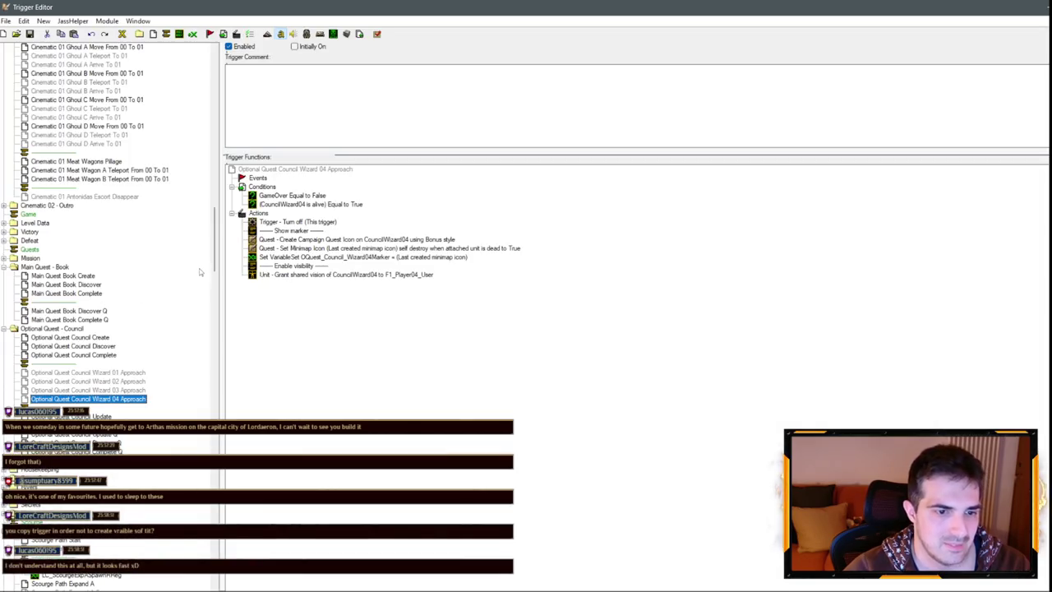
Scroll the campaign map's trigger list, then switch to the scratch Untitled map.
mouse_move(215, 255)
left_mouse_down()
mouse_move(220, 96)
mouse_move(234, 274)
left_mouse_up()
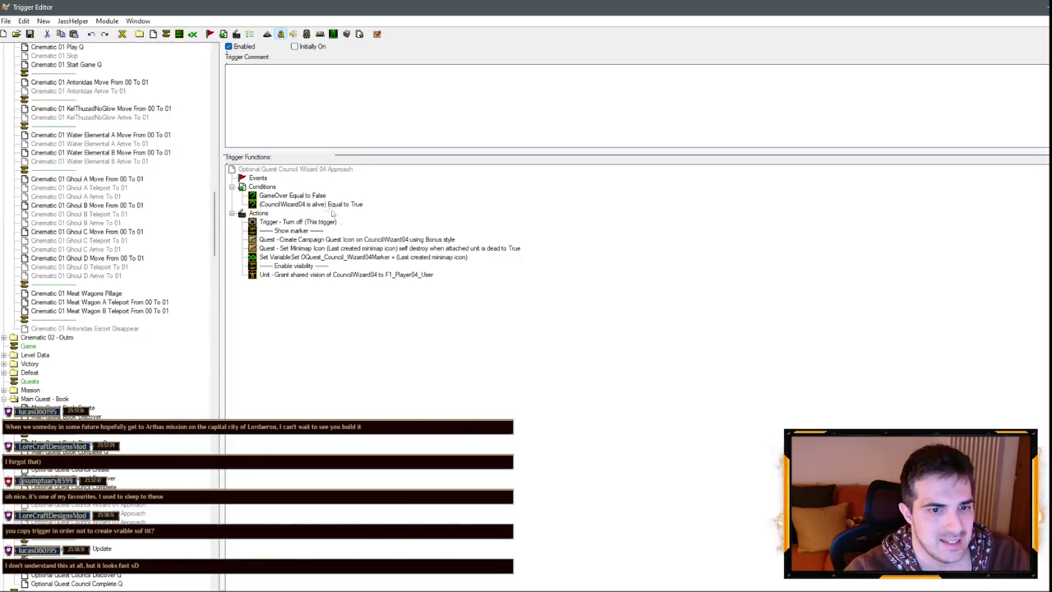
scroll(129, 516, "down", 4)
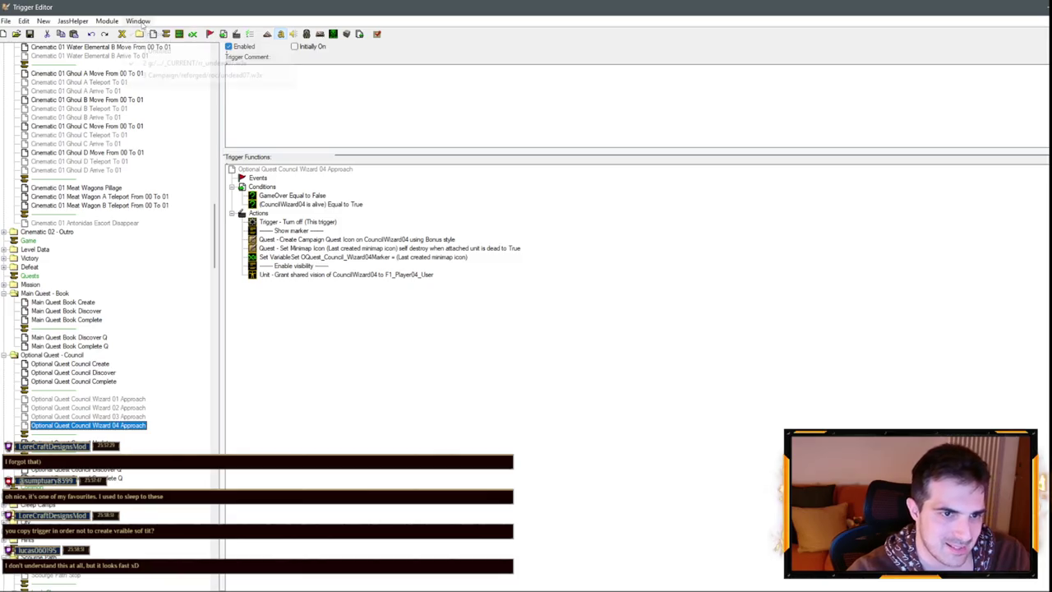
left_click(139, 34)
left_click(165, 62)
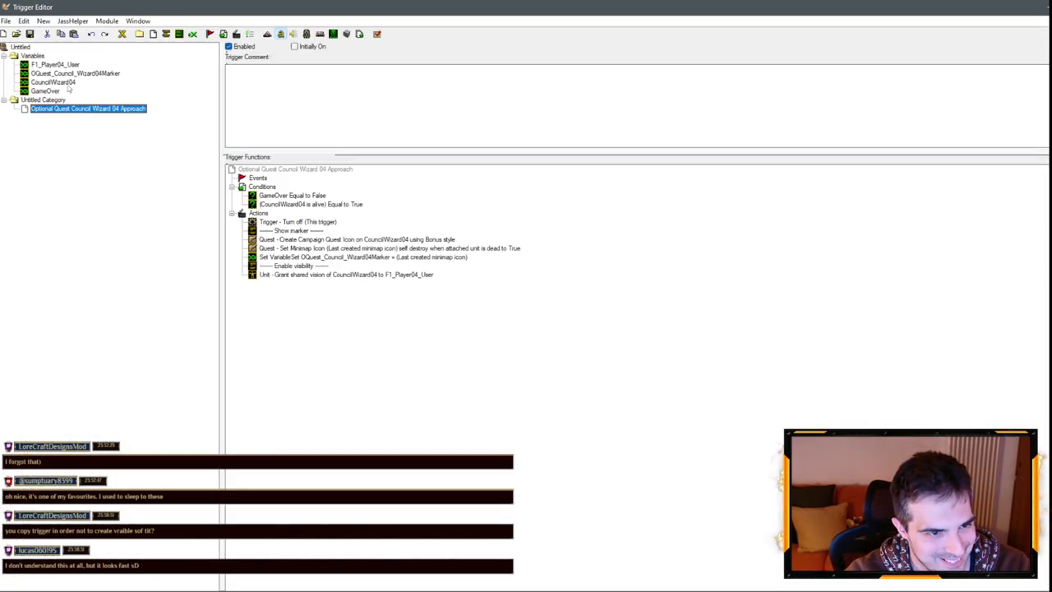
Renumber the marker variable and the CouncilWizard unit variable to 05.
left_click(67, 65)
left_click(91, 73)
left_click(72, 84)
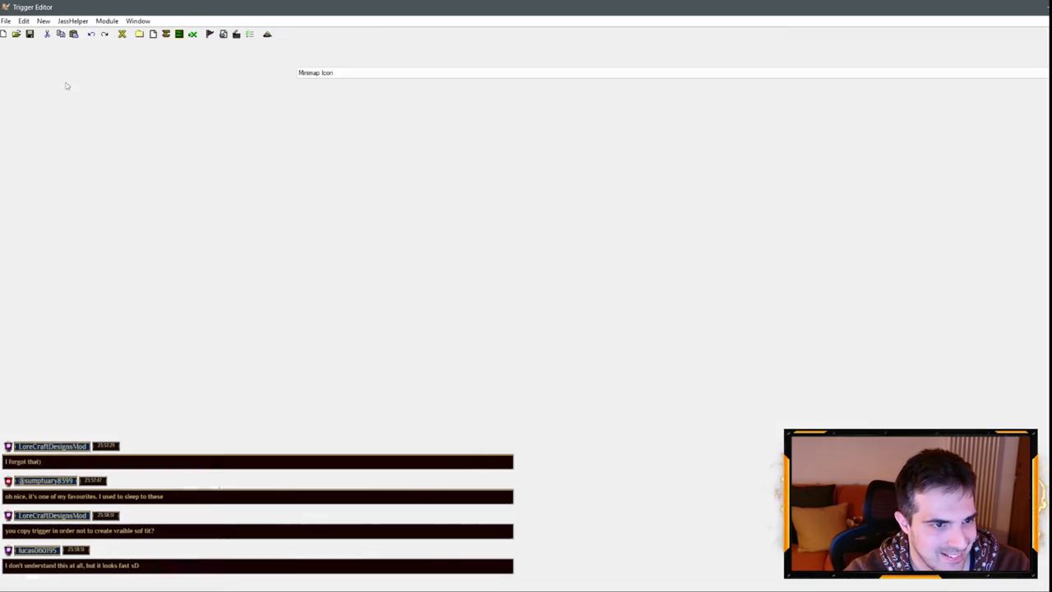
type("5")
left_click(94, 110)
Rename the trigger to Optional Quest Council Wizard 05 Approach and return to undead07.
left_click(119, 109)
key("BackSpace")
type("5")
key("Return")
left_click(140, 20)
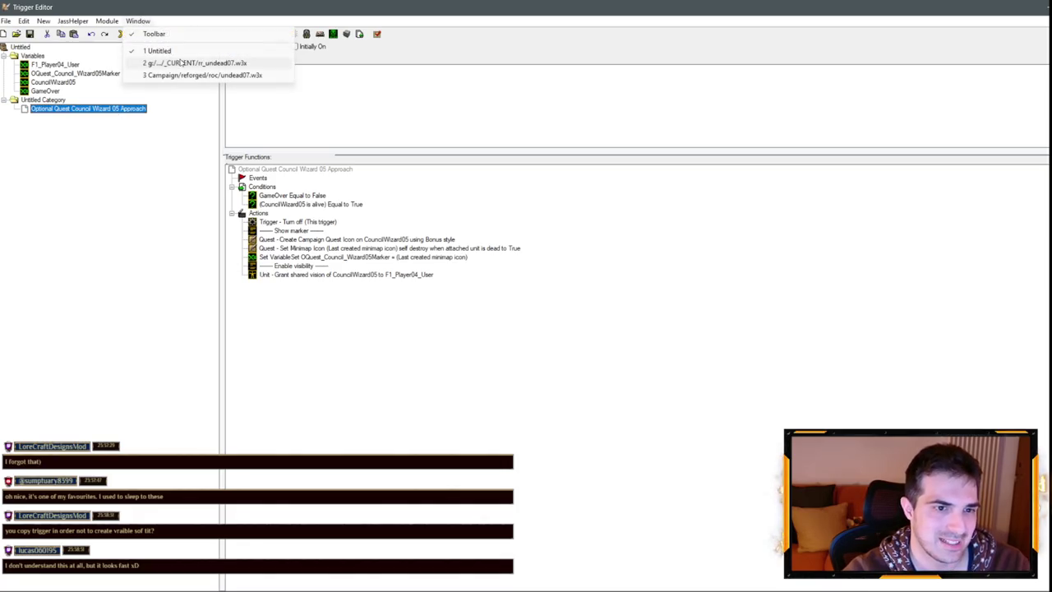
left_click(181, 77)
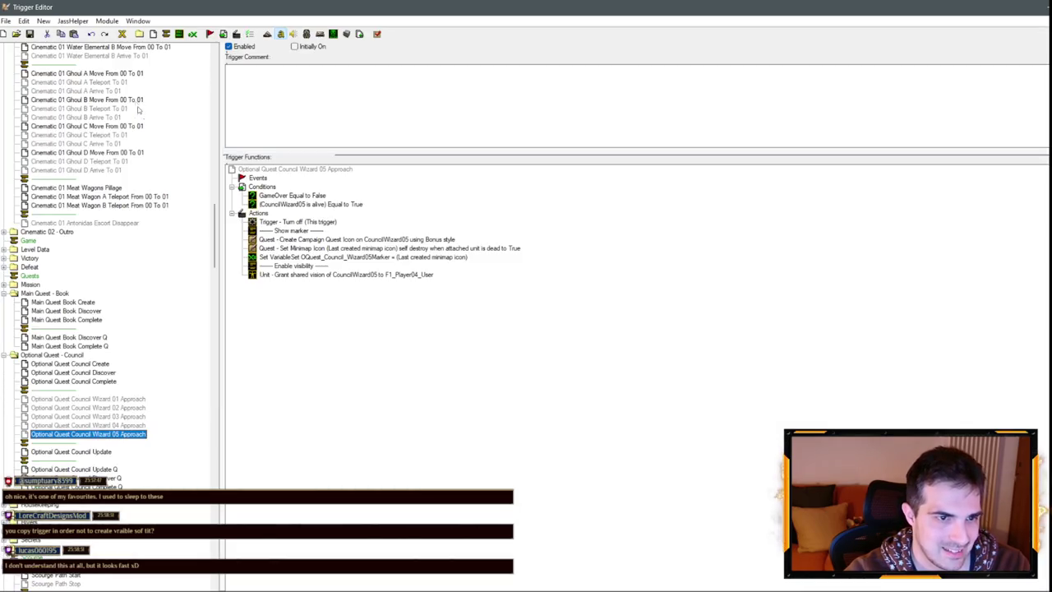
In the scratch Untitled map, rename the trigger to Council Wizard 06 Approach.
left_click(138, 21)
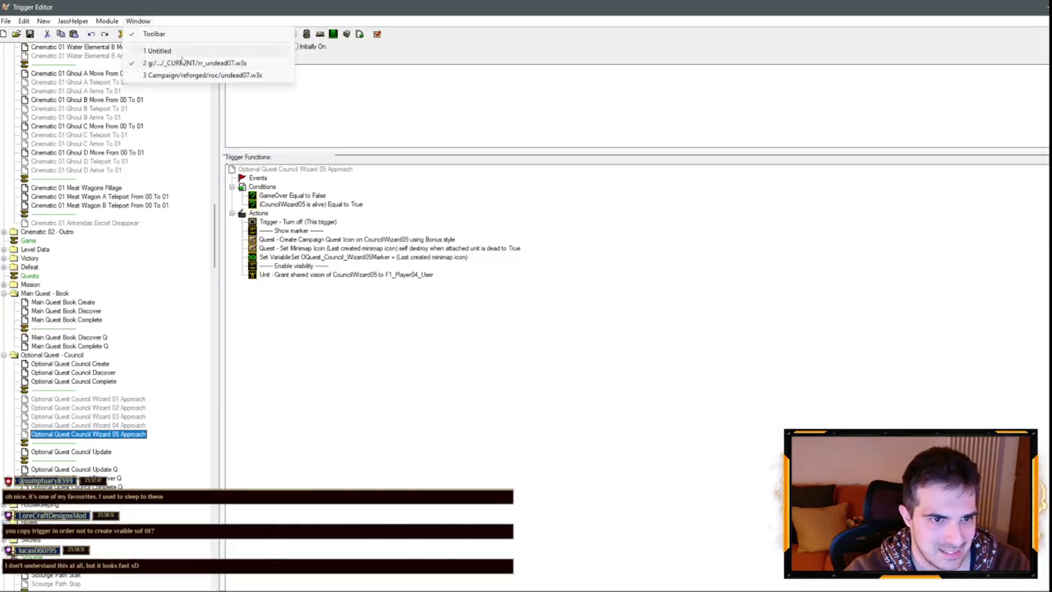
left_click(181, 55)
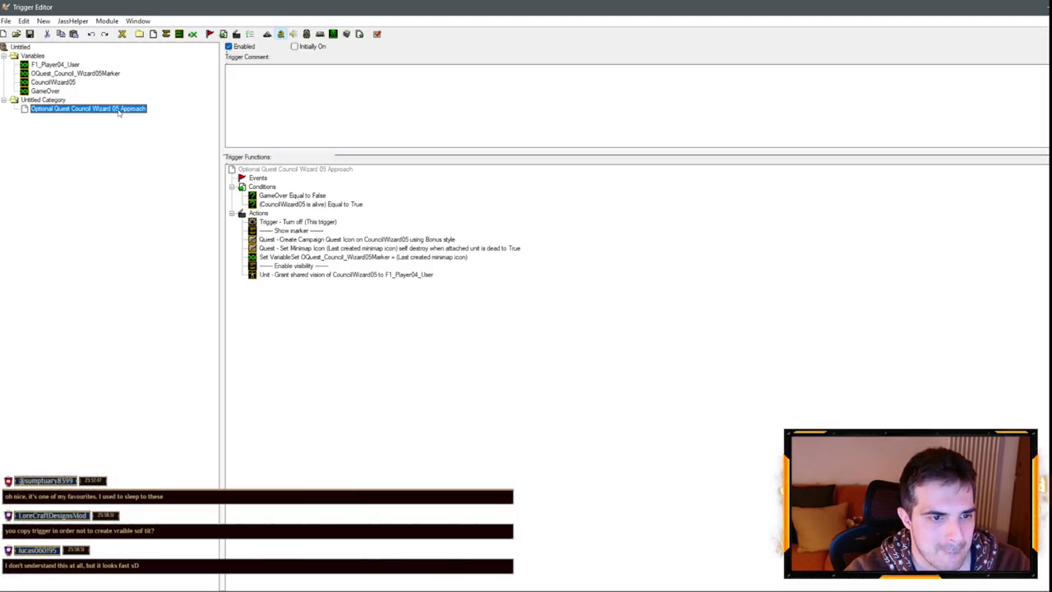
left_click(118, 111)
type("6")
key("Return")
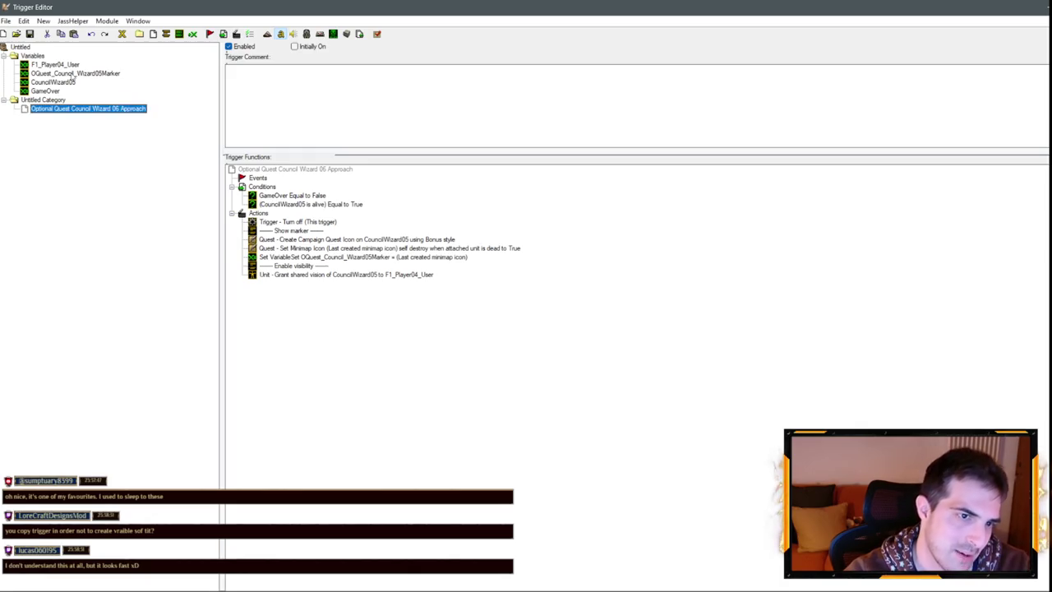
Renumber the marker variable and the CouncilWizard unit variable to 06.
left_click(97, 73)
left_click(102, 74)
key("BackSpace")
type("6")
left_click(75, 84)
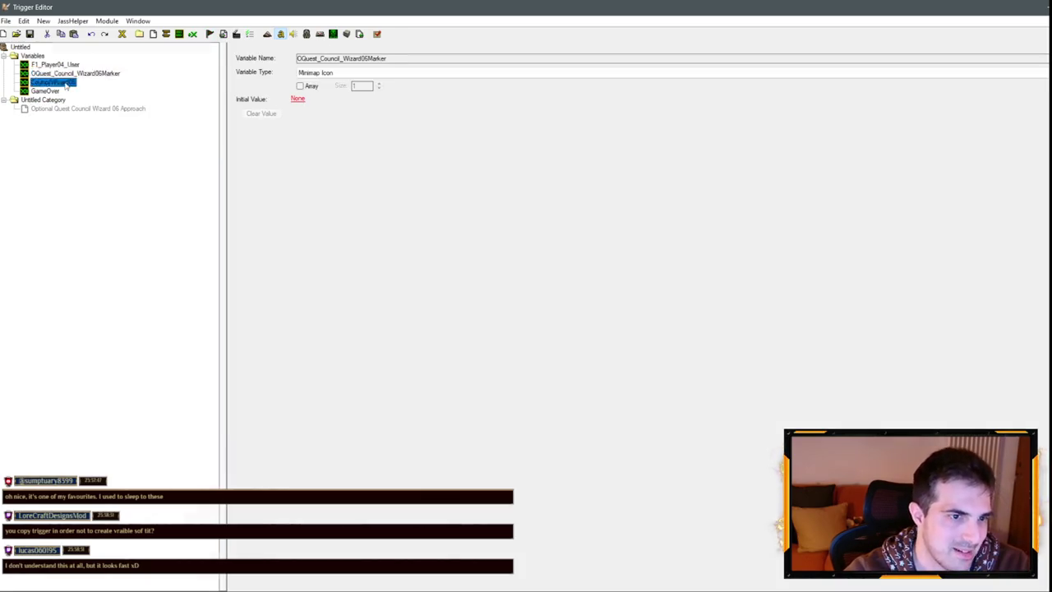
type("6")
key("Return")
left_click(99, 108)
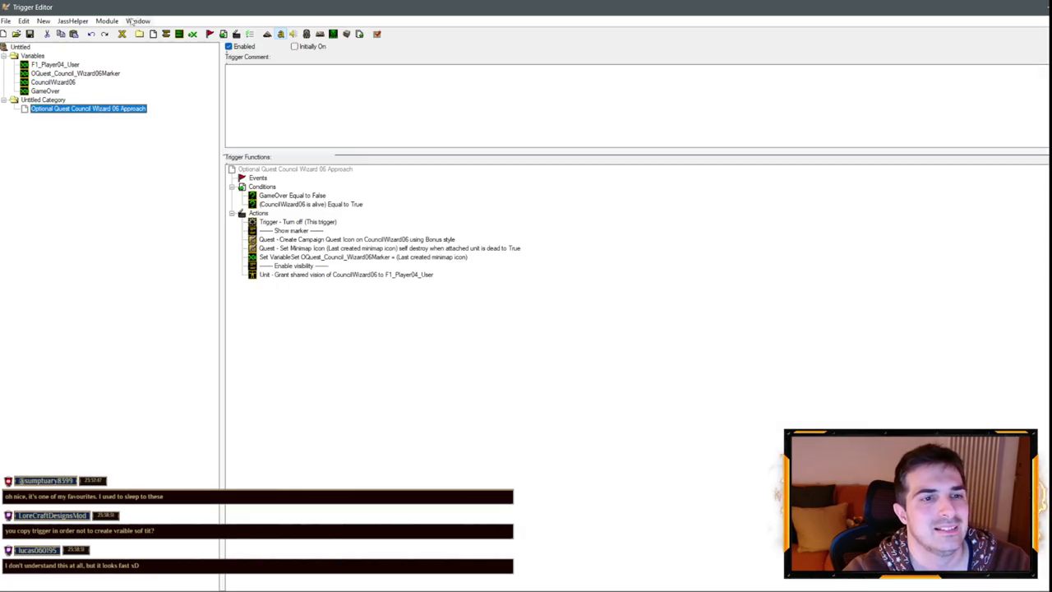
Paste the Wizard 06 Approach trigger into undead07, then return to the Untitled map.
left_click(137, 21)
left_click(200, 62)
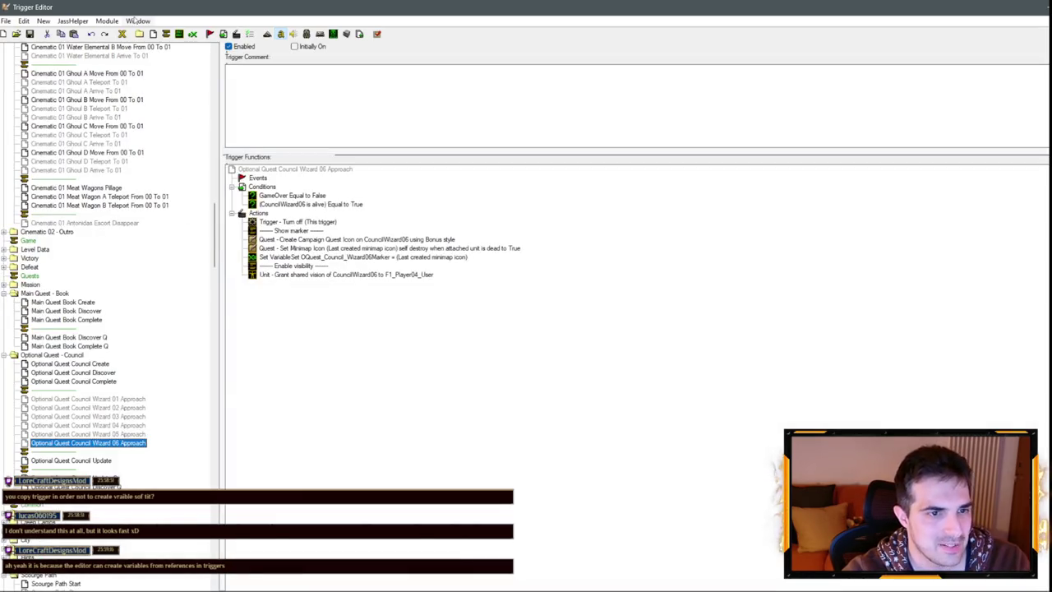
left_click(135, 21)
left_click(180, 53)
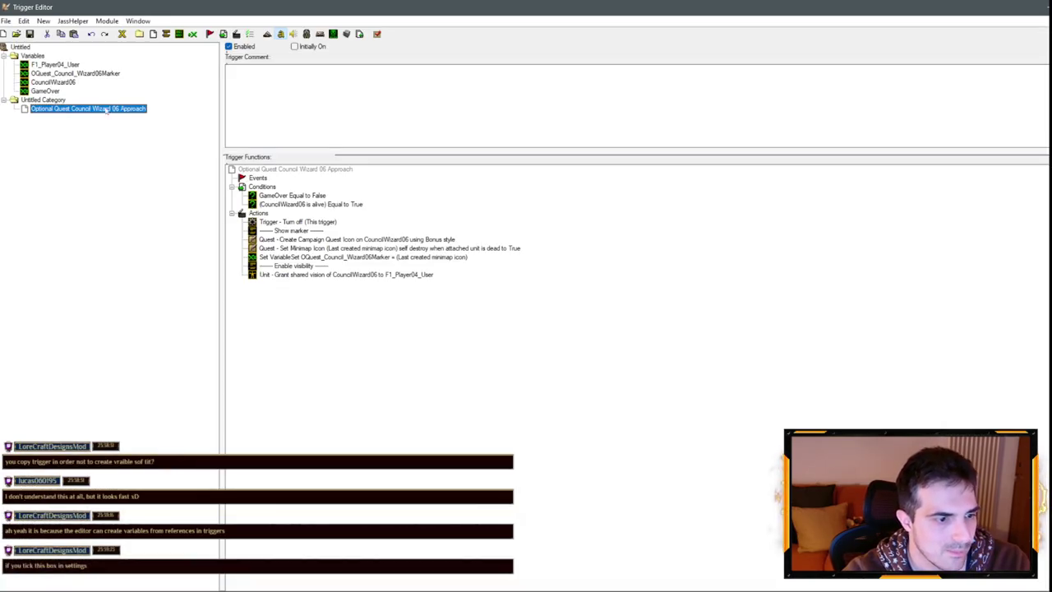
Rename the trigger to Council Wizard 07 Approach and the unit variable to CouncilWizard07.
left_click(120, 109)
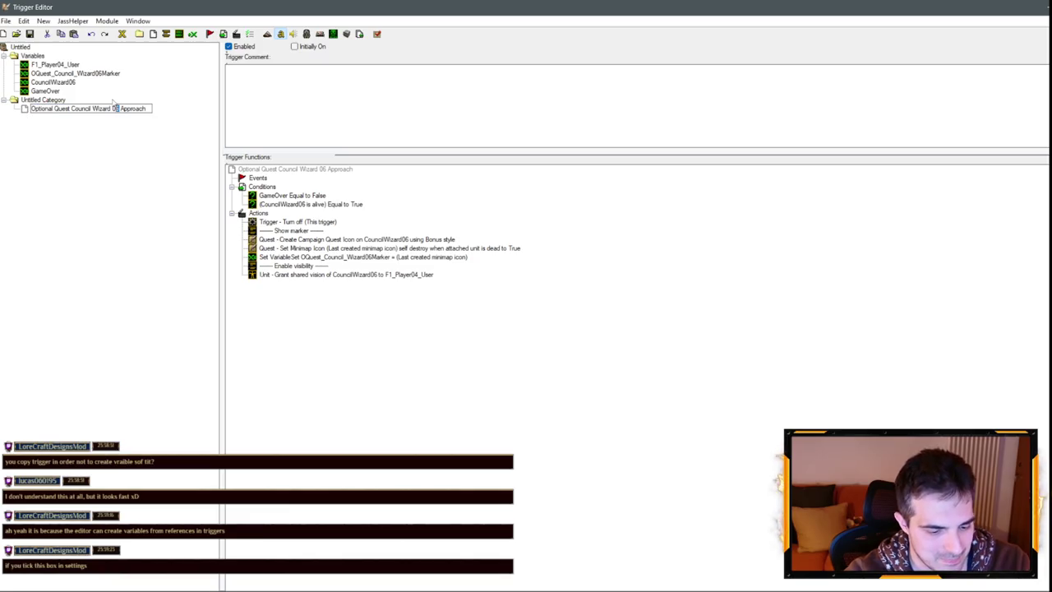
type("7")
left_click(62, 85)
type("7")
left_click(104, 74)
Rename the marker variable to OQuest_Council_Wizard07Marker, correcting the missing zero.
left_click(105, 74)
key("BackSpace")
key("BackSpace")
type("7")
key("Return")
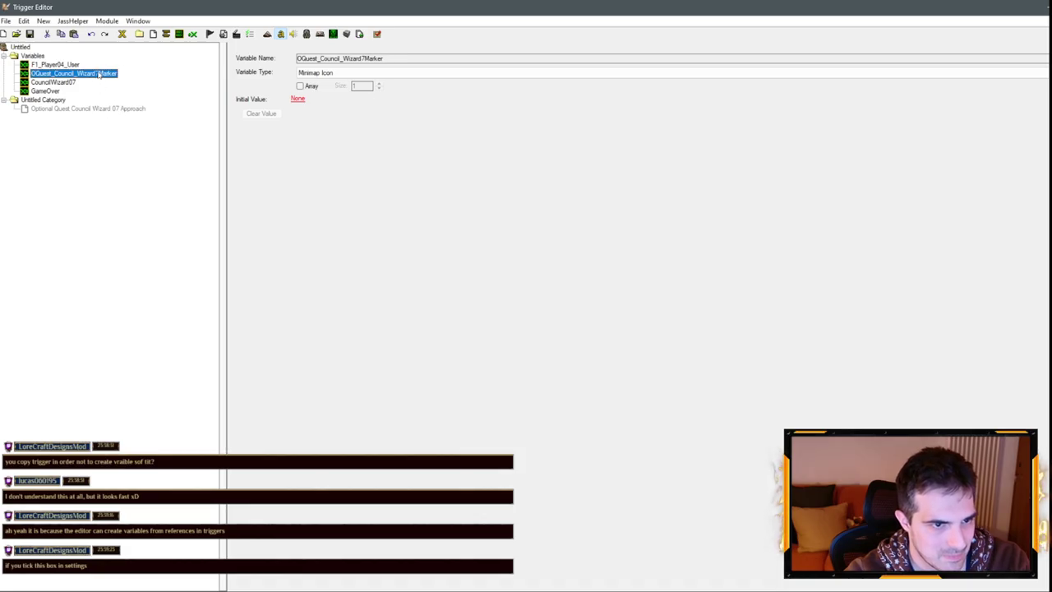
left_click(98, 74)
type("0")
key("Return")
left_click(119, 109)
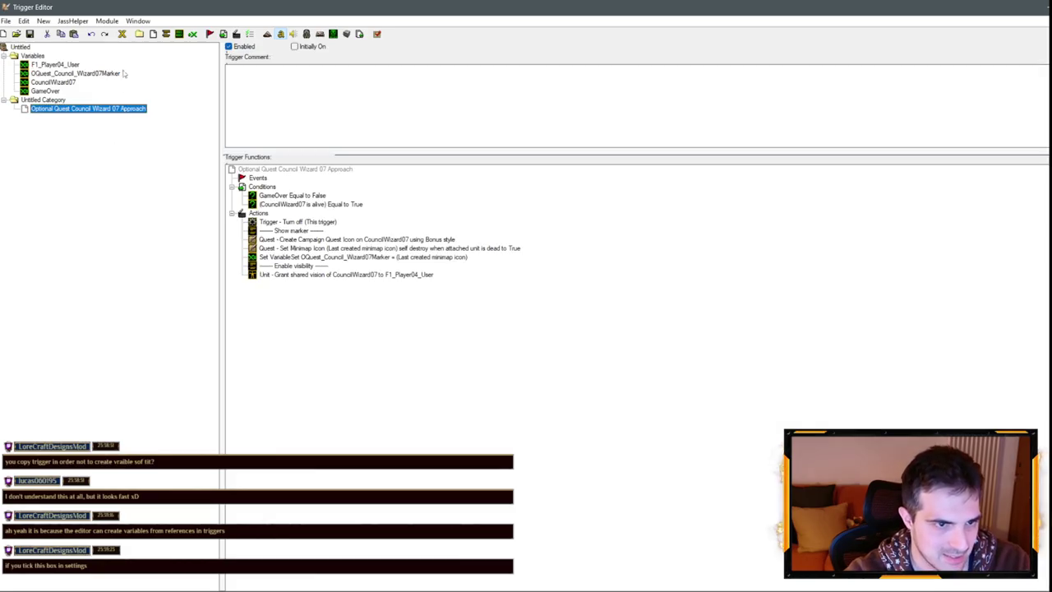
Paste the Wizard 07 Approach trigger into undead07 and go back to the Untitled map.
left_click(138, 21)
left_click(246, 63)
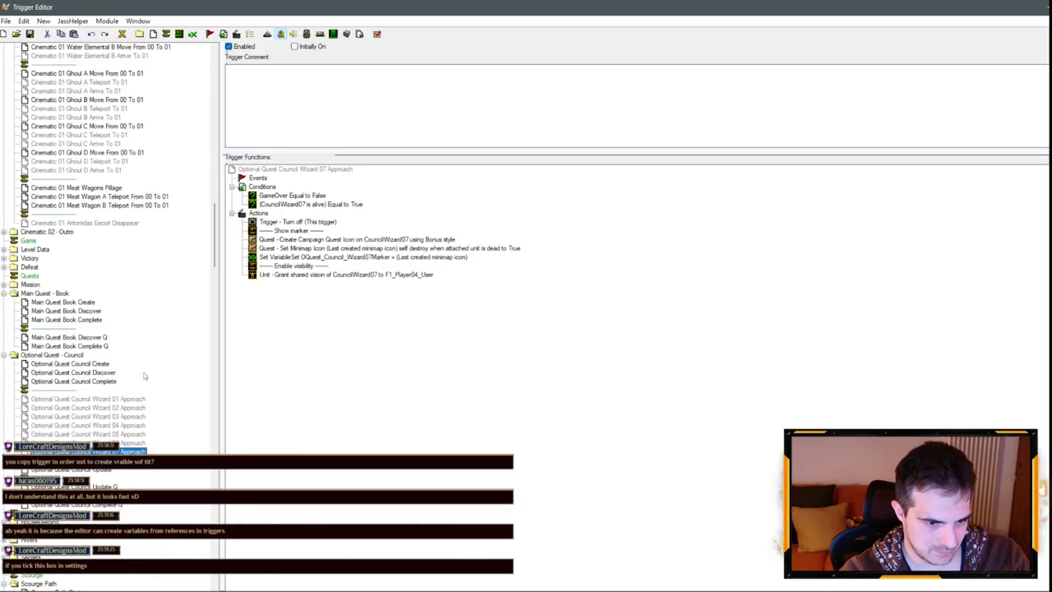
left_click(138, 21)
left_click(185, 61)
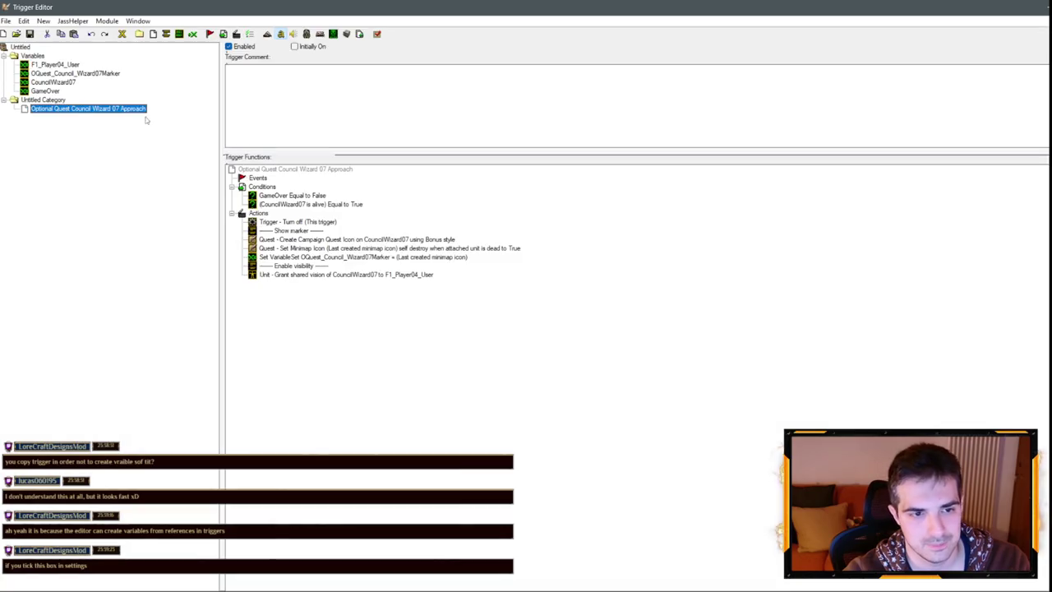
Rename the trigger to Council Wizard 08 Approach and the unit variable to CouncilWizard08.
left_click(118, 110)
key("Return")
left_click(76, 83)
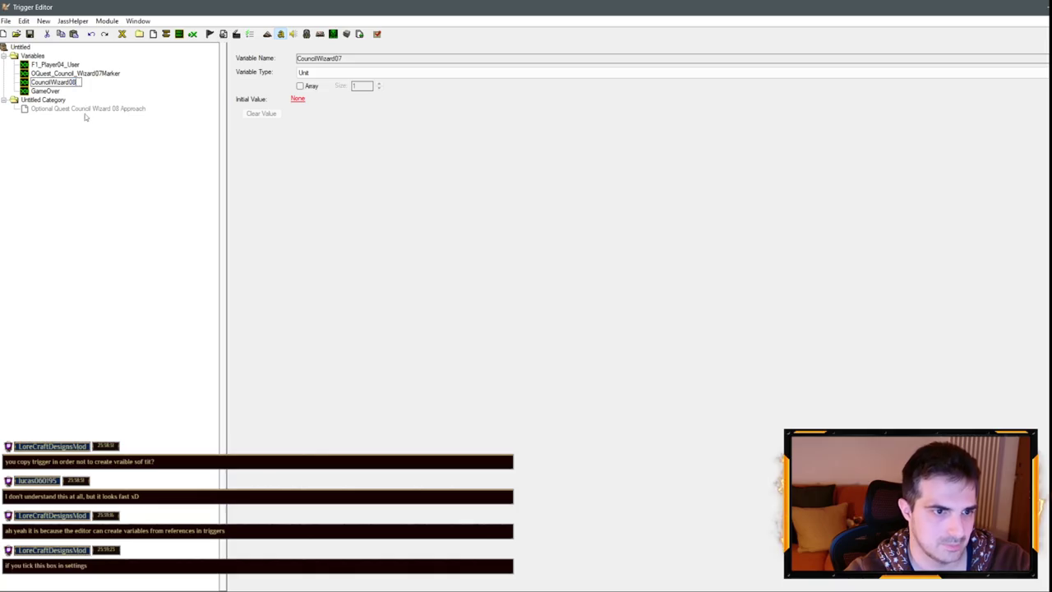
left_click(100, 109)
Rename the marker variable to OQuest_Council_Wizard08Marker and copy the Wizard 08 trigger.
left_click(102, 73)
left_click(100, 73)
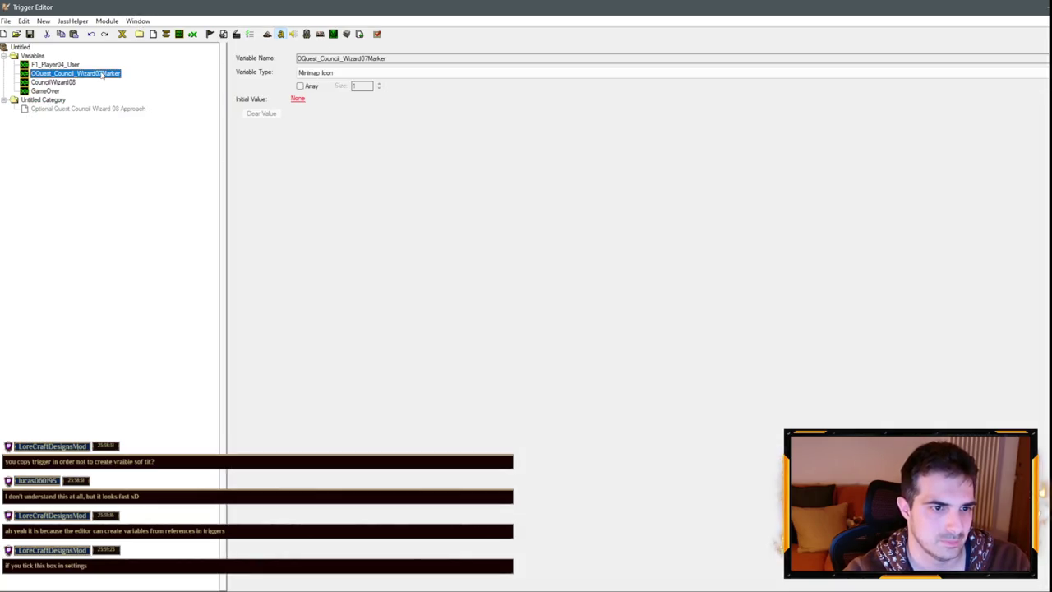
type("8")
key("Return")
left_click(107, 109)
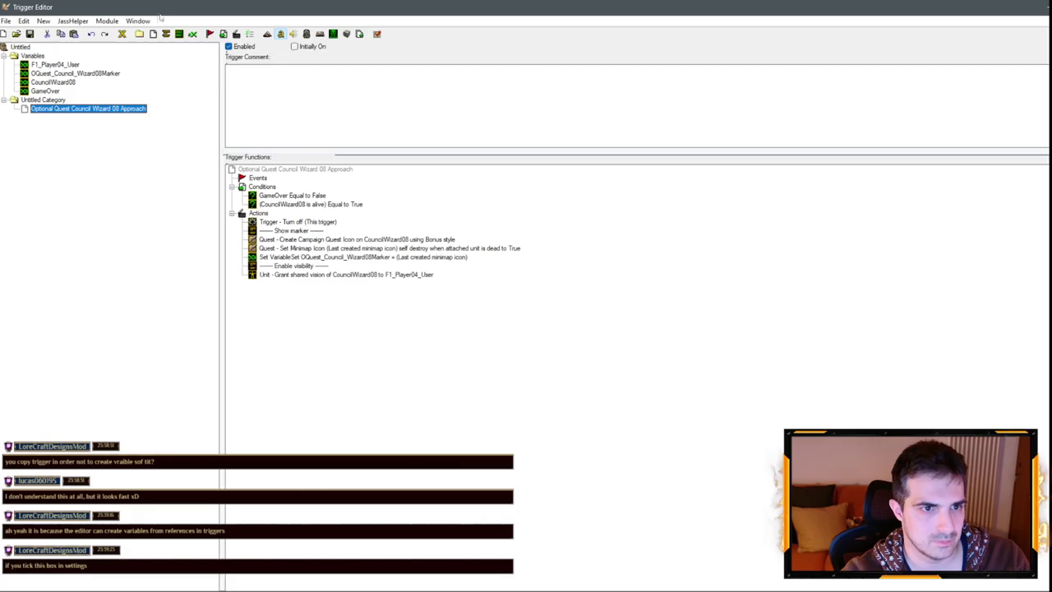
key("ctrl+s")
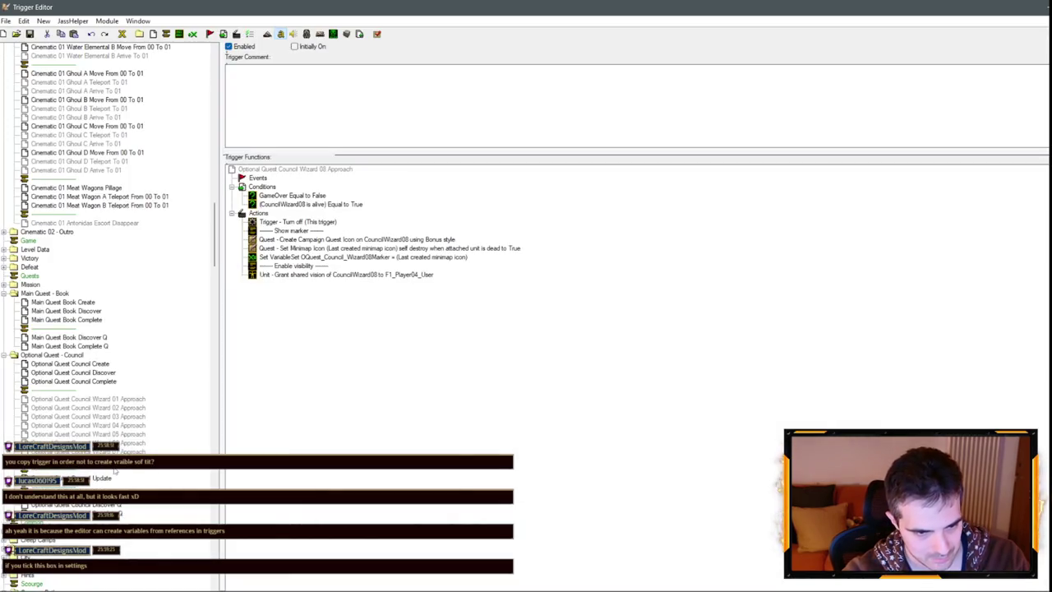
Renumber the scratch trigger to Council Wizard 09 Approach with its variables set to 09.
left_click(137, 20)
left_click(175, 66)
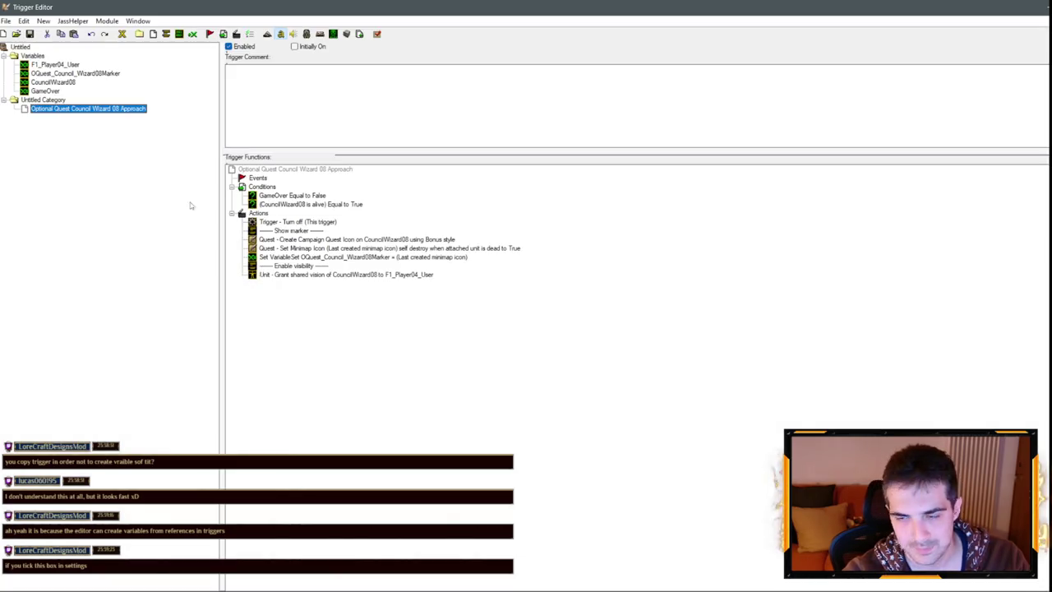
left_click(116, 109)
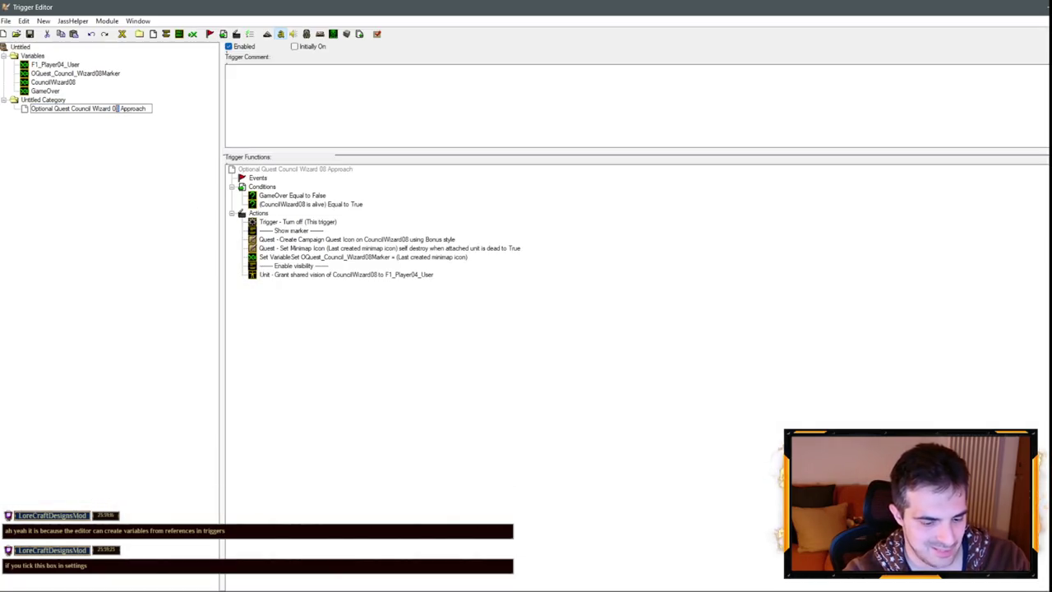
key("BackSpace")
type("9")
key("Return")
left_click(72, 83)
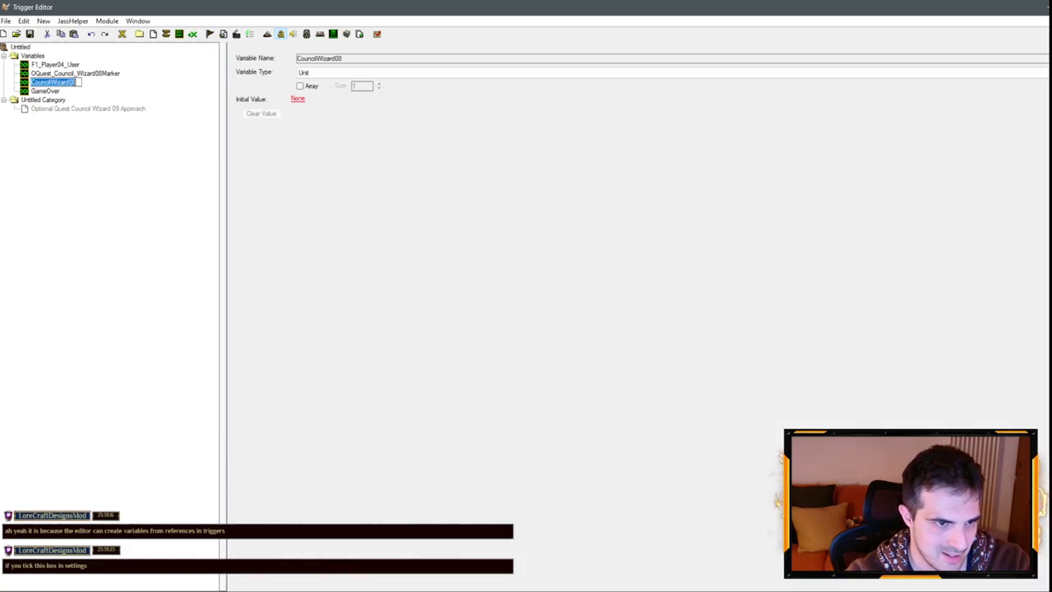
type("9")
left_click(110, 74)
left_click(107, 110)
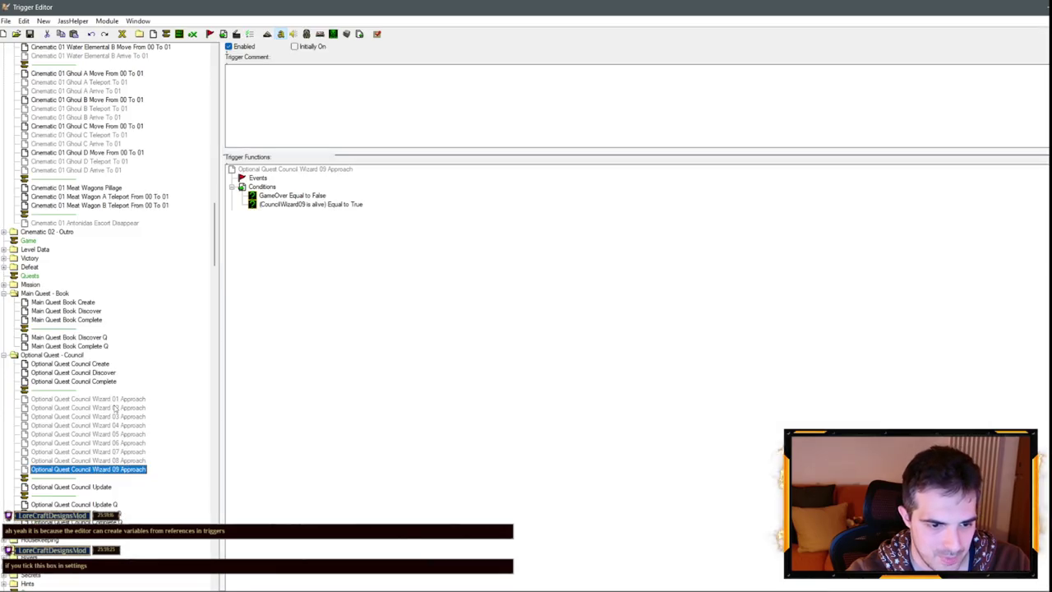
In Council Discover, duplicate the Turn On Wizard 01 Approach action and retarget copies to Wizard 02 and 03.
left_click(94, 373)
left_click(345, 257)
key("ctrl+c")
key("ctrl+v")
key("ctrl+v")
key("ctrl+v")
double_click(352, 265)
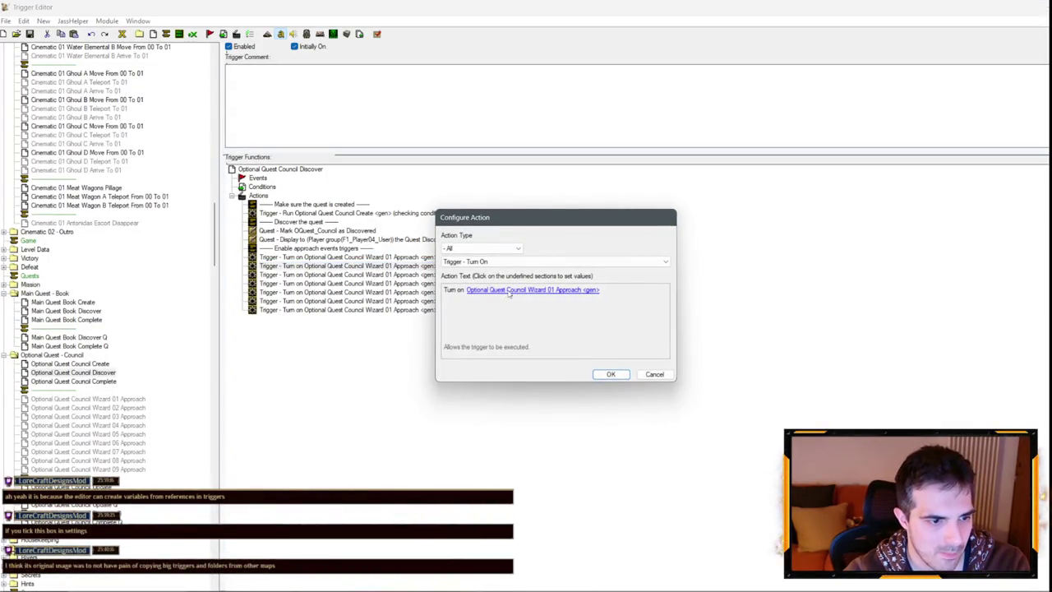
left_click(513, 291)
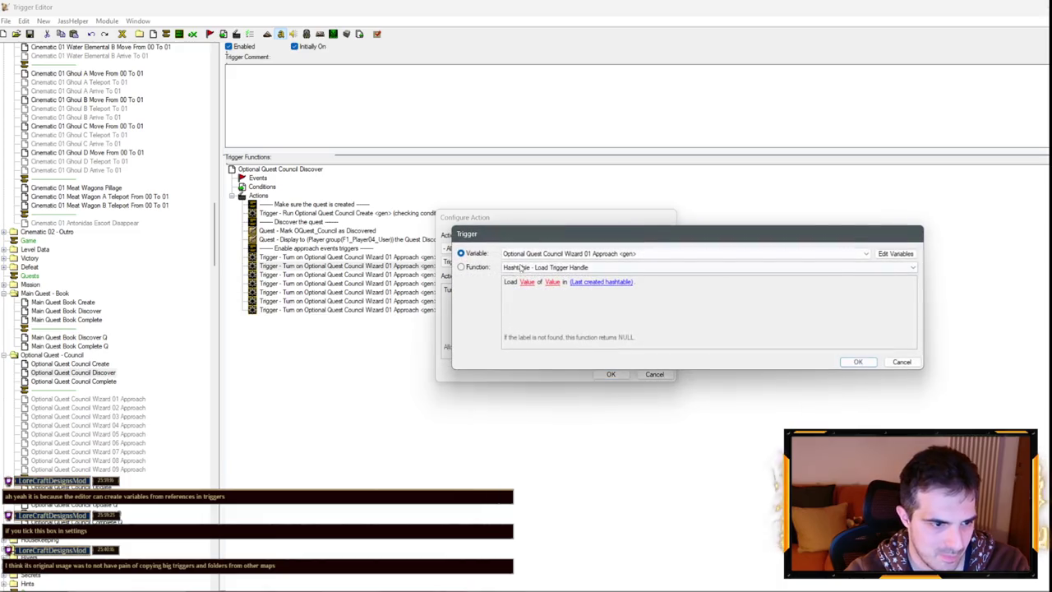
key("Escape")
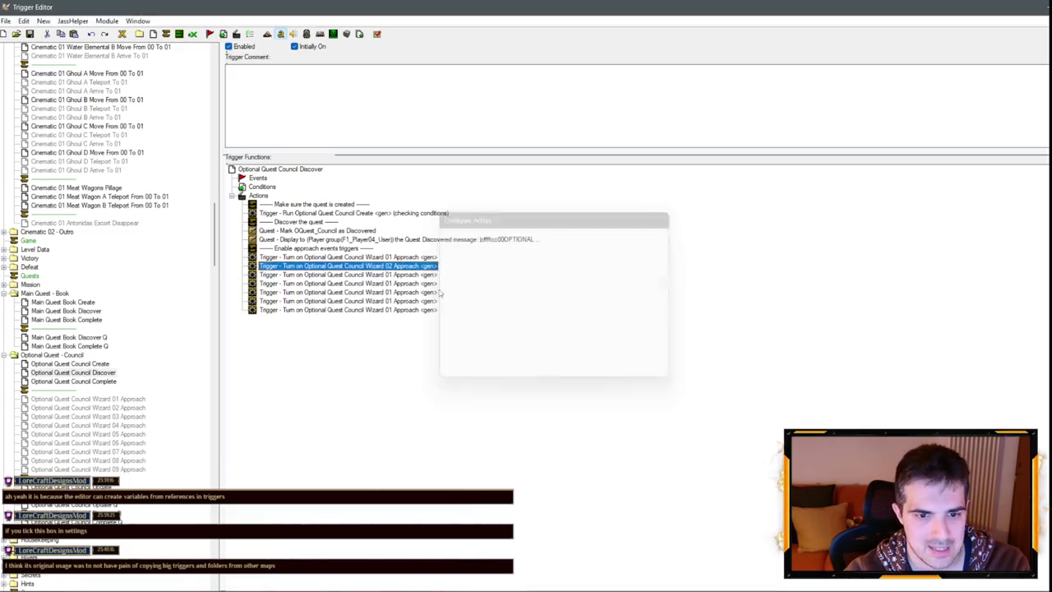
left_click(523, 291)
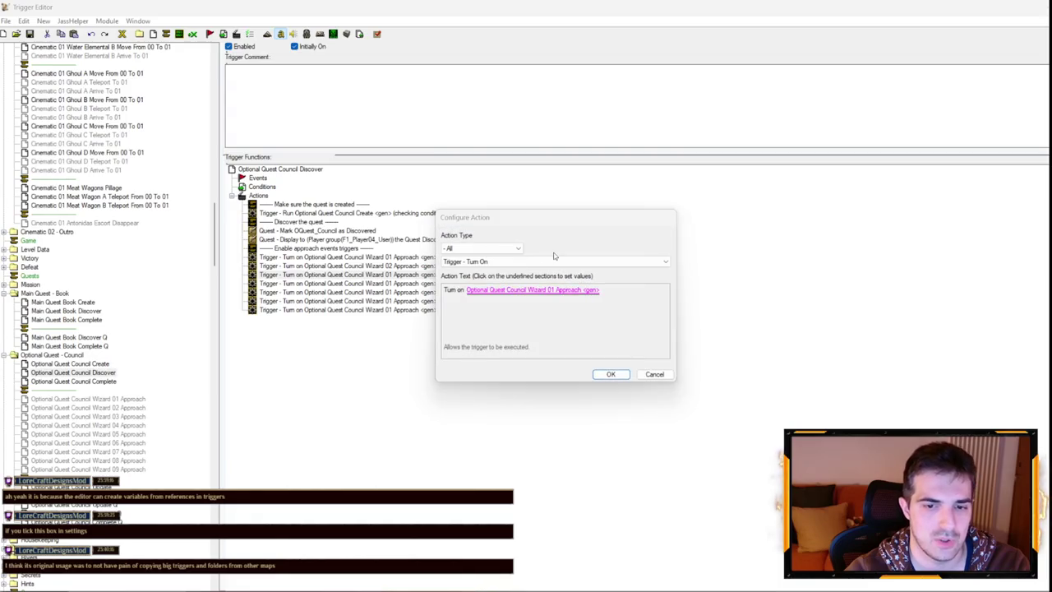
key("Escape")
key("Escape")
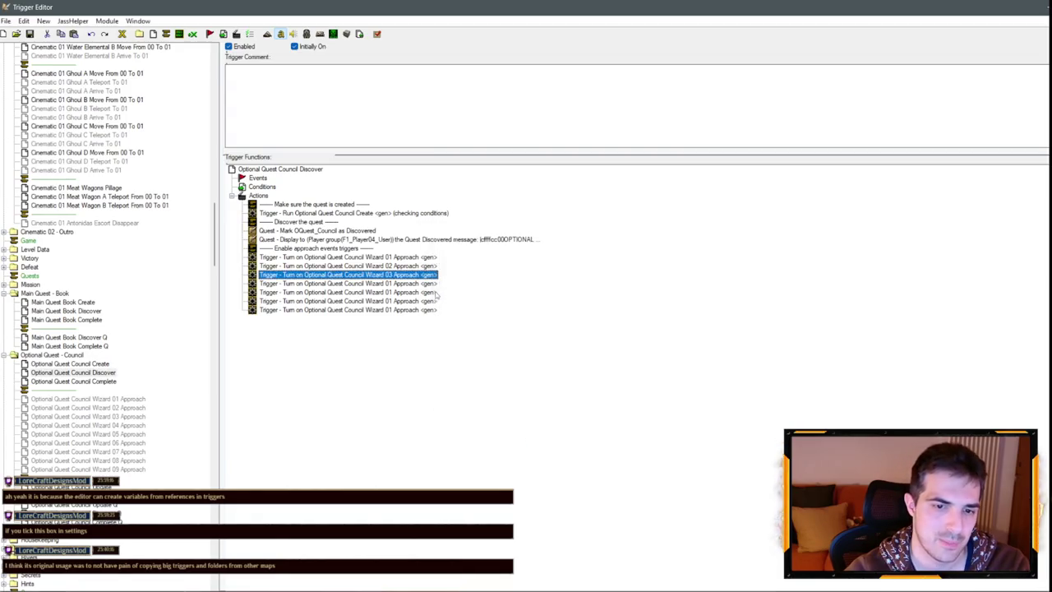
Retarget the following Turn On actions through Wizard 06 and Wizard 07 Approach.
double_click(522, 292)
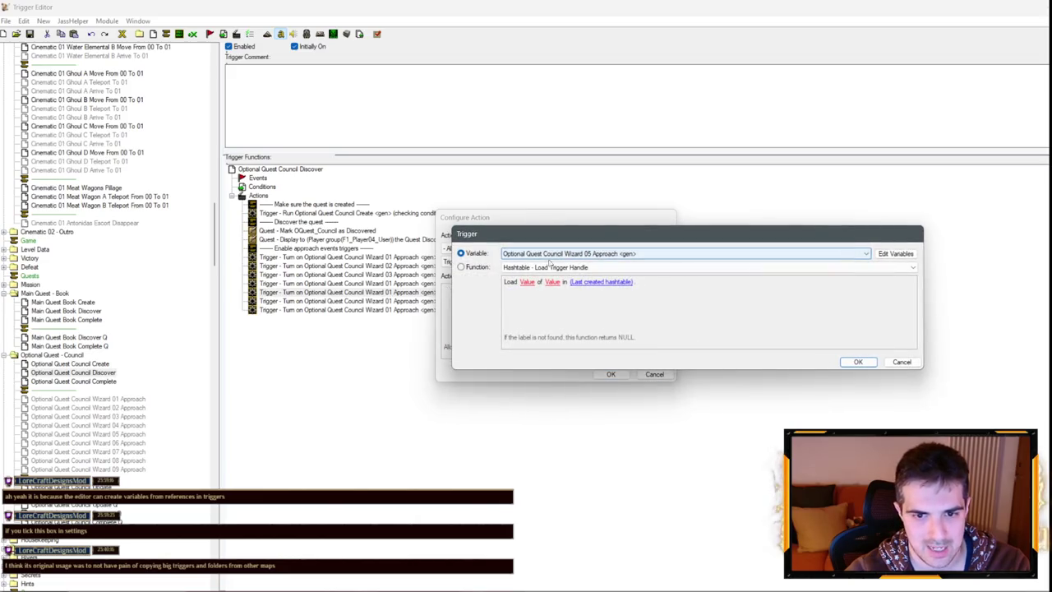
key("Escape")
key("Escape")
double_click(552, 257)
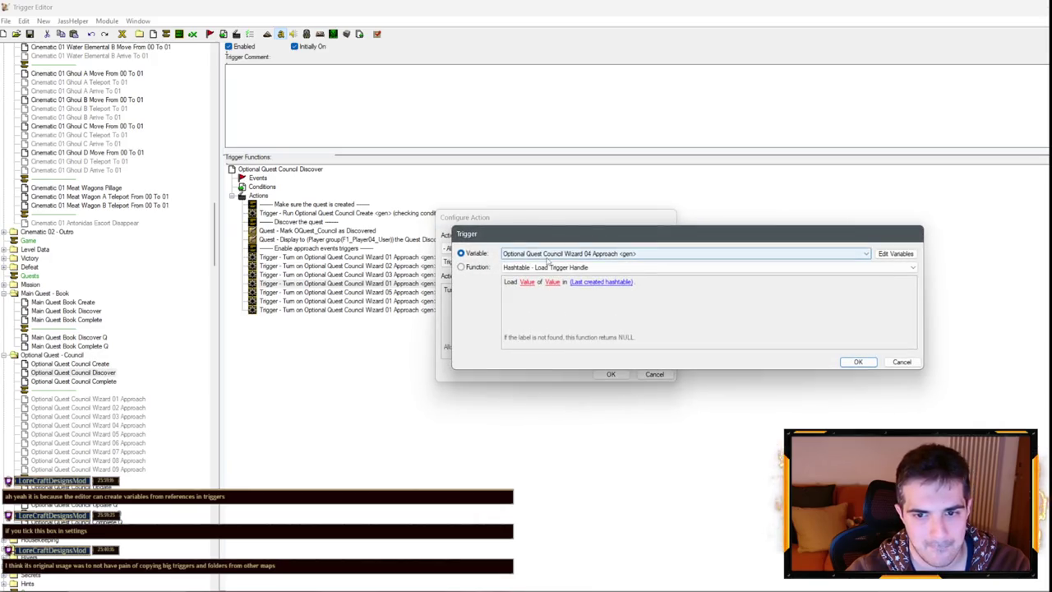
key("Escape")
key("Escape")
double_click(489, 287)
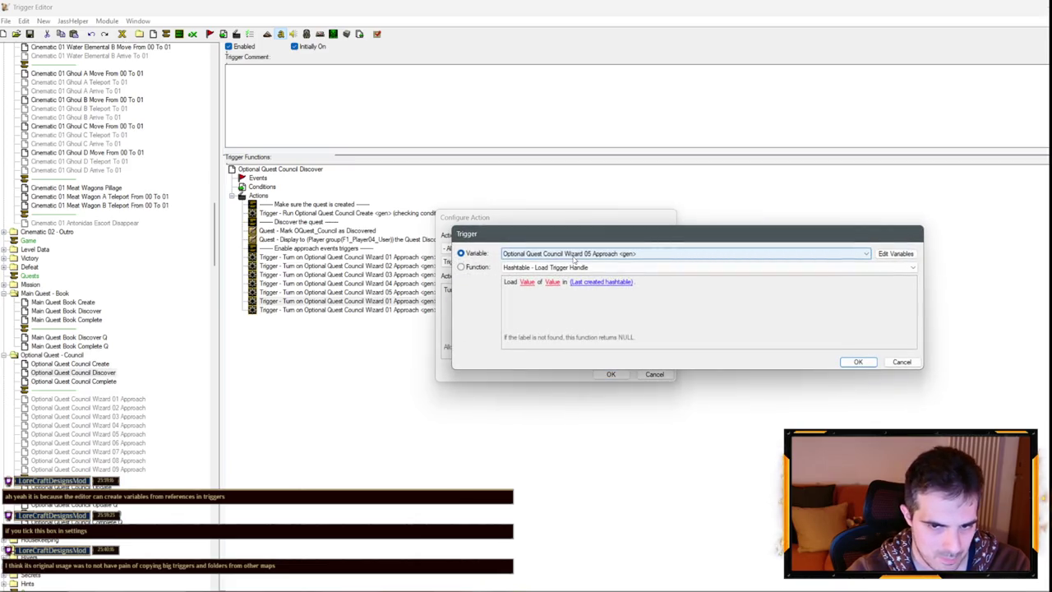
key("Return")
key("Return")
double_click(556, 287)
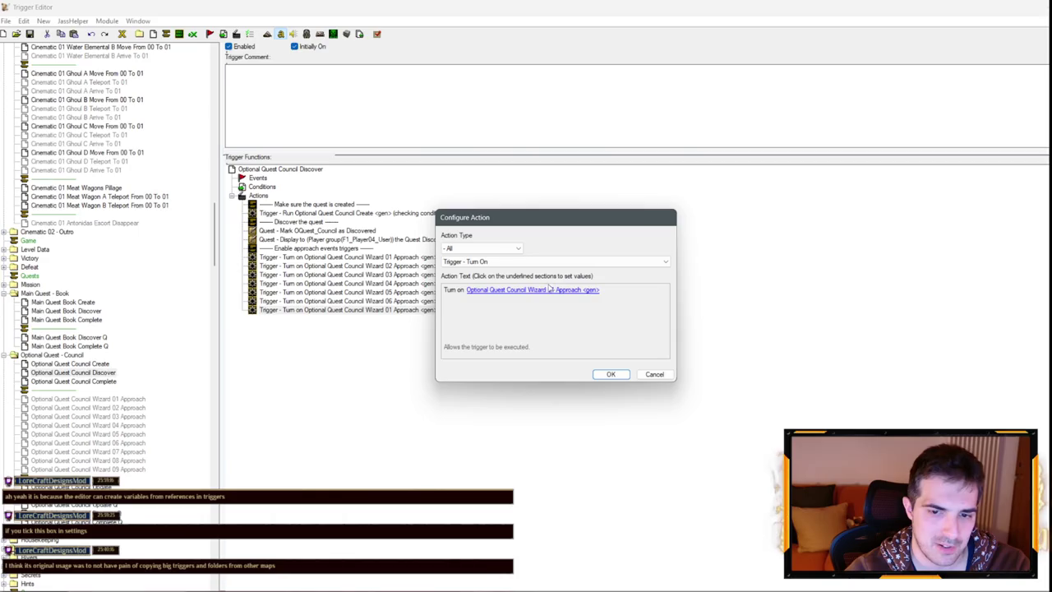
left_click(549, 290)
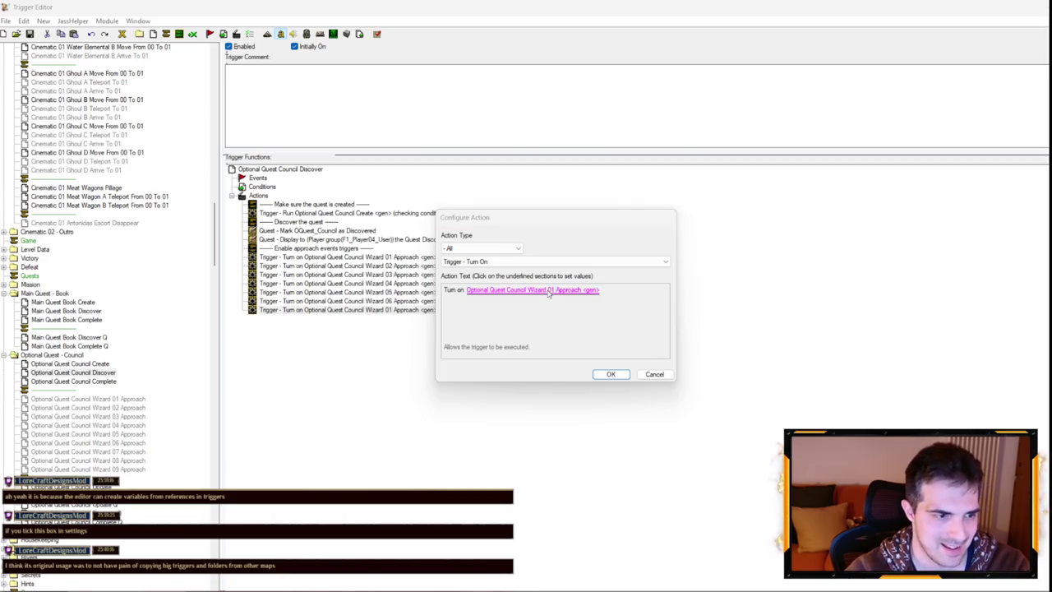
scroll(566, 254, "down", 5)
scroll(566, 254, "down", 1)
key("Return")
key("Return")
Duplicate the Wizard 07 action twice more and set the copies to Wizard 08 and 09 Approach.
key("ctrl+c")
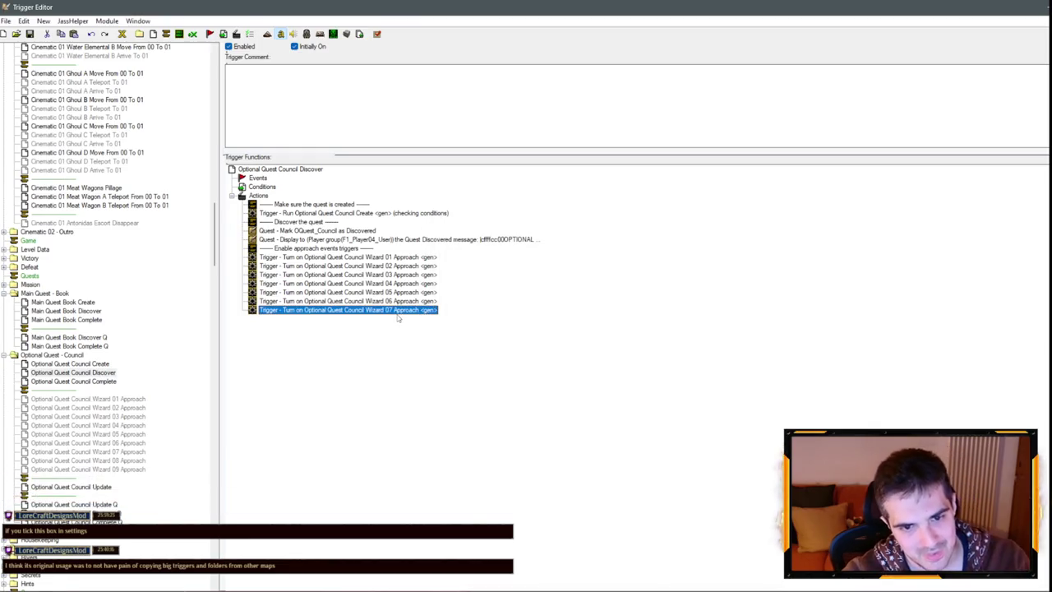
key("ctrl+v")
key("ctrl+v")
double_click(399, 321)
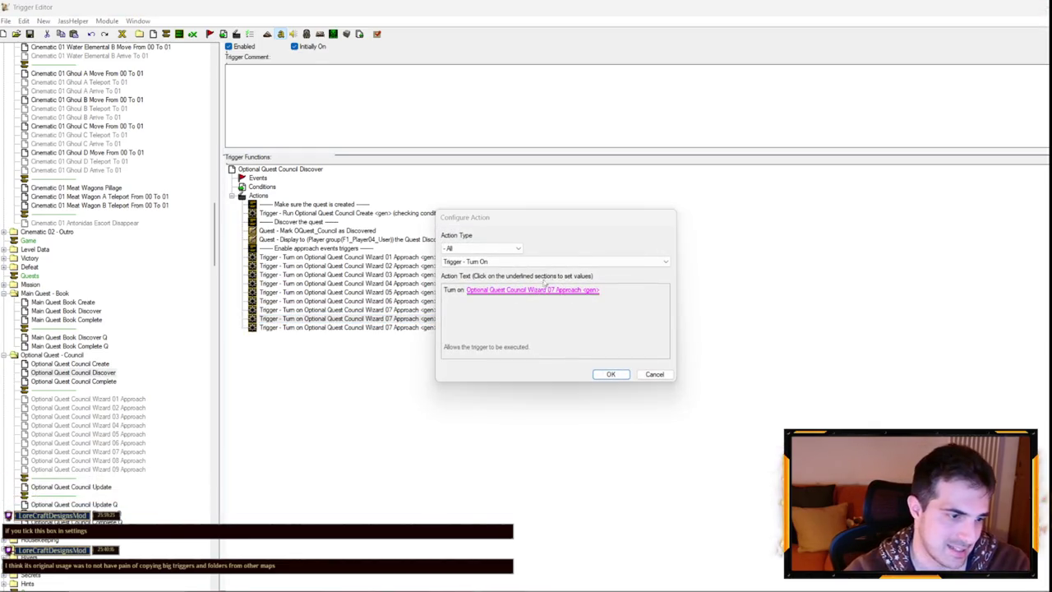
left_click(532, 290)
scroll(565, 254, "down", 1)
key("Return")
key("Return")
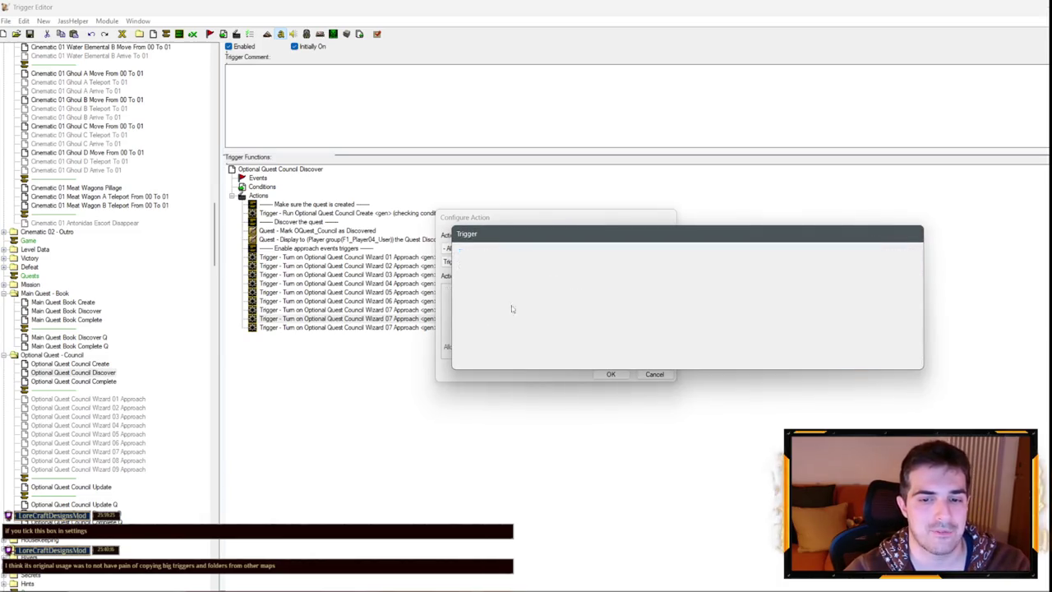
left_click(416, 327)
double_click(416, 327)
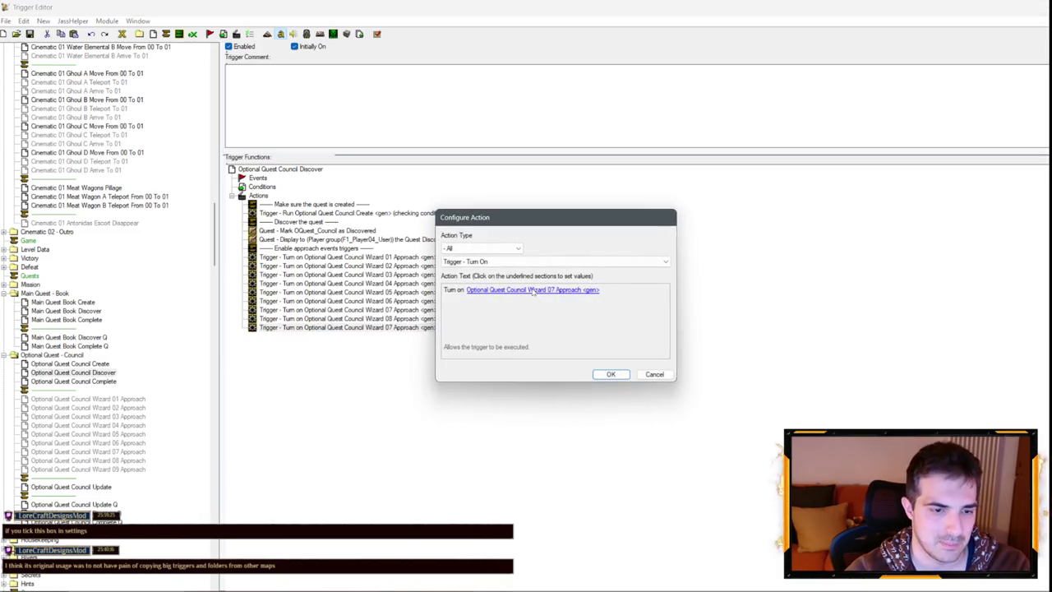
left_click(533, 290)
scroll(551, 254, "down", 2)
key("Return")
key("Return")
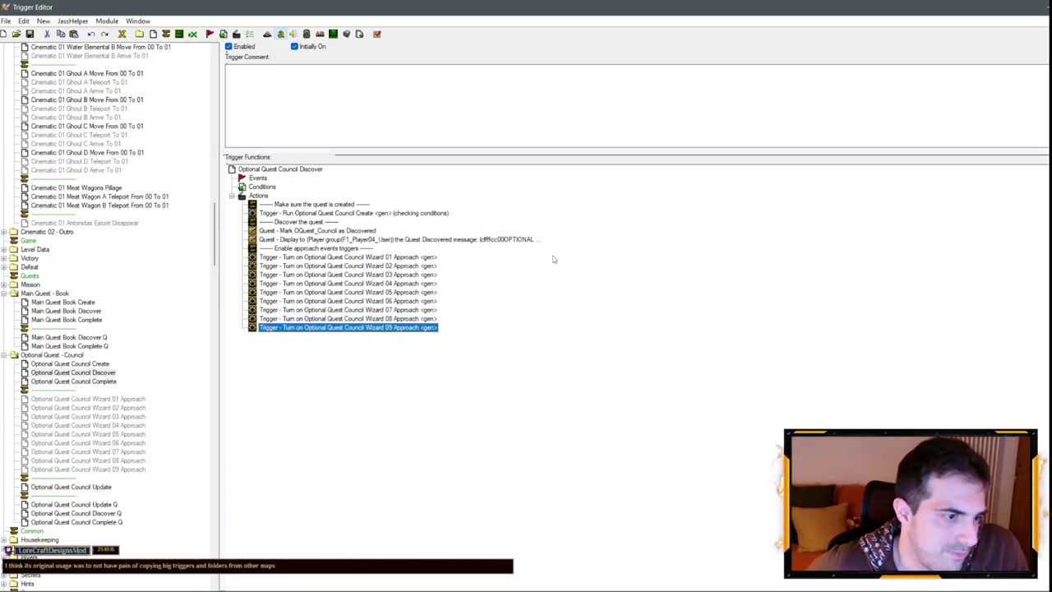
Review the Council Complete, Update and Wizard 02 Approach triggers, then go back to the map.
key("Down")
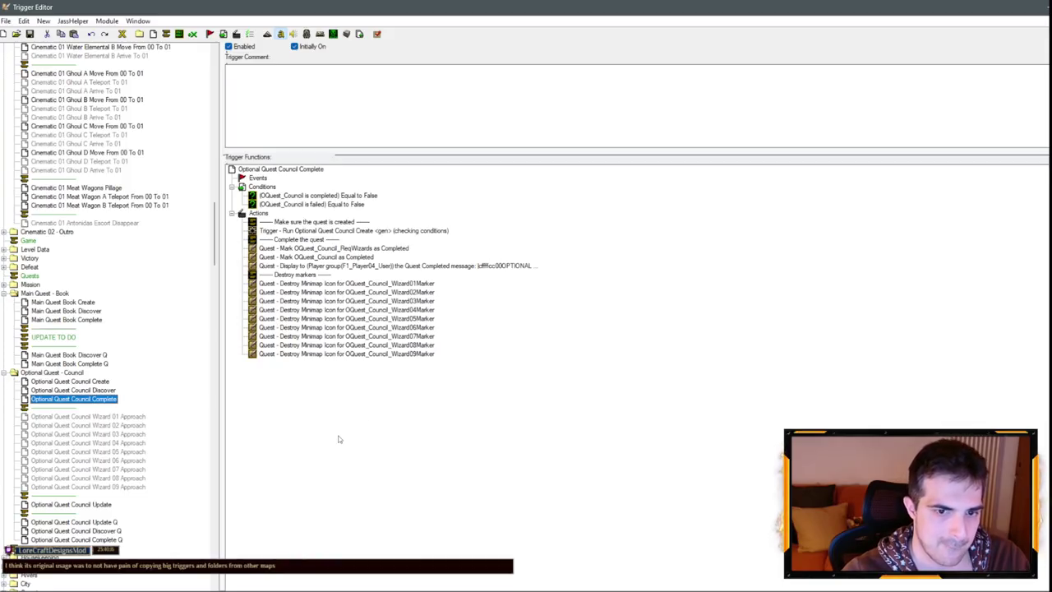
left_click(90, 504)
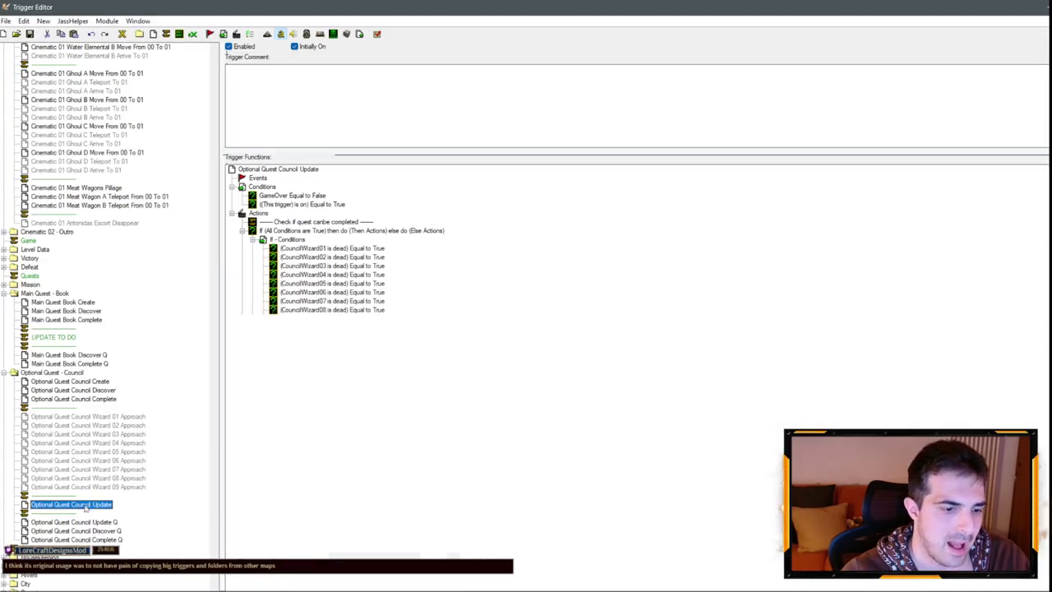
left_click(123, 425)
key("alt+Tab")
key("Right")
key("Up")
scroll(474, 289, "up", 2)
scroll(503, 309, "down", 1)
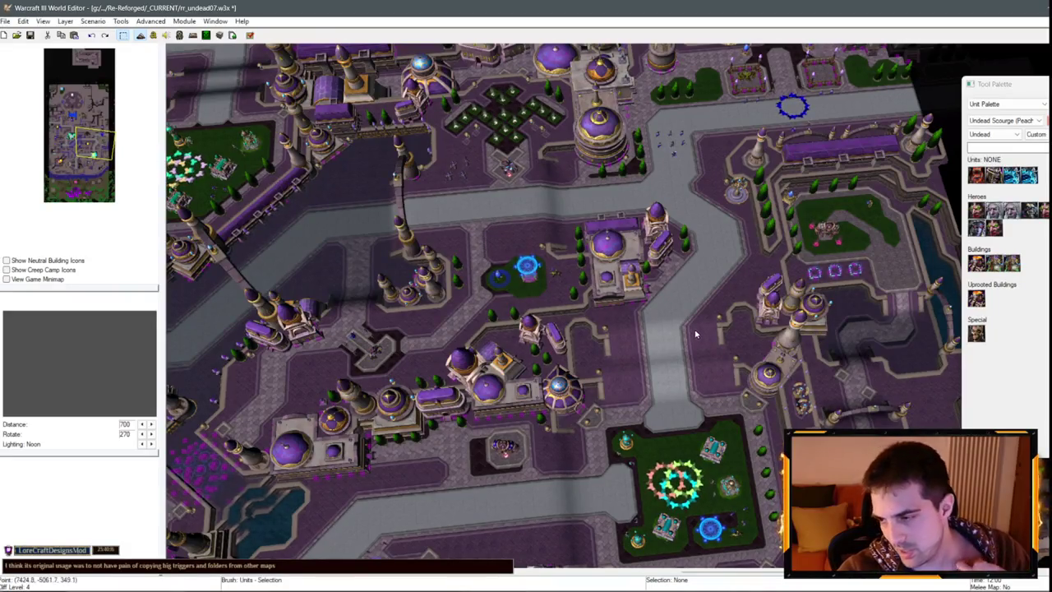
Show the Region Palette and select the Council Wizard 05 region.
key("Down")
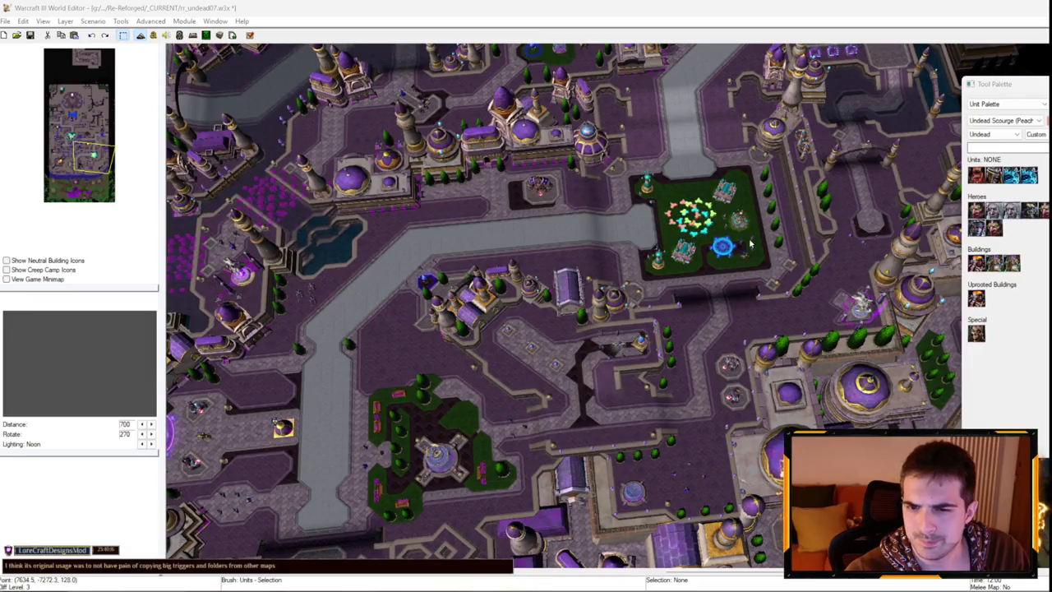
scroll(749, 243, "up", 5)
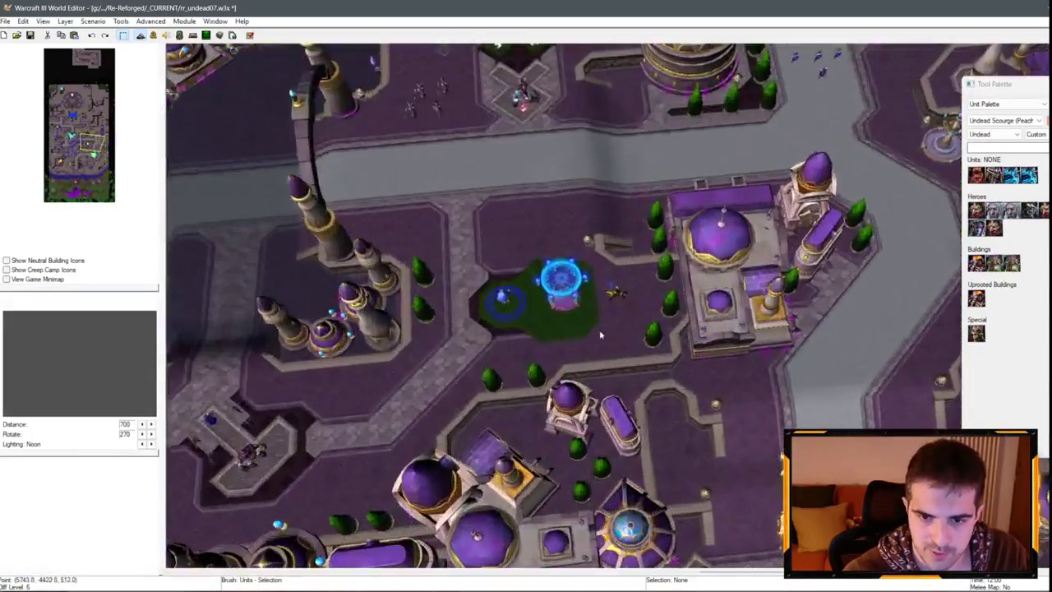
scroll(602, 337, "up", 3)
scroll(627, 218, "down", 3)
left_click(1009, 104)
left_click(999, 136)
scroll(646, 305, "up", 3)
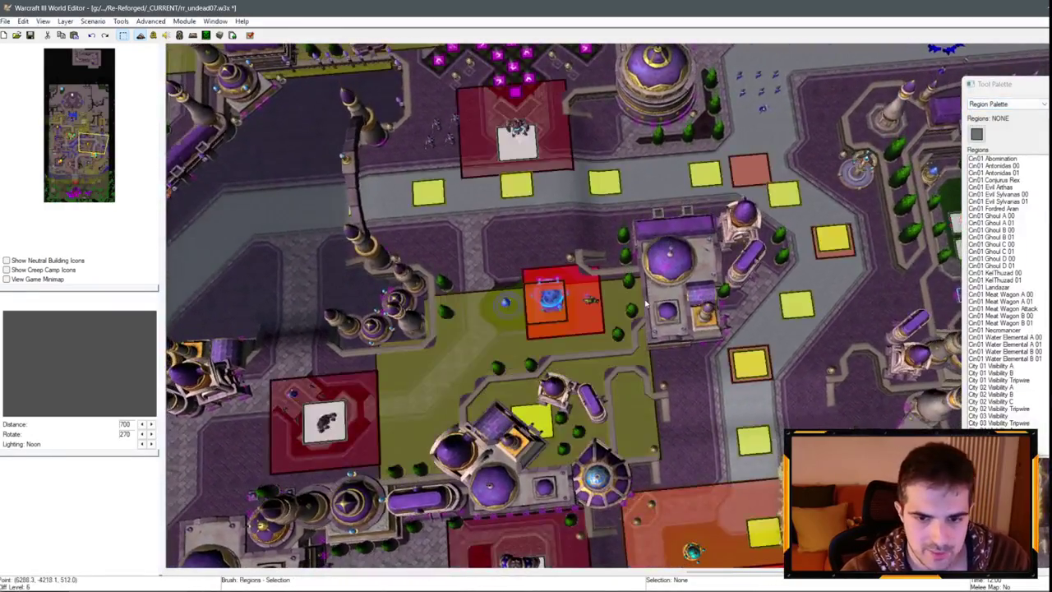
left_click(563, 311)
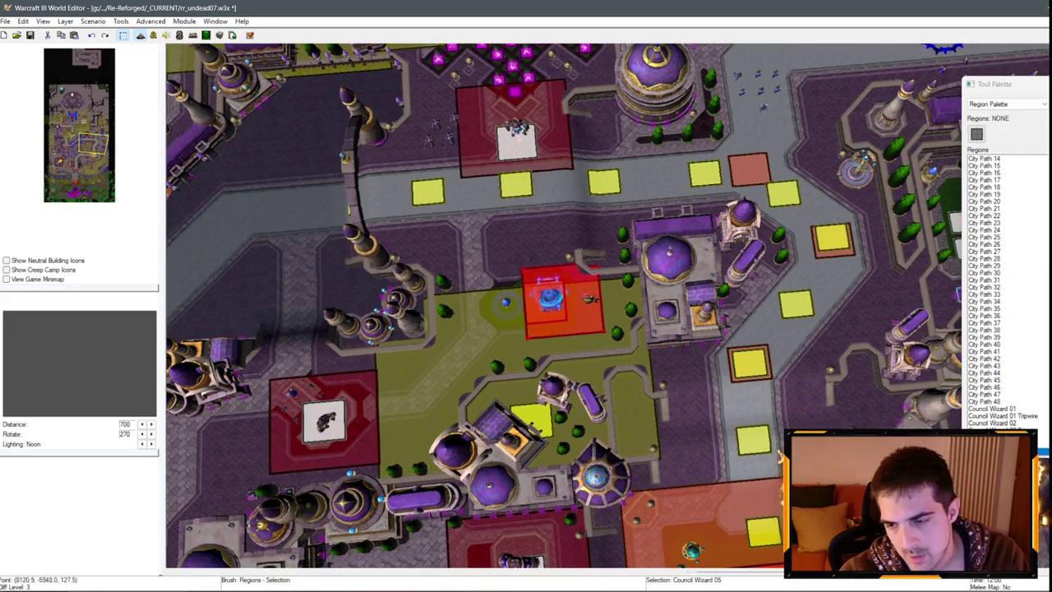
Paste a copy of Council Wizard 02 Tripwire and stretch it into a tall strip north of Wizard 05.
scroll(775, 359, "down", 3)
scroll(775, 359, "up", 5)
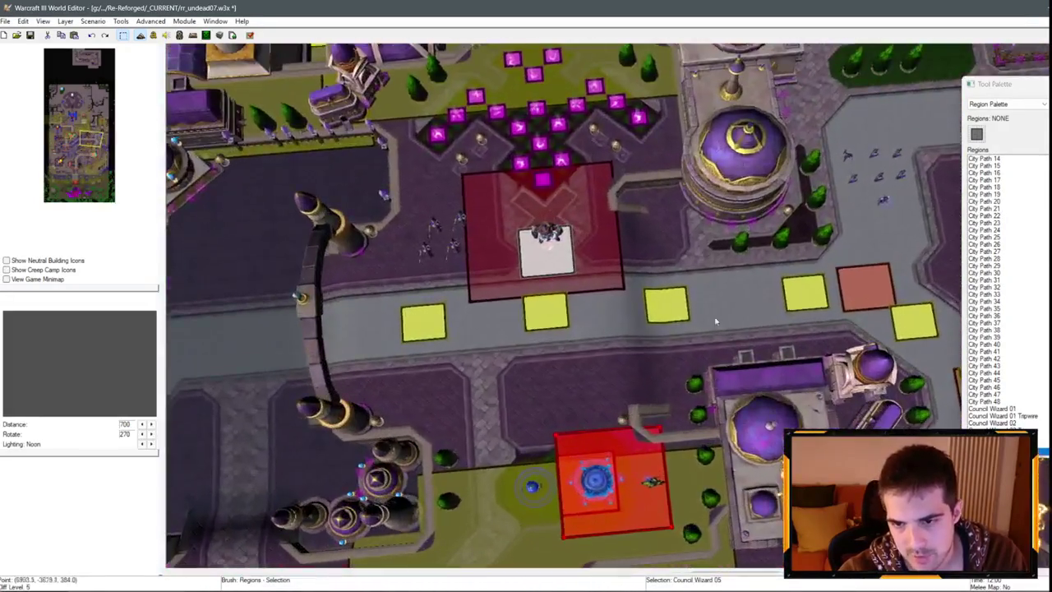
key("Down")
key("Right")
key("Up")
key("Left")
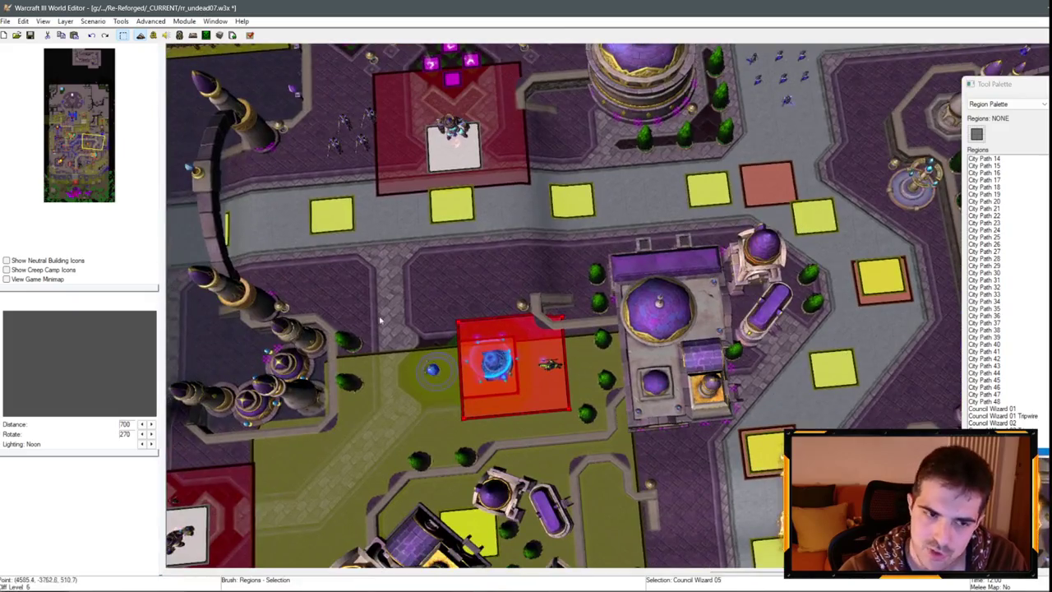
key("Up")
key("Up")
key("Up")
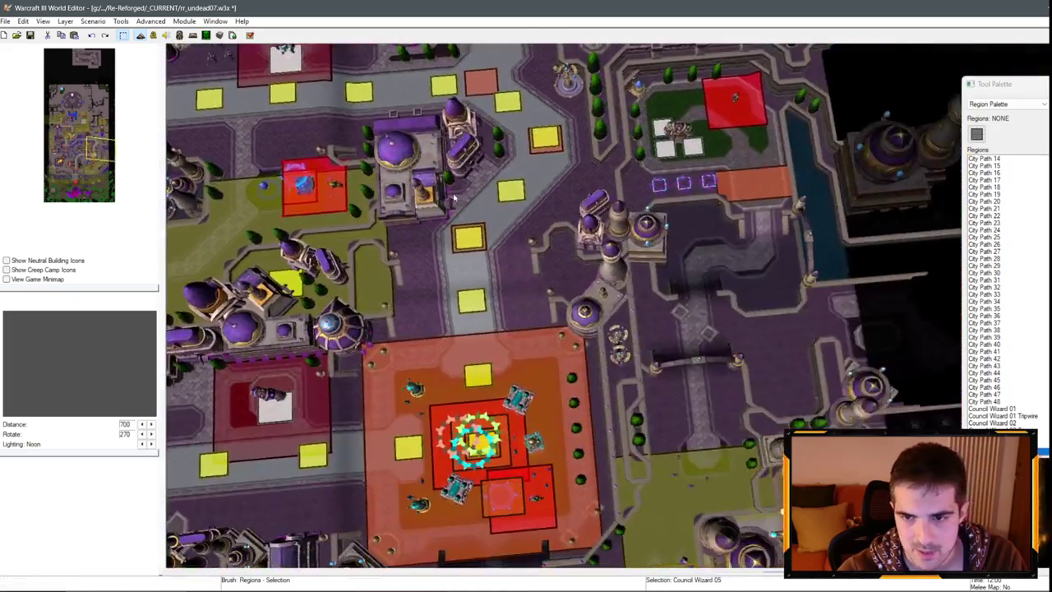
scroll(410, 194, "up", 3)
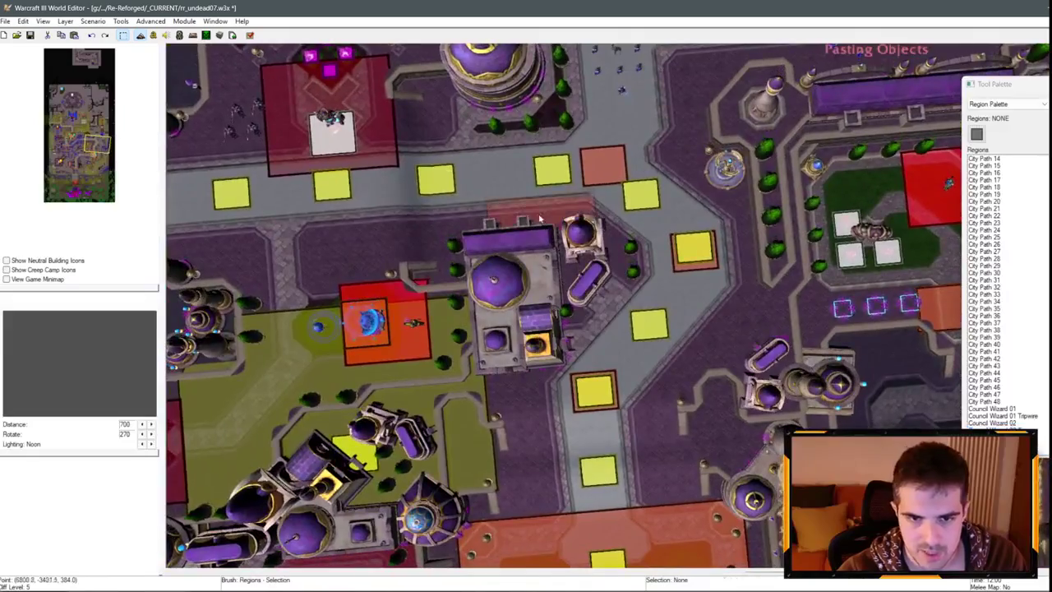
key("ctrl+v")
scroll(587, 226, "up", 2)
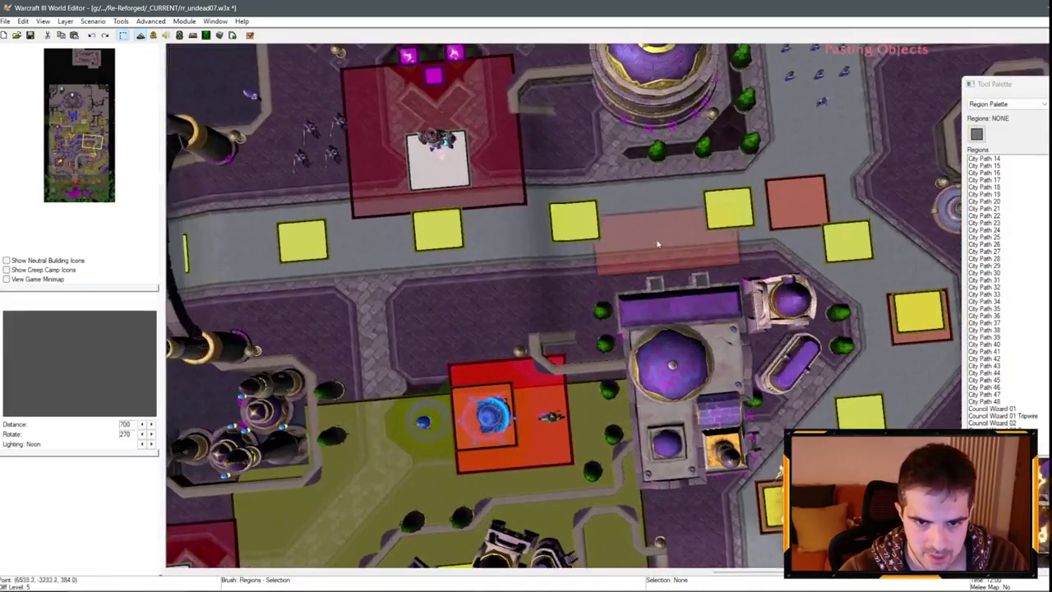
left_click(568, 138)
mouse_move(645, 163)
left_mouse_down()
mouse_move(596, 362)
mouse_move(605, 372)
left_mouse_up()
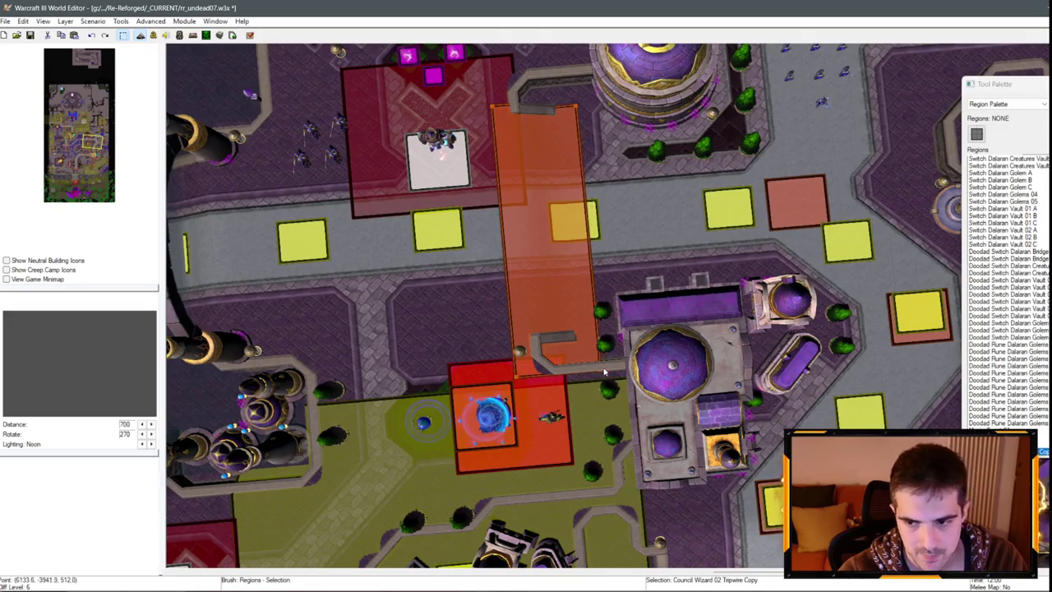
Rename the tall copied region to Council Wizard 05 Tripwire and reopen the Trigger Editor.
left_click(513, 423)
left_click(574, 222)
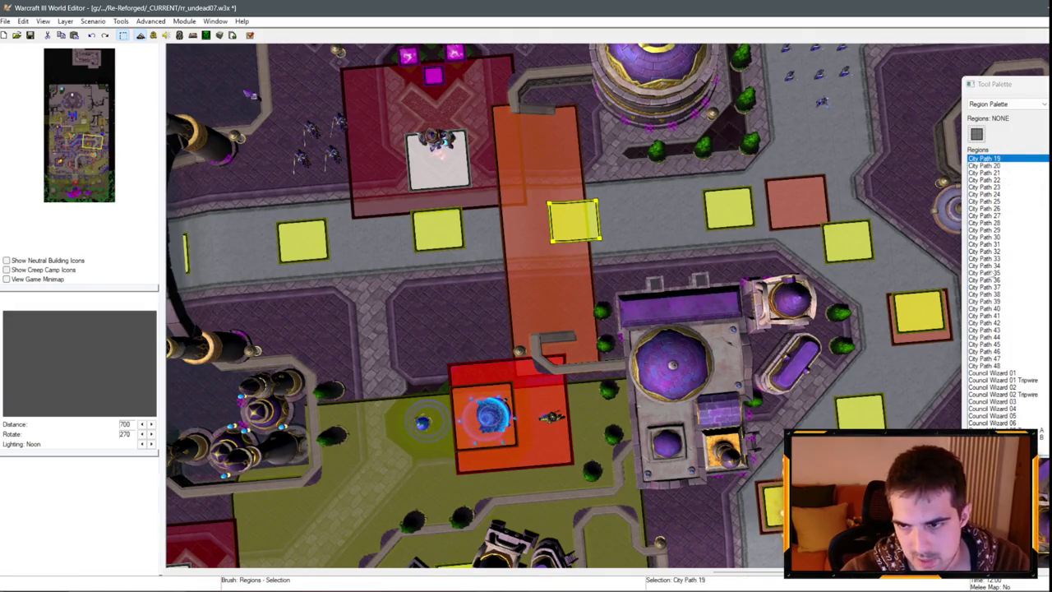
left_click(595, 317)
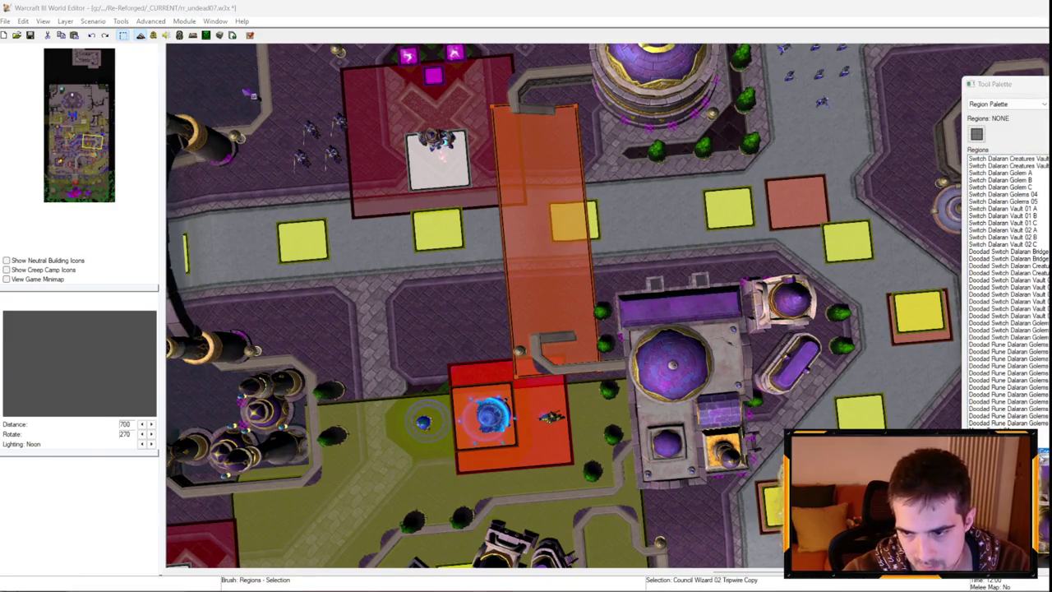
double_click(554, 242)
left_click(553, 243)
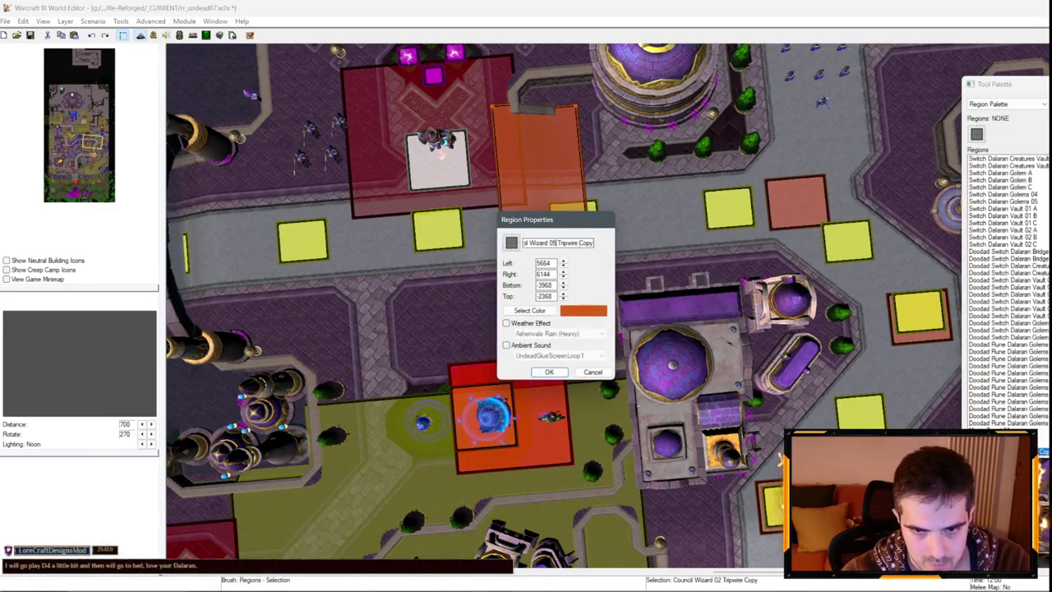
key("Return")
key("F4")
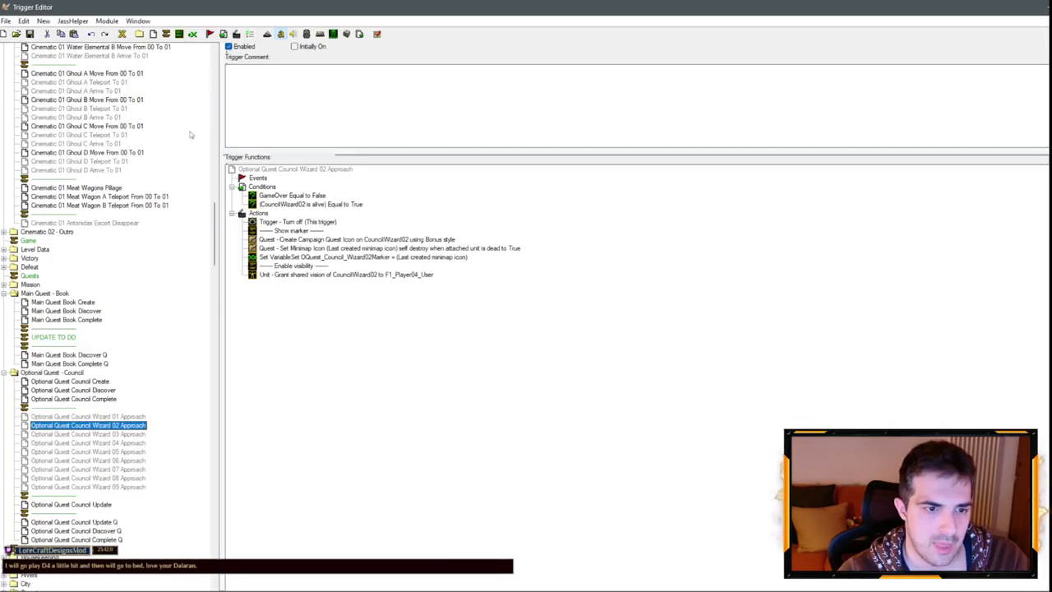
Begin a new event on Wizard 05 Approach, browse event categories, cancel, and close the Trigger Editor.
left_click(125, 451)
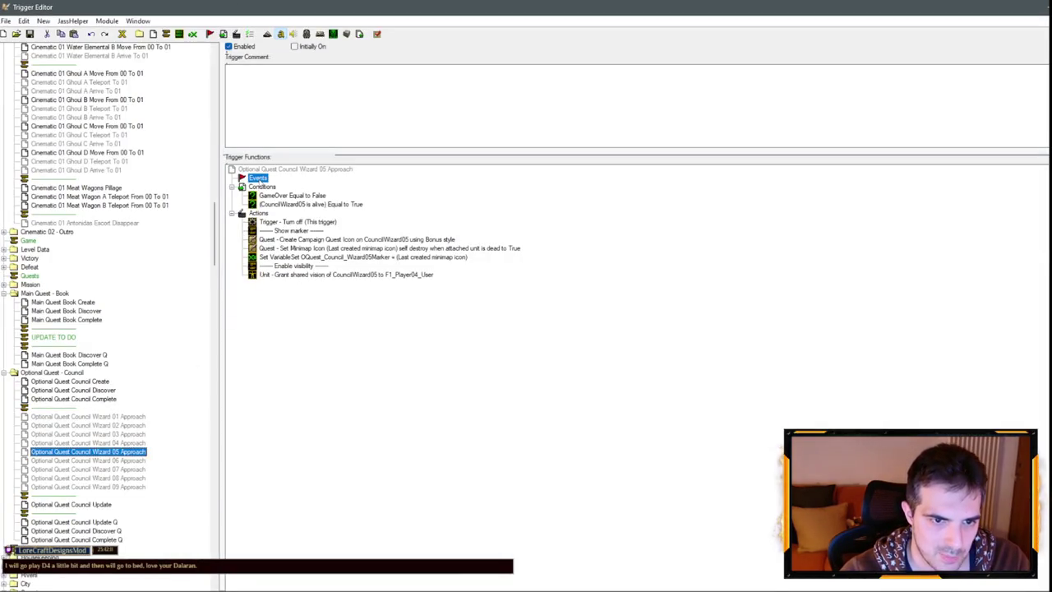
right_click(259, 179)
left_click(283, 270)
left_click(481, 248)
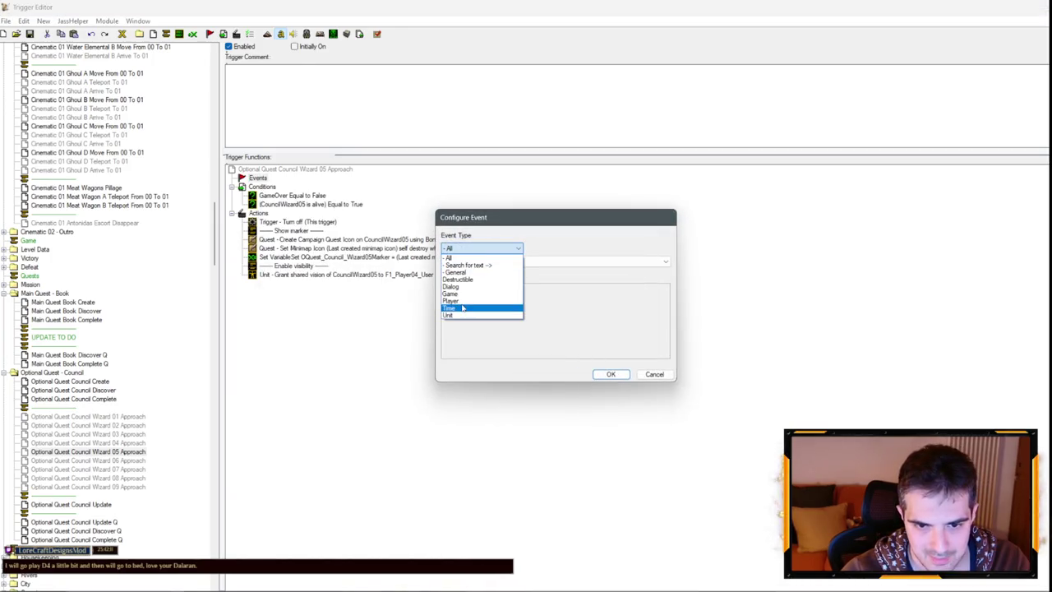
left_click(601, 321)
key("alt+Down")
key("End")
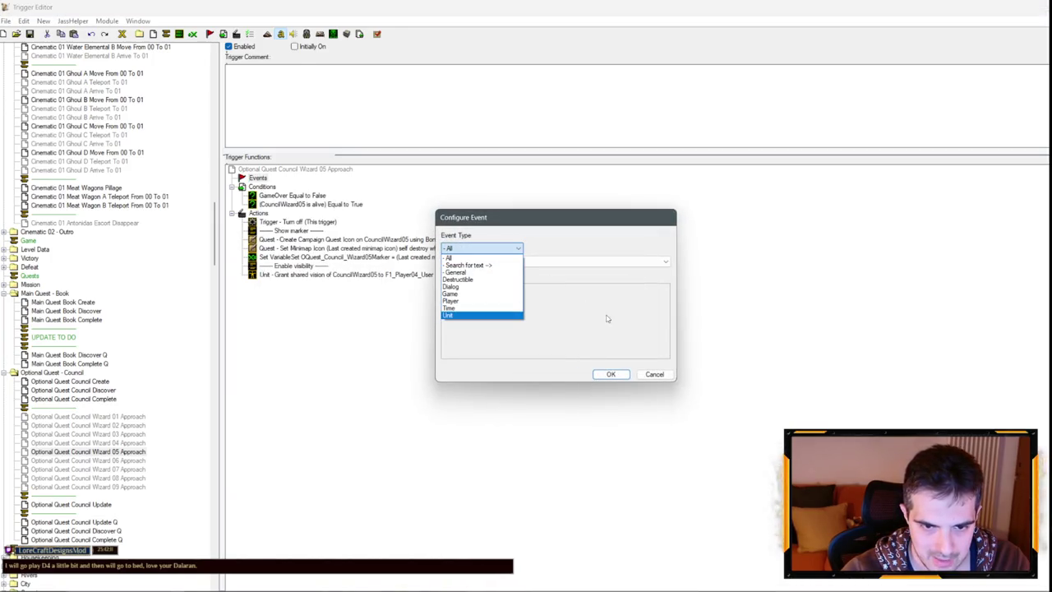
left_click(557, 316)
left_click(657, 374)
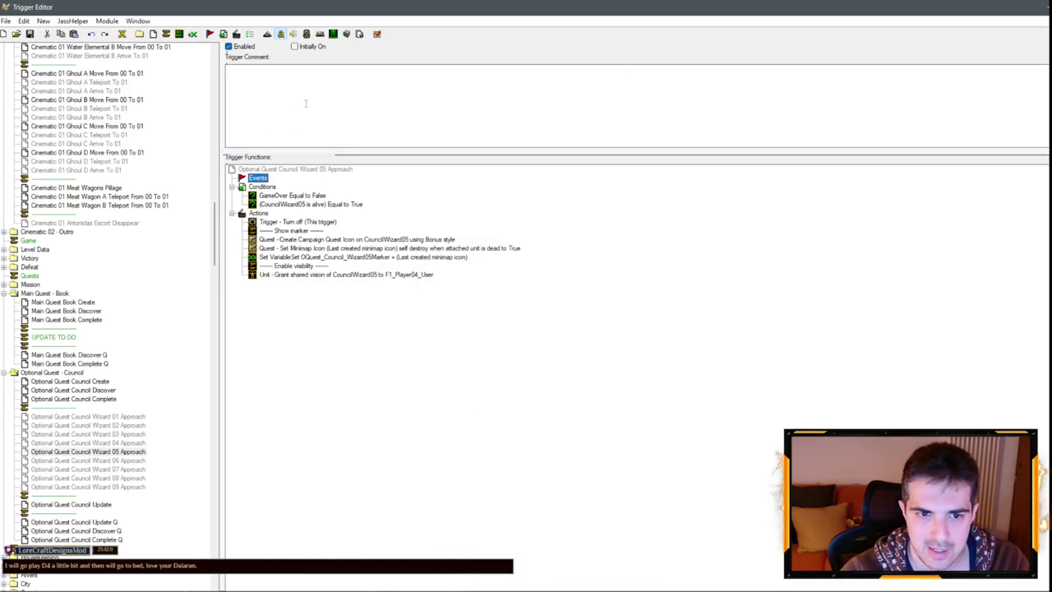
left_click(1042, 11)
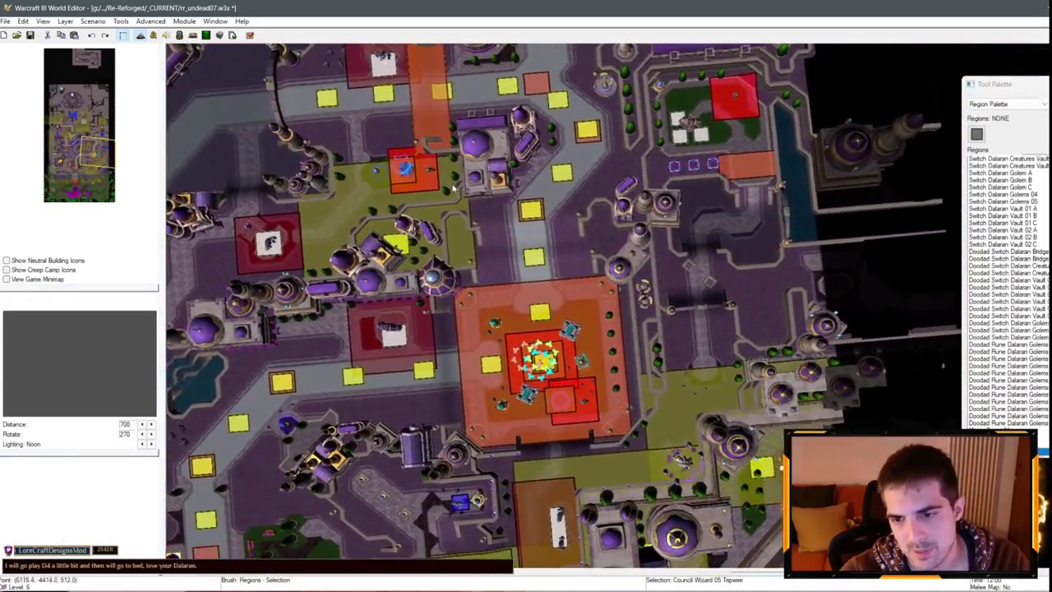
Pan over the city's north to check the Wizard 05 tripwire region, then reopen the Trigger Editor.
left_click_drag(453, 187, 512, 265)
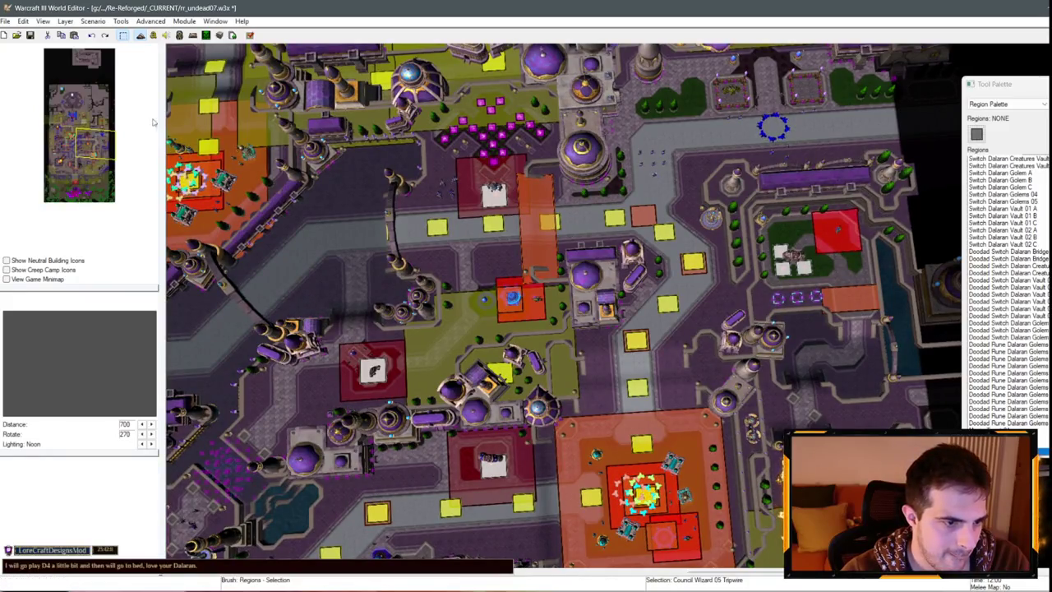
scroll(527, 301, "down", 3)
scroll(527, 301, "up", 5)
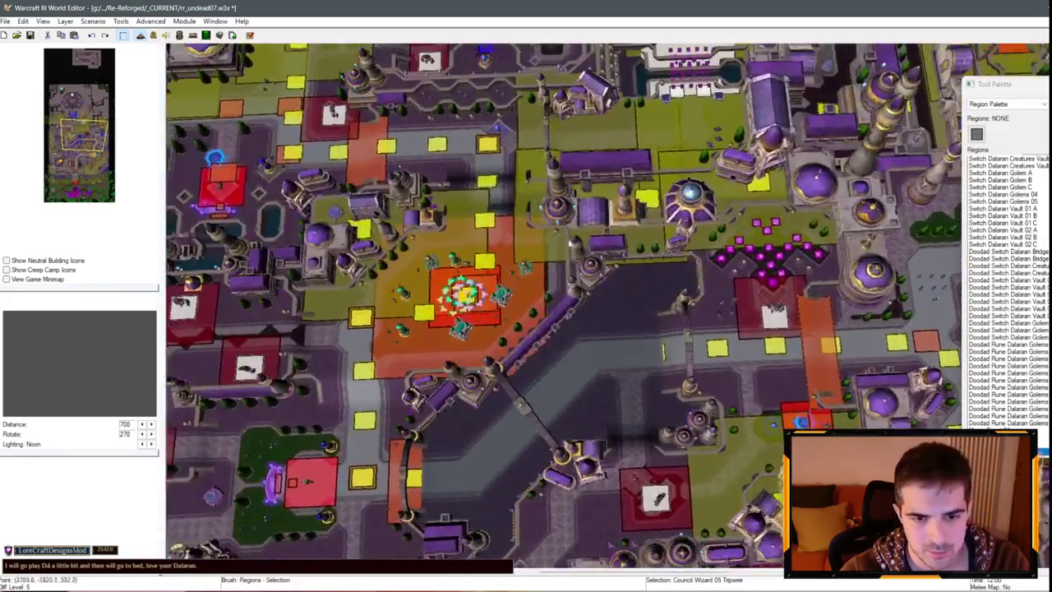
mouse_move(528, 302)
left_mouse_down()
mouse_move(464, 419)
mouse_move(508, 274)
left_mouse_up()
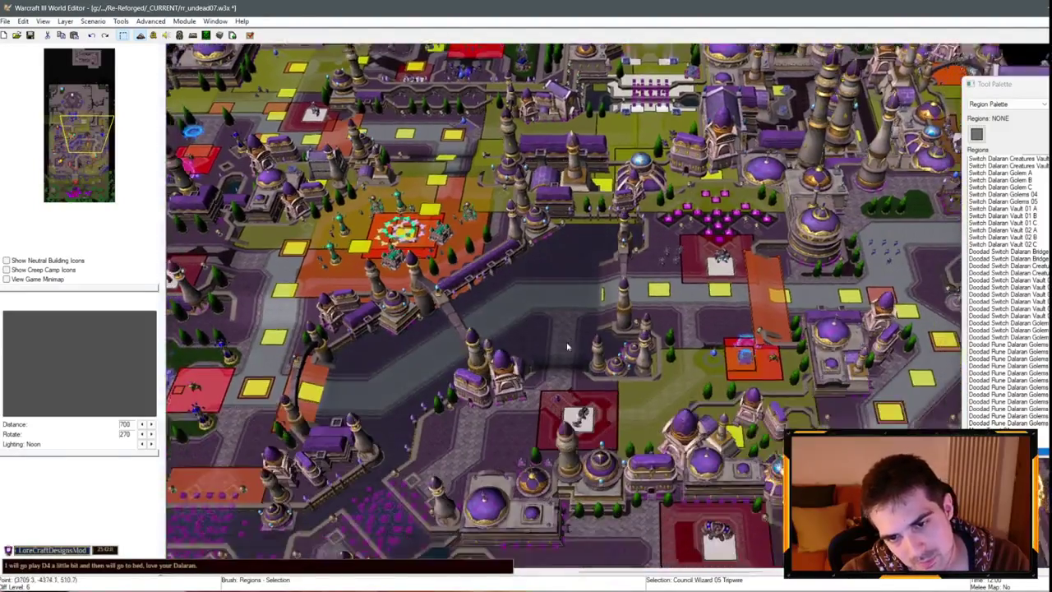
scroll(567, 347, "up", 5)
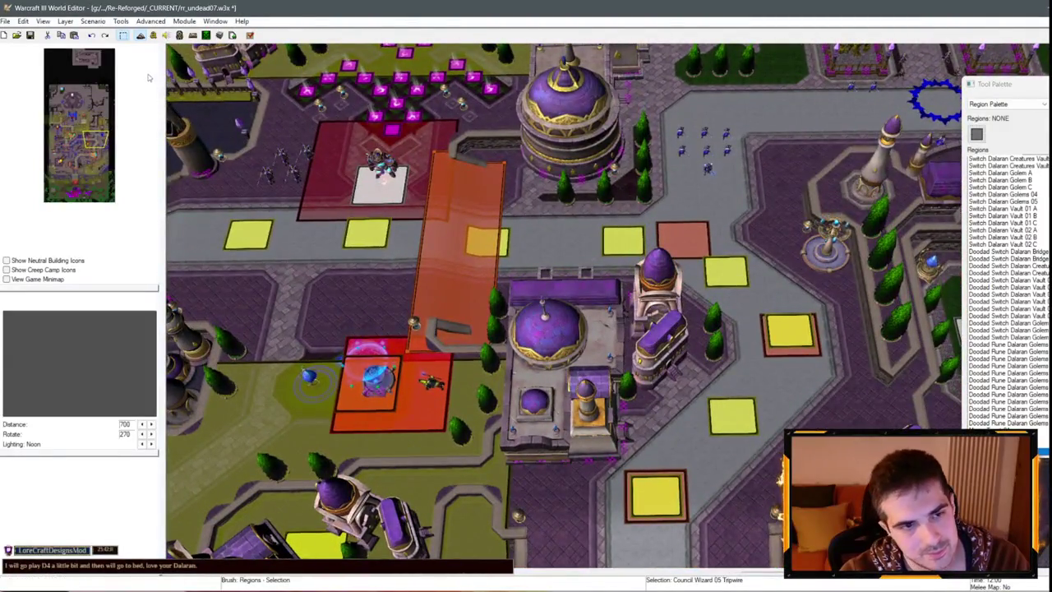
key("F4")
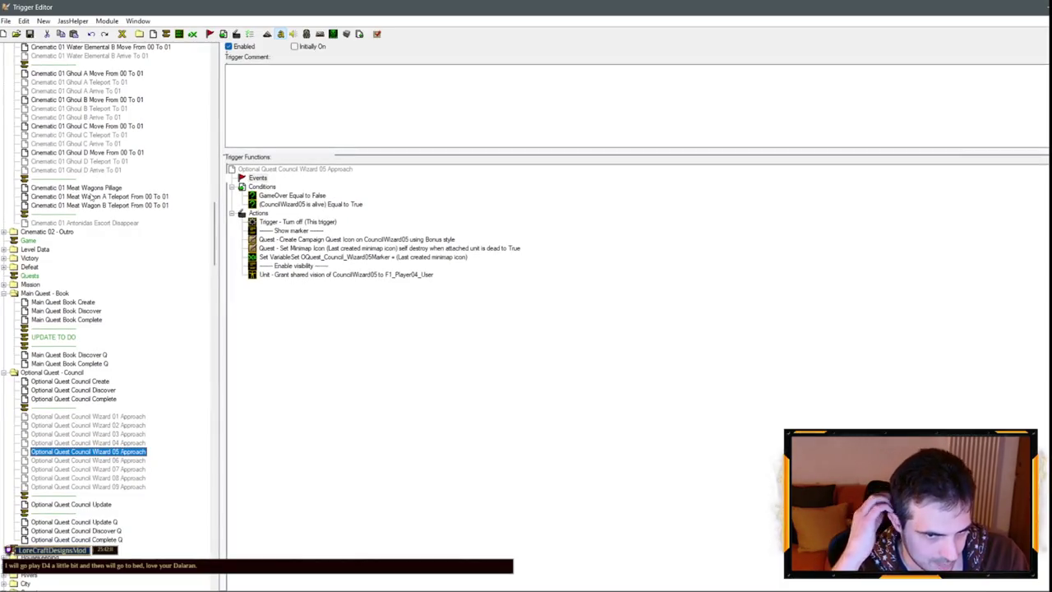
Collapse the Dalaran Golems, Switches, Encounters and Path folders in the trigger list.
left_click(92, 391)
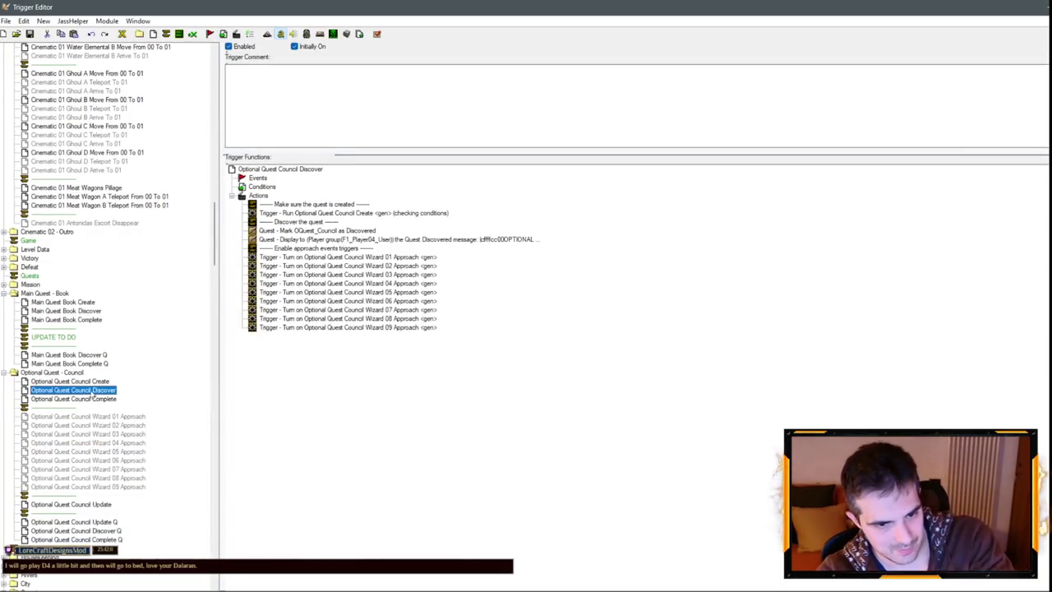
scroll(92, 397, "up", 15)
scroll(141, 222, "up", 13)
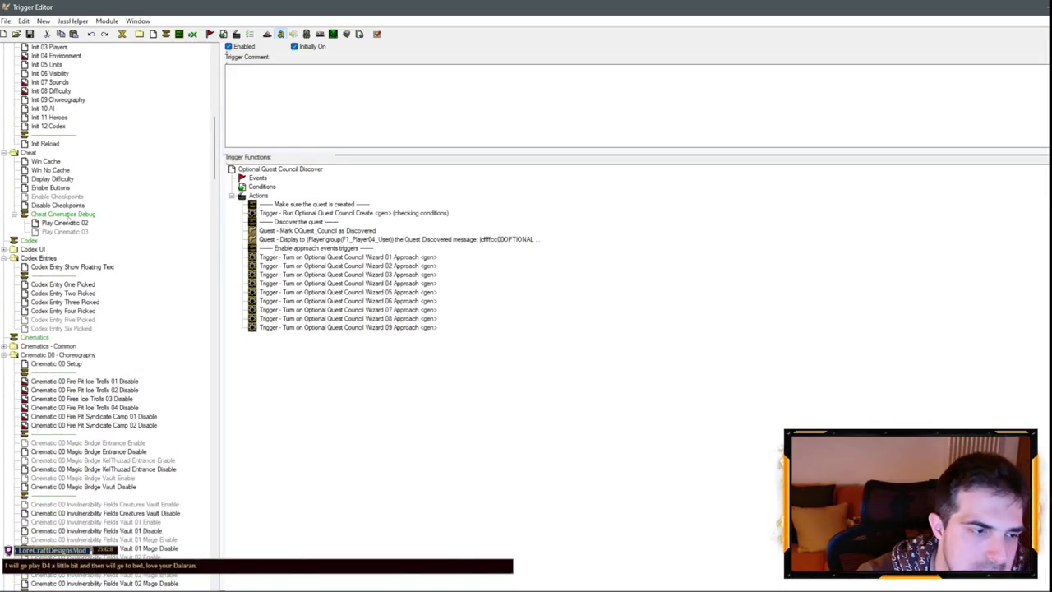
scroll(72, 279, "down", 20)
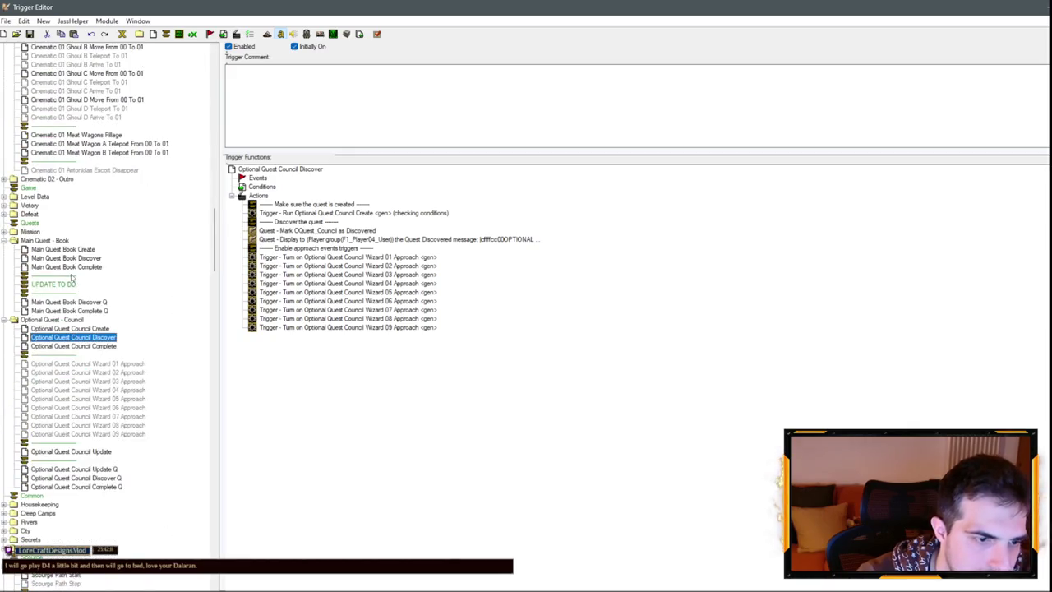
scroll(69, 328, "down", 20)
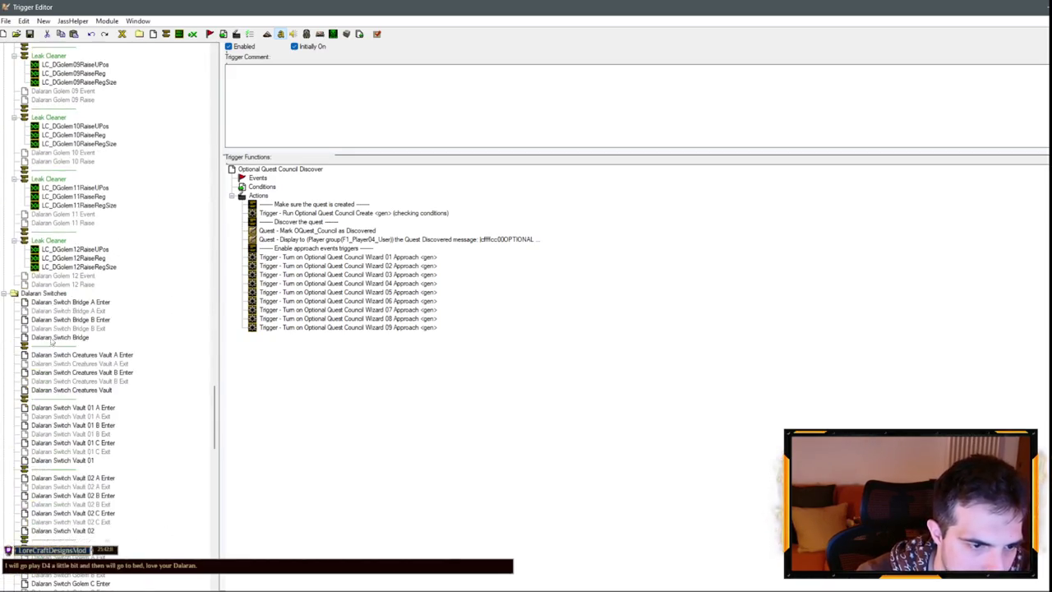
scroll(64, 311, "up", 16)
left_click(4, 236)
scroll(47, 312, "down", 7)
scroll(45, 301, "up", 6)
left_click(14, 214)
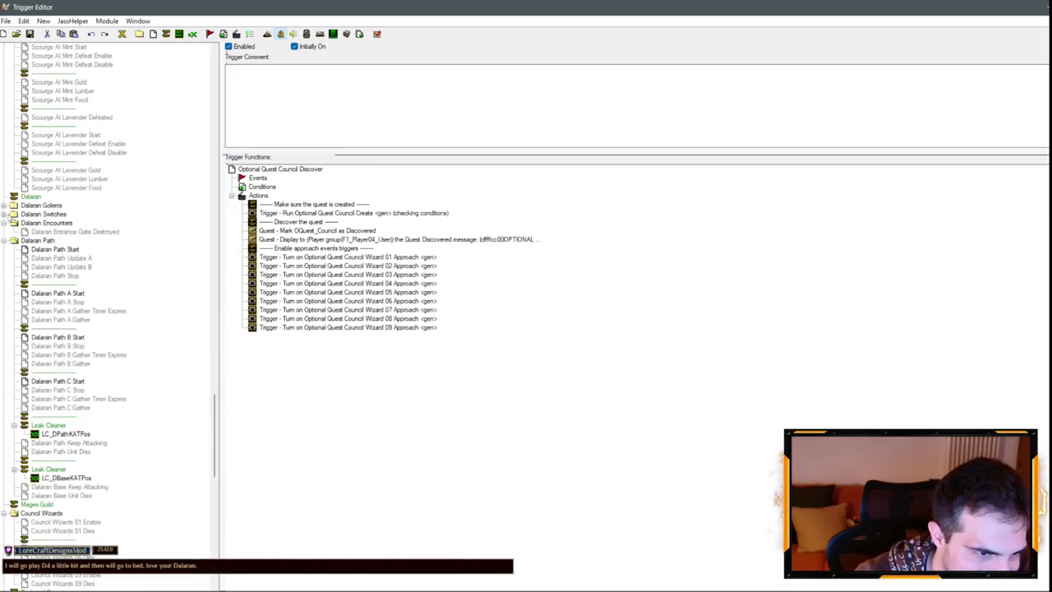
left_click(4, 223)
left_click(4, 232)
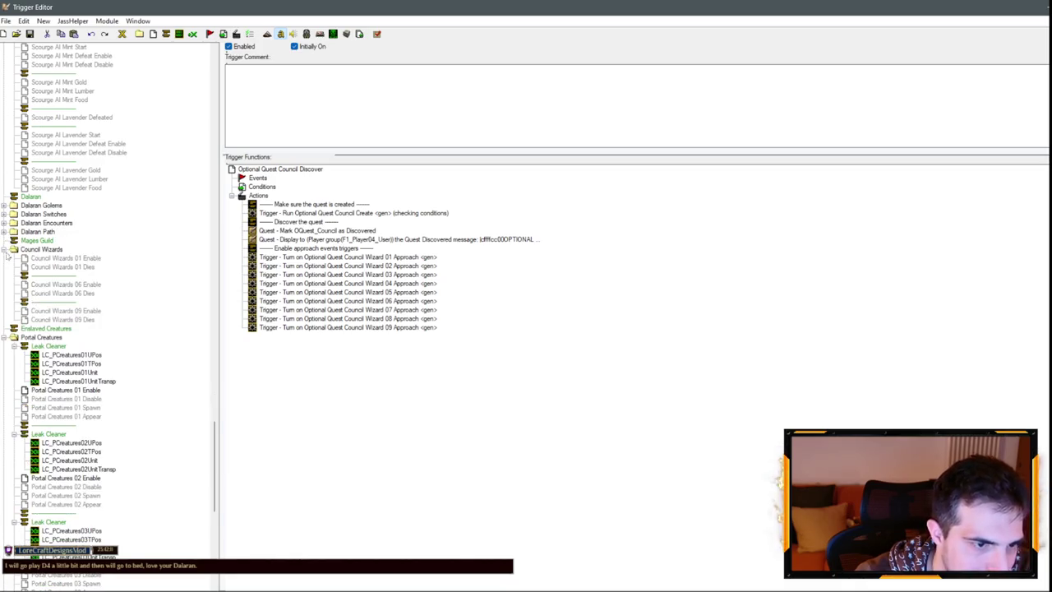
Paste copies of the Council Wizards 06 Enable and Dies triggers into the Council Wizards folder.
right_click(72, 280)
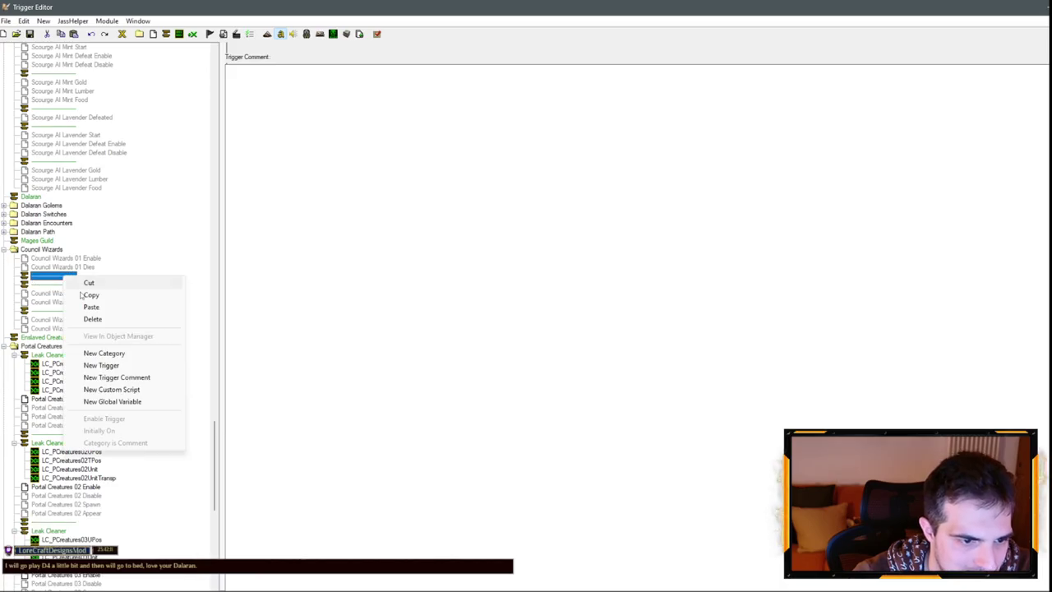
left_click(104, 364)
key("Escape")
key("Delete")
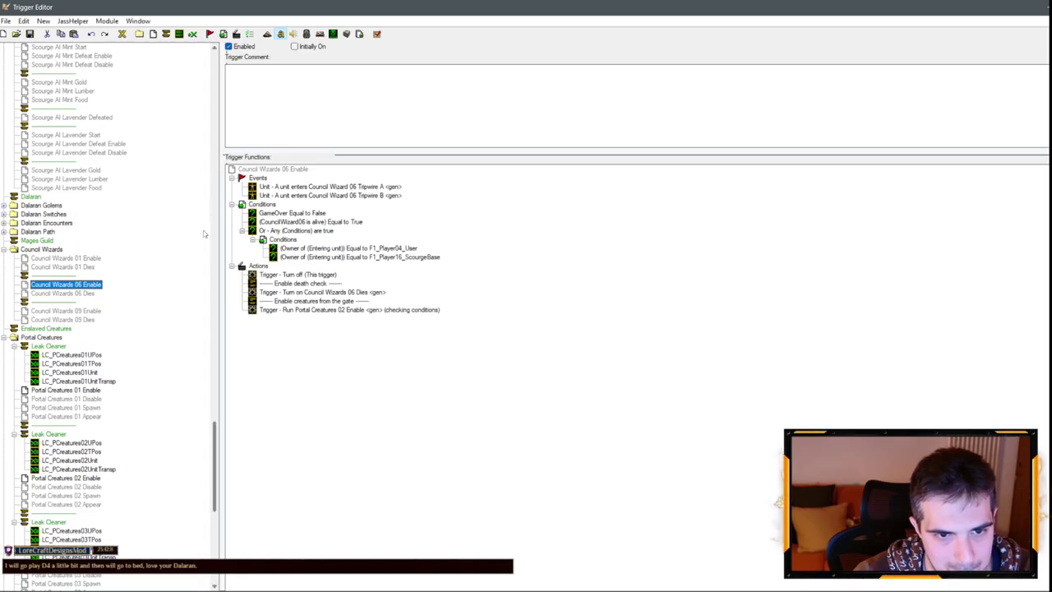
left_click(89, 293)
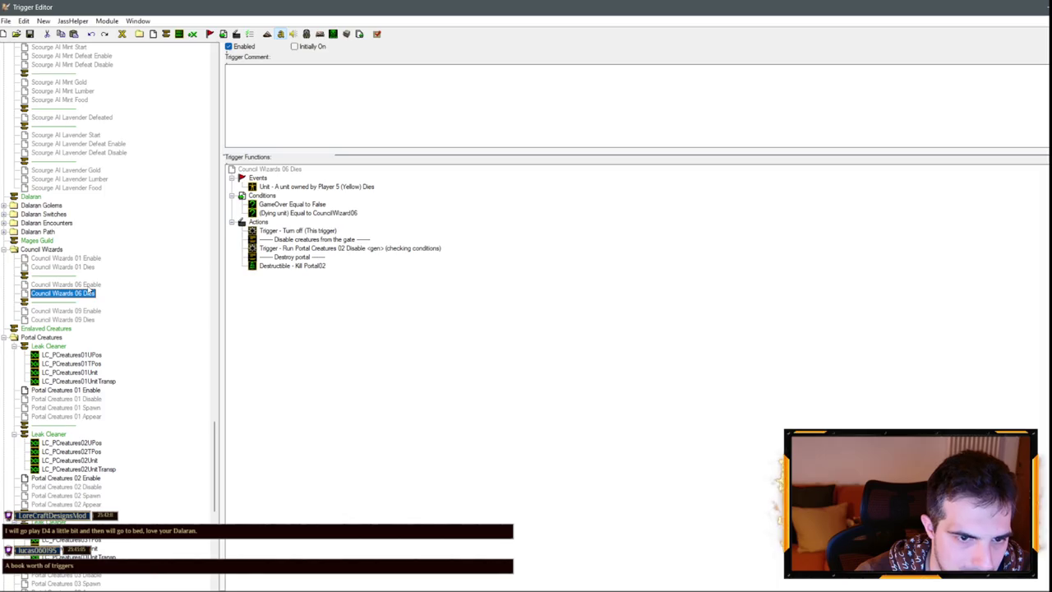
left_click(70, 276)
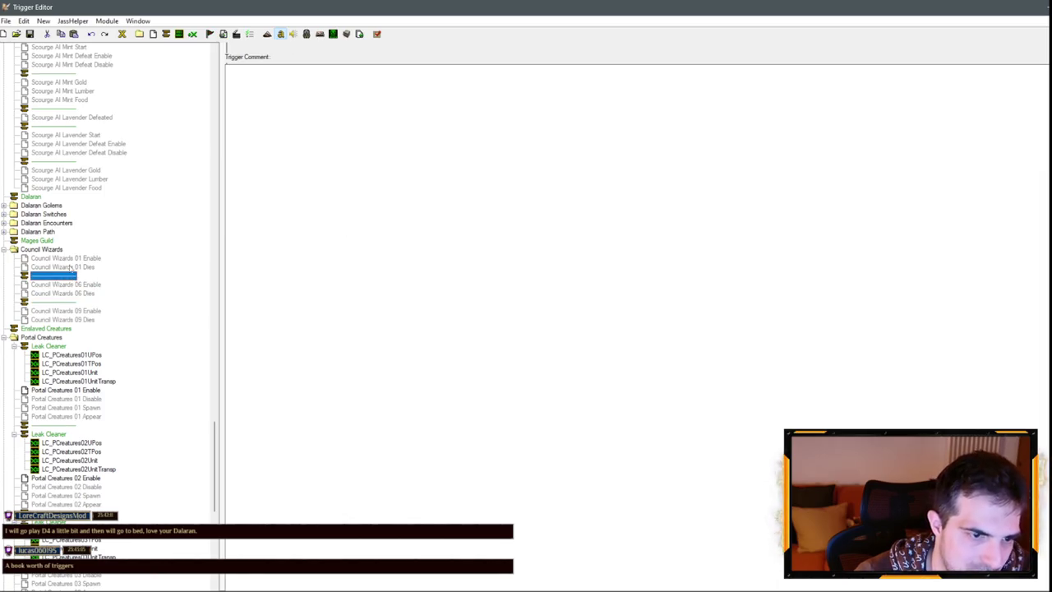
key("ctrl+v")
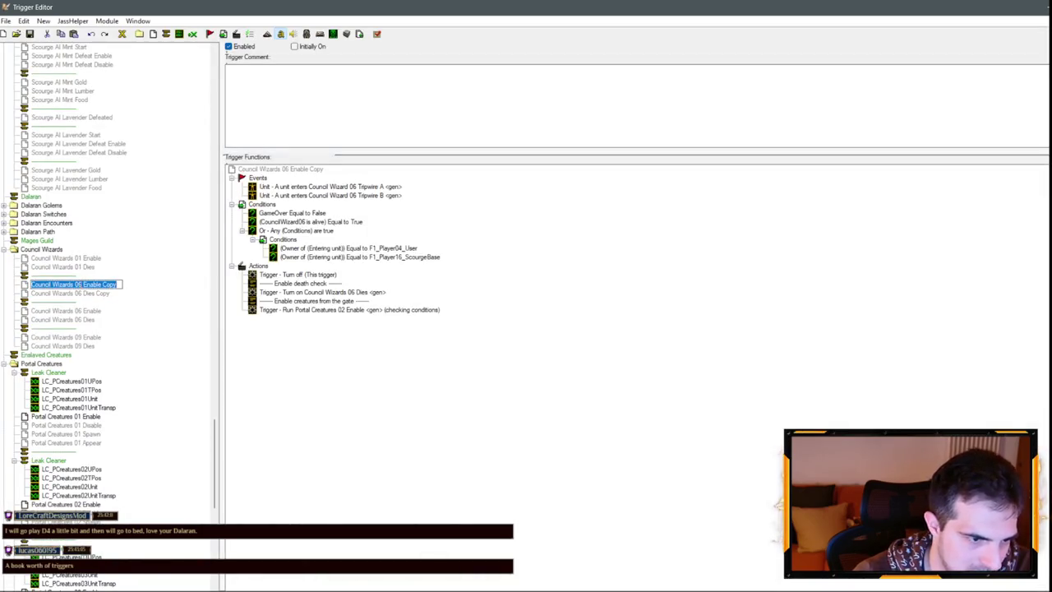
Rename the copies to Council Wizards 05 Enable and Council Wizards 05 Dies.
left_click(82, 284)
key("Delete")
key("Delete")
key("Delete")
left_click(81, 293)
left_click(81, 293)
left_click(80, 294)
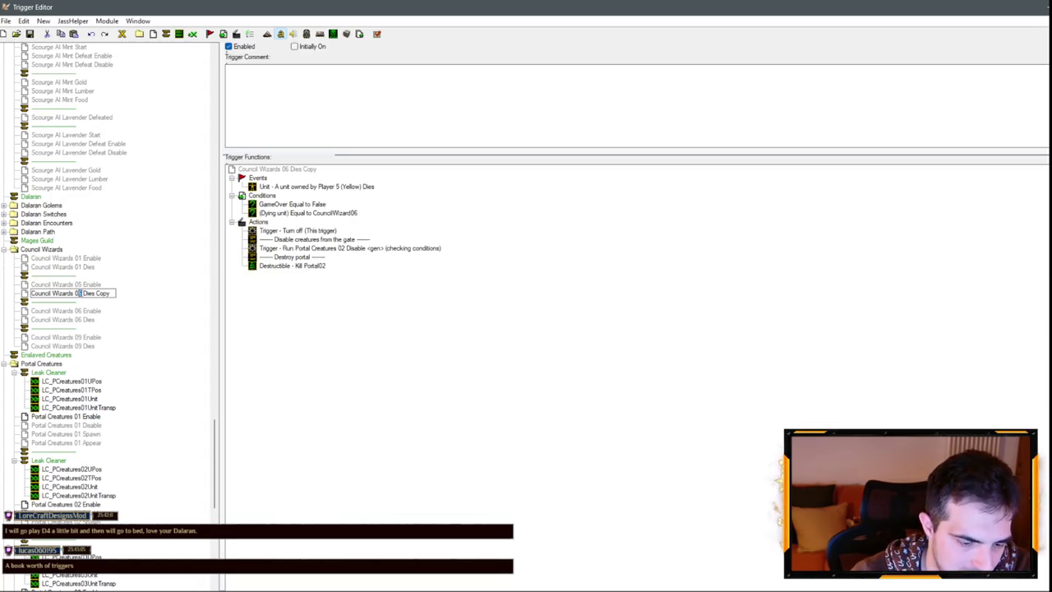
key("BackSpace")
left_click(66, 285)
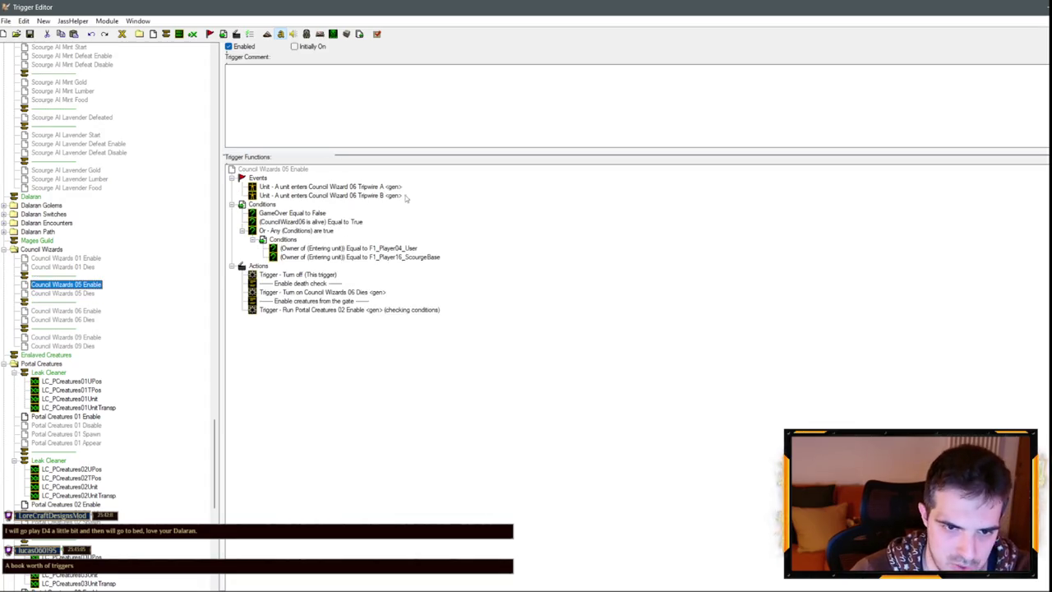
Replace the Tripwire B event with an entry event on the Council Wizard 05 Tripwire region.
left_click(362, 185)
key("Delete")
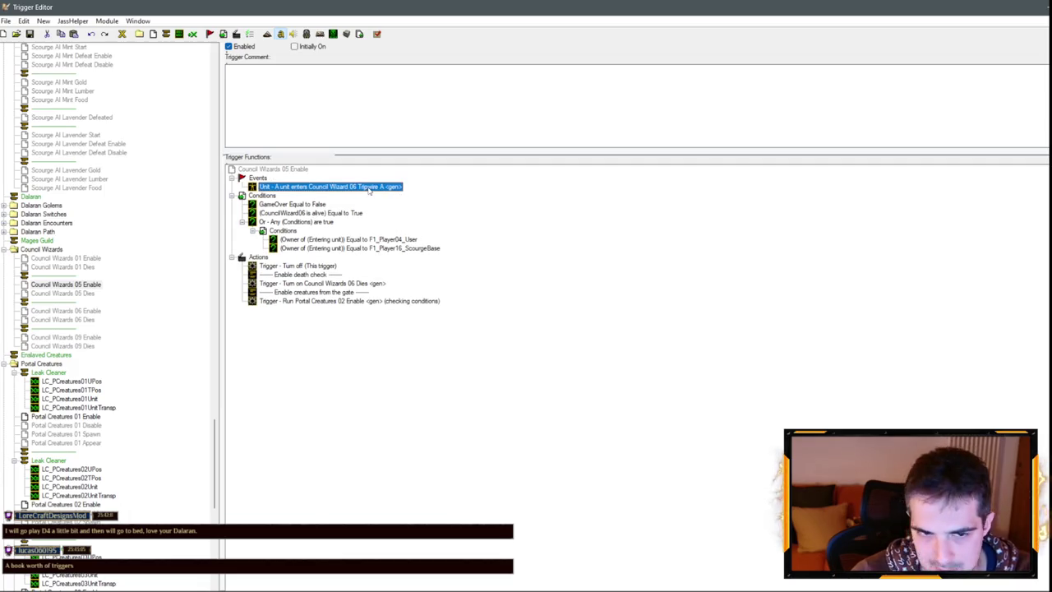
double_click(370, 188)
left_click(519, 285)
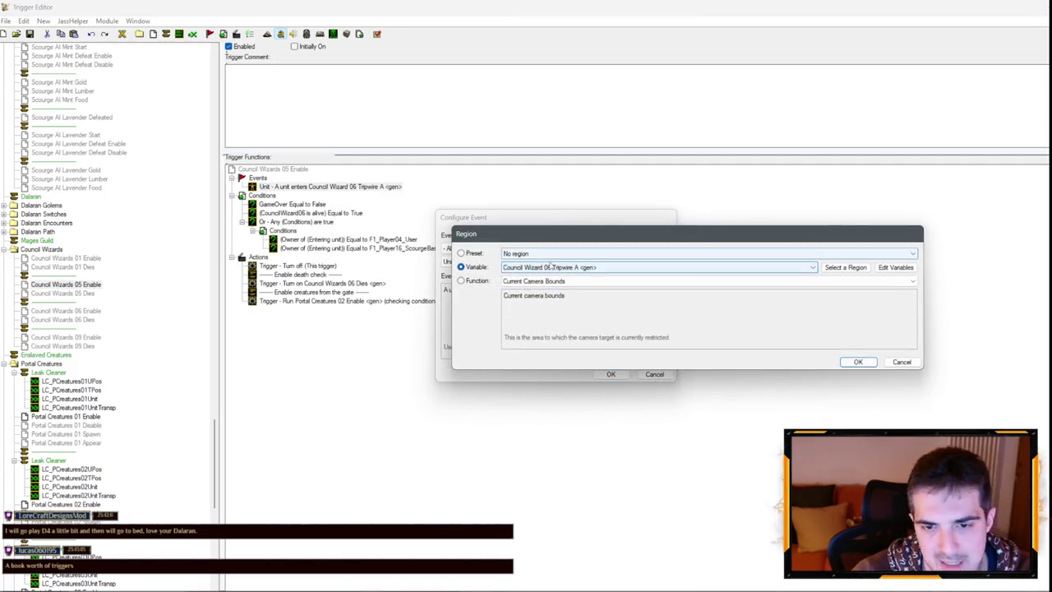
left_click(552, 265)
scroll(552, 312, "up", 2)
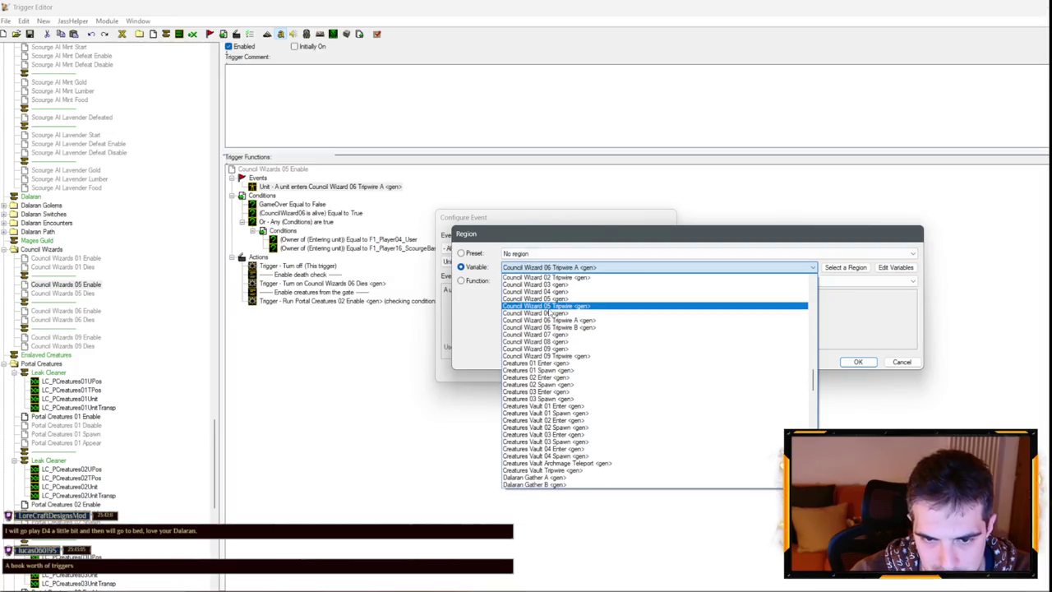
left_click(549, 307)
key("Return")
key("Return")
Make the alive condition check CouncilWizard05 and the Turn On action target Council Wizards 05 Dies.
double_click(313, 213)
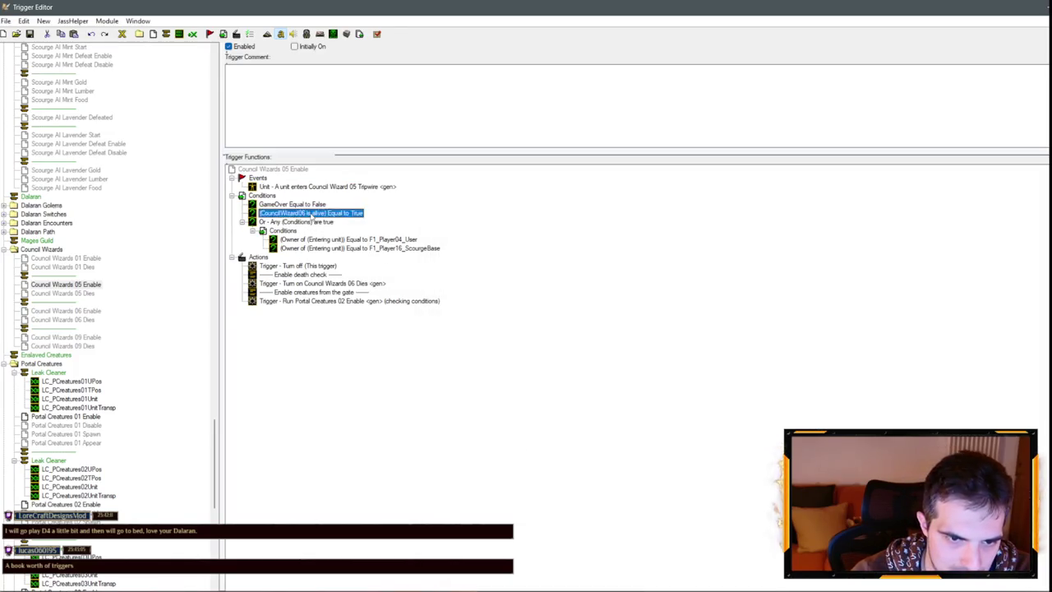
left_click(457, 289)
left_click(526, 282)
key("Up")
key("Return")
key("Return")
key("Return")
double_click(320, 283)
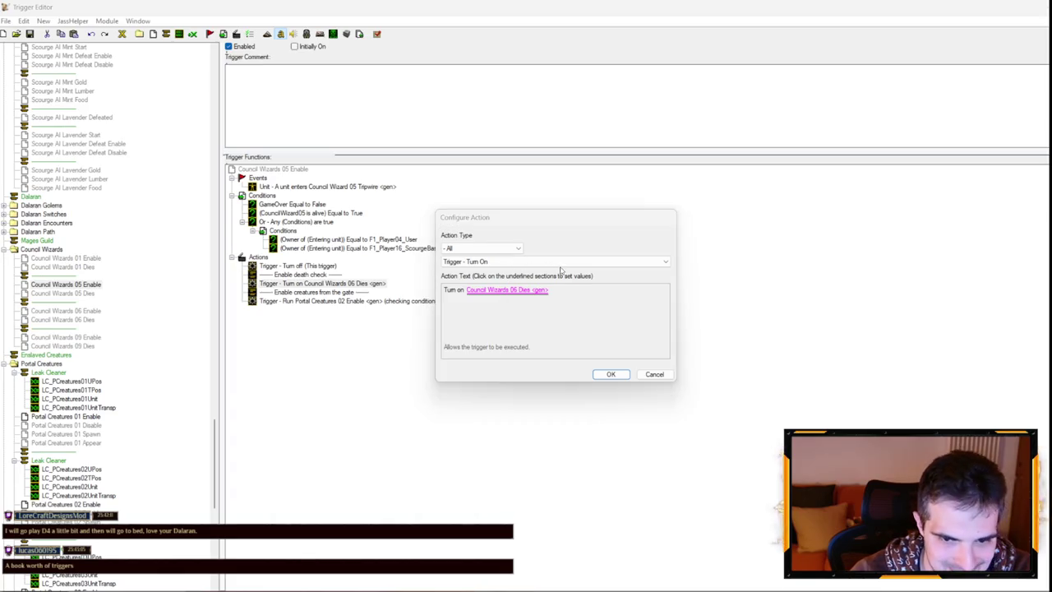
left_click(510, 289)
key("Up")
key("Return")
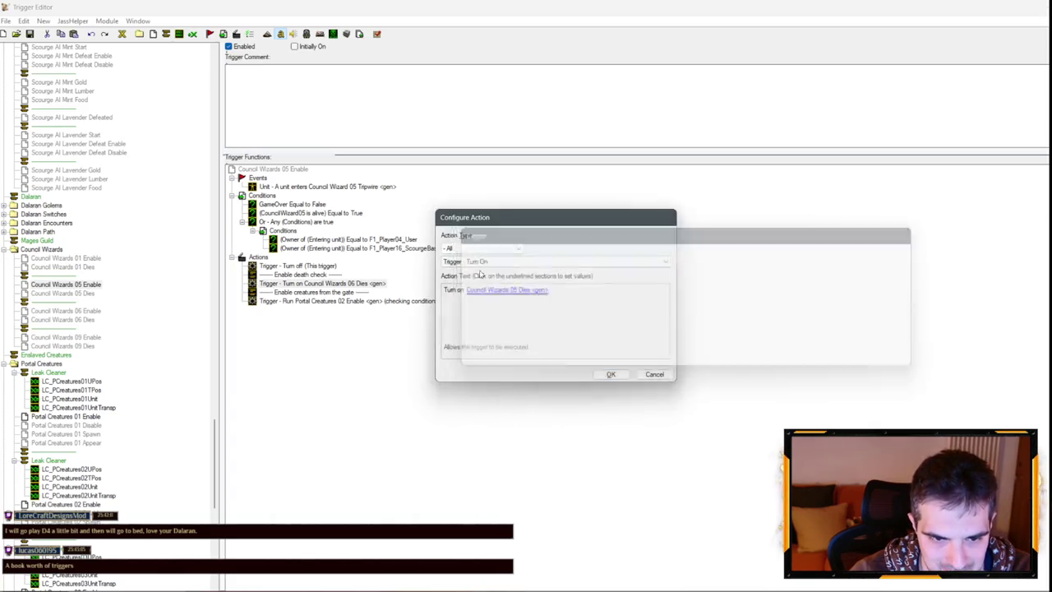
key("Return")
Change the gate comment to 'Spawn turret' and delete the Run Portal Creatures 02 Enable action.
left_click(349, 302)
left_click(341, 293)
double_click(341, 293)
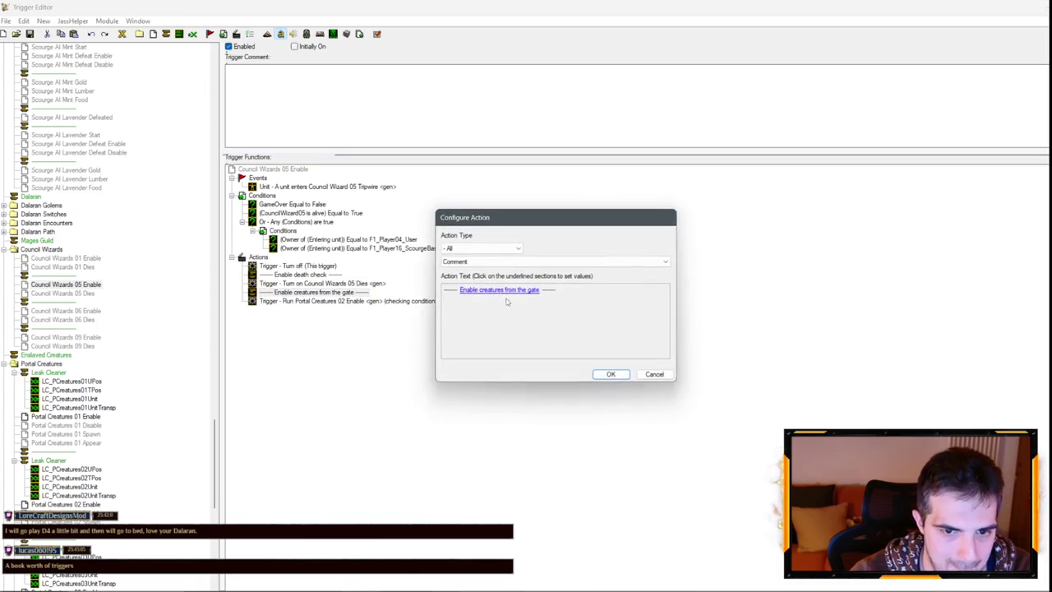
left_click(507, 293)
type("Spawn tu")
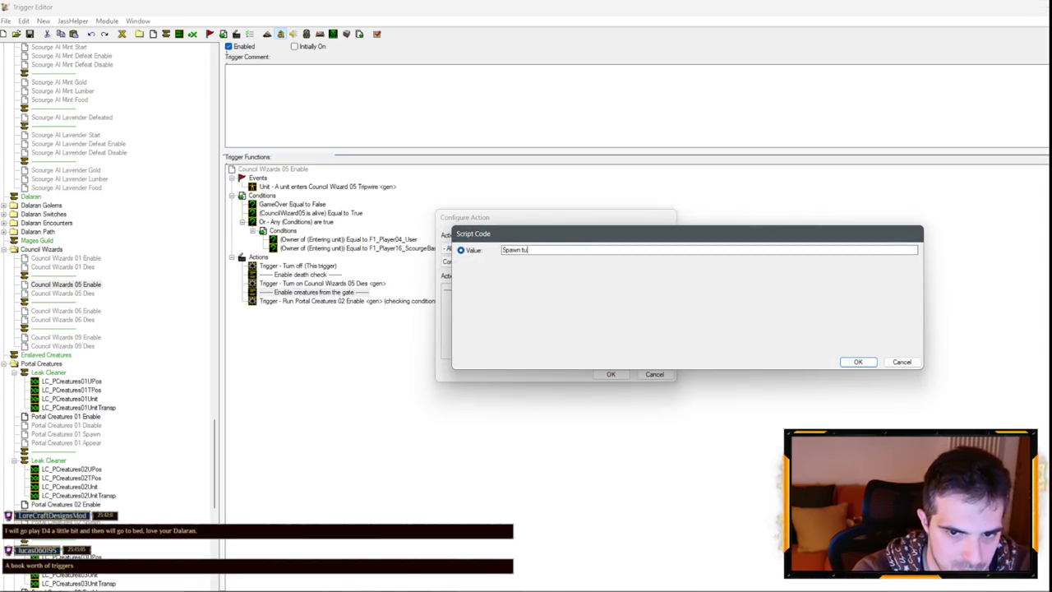
type("rret")
key("Return")
key("Return")
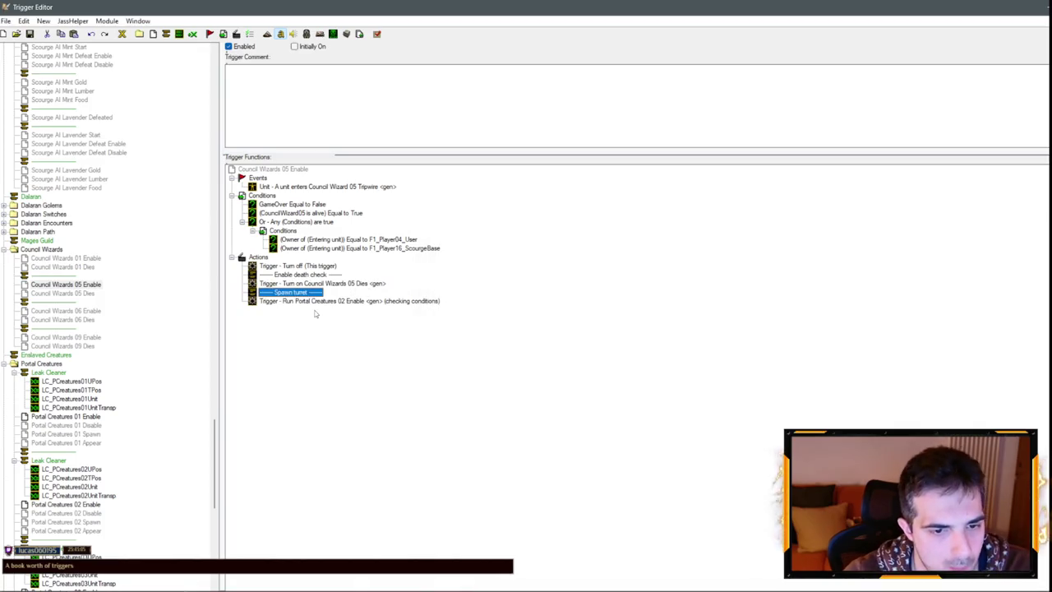
left_click(313, 302)
key("Delete")
left_click(63, 293)
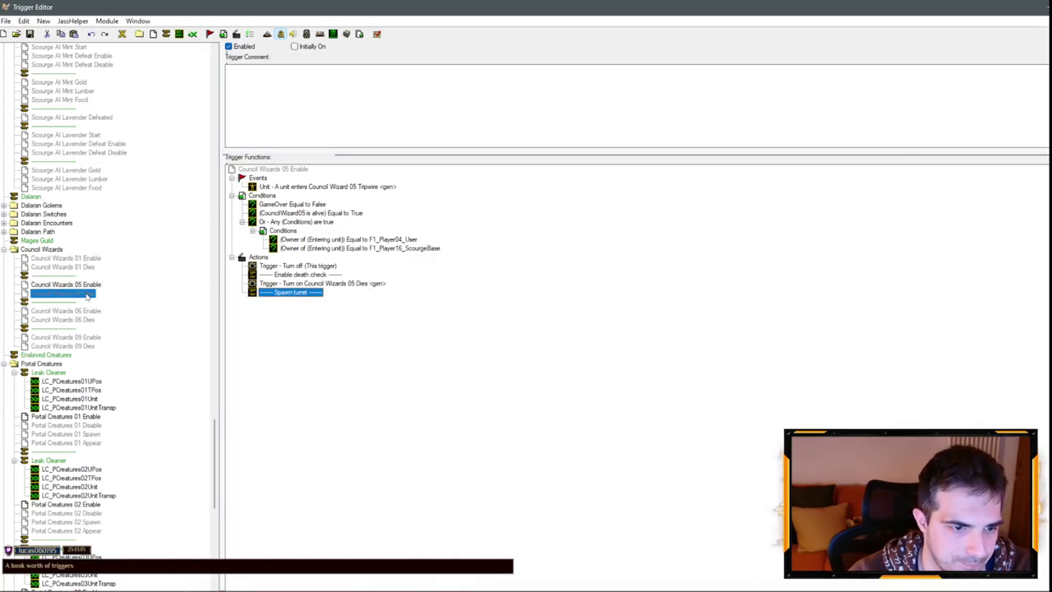
In 05 Dies, add a 'Destroy turret' comment and cut the gate and Kill Portal02 actions.
left_click(300, 232)
key("ctrl+v")
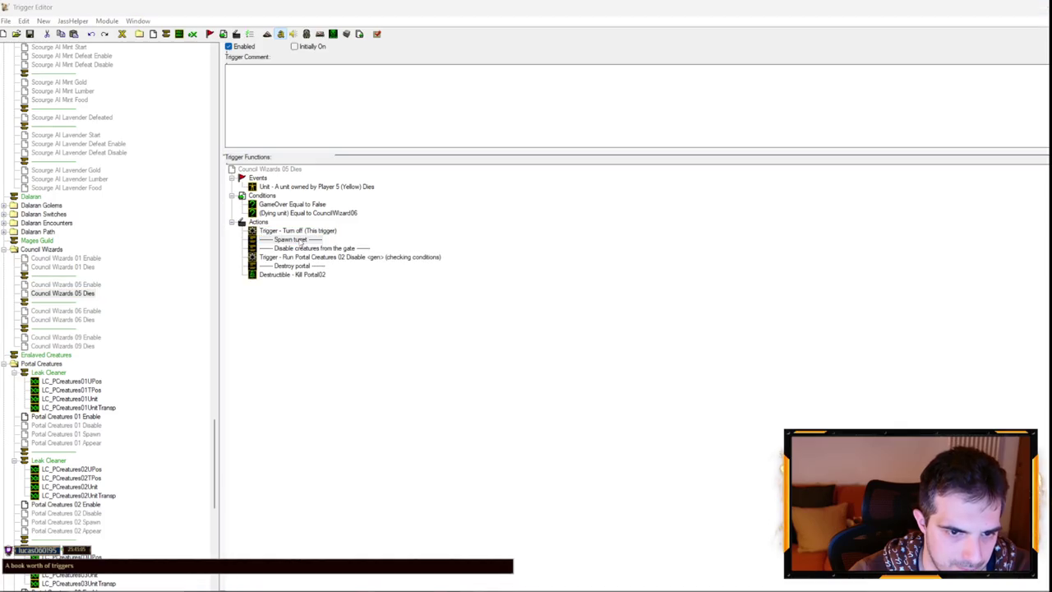
double_click(301, 239)
left_click(480, 294)
type("Destro")
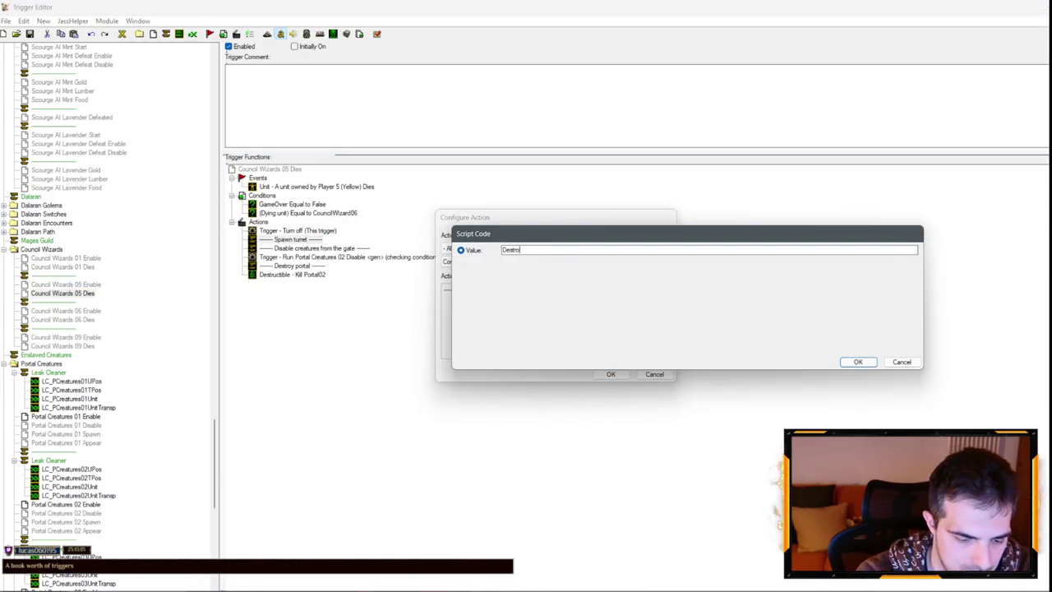
key("Return")
key("Return")
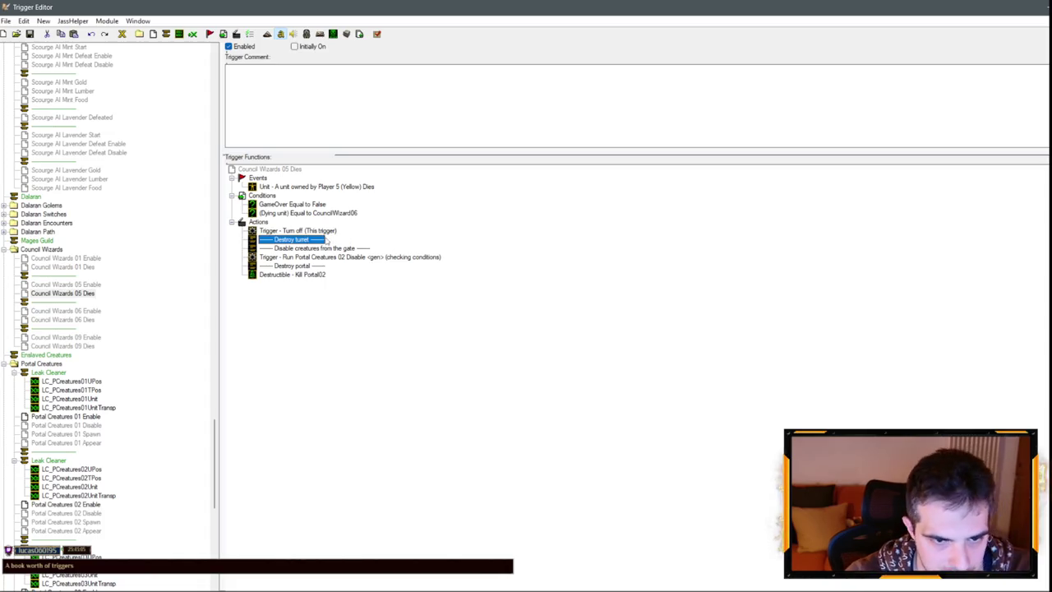
left_click(320, 247)
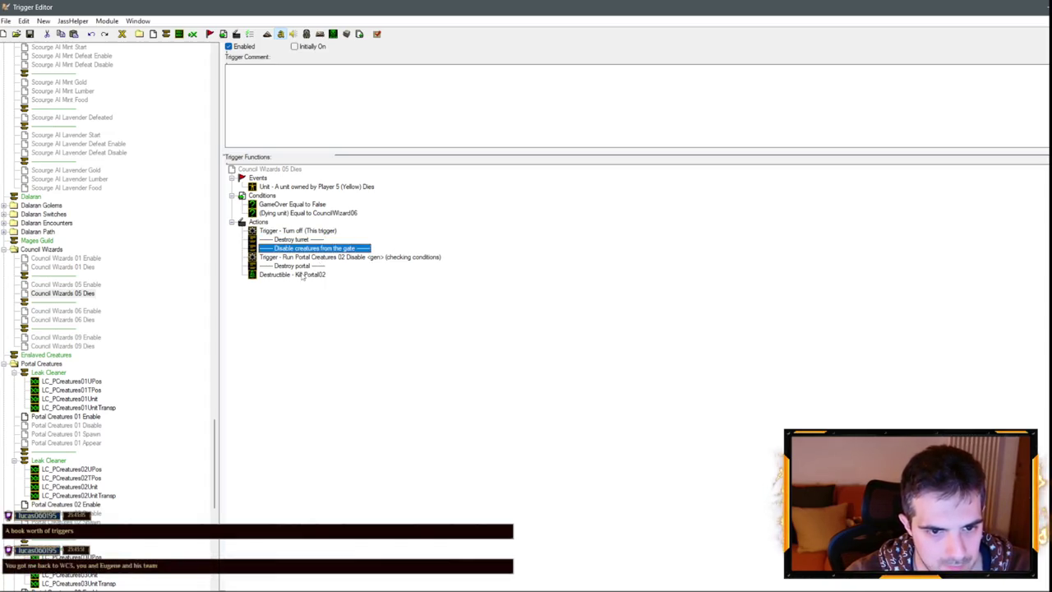
left_click(303, 276, "shift")
key("ctrl+x")
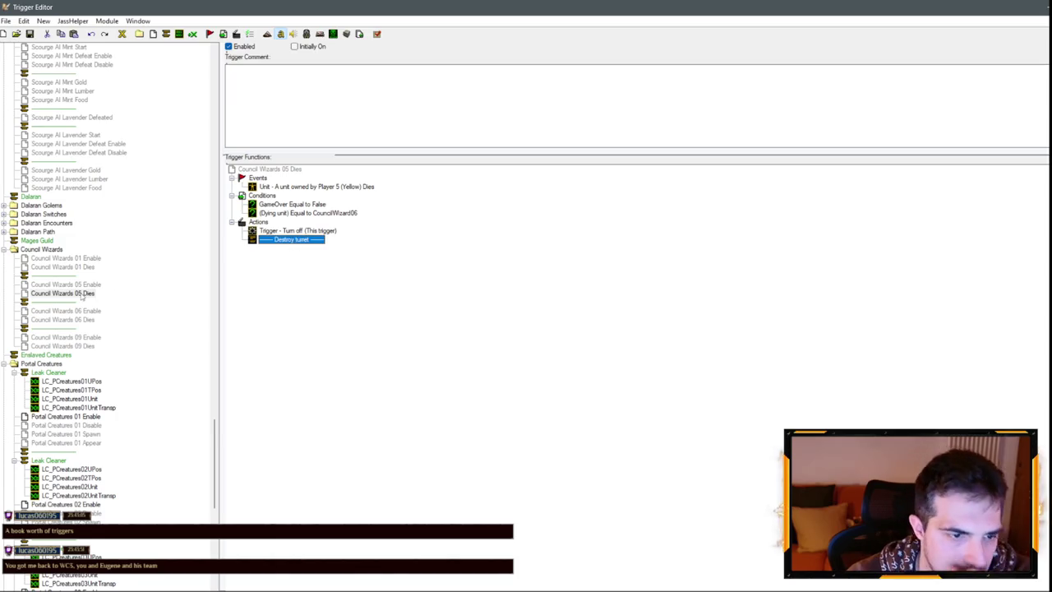
In Council Wizards 05 Enable, confirm the Spawn turret comment action without adding anything after it.
left_click(89, 285)
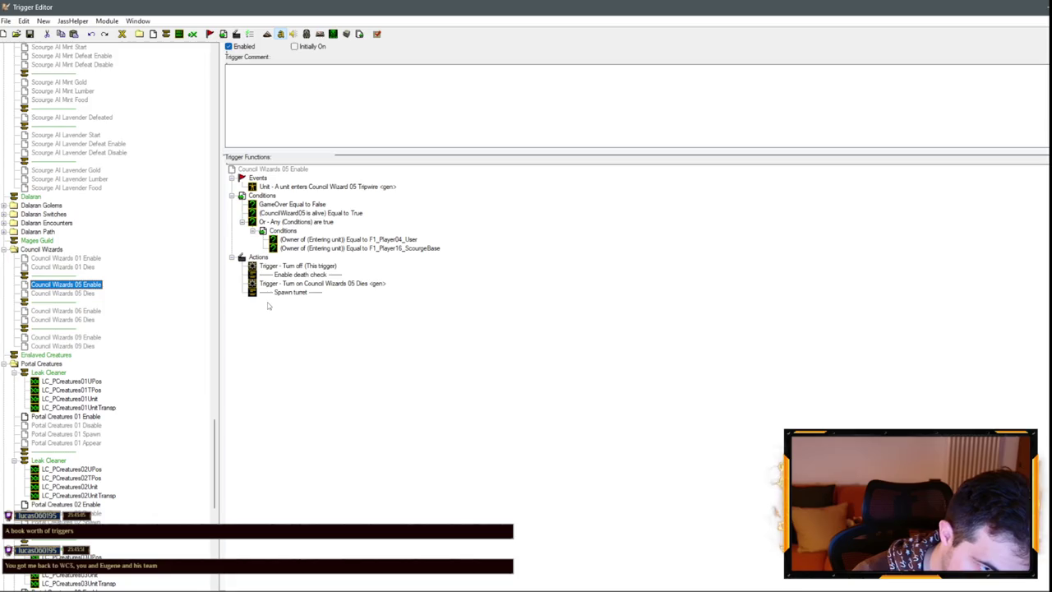
right_click(314, 293)
left_click(364, 409)
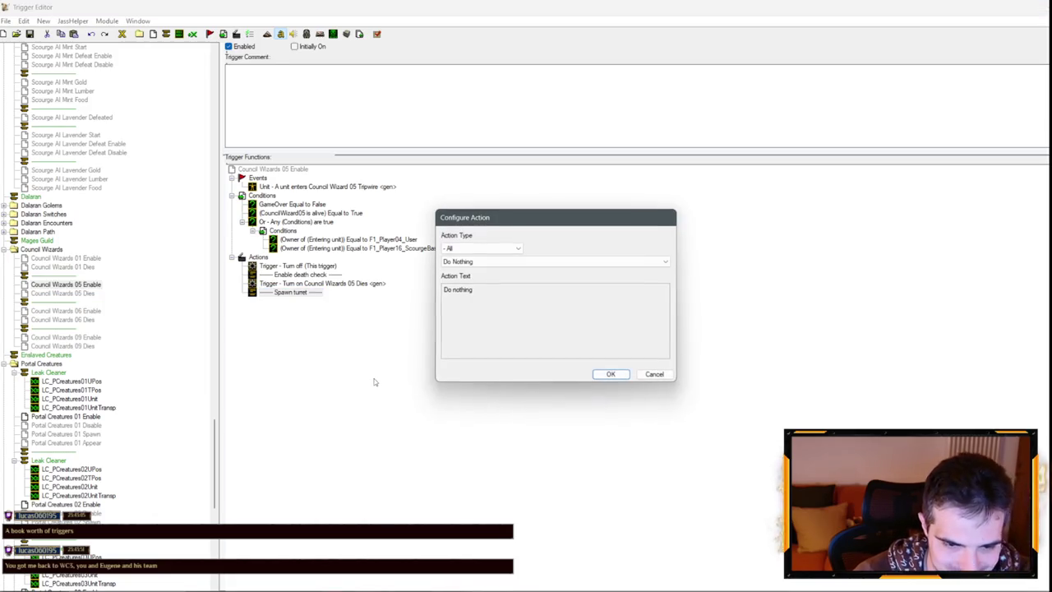
left_click(486, 245)
left_click(486, 246)
left_click(655, 374)
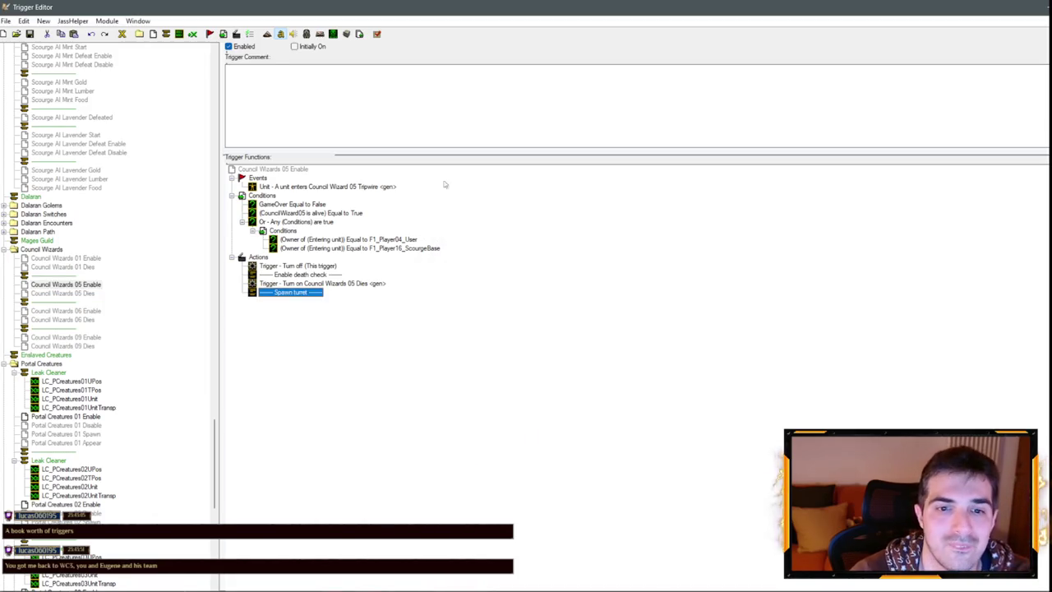
right_click(302, 296)
key("Escape")
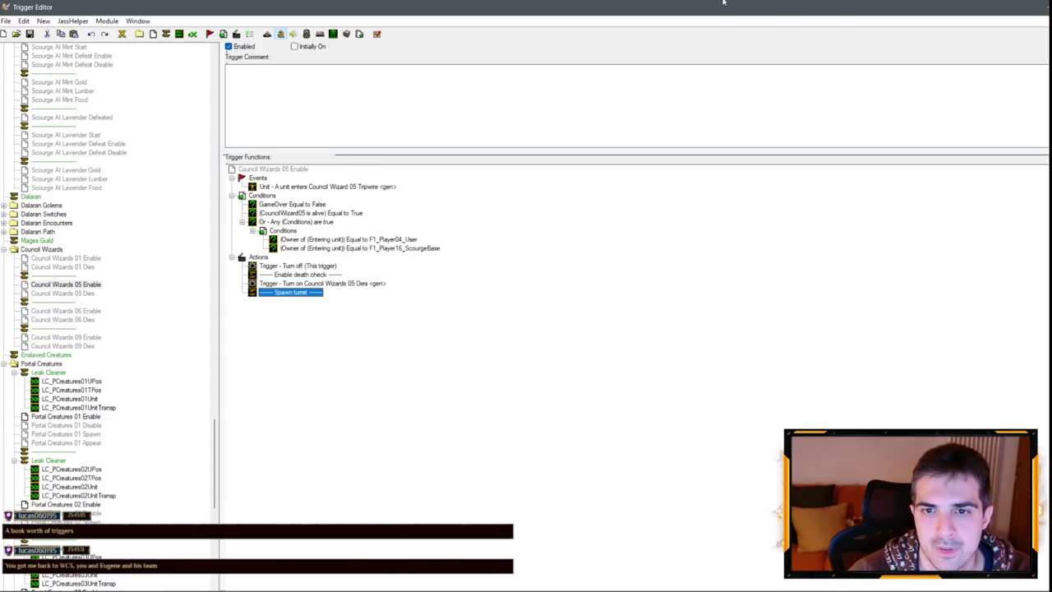
Back on the terrain, with doodads active, zoom in and select the Magic Turret to open its properties.
key("F3")
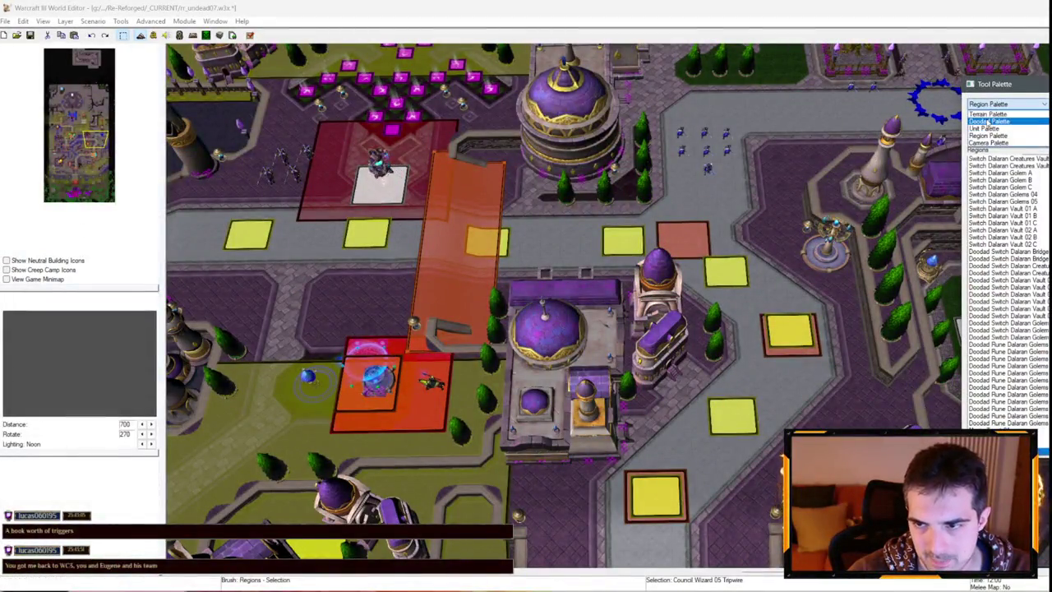
key("d")
scroll(596, 348, "up", 3)
left_click(531, 387)
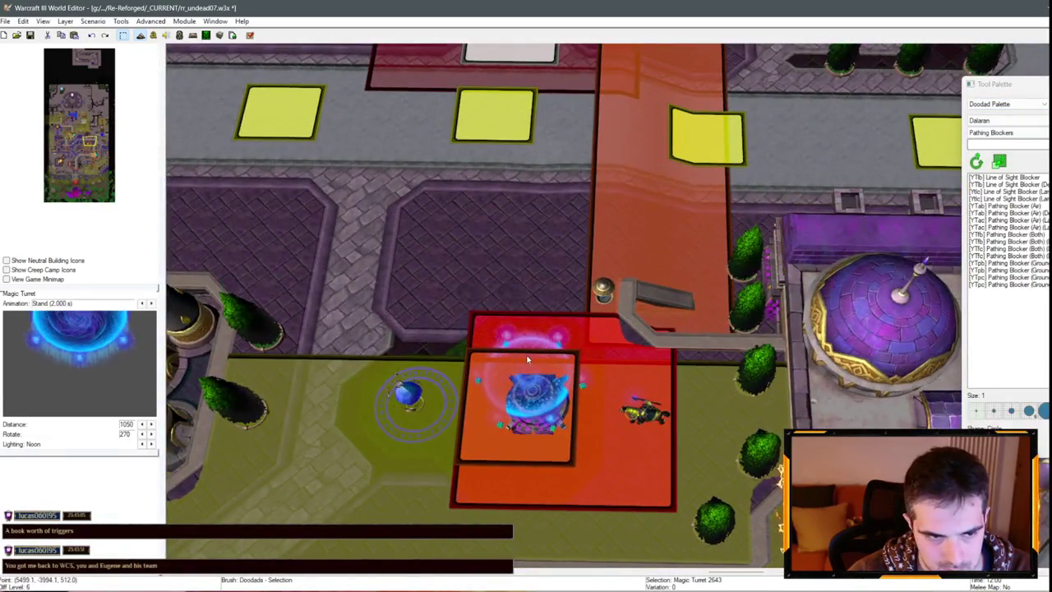
double_click(527, 382)
Inspect the Magic Turret's Doodad Properties, previewing its Birth animation, and close without changes.
key("Return")
left_click(151, 304)
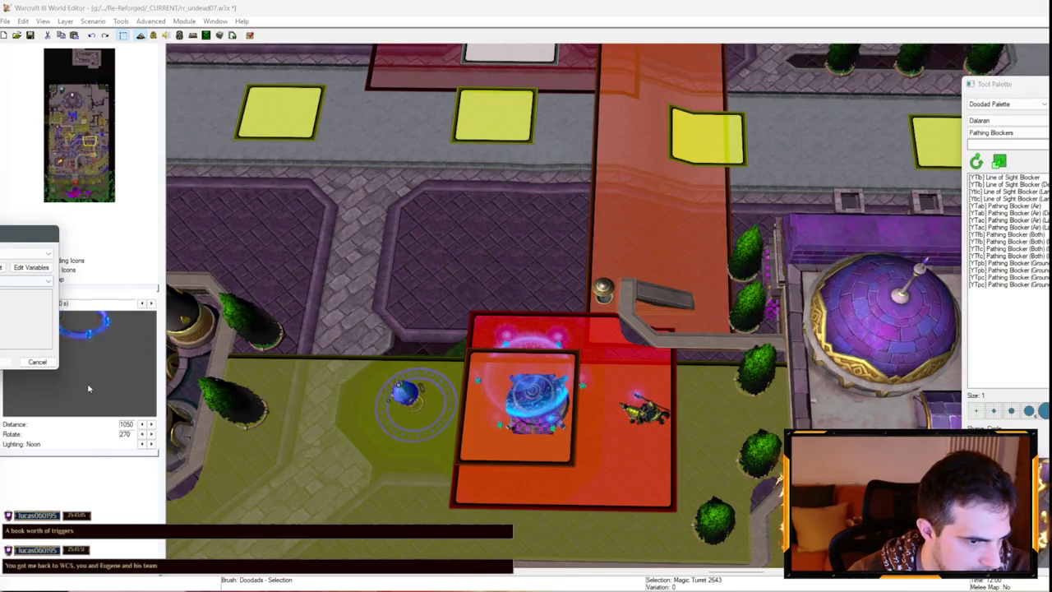
left_click(41, 363)
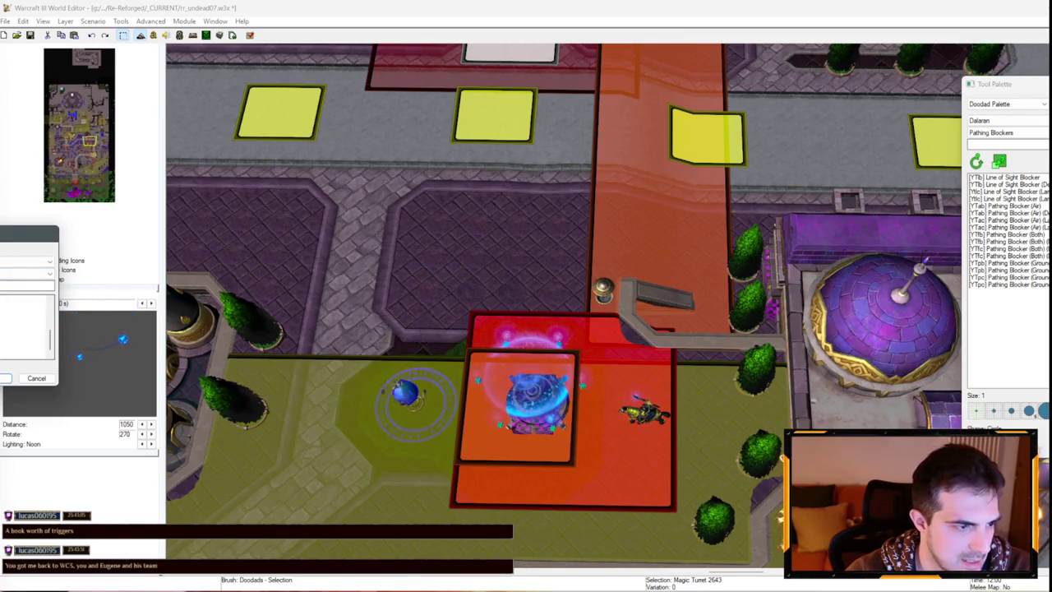
left_click(22, 297)
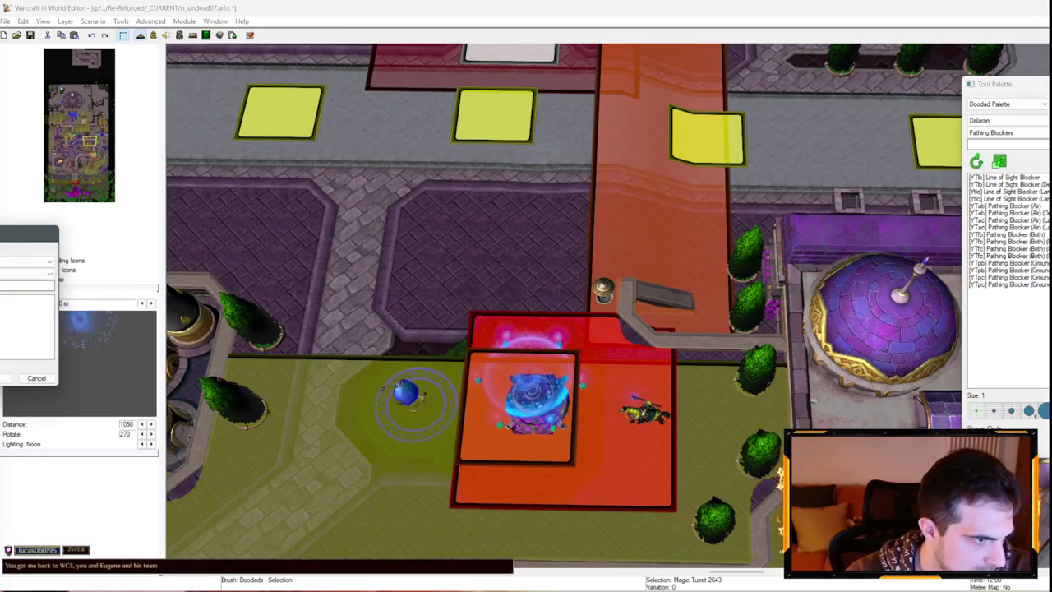
left_click(24, 273)
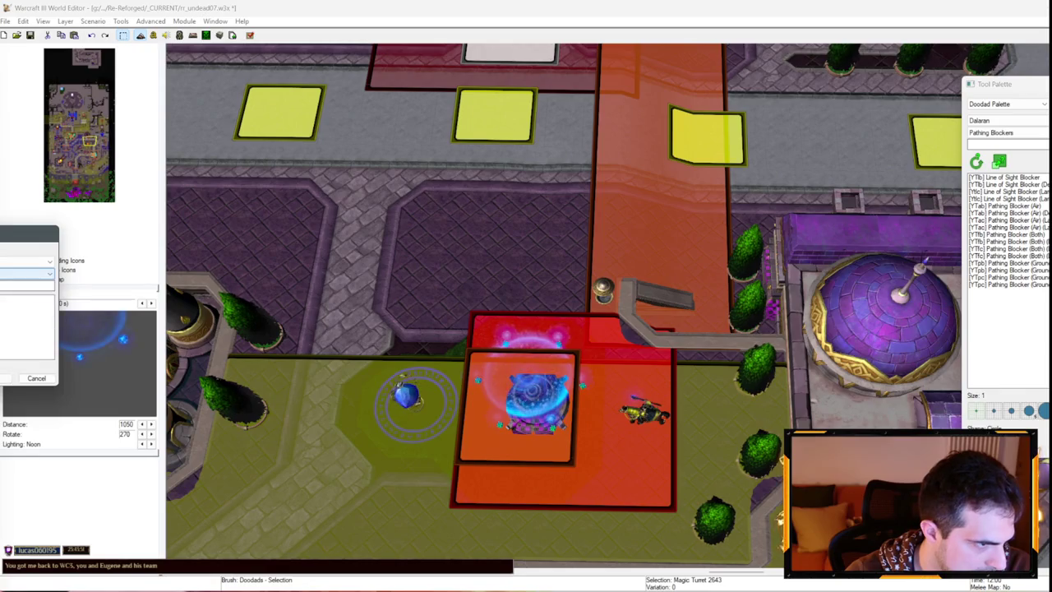
left_click(24, 298)
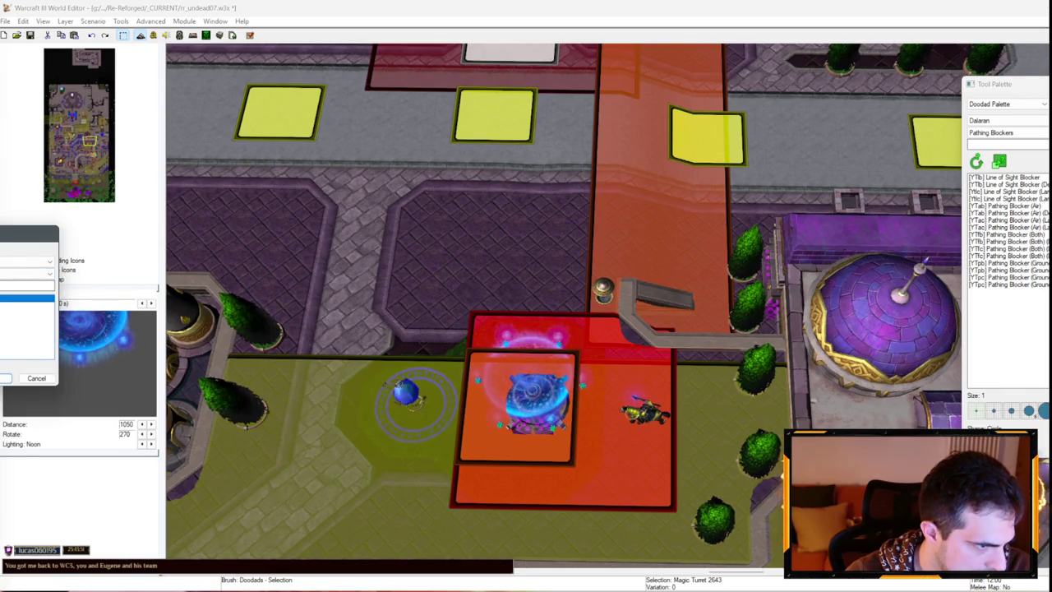
key("Return")
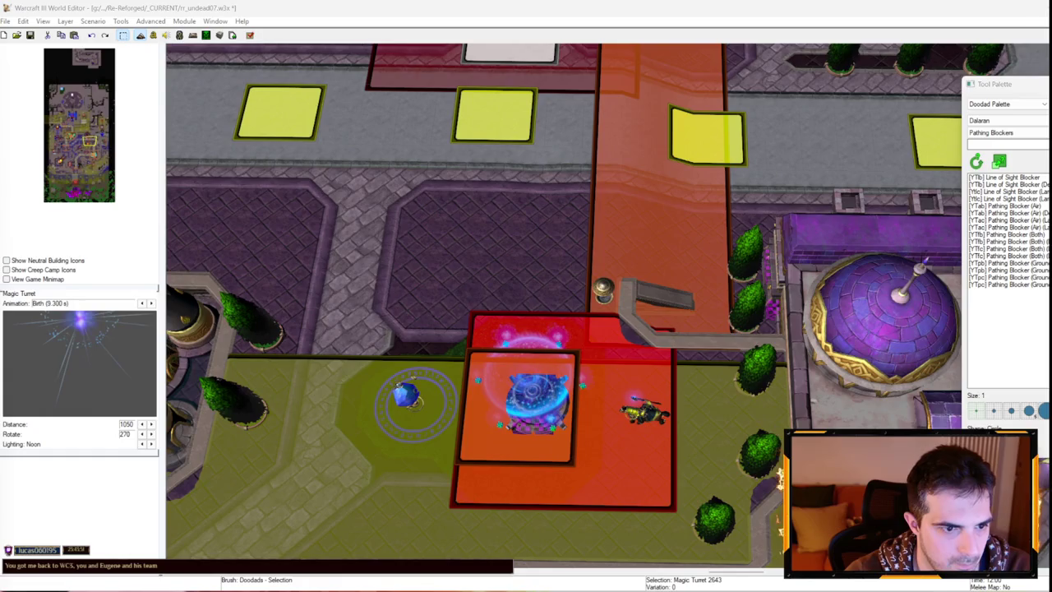
Reopen and cancel the Magic Turret properties several times unchanged, then launch the Object Editor.
double_click(543, 379)
left_click(637, 384)
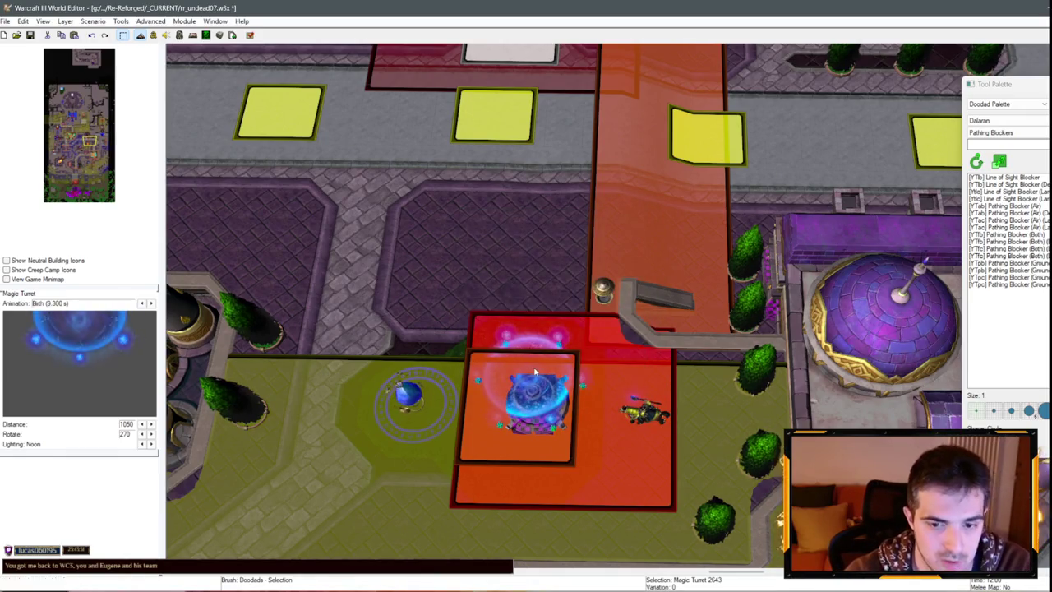
double_click(540, 377)
key("Escape")
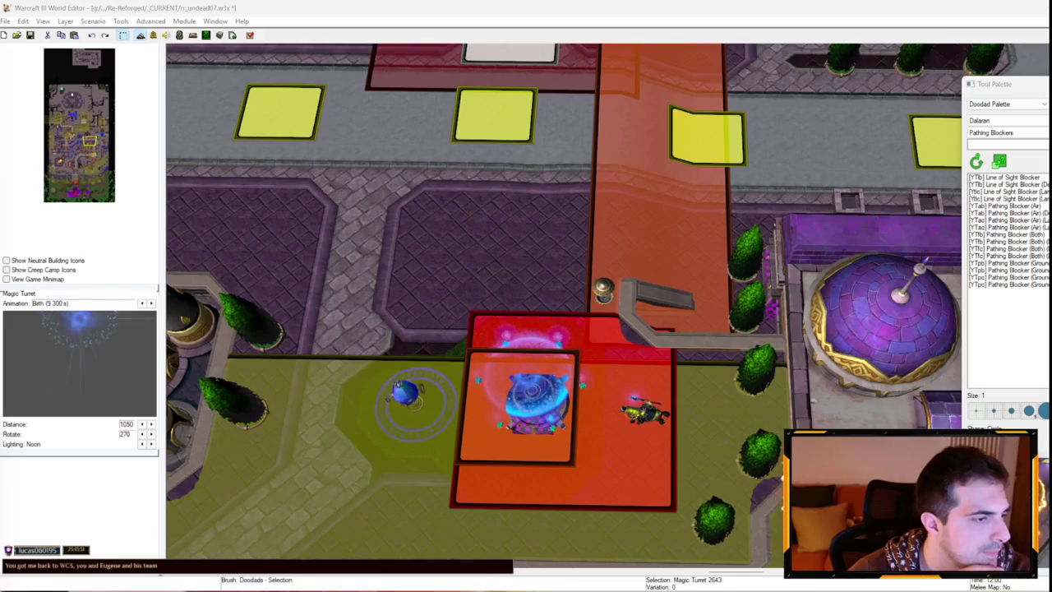
key("Return")
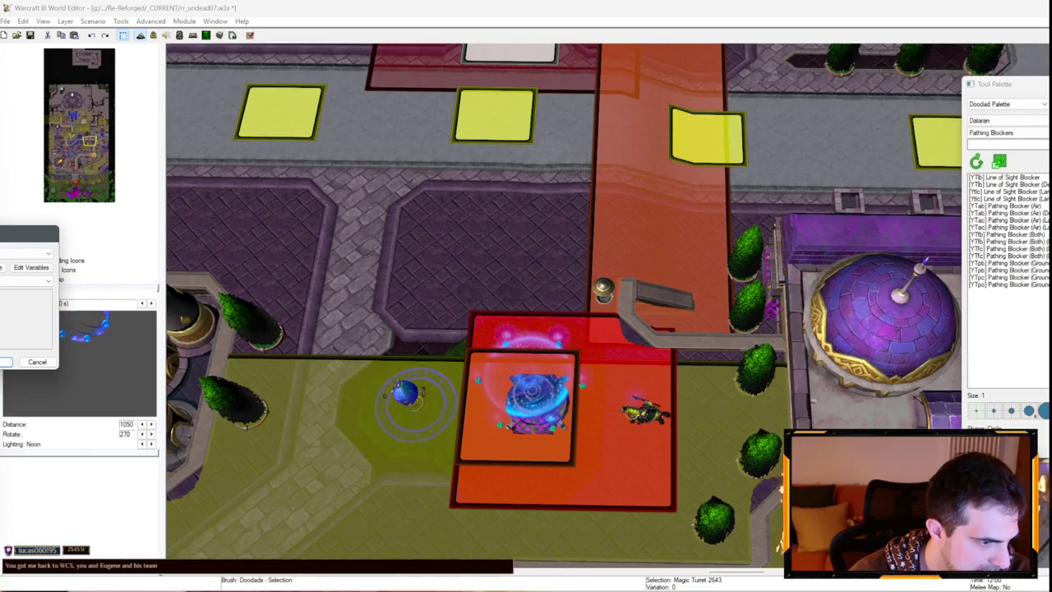
key("Escape")
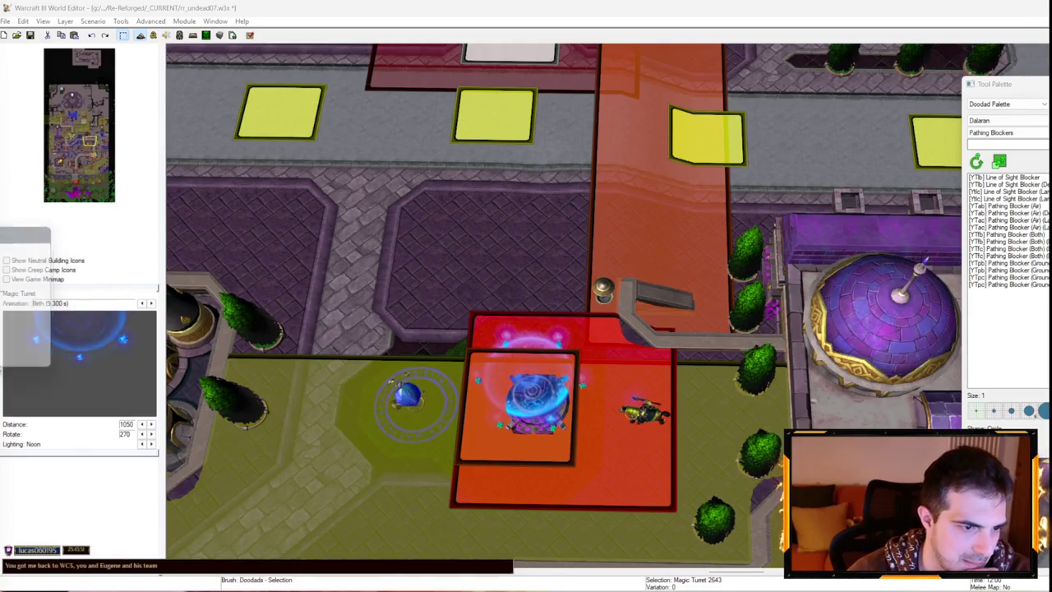
key("Return")
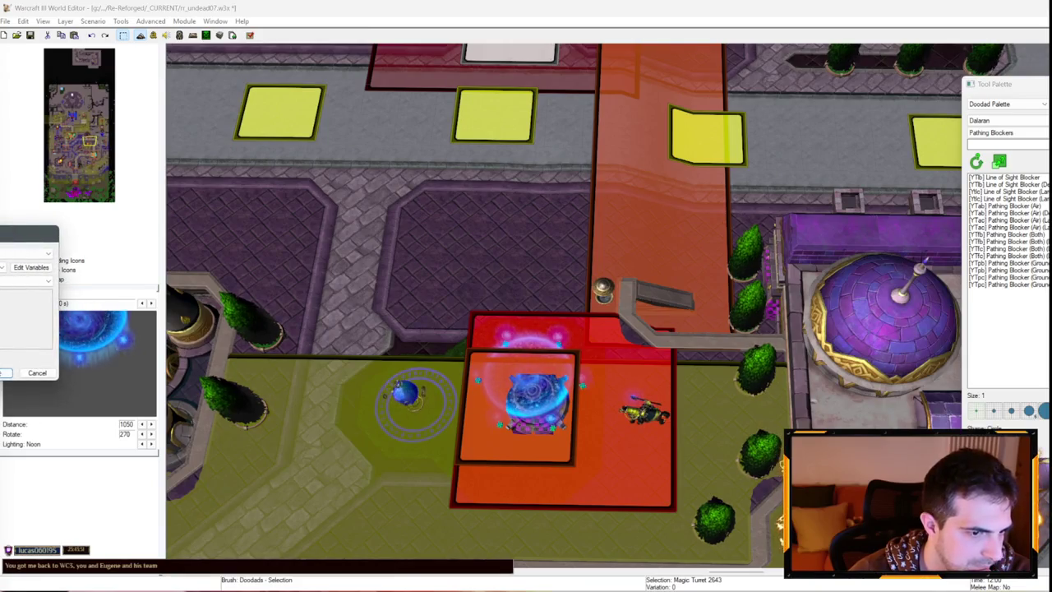
key("Escape")
key("Return")
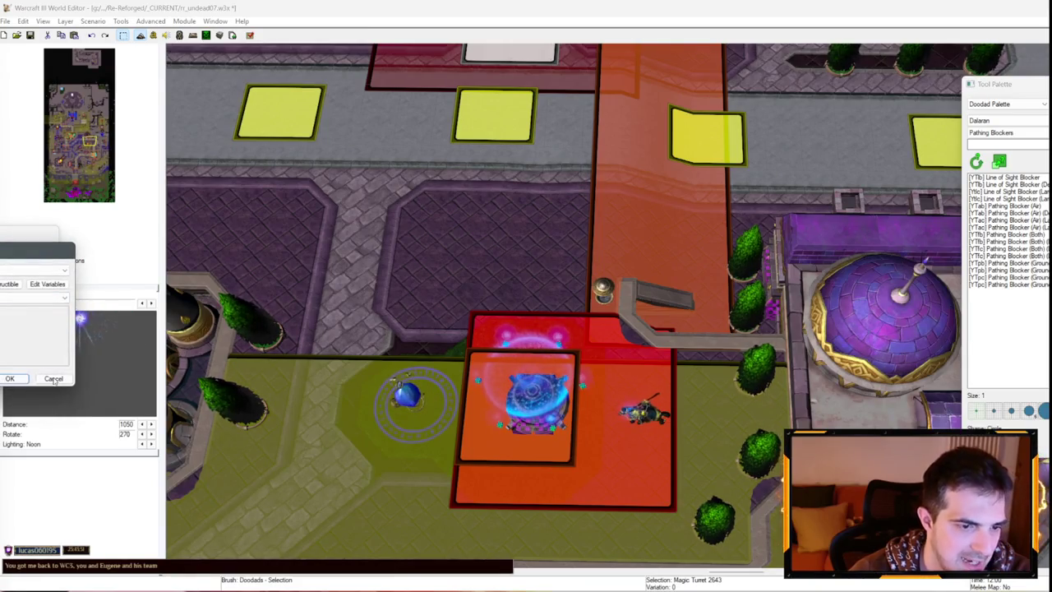
left_click(54, 379)
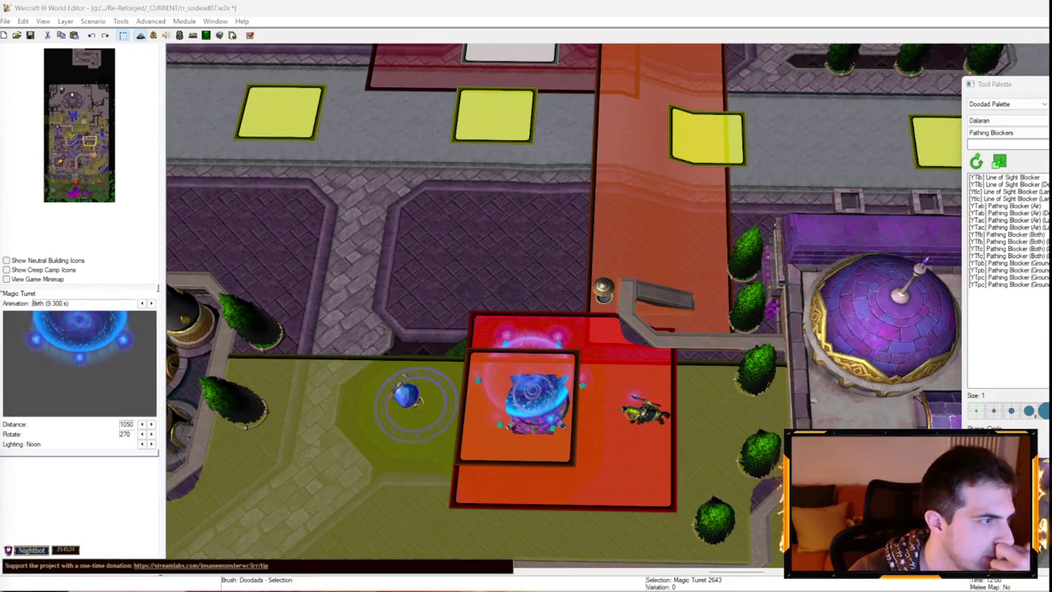
left_click(180, 35)
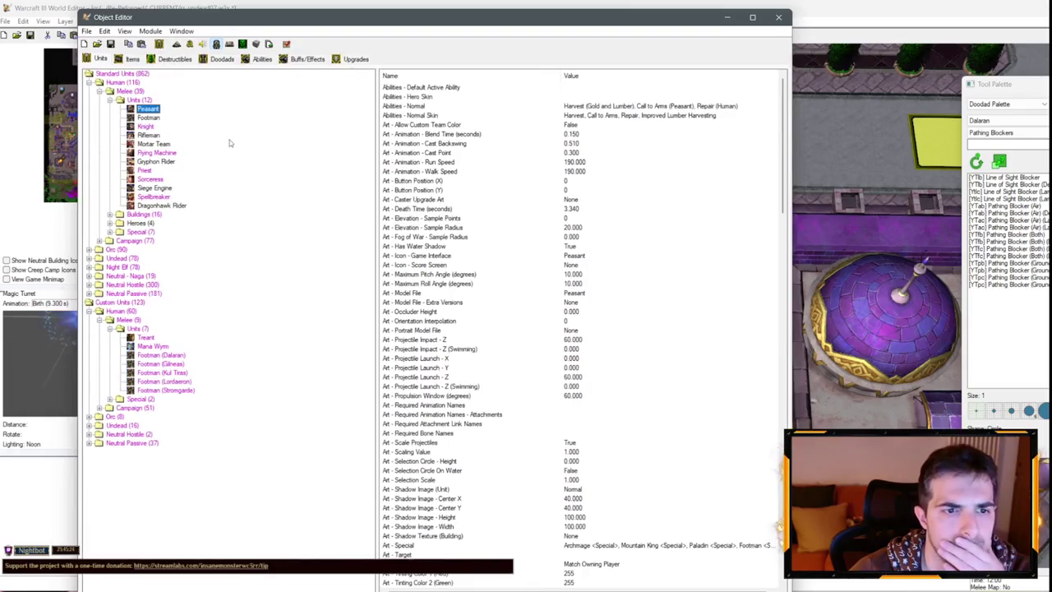
Review the custom Magic Turret destructible's values under Destructibles, then close the Object Editor.
left_click(222, 59)
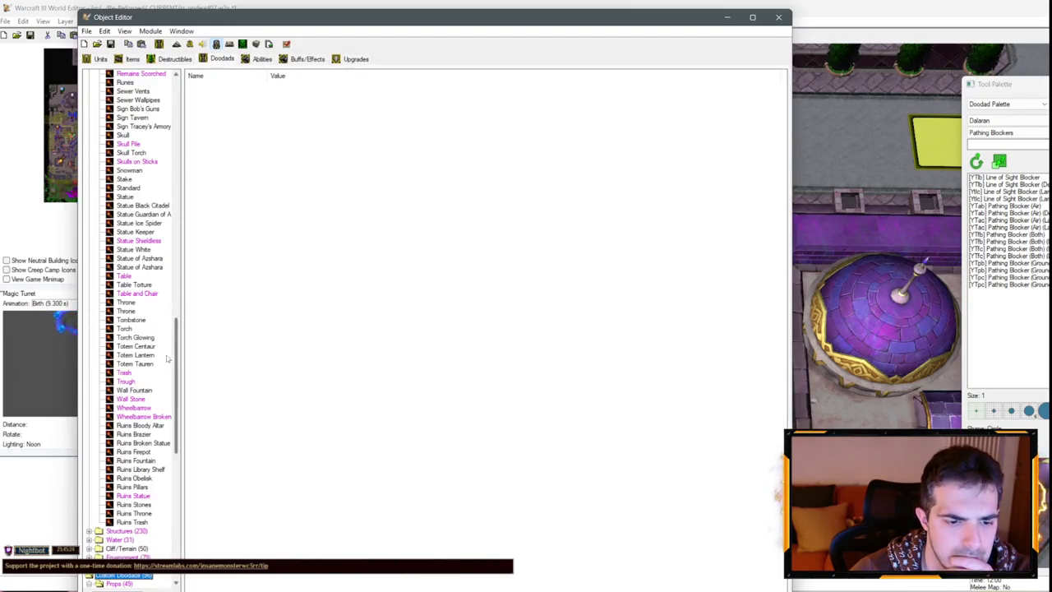
scroll(119, 516, "down", 12)
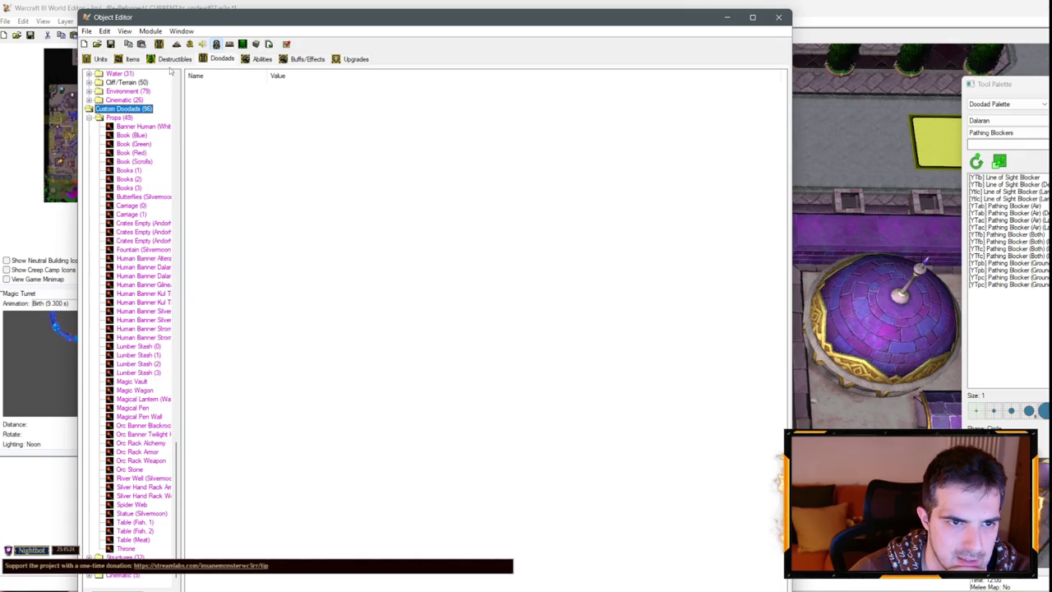
left_click(174, 59)
scroll(198, 327, "down", 15)
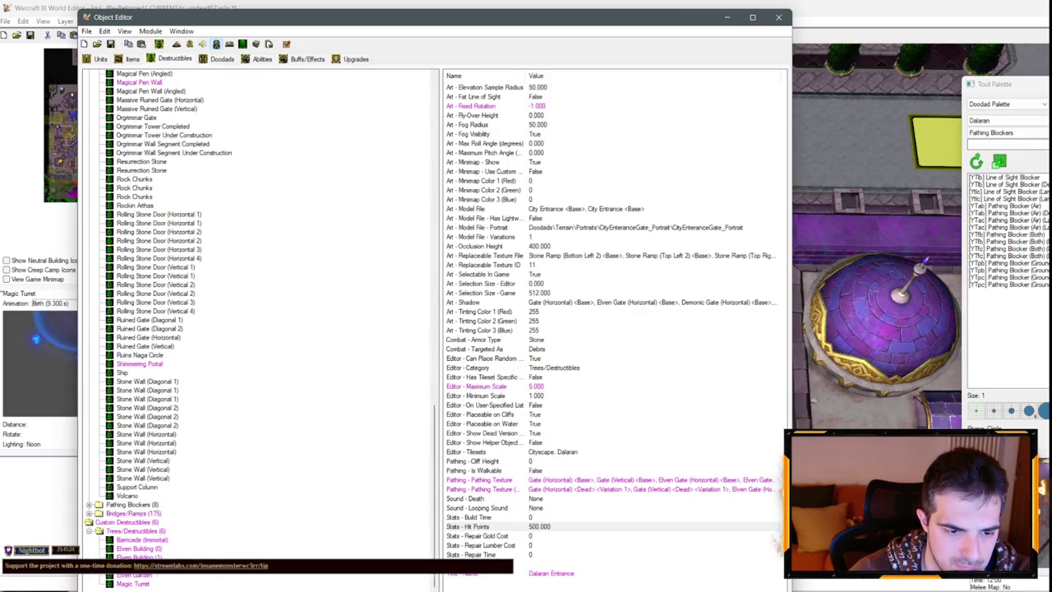
left_click(133, 584)
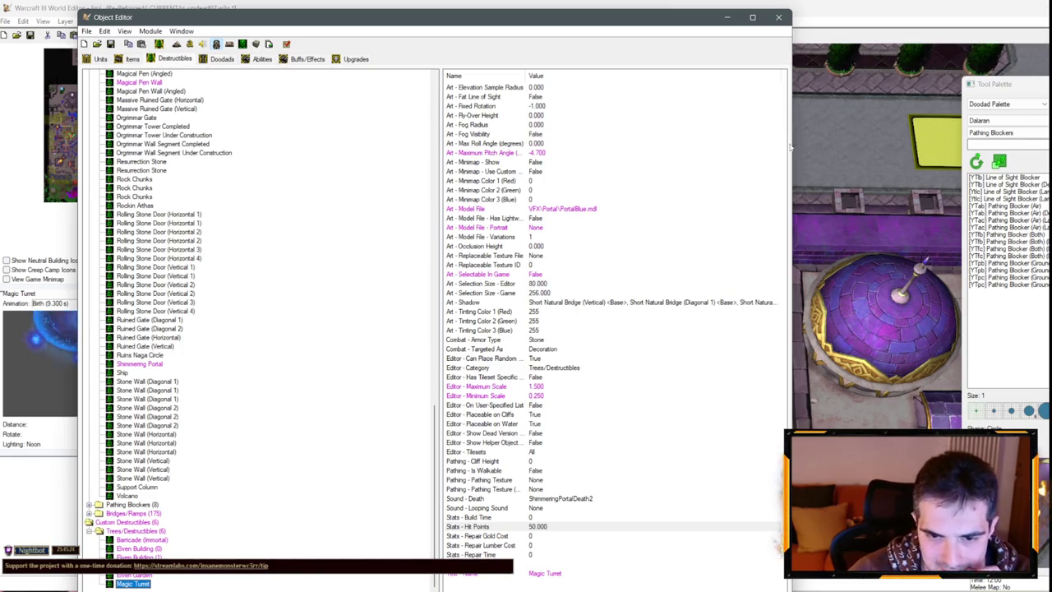
left_click(779, 17)
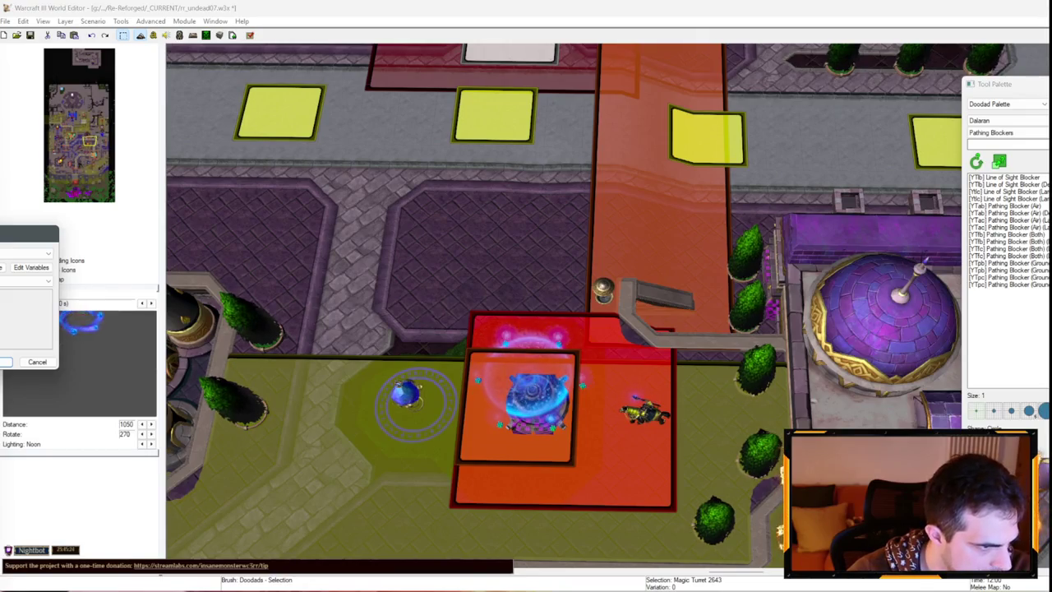
Toggle the Magic Turret's properties dialog open and shut a few times without edits.
key("Return")
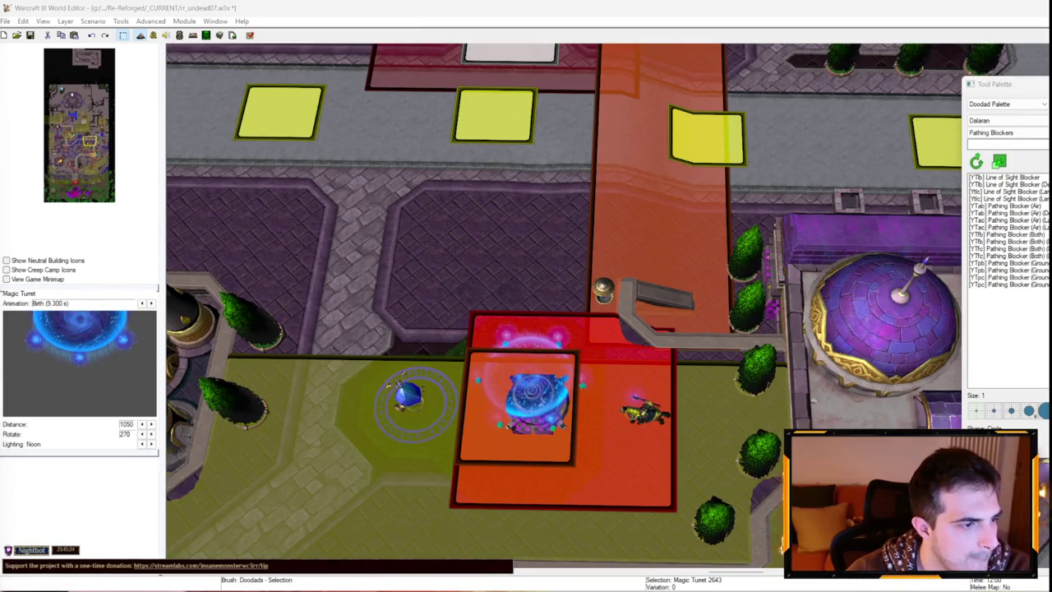
key("Return")
key("Return")
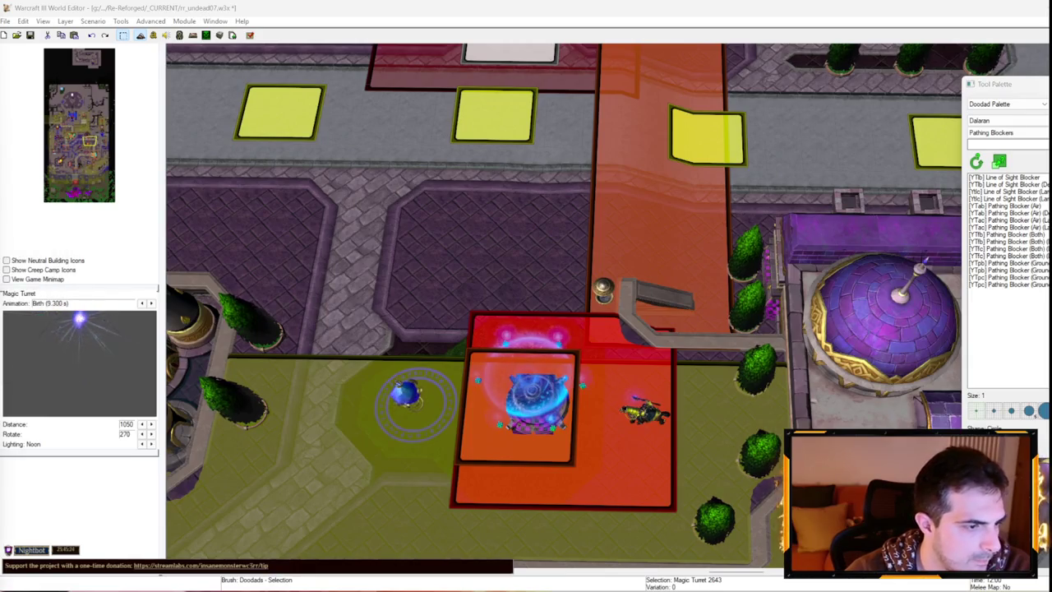
key("Return")
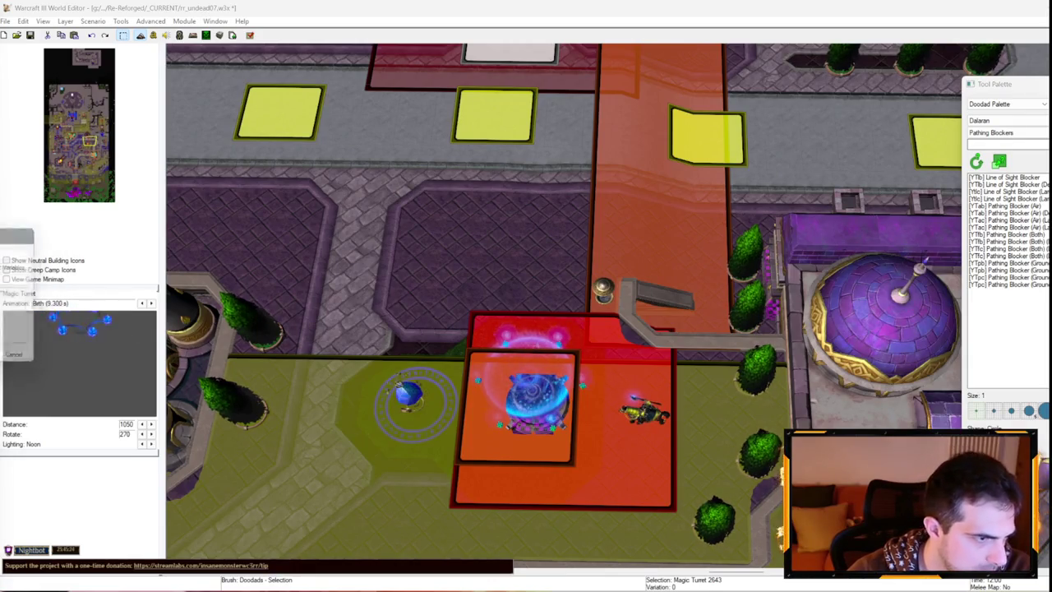
key("Return")
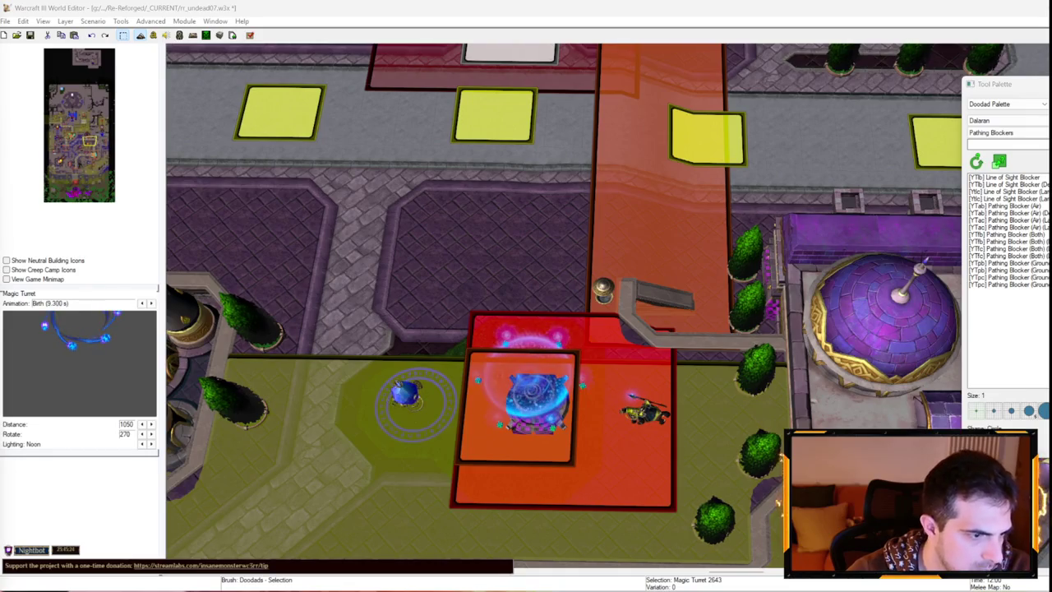
key("Return")
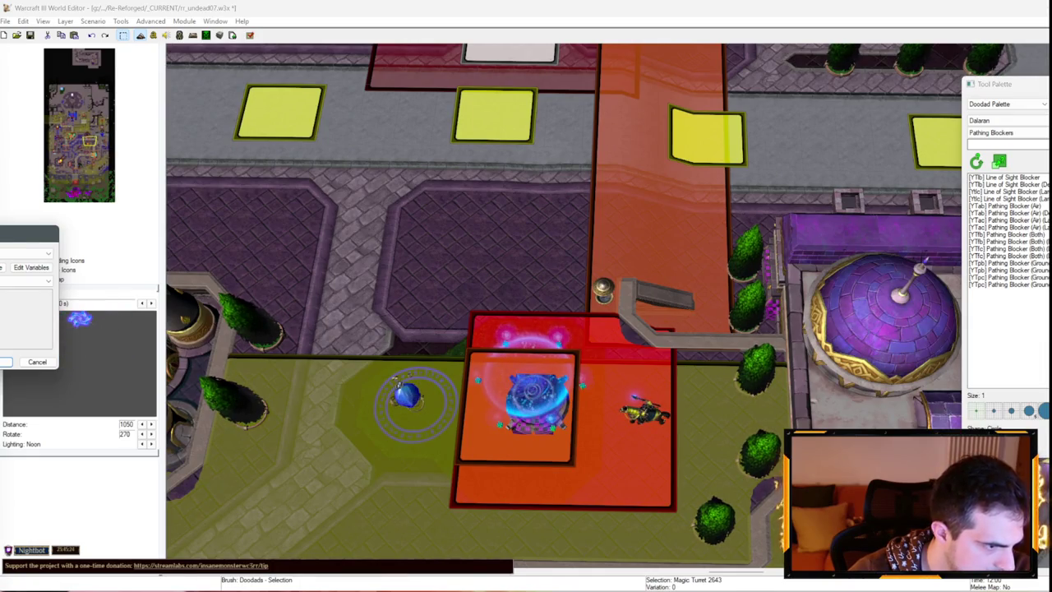
key("Return")
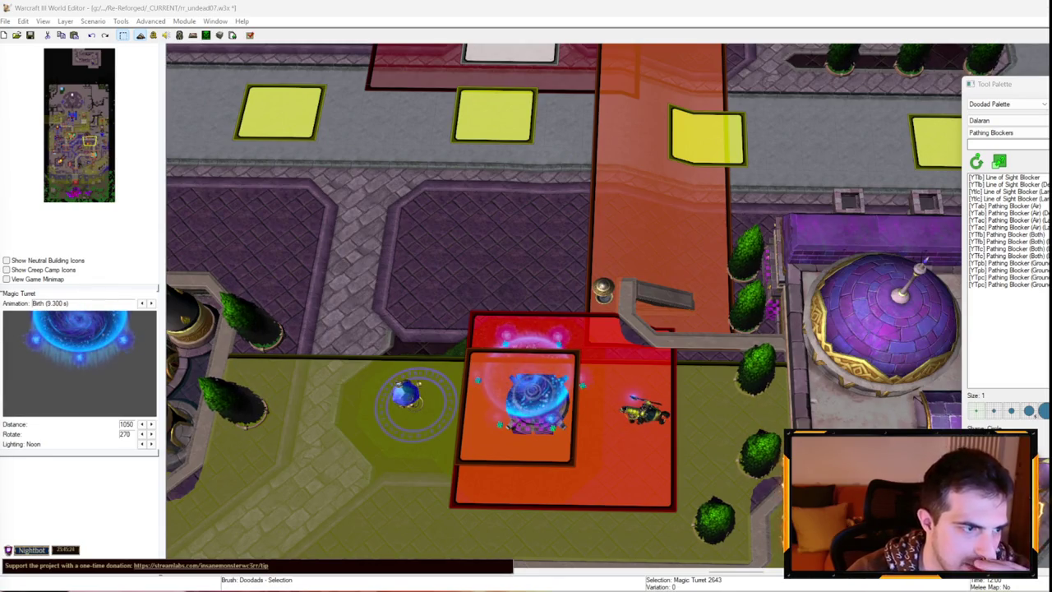
Check Magic Turret 2643's properties again unchanged, then bring up the Trigger Editor at the upper left.
double_click(398, 384)
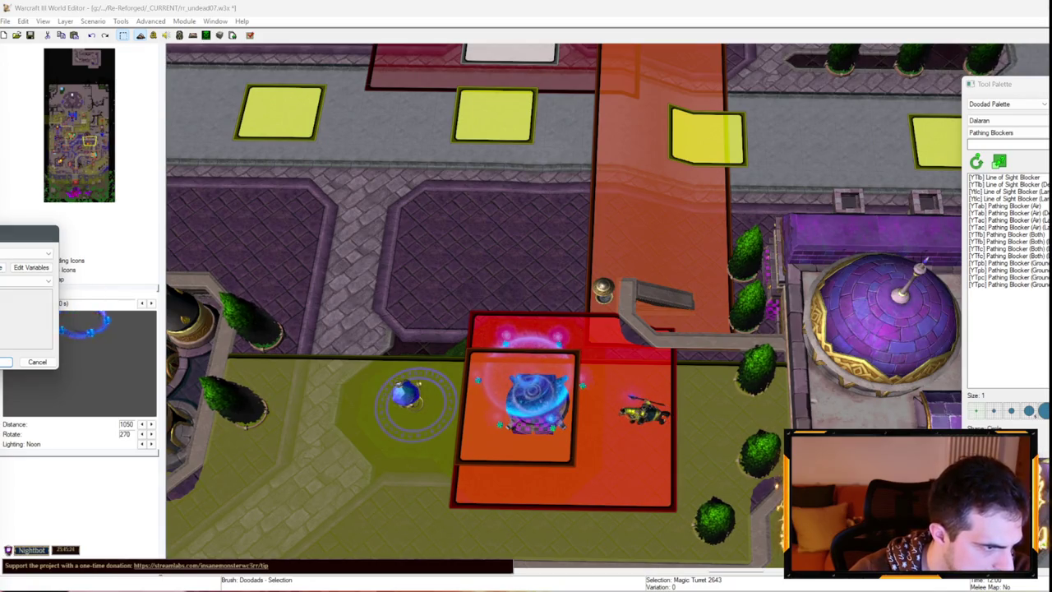
key("Escape")
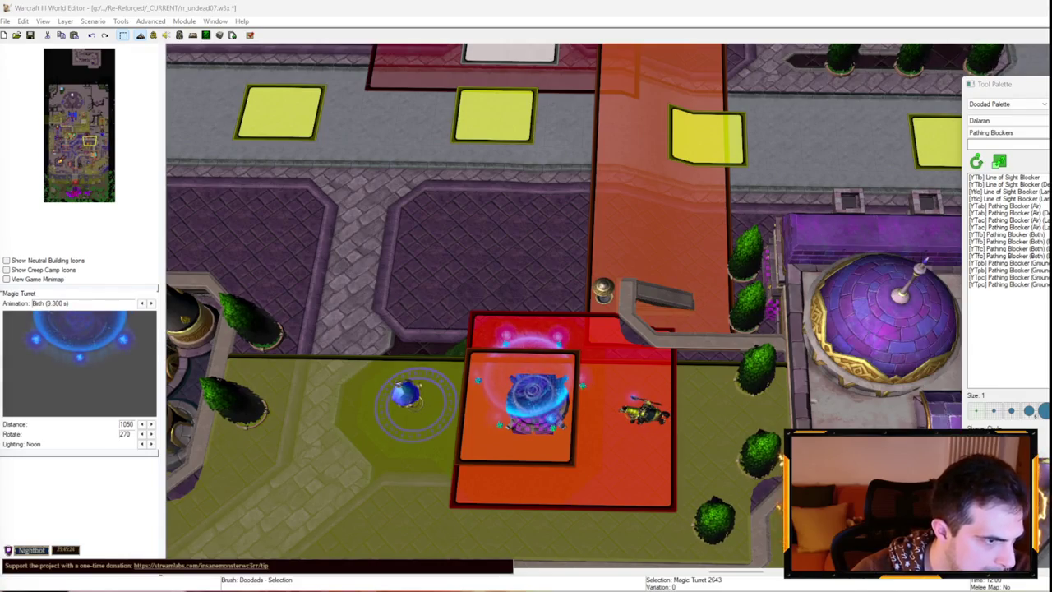
key("Return")
key("Escape")
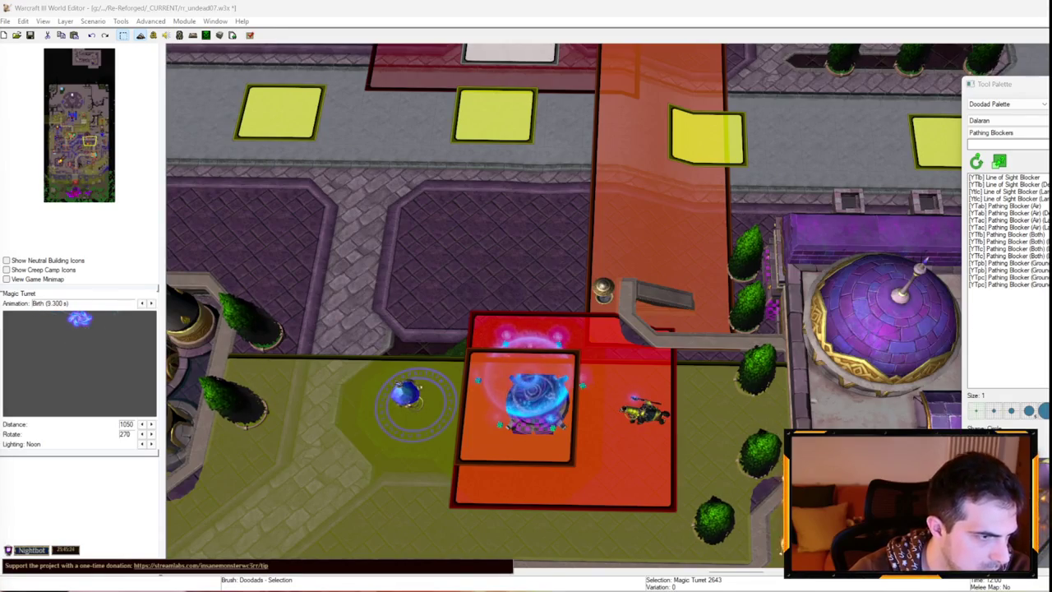
key("Return")
key("Escape")
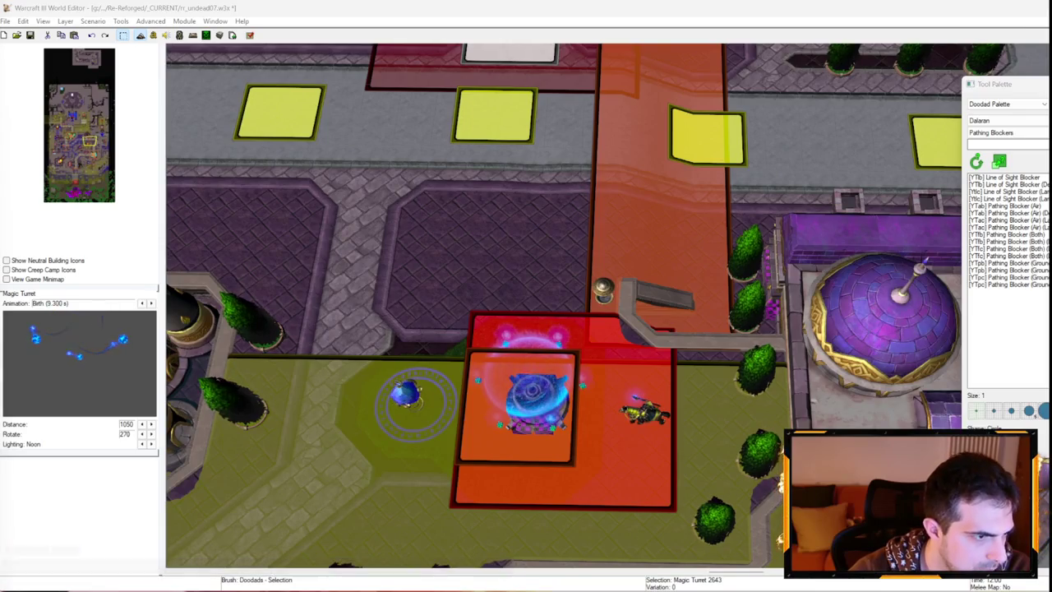
key("Return")
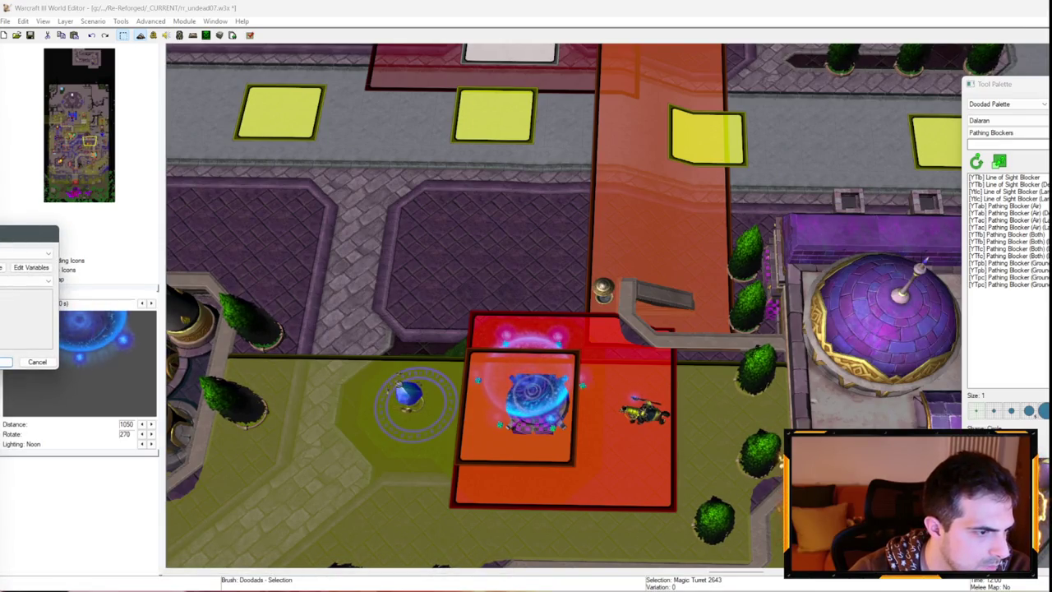
key("Escape")
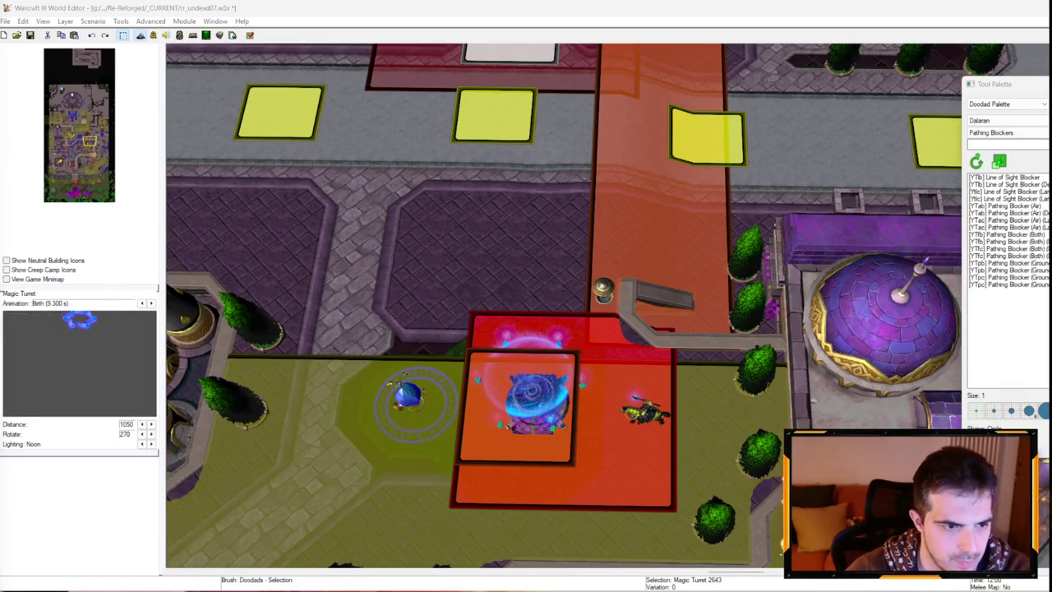
key("Return")
key("Escape")
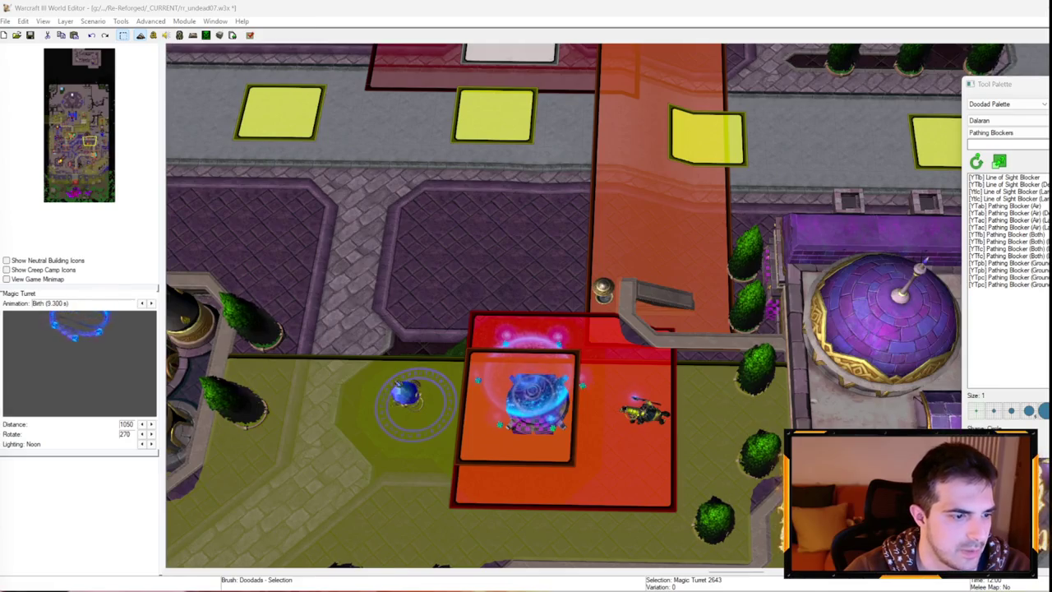
key("F4")
mouse_move(402, 39)
left_mouse_down()
mouse_move(339, 15)
mouse_move(344, 23)
left_mouse_up()
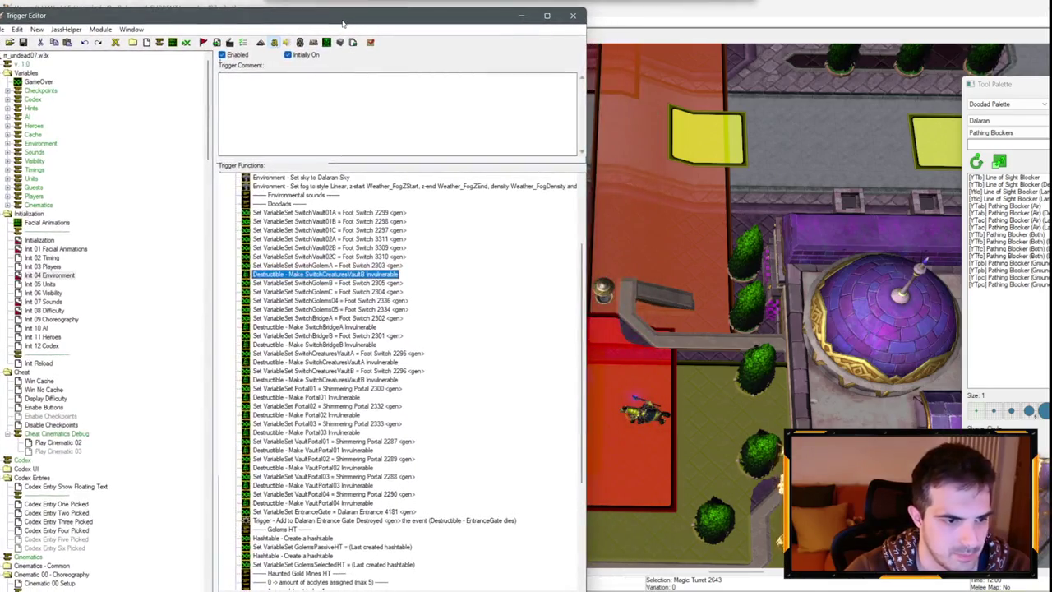
Retarget the copied Make Invulnerable actions to SwitchGolemA and SwitchGolemB.
double_click(375, 274)
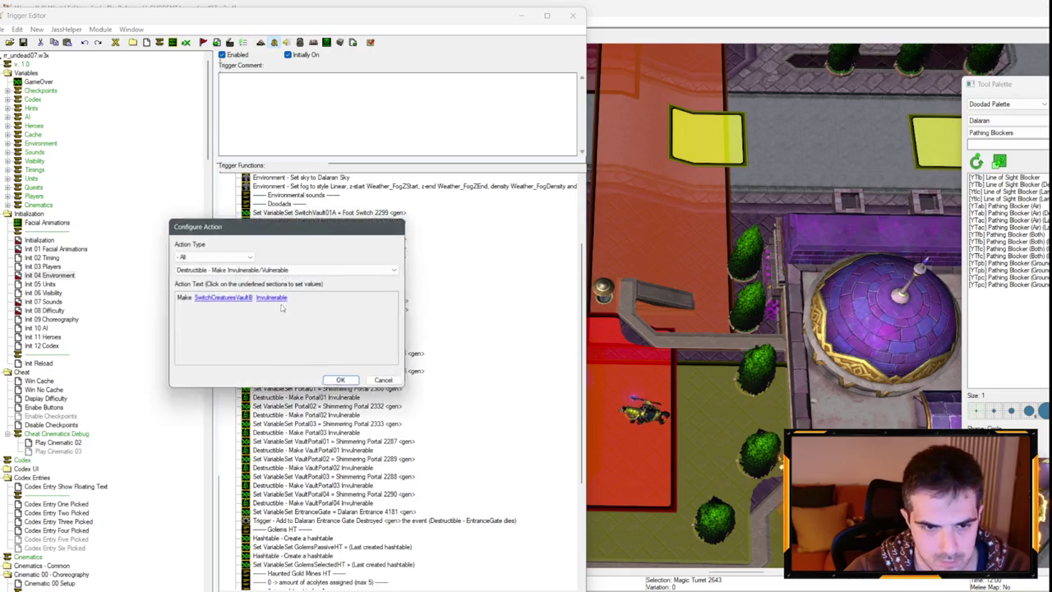
left_click(223, 298)
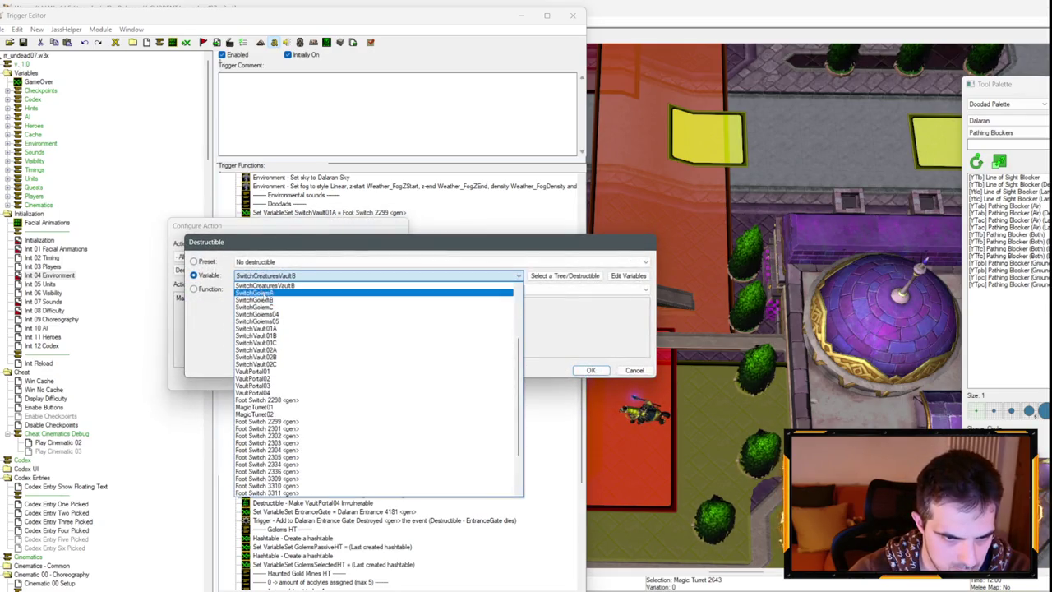
left_click(266, 296)
key("Return")
key("Return")
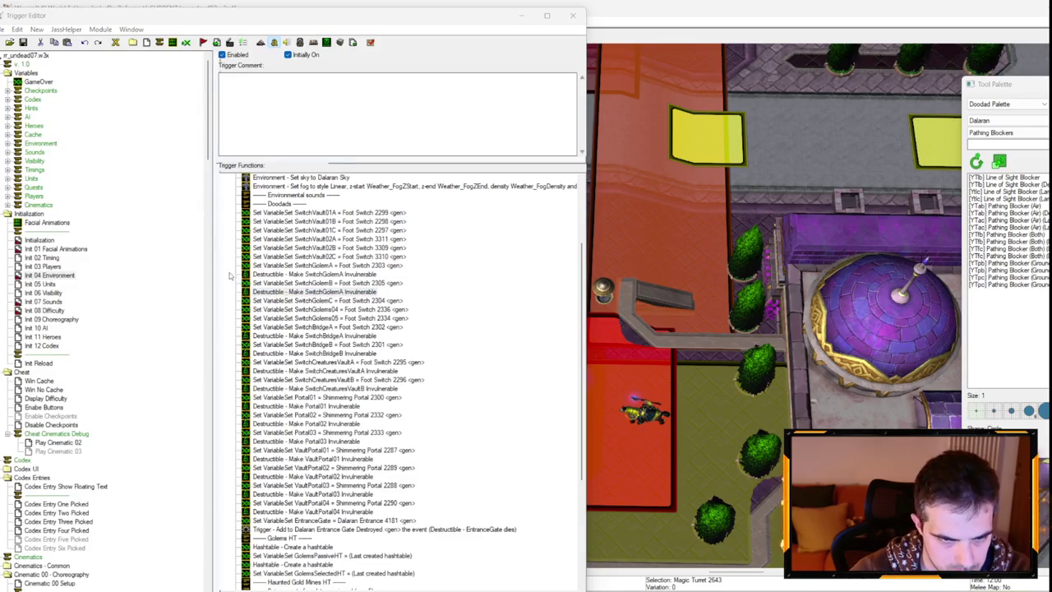
double_click(246, 283)
left_click(213, 297)
key("Down")
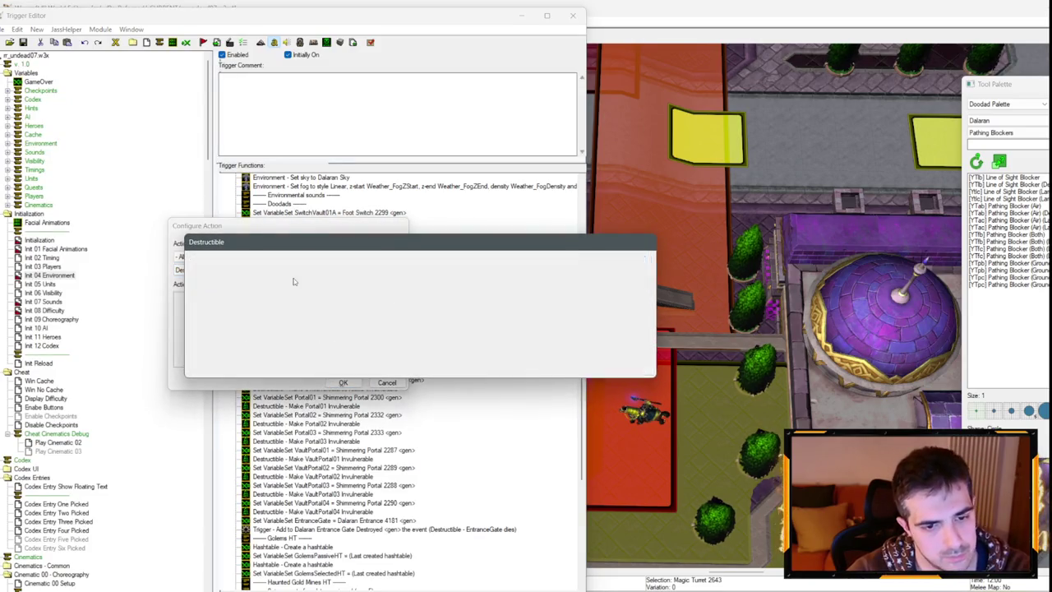
key("Return")
key("Return")
Add Make Invulnerable actions for SwitchGolemC and SwitchGolems04 below their assignments.
left_click(332, 301)
key("ctrl+v")
double_click(332, 310)
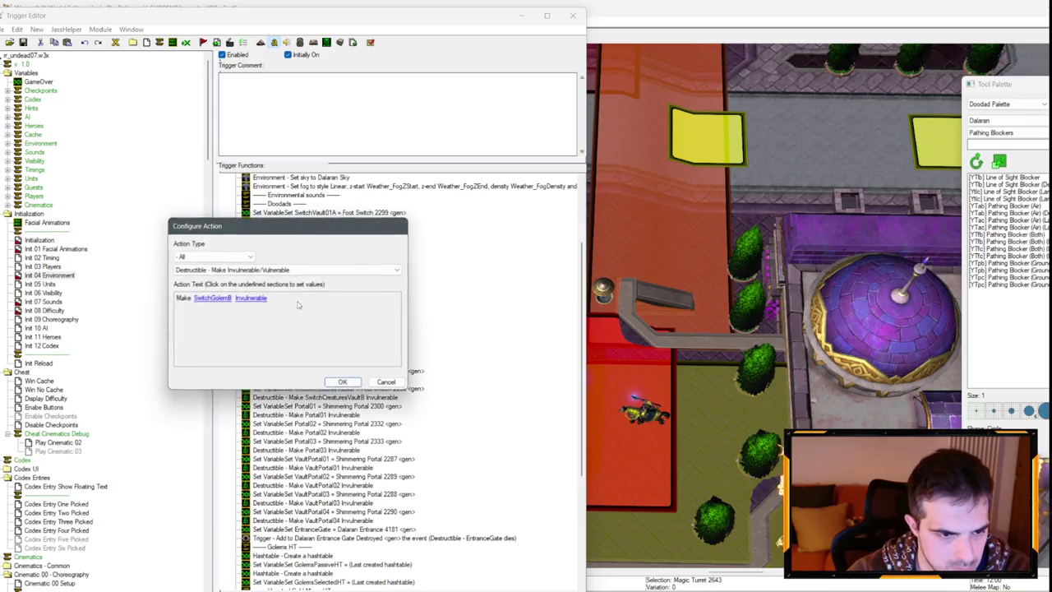
left_click(212, 297)
key("Down")
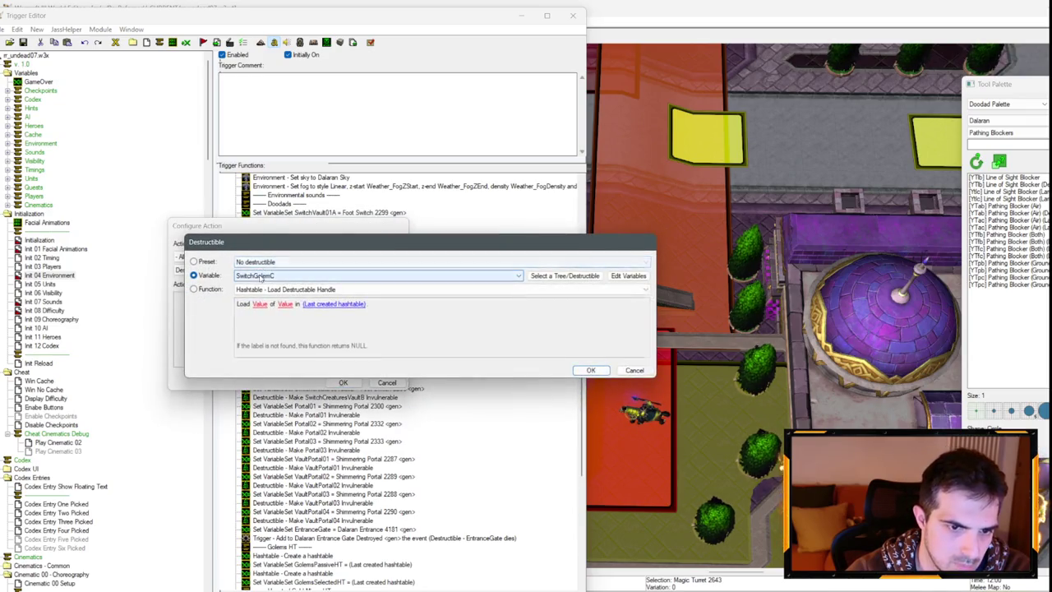
key("Return")
key("Return")
left_click(332, 319)
key("ctrl+v")
double_click(328, 327)
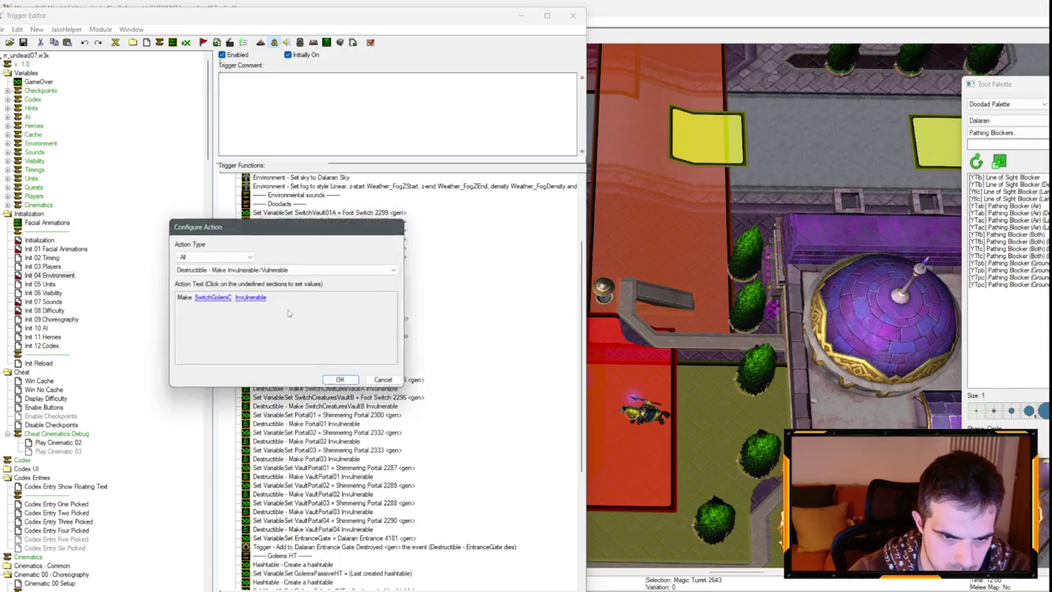
left_click(212, 298)
left_click(272, 275)
key("Return")
key("Return")
Add Make Invulnerable actions for SwitchGolems05 and SwitchVault01A below their assignments.
key("ctrl+v")
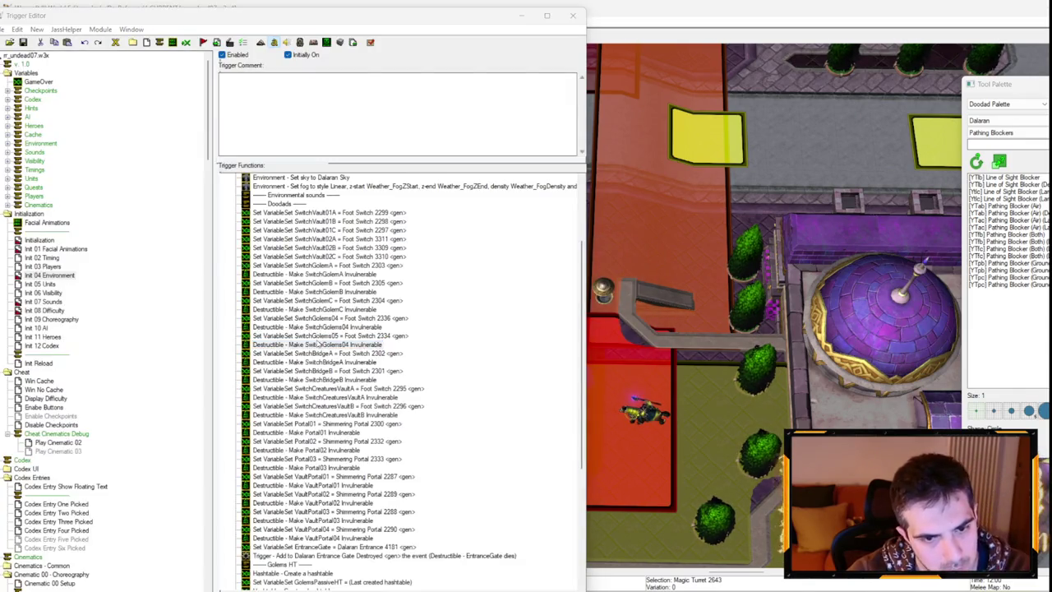
double_click(319, 337)
left_click(215, 298)
left_click(271, 274)
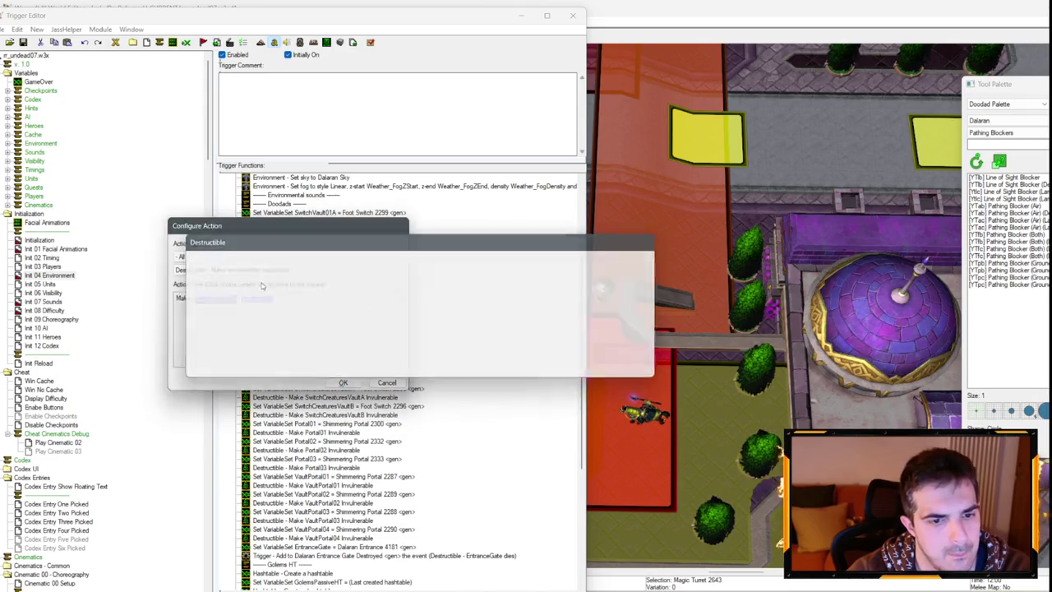
left_click(258, 284)
key("Return")
key("Return")
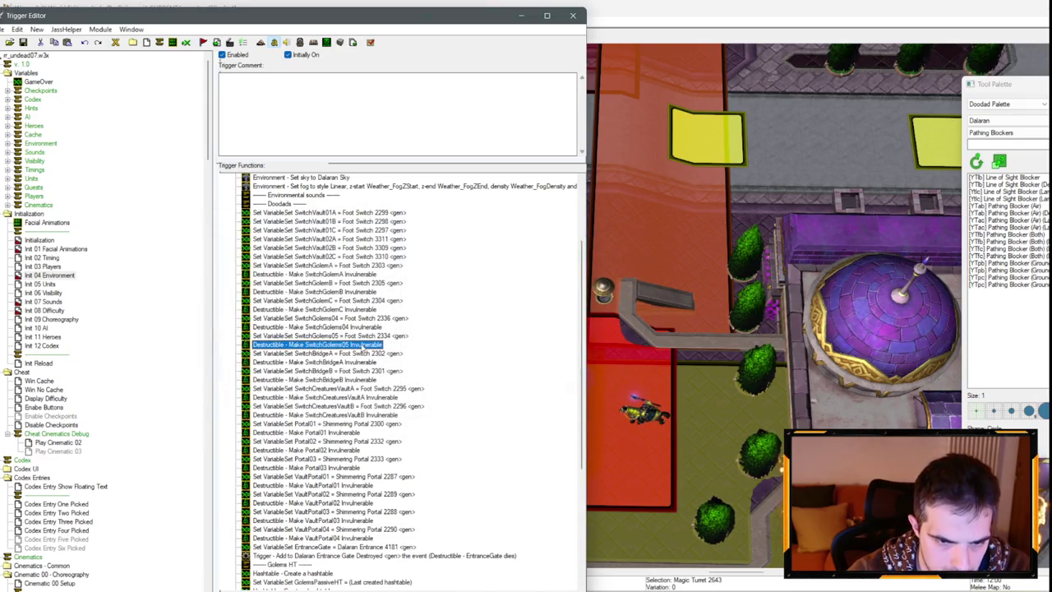
key("ctrl+v")
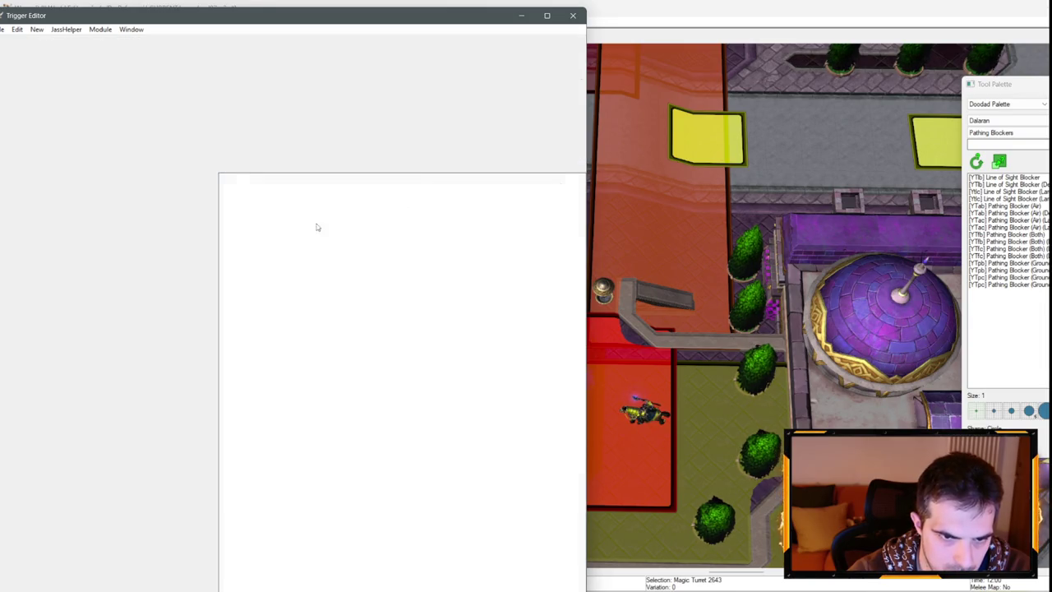
double_click(294, 324)
left_click(215, 298)
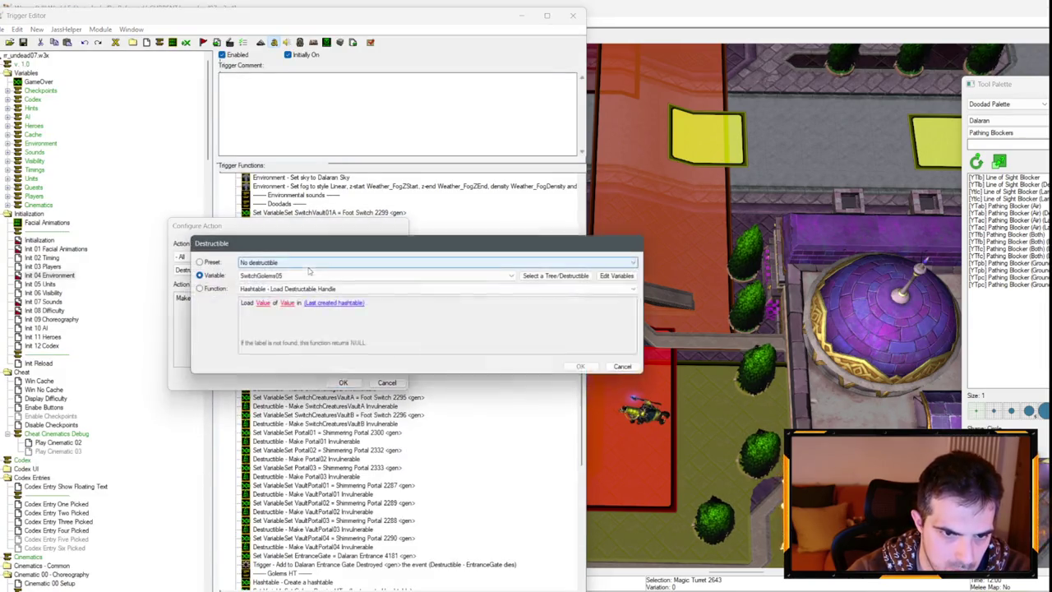
left_click(271, 270)
left_click(302, 279)
key("Return")
key("Return")
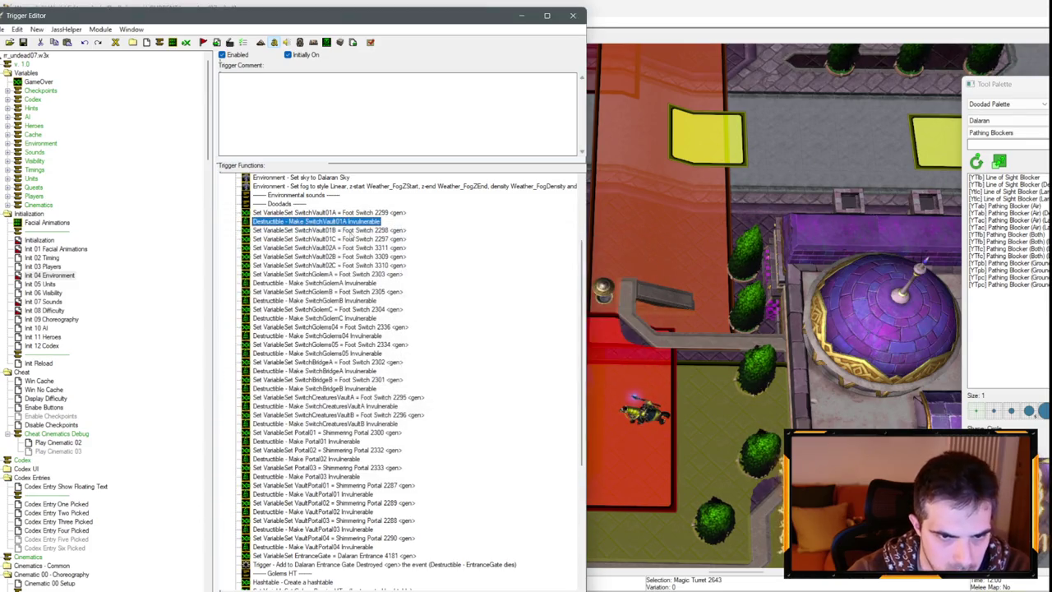
Add Make Invulnerable actions for SwitchVault01B and SwitchVault01C.
key("ctrl+v")
double_click(334, 243)
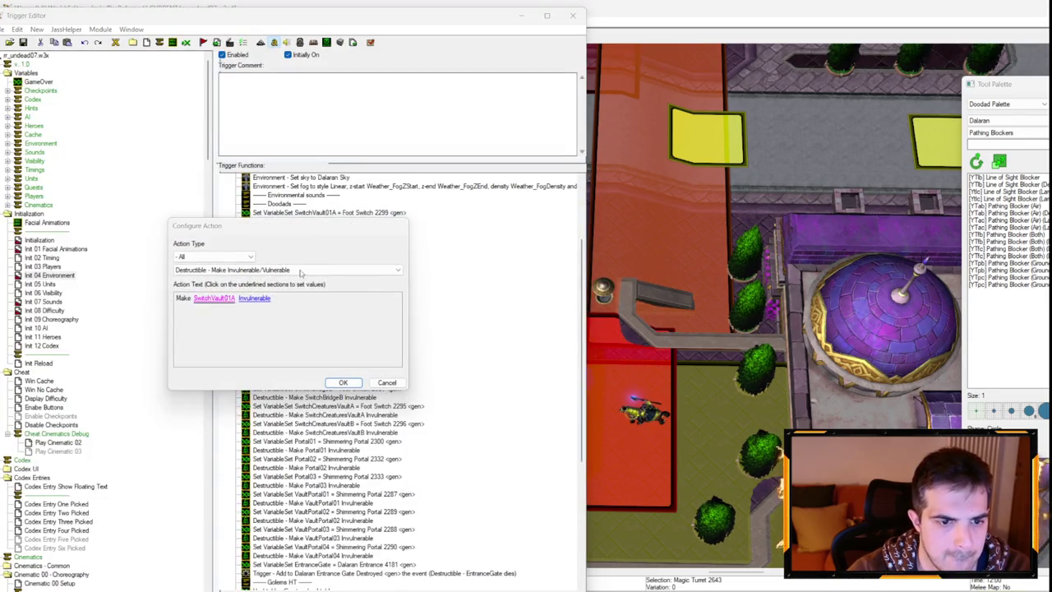
left_click(215, 298)
key("Down")
key("Return")
key("Return")
key("ctrl+v")
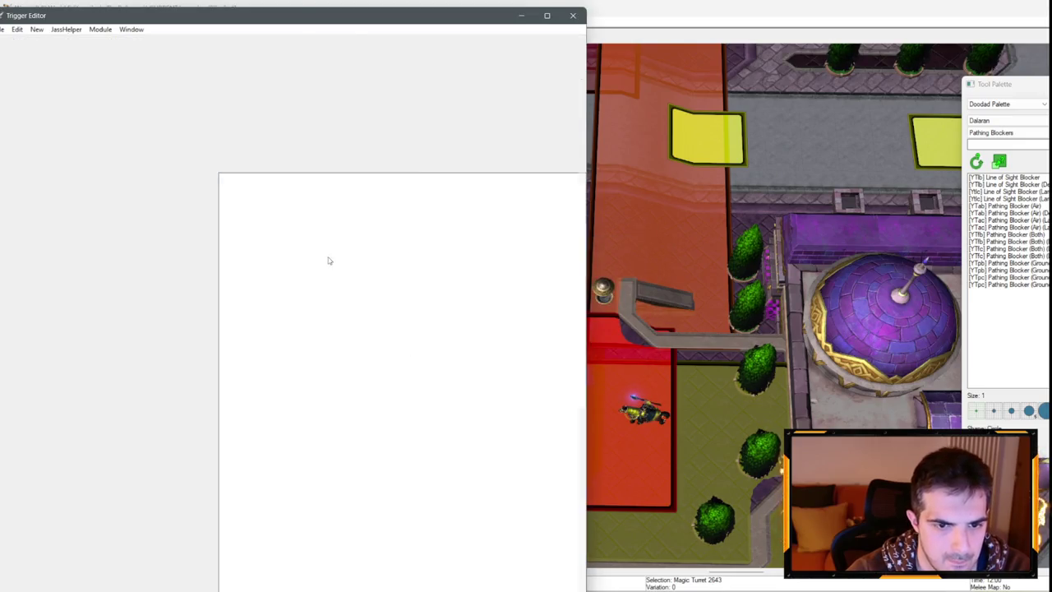
double_click(329, 248)
left_click(214, 298)
key("Down")
key("Return")
key("Return")
Add Make Invulnerable actions for SwitchVault02A and SwitchVault02B below their assignments.
left_click(354, 266)
key("ctrl+v")
double_click(335, 275)
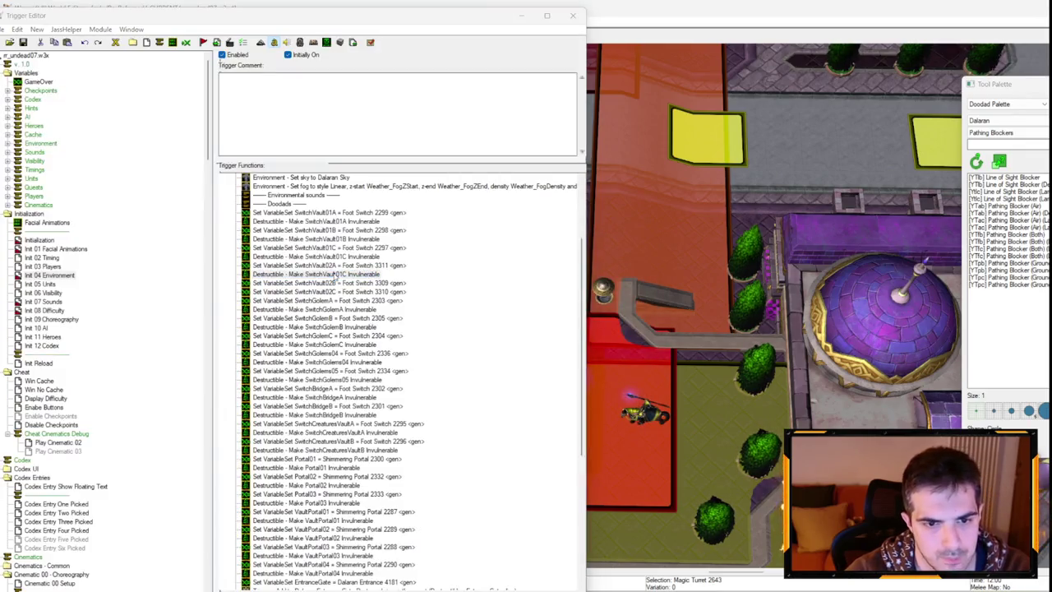
left_click(214, 298)
left_click(263, 276)
left_click(257, 292)
key("Return")
key("Return")
key("ctrl+c")
left_click(356, 283)
key("ctrl+v")
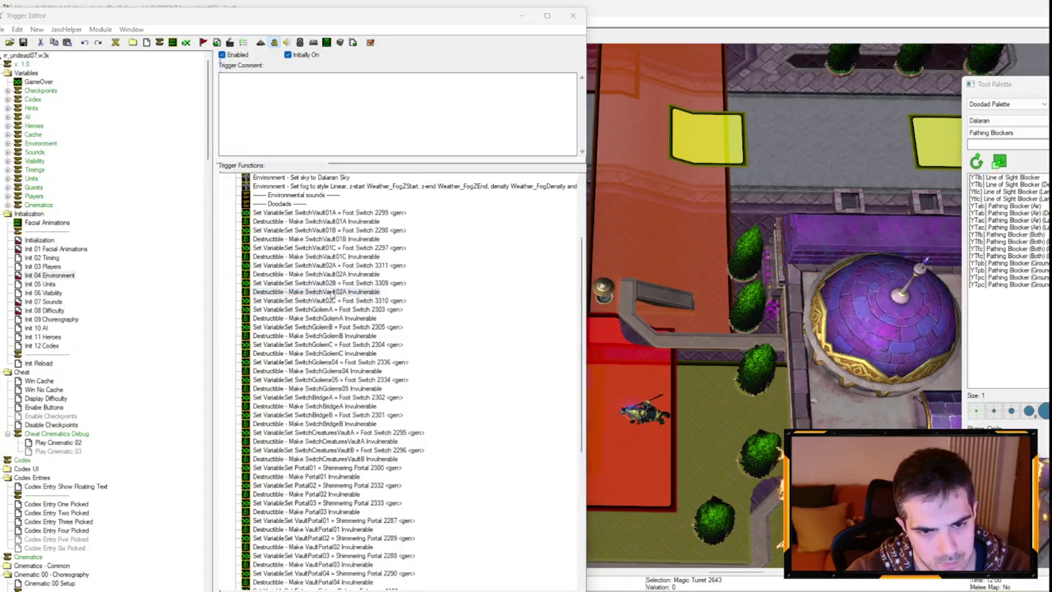
double_click(288, 292)
left_click(312, 305)
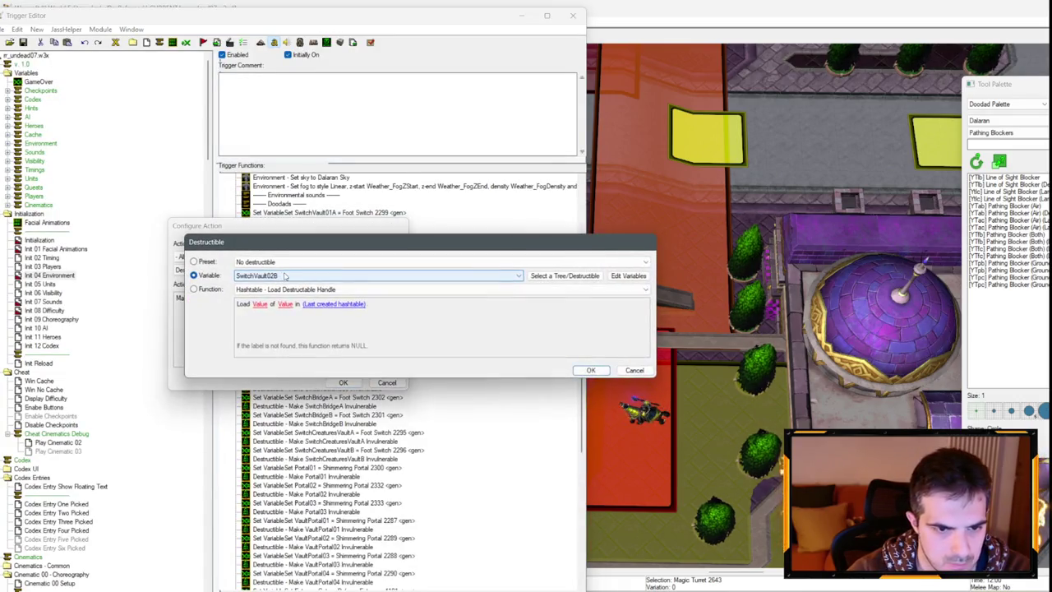
left_click(349, 289)
key("Return")
key("Return")
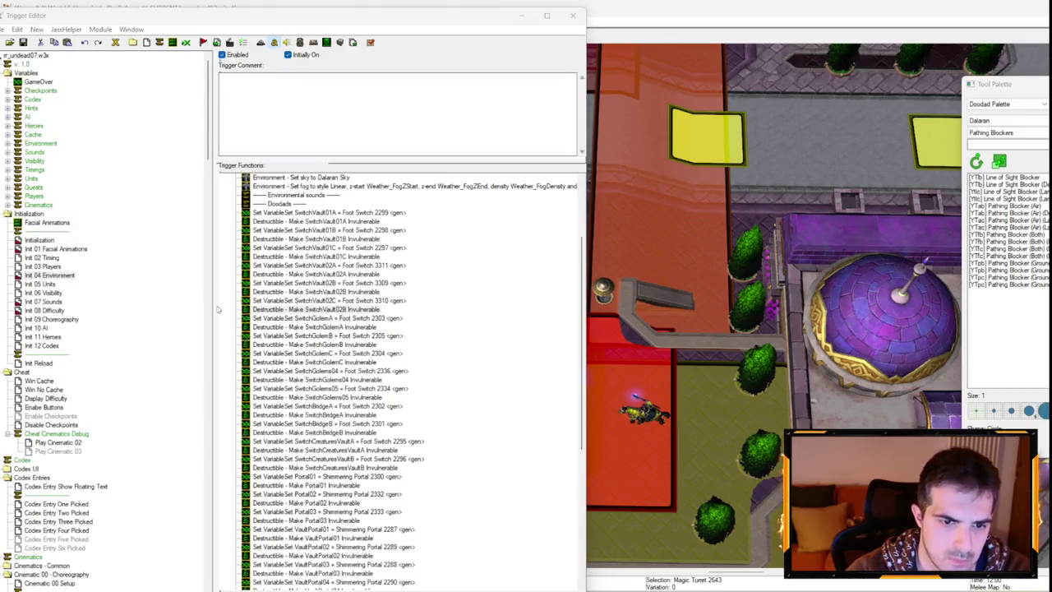
Point the last Make Invulnerable action at SwitchVault02C, then edit the duplicated SwitchVault01A line.
double_click(317, 292)
key("Return")
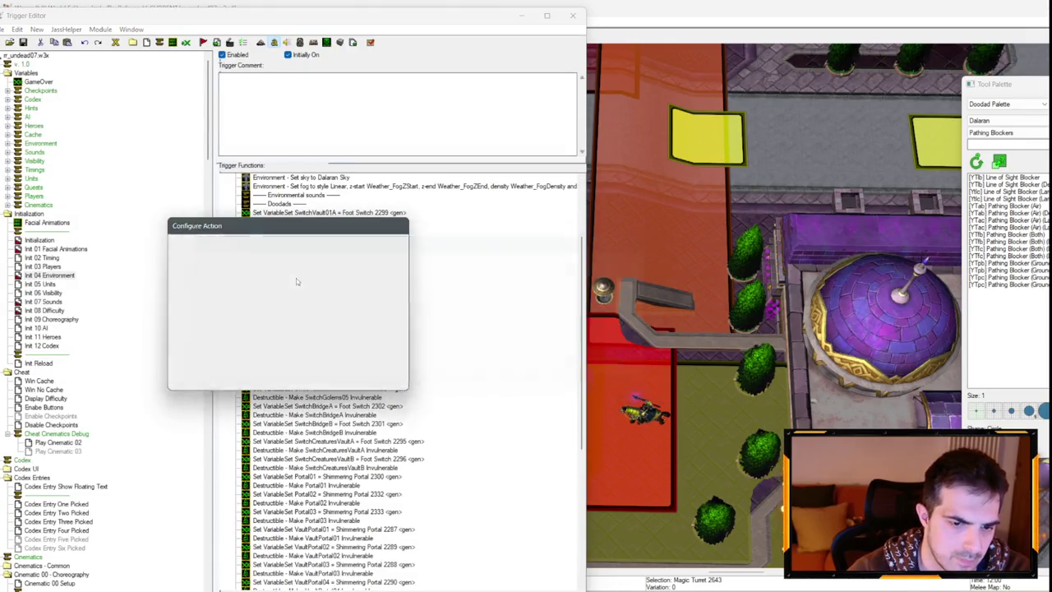
key("Return")
scroll(348, 317, "down", 3)
scroll(345, 409, "up", 7)
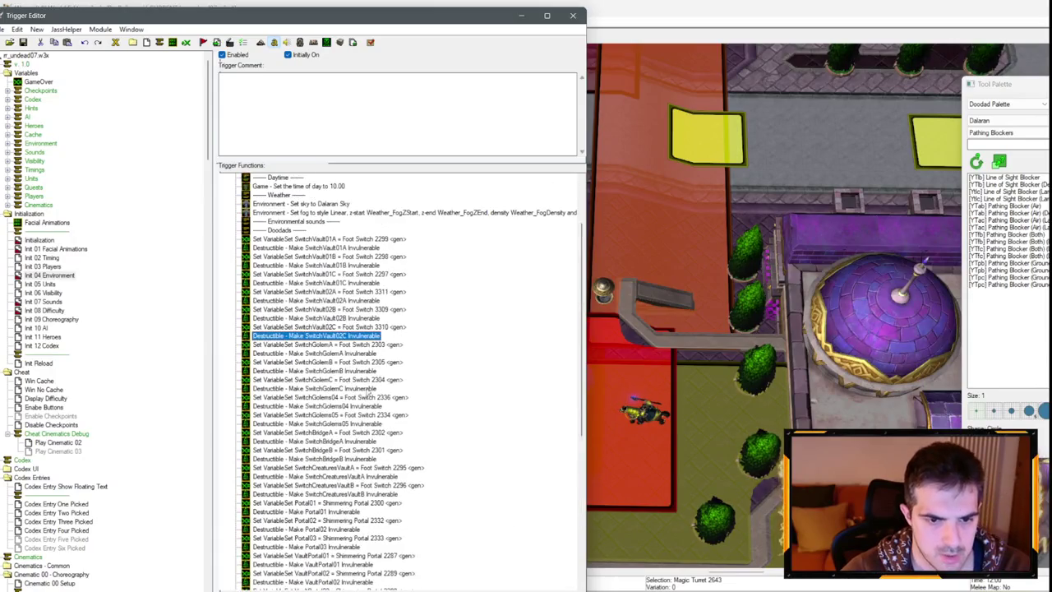
double_click(333, 240)
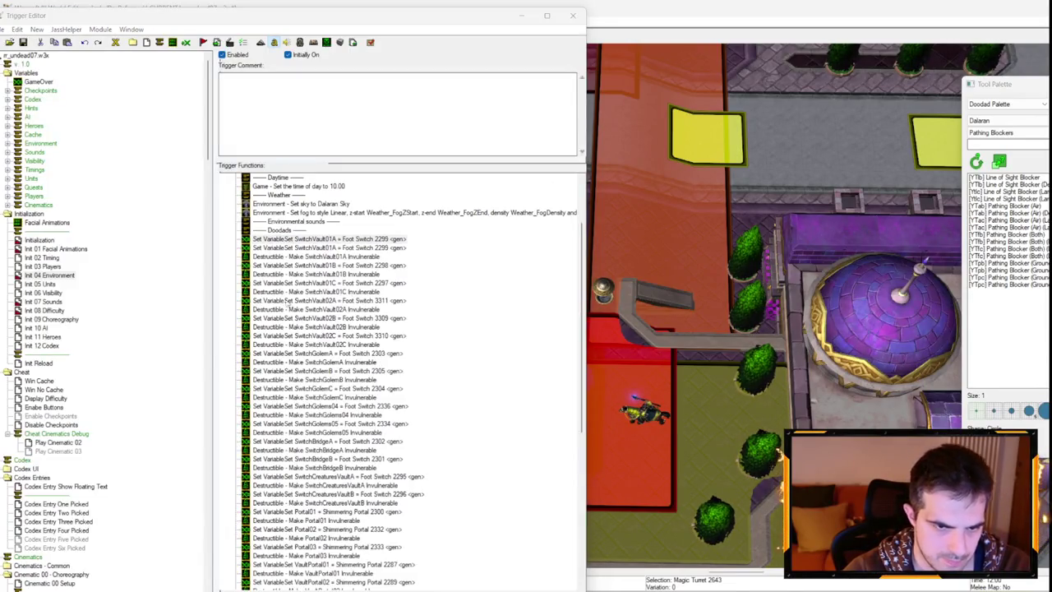
Set MagicTurret01 to Magic Turret 2643 <gen> picked on the map, then duplicate that line.
left_click(241, 299)
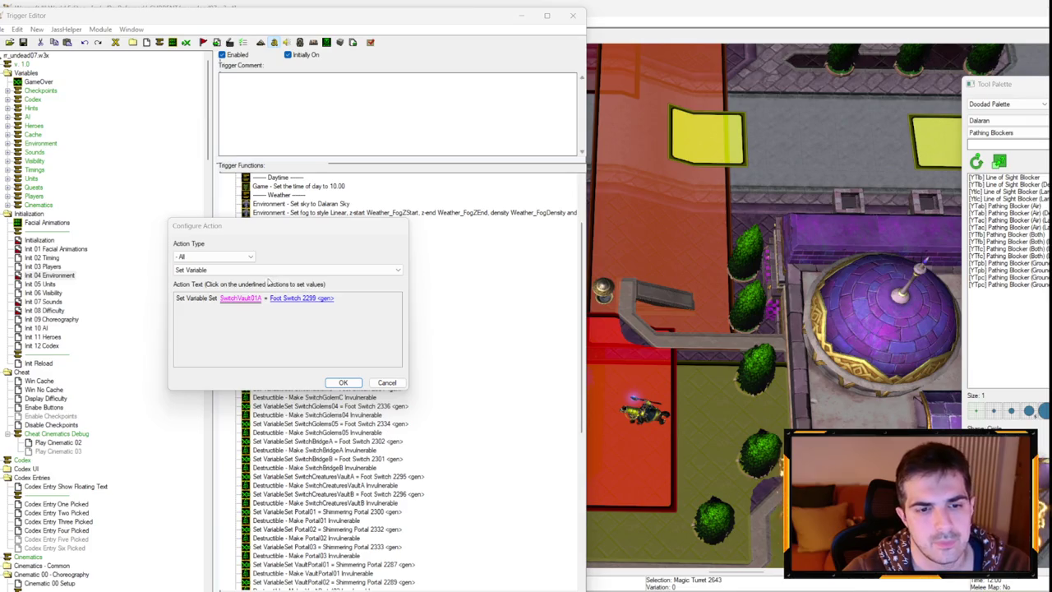
left_click(275, 262)
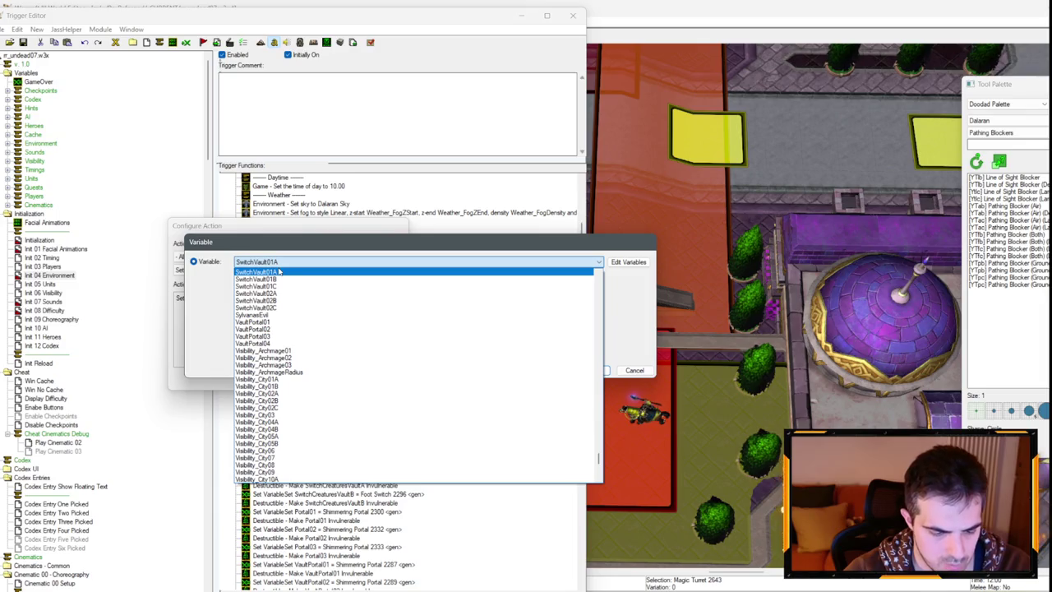
key("m")
key("a")
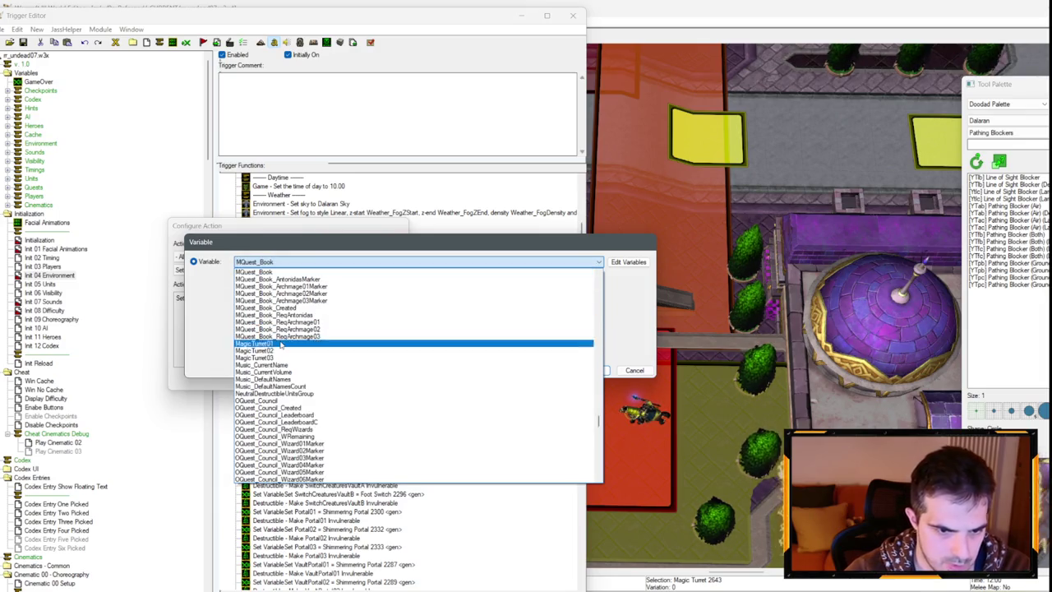
key("Return")
left_click(312, 300)
left_click(565, 276)
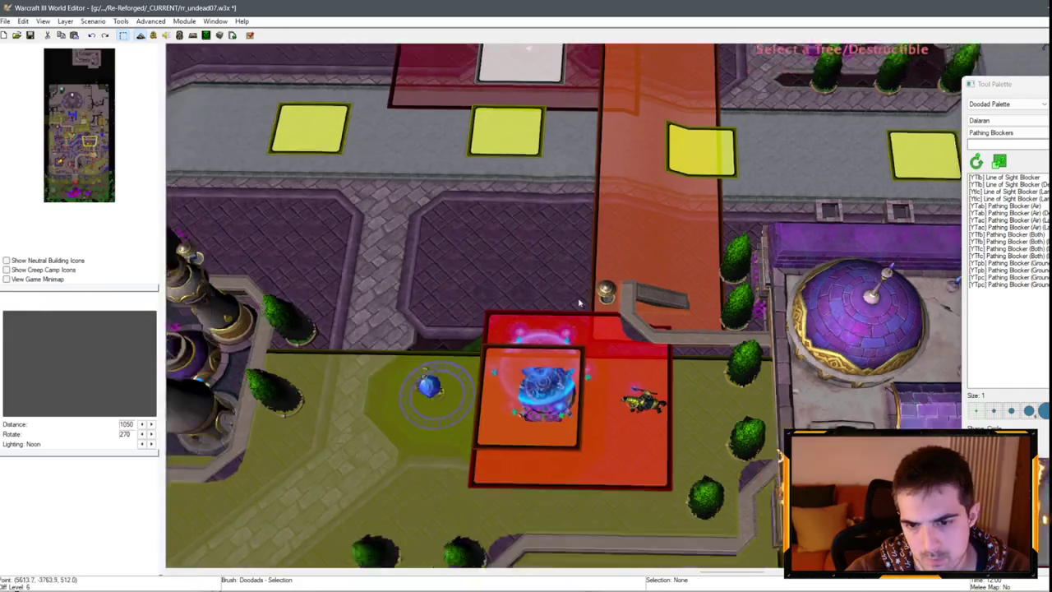
left_click(461, 308)
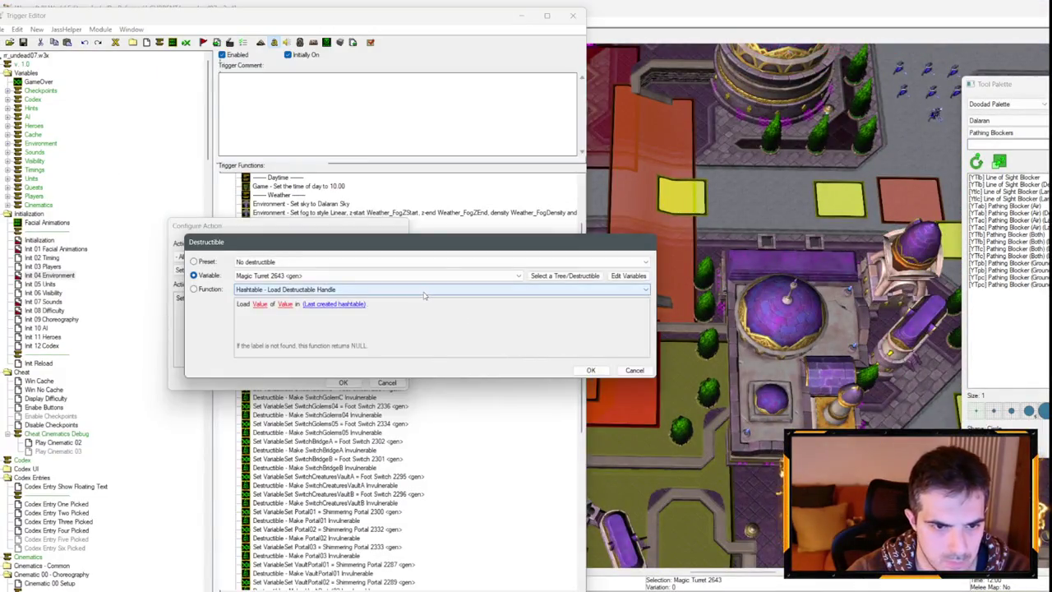
key("Return")
key("Return")
key("ctrl+c")
key("ctrl+v")
key("ctrl+v")
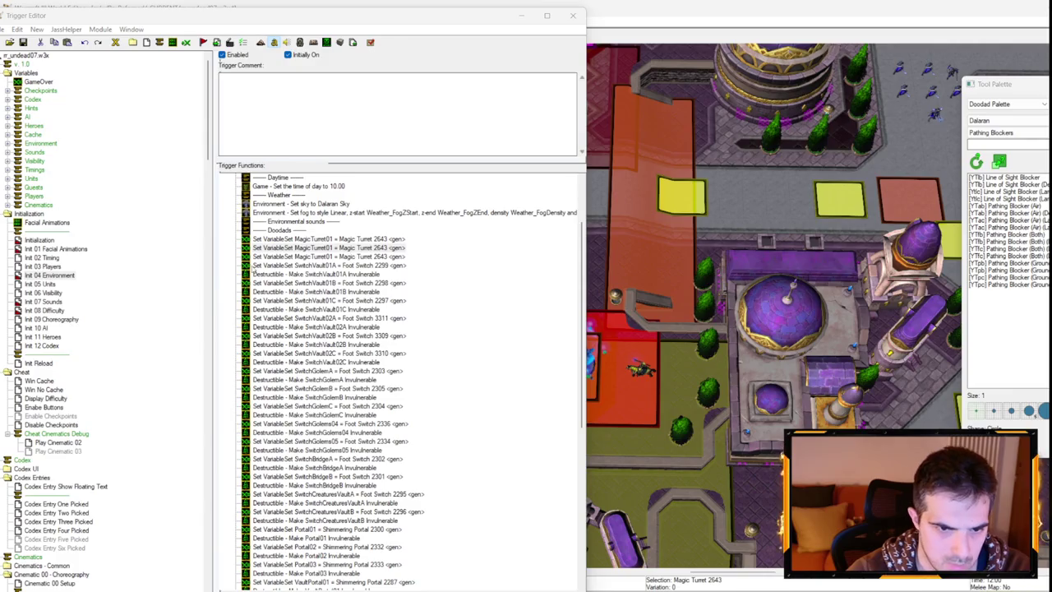
Make the duplicated assignment set MagicTurret02 to Magic Turret 2643, picked on the map.
double_click(363, 249)
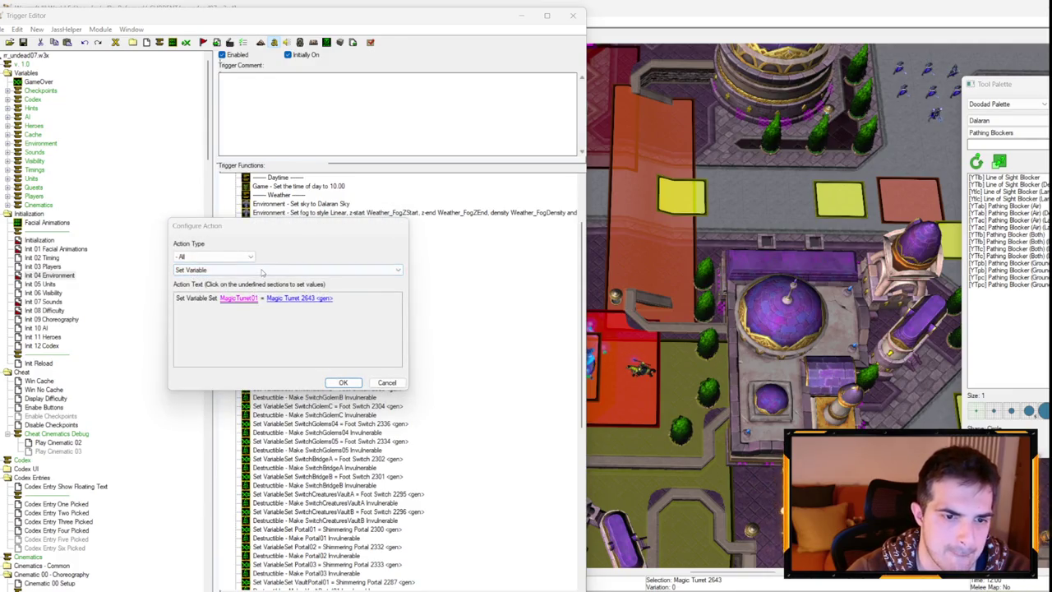
left_click(238, 298)
key("Down")
key("Return")
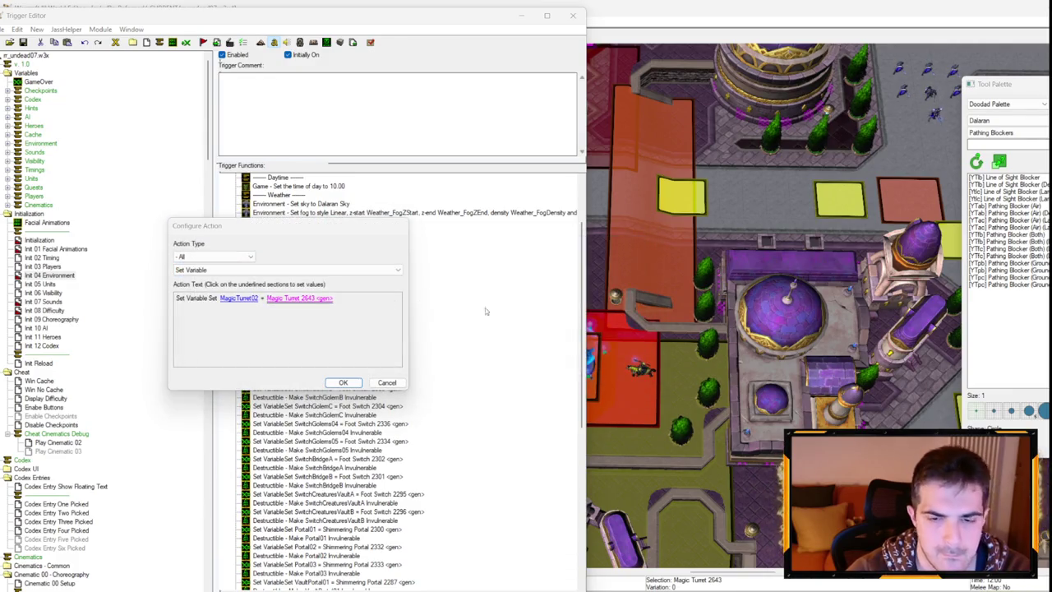
left_click(299, 298)
left_click(571, 272)
key("Up")
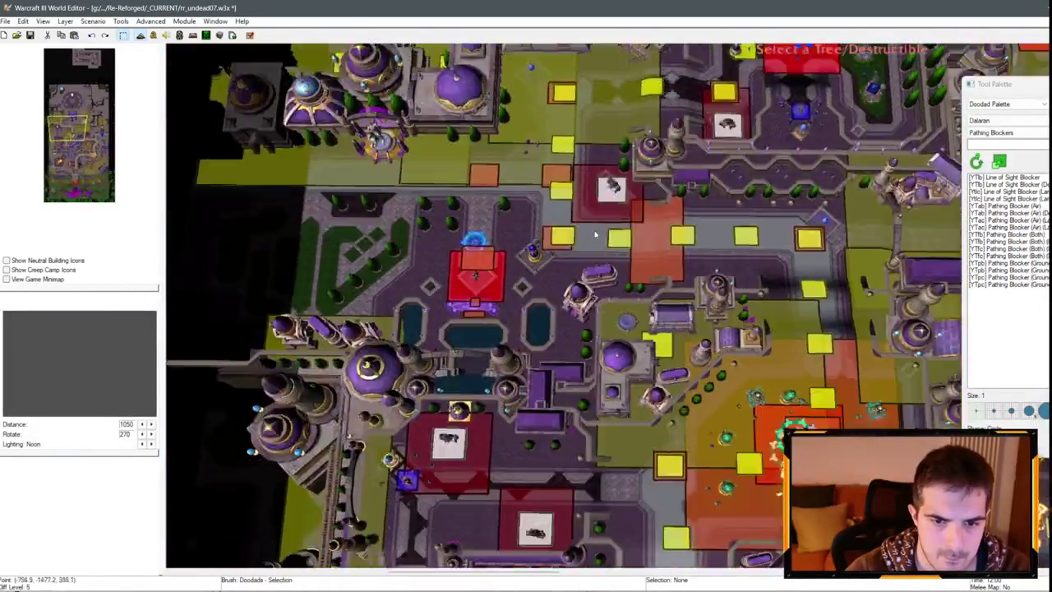
key("Down")
key("Right")
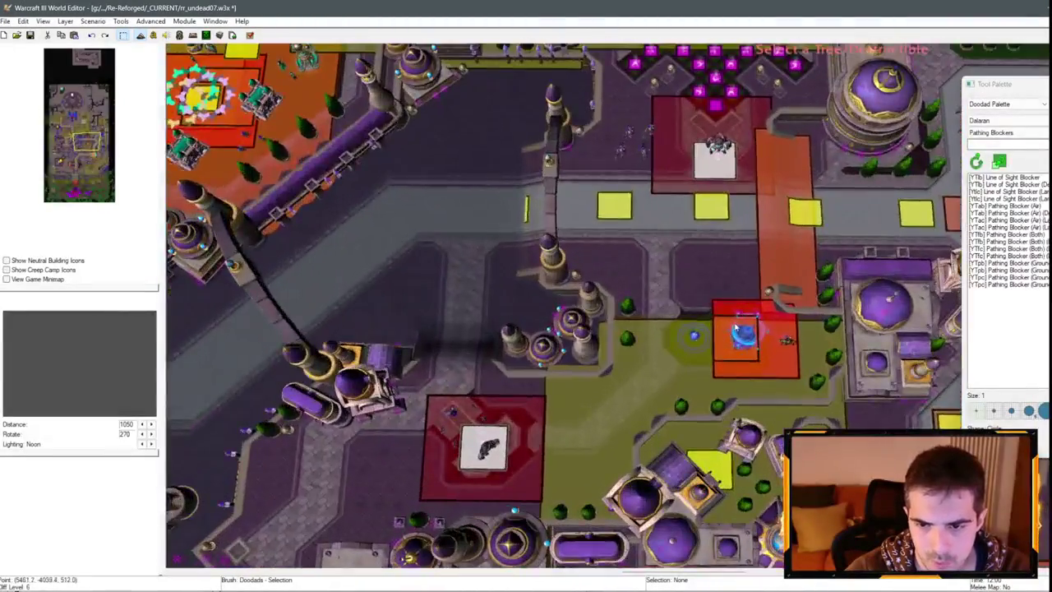
left_click(740, 333)
key("Return")
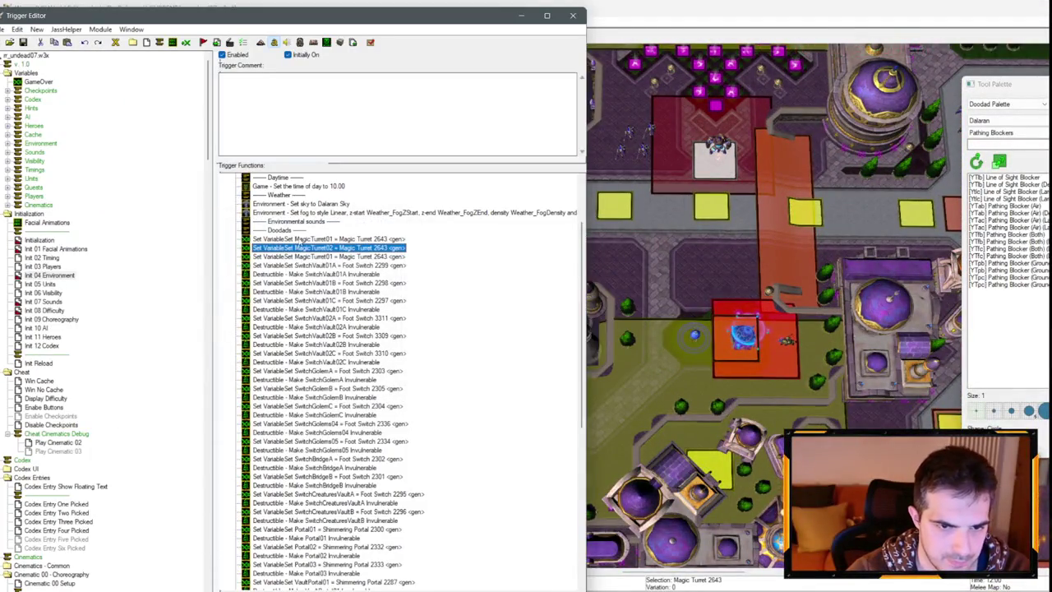
Reassign MagicTurret01 to Magic Turret 2652 picked on the map.
double_click(294, 257)
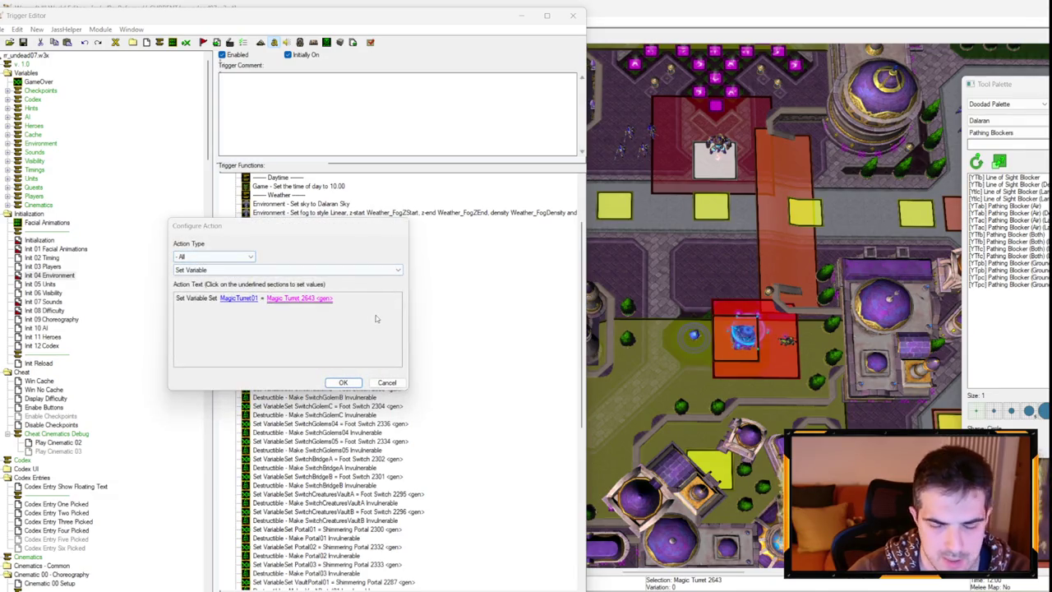
left_click(300, 298)
left_click(505, 277)
key("Right")
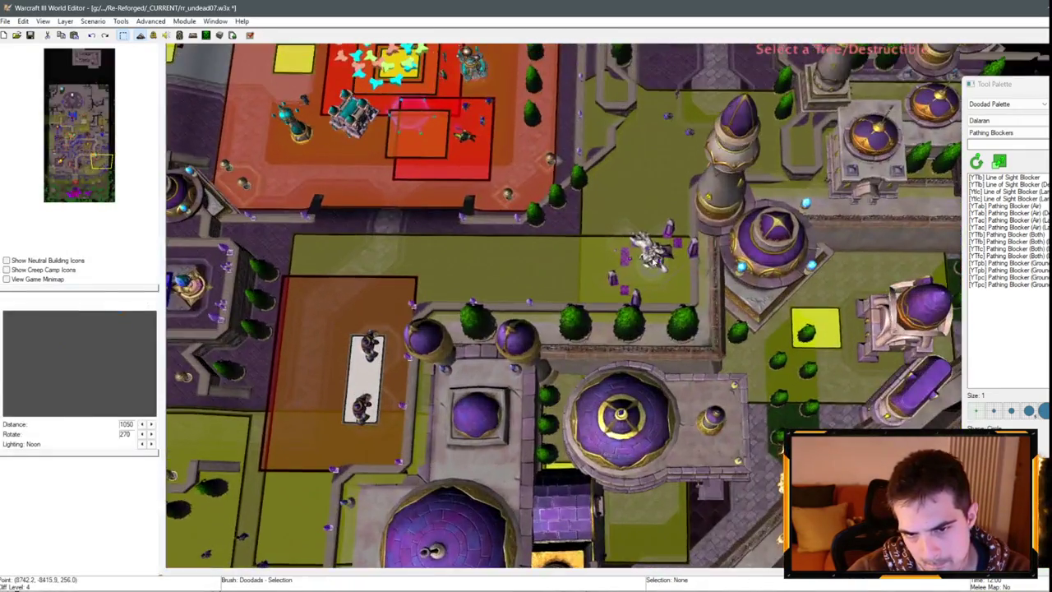
scroll(646, 311, "down", 3)
scroll(645, 311, "up", 4)
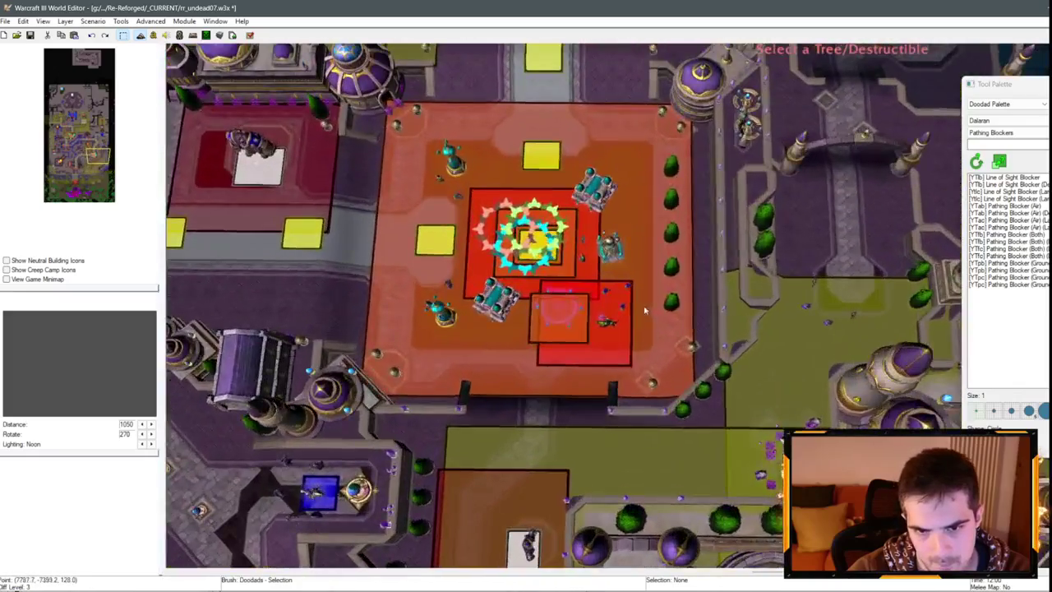
left_click(610, 247)
key("Return")
key("Return")
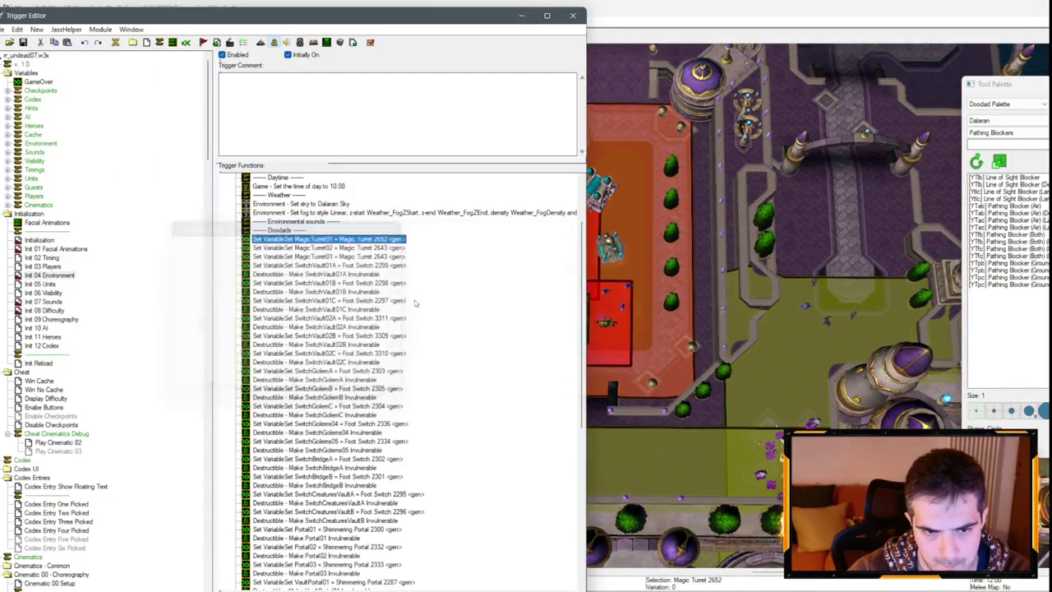
Change the third assignment to set MagicTurret03 to Magic Turret 2032.
double_click(359, 256)
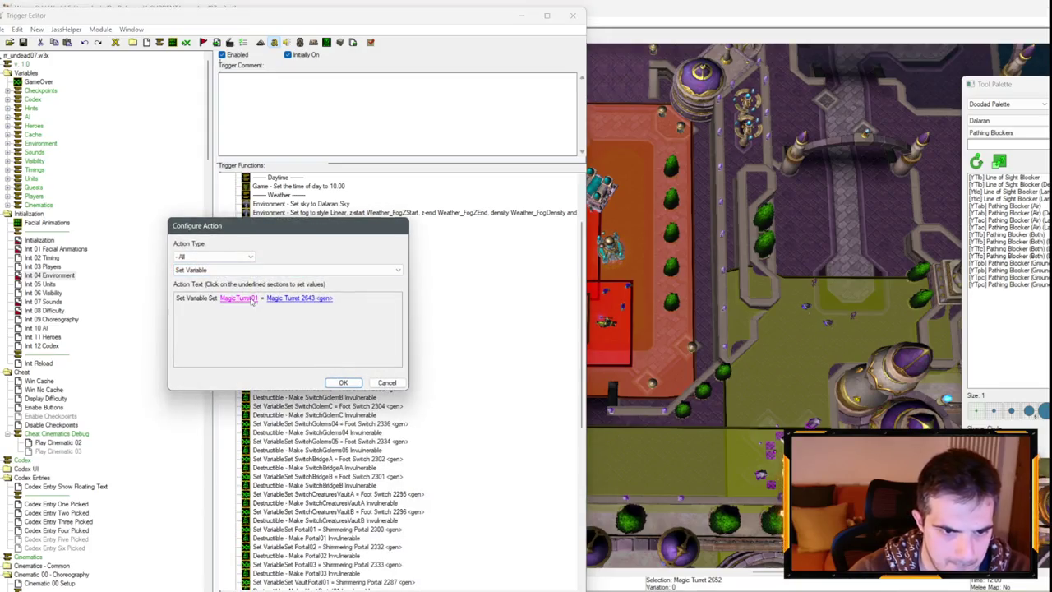
left_click(238, 298)
left_click(277, 261)
left_click(277, 287)
key("Return")
left_click(299, 297)
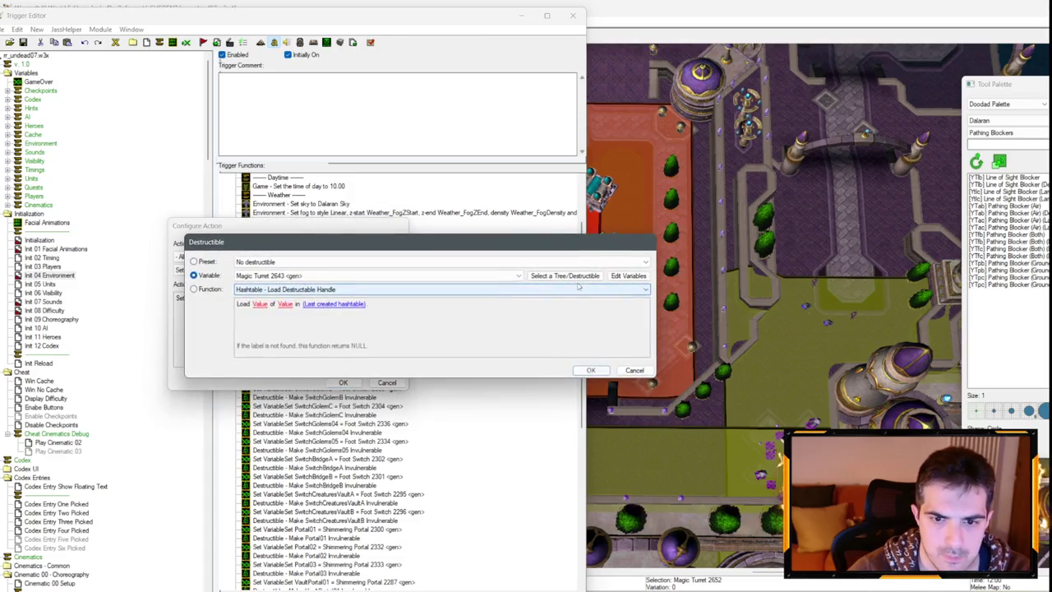
left_click(556, 272)
scroll(821, 281, "down", 5)
scroll(822, 280, "up", 5)
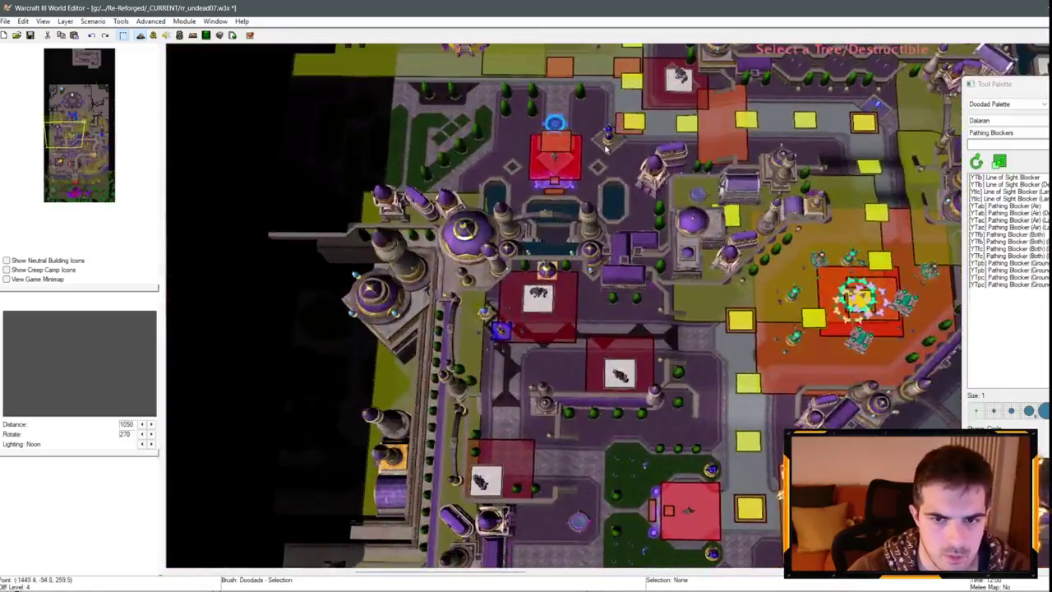
left_click(527, 156)
key("Return")
key("Return")
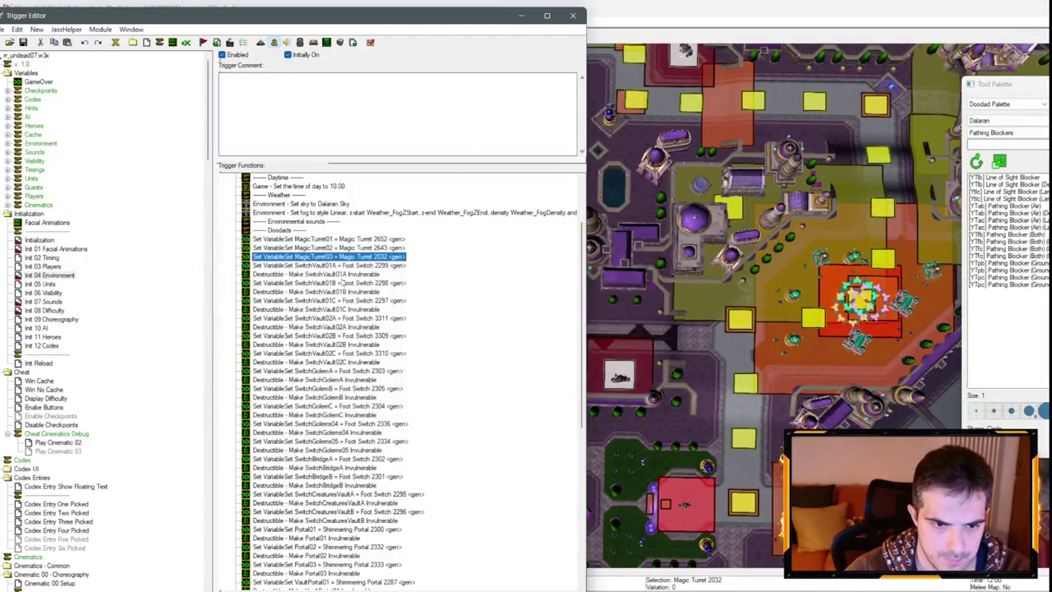
Paste Make Invulnerable actions after the assignments, targeting MagicTurret01, MagicTurret02 and MagicTurret03.
key("ctrl+v")
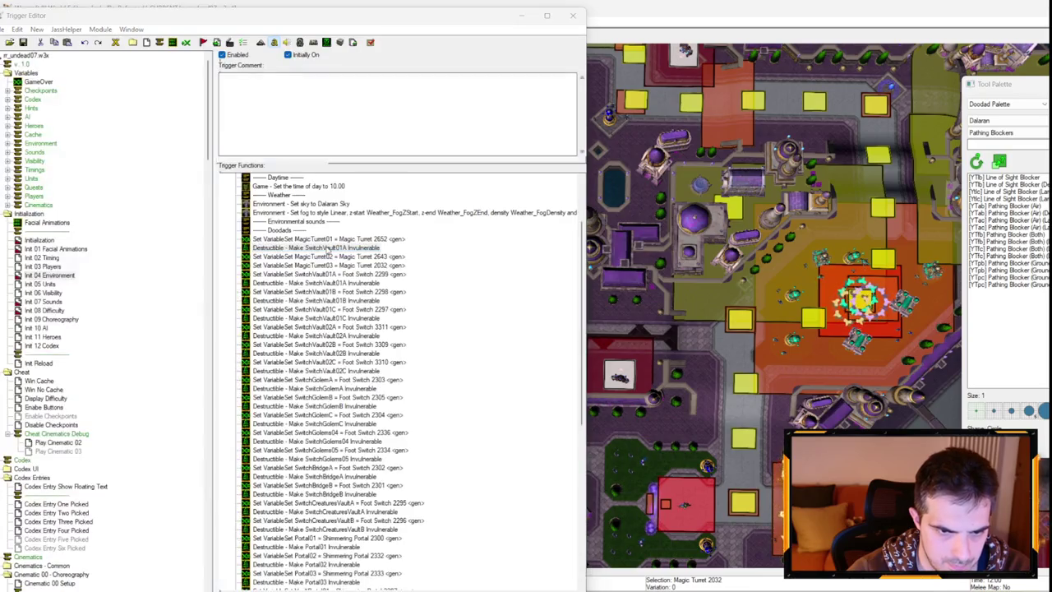
double_click(267, 284)
left_click(226, 297)
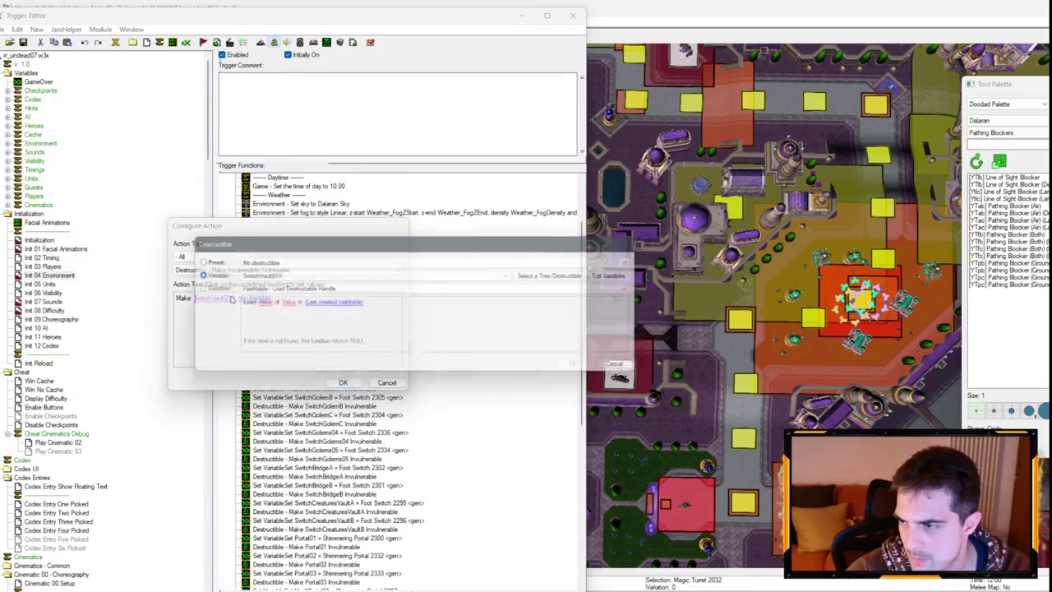
key("Return")
key("Return")
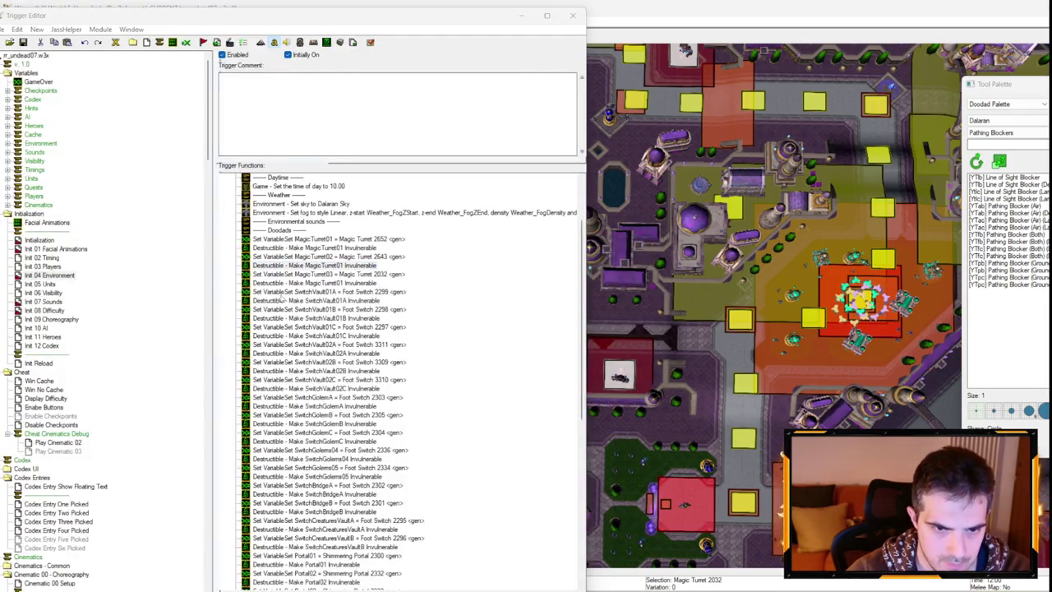
double_click(279, 283)
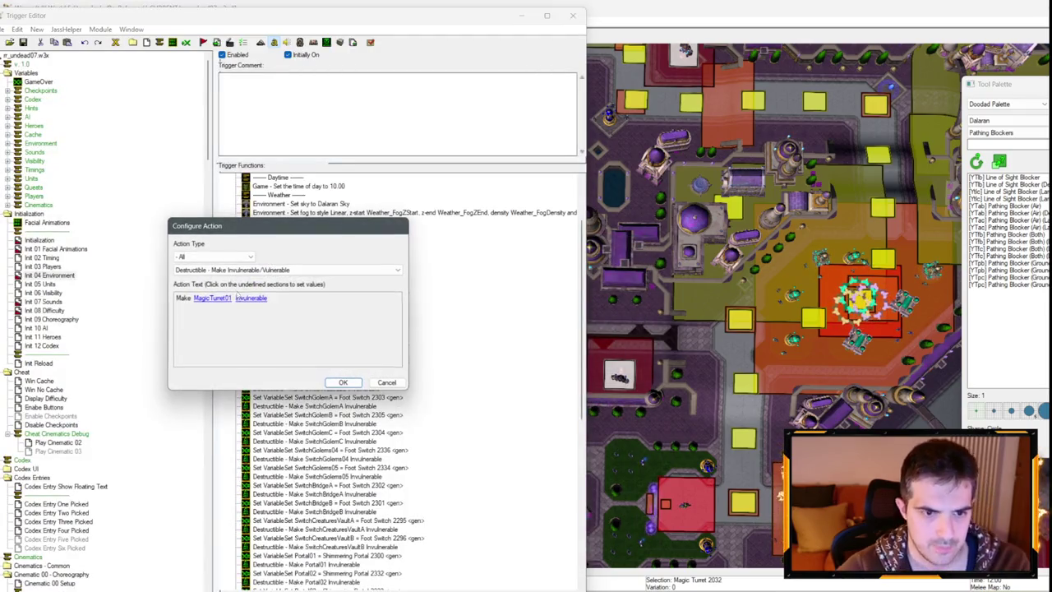
left_click(212, 297)
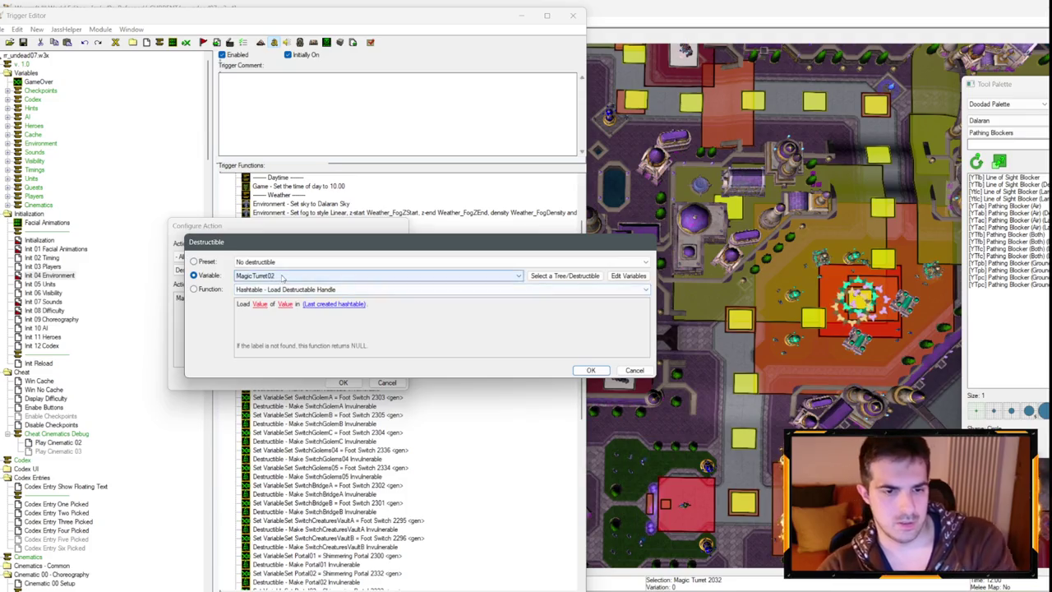
key("Return")
key("Return")
double_click(350, 282)
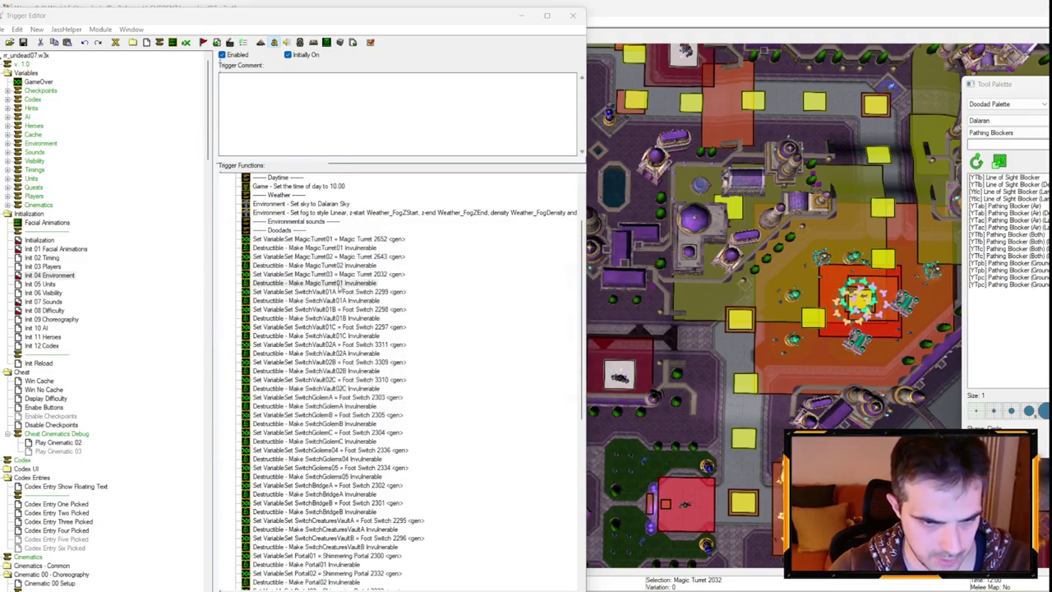
left_click(212, 298)
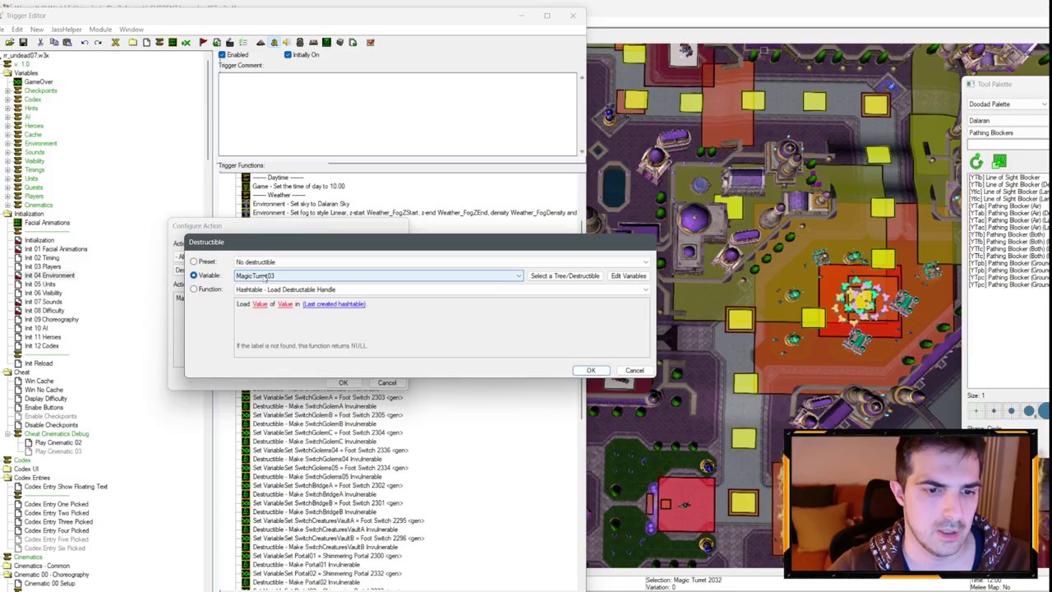
key("Return")
key("Return")
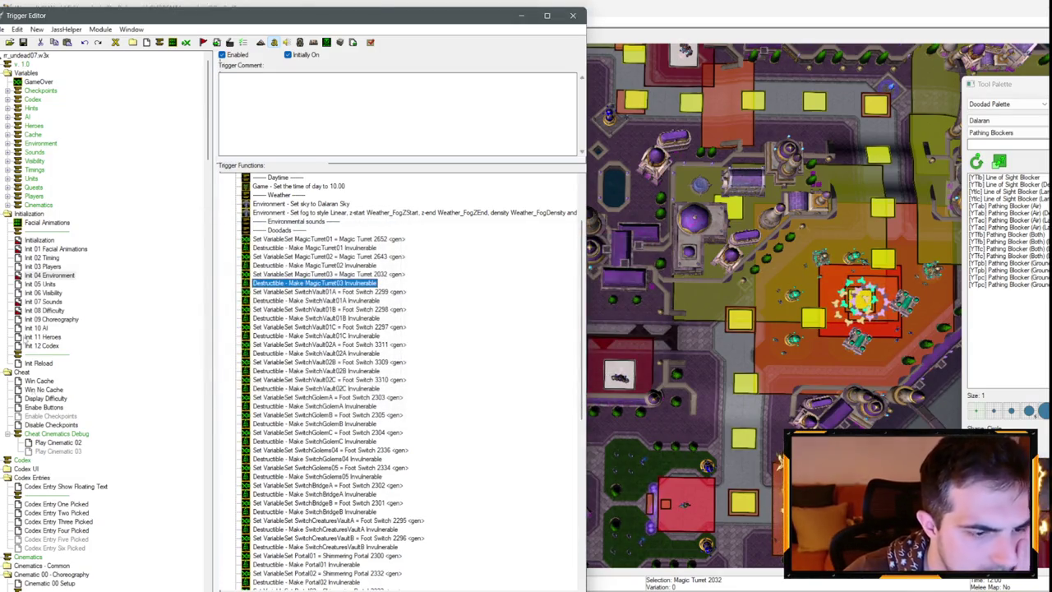
Save the map.
scroll(196, 290, "down", 20)
scroll(279, 237, "up", 3)
left_click(23, 42)
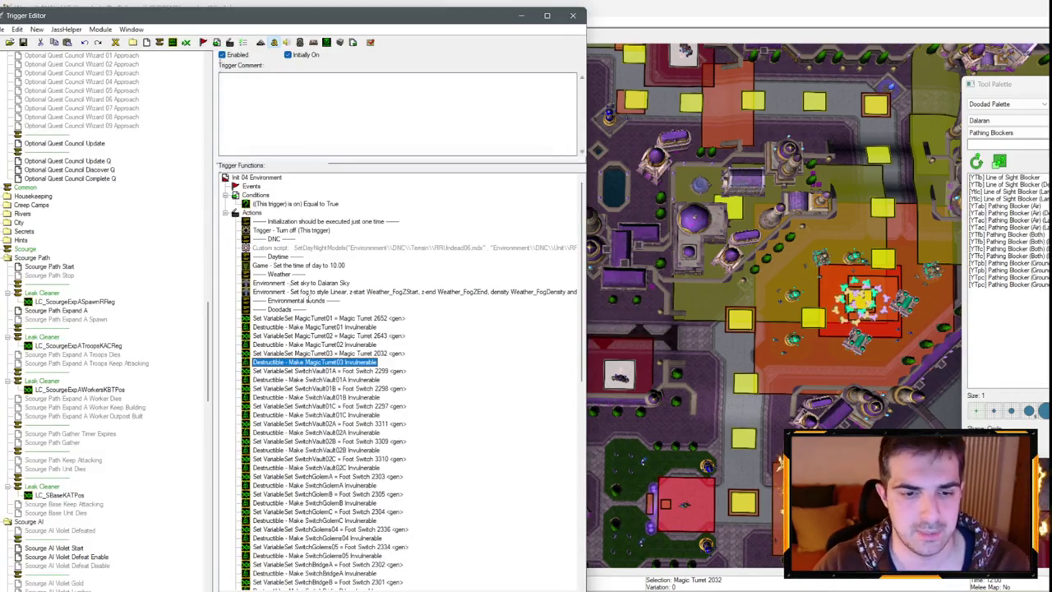
right_click(352, 329)
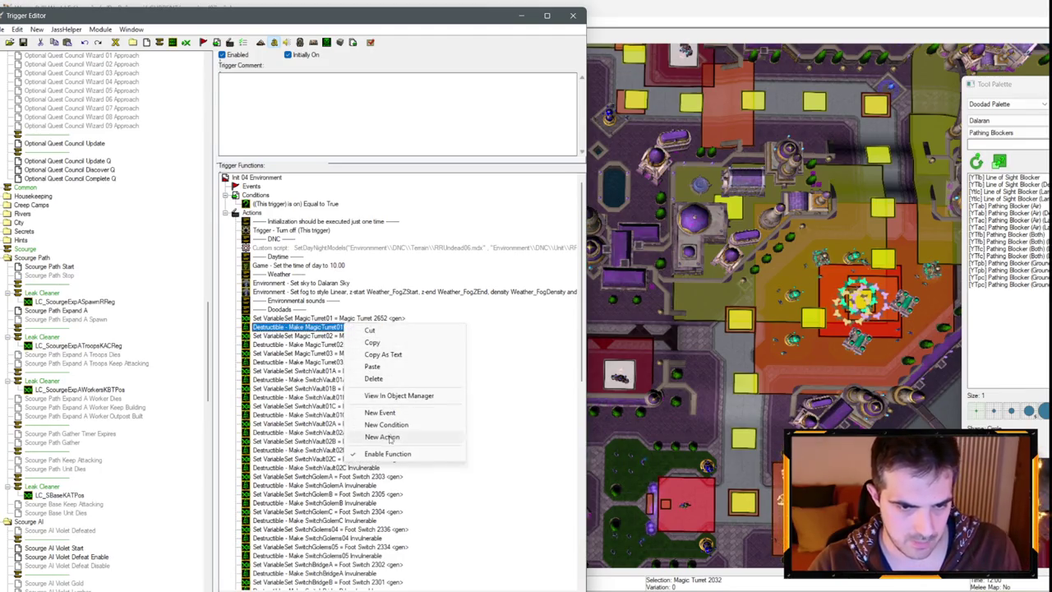
Add a Destructible - Kill MagicTurret01 action after its invulnerability line.
left_click(391, 438)
left_click(214, 256)
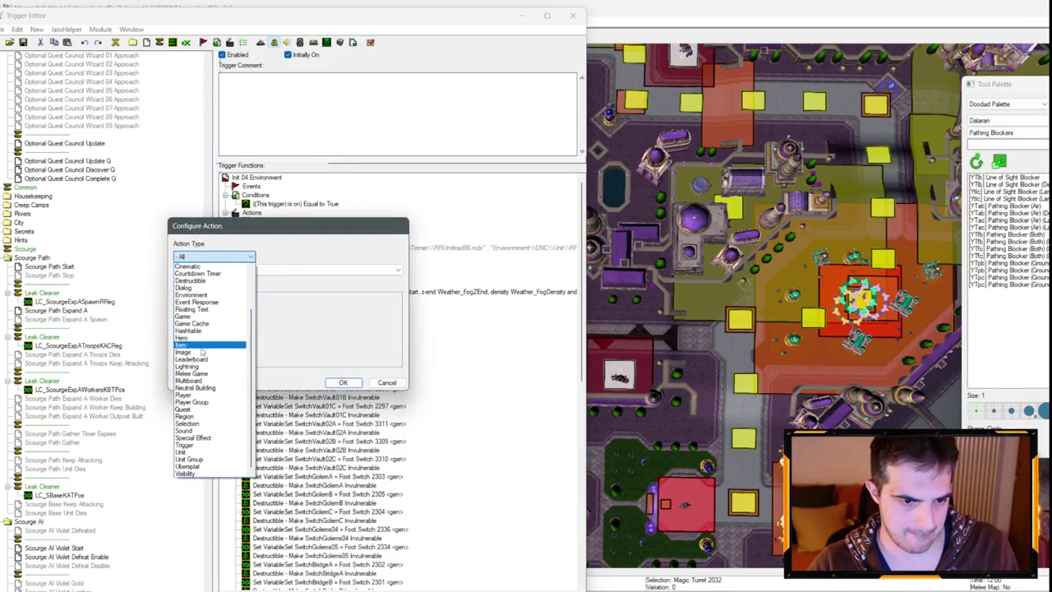
scroll(203, 345, "up", 3)
left_click(209, 327)
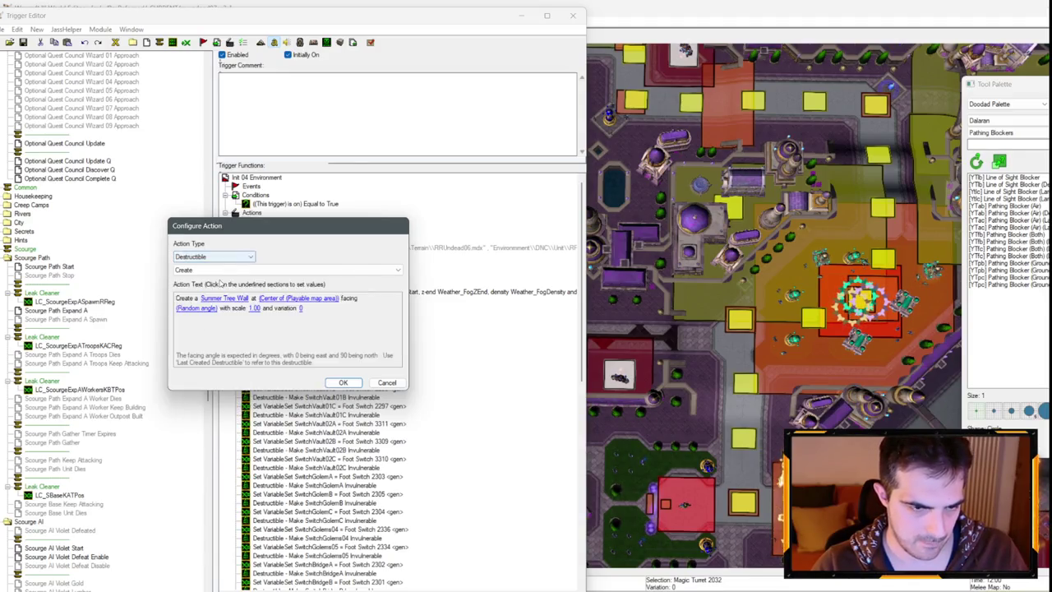
left_click(218, 271)
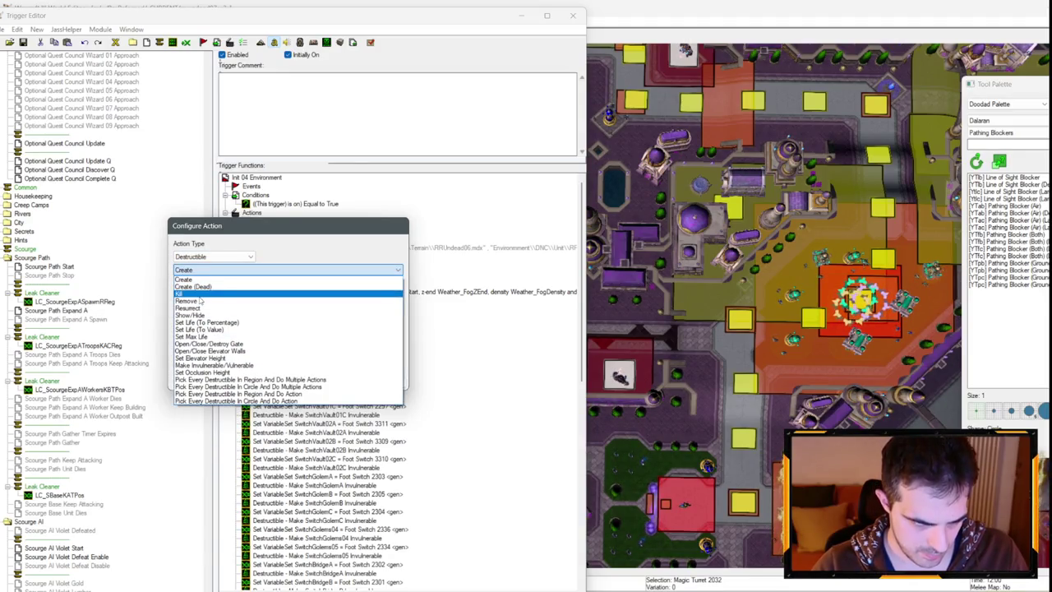
left_click(199, 294)
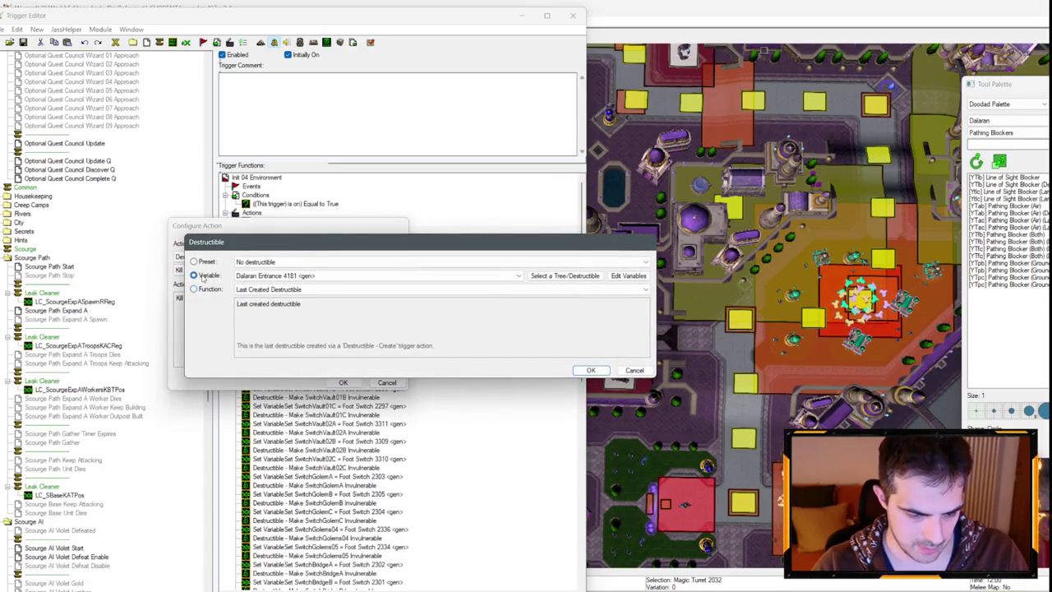
key("Return")
key("Return")
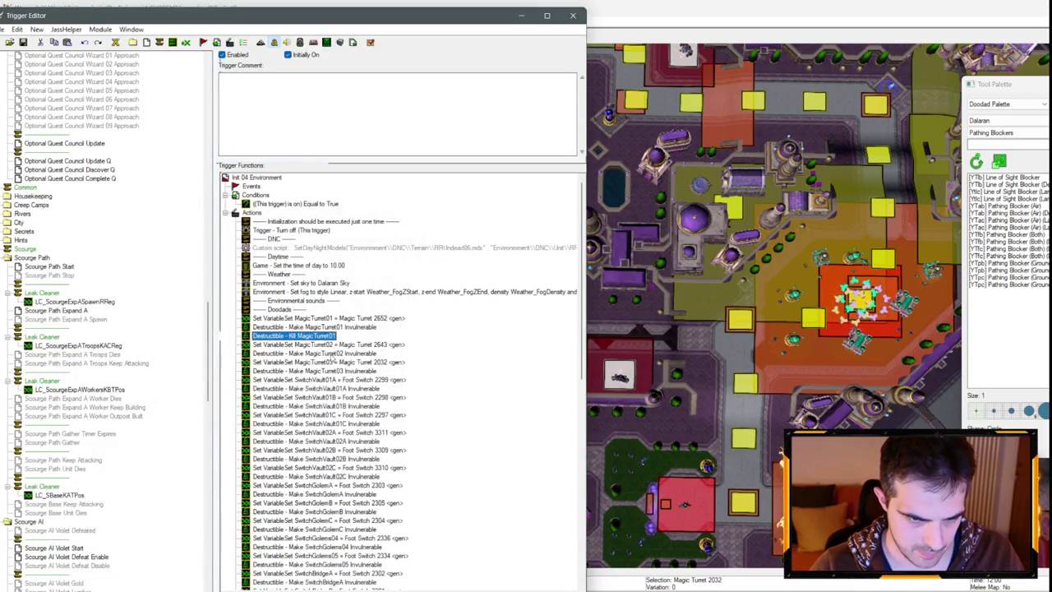
Add copied Kill actions for MagicTurret02 and MagicTurret03 after their invulnerability lines.
key("ctrl+r")
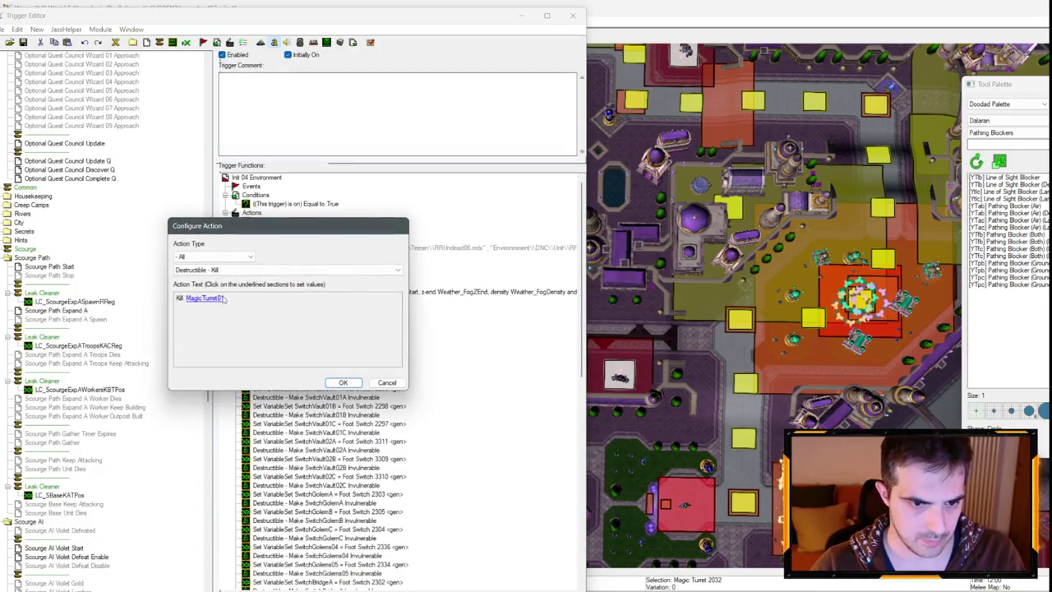
left_click(204, 298)
key("Down")
key("Return")
key("Return")
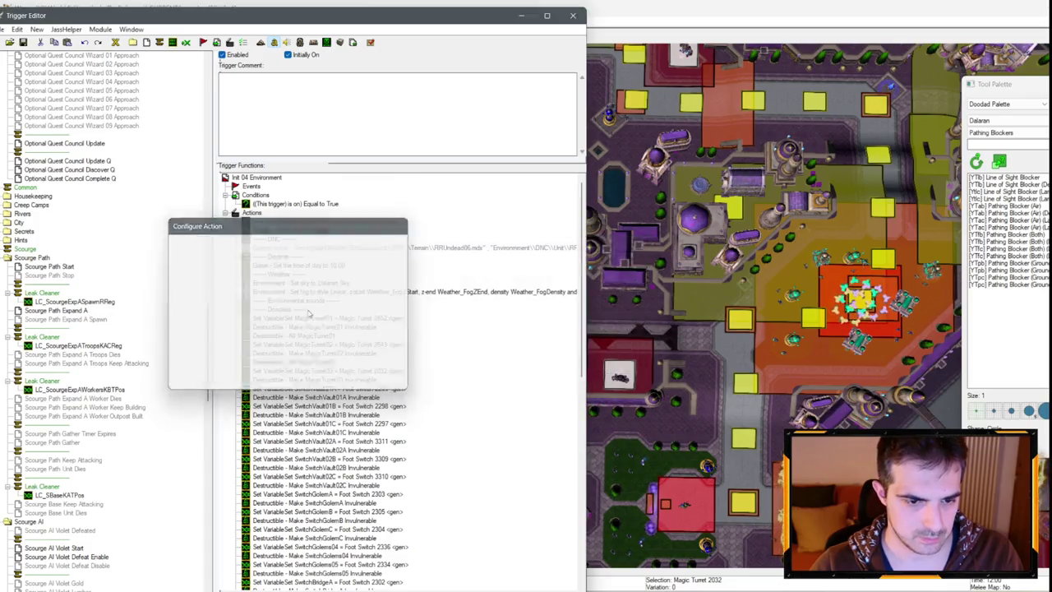
left_click(339, 380)
key("ctrl+r")
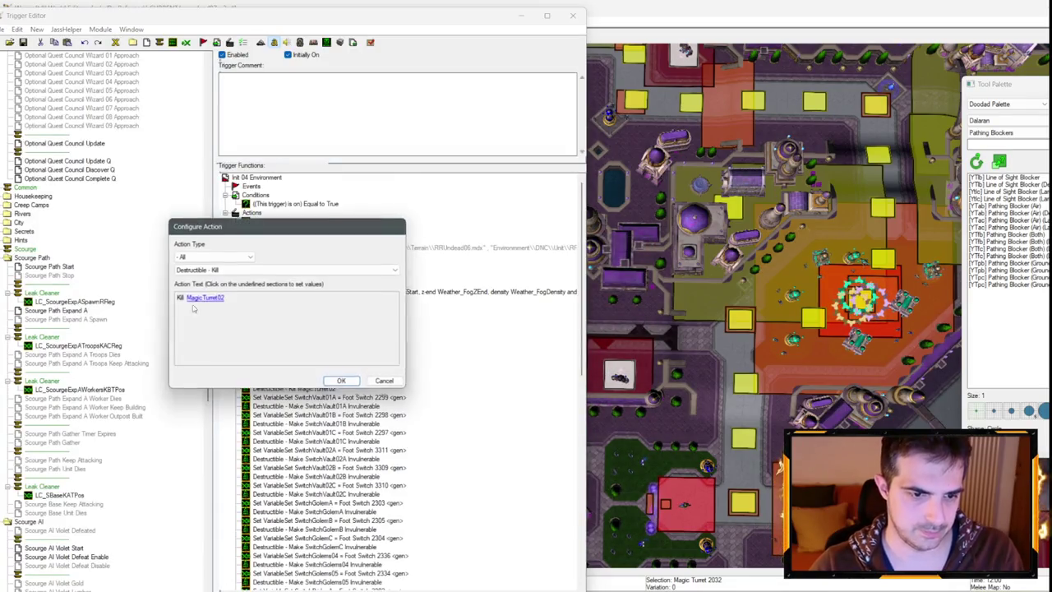
left_click(204, 297)
key("Down")
key("Return")
key("Return")
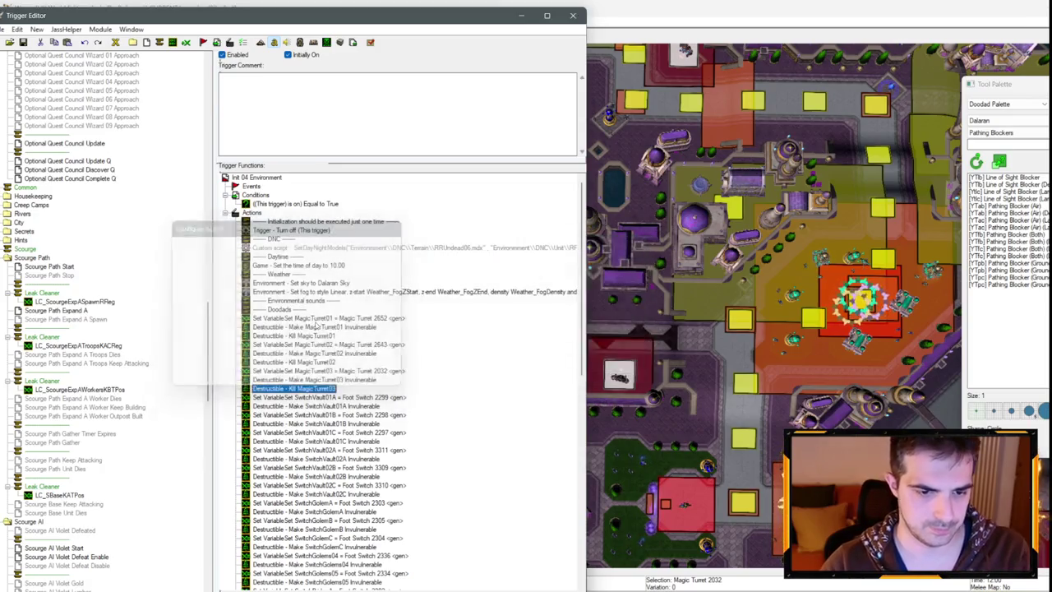
Select only the Make MagicTurret02 Invulnerable action.
left_click(316, 379)
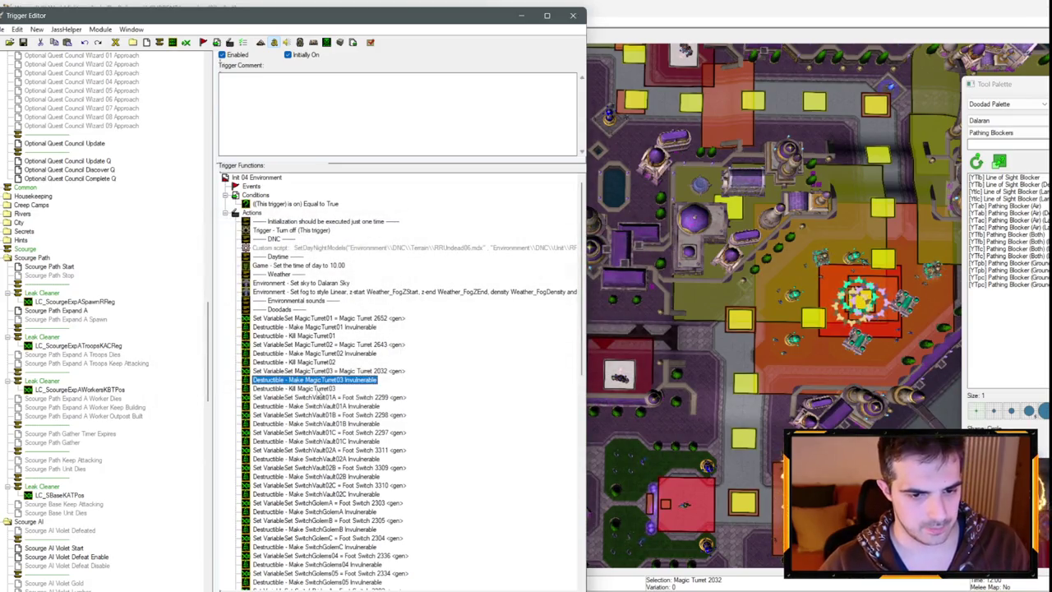
left_click(308, 353, "ctrl")
left_click(316, 329, "ctrl")
left_click(326, 356)
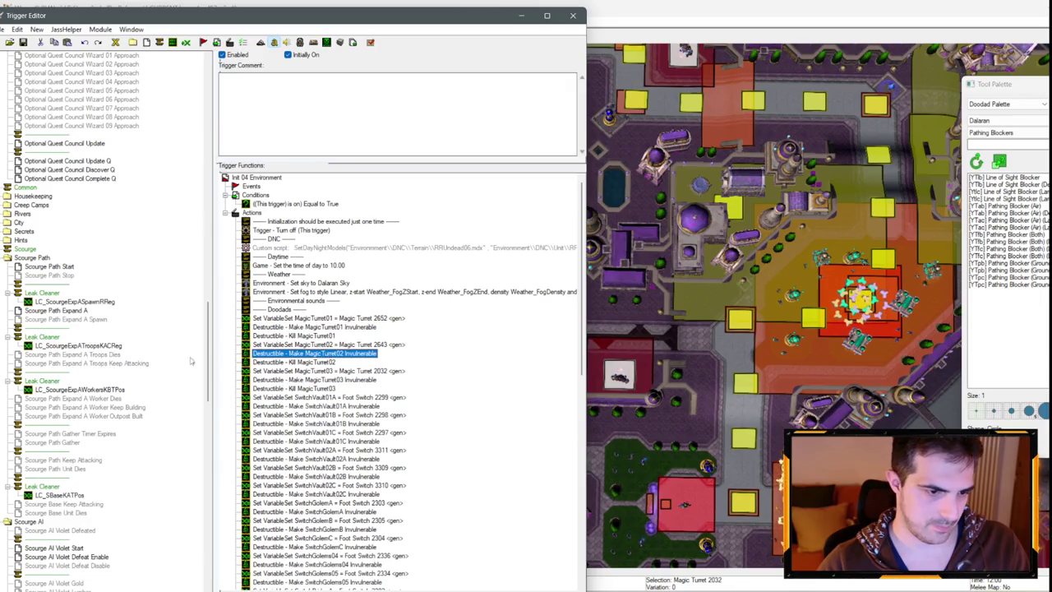
scroll(94, 395, "down", 10)
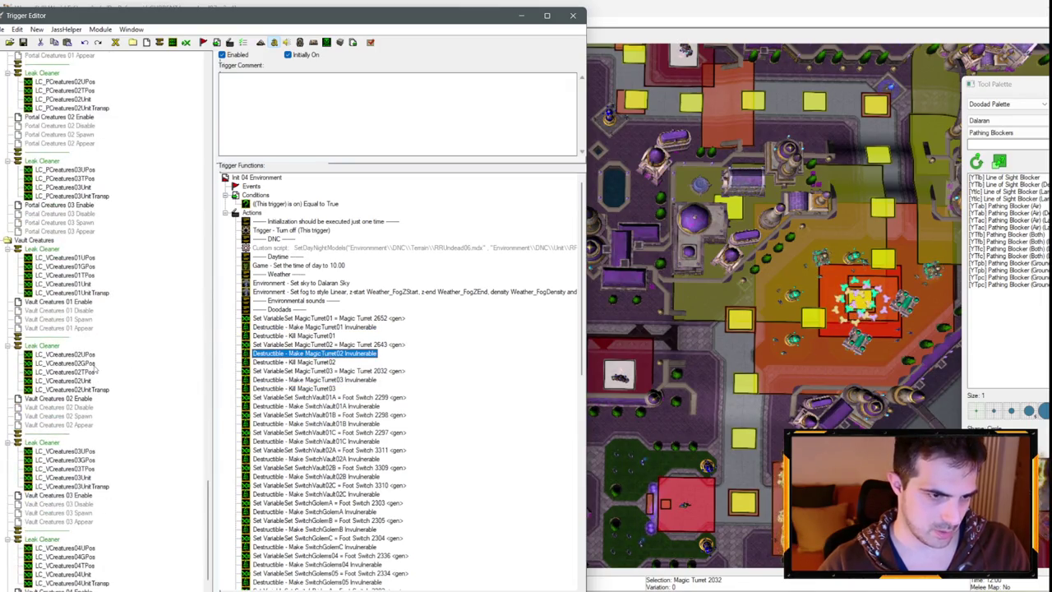
Open Council Wizards 05 Enable and paste Make MagicTurret02 Invulnerable below the Spawn turret comment.
scroll(95, 370, "up", 5)
scroll(16, 346, "up", 15)
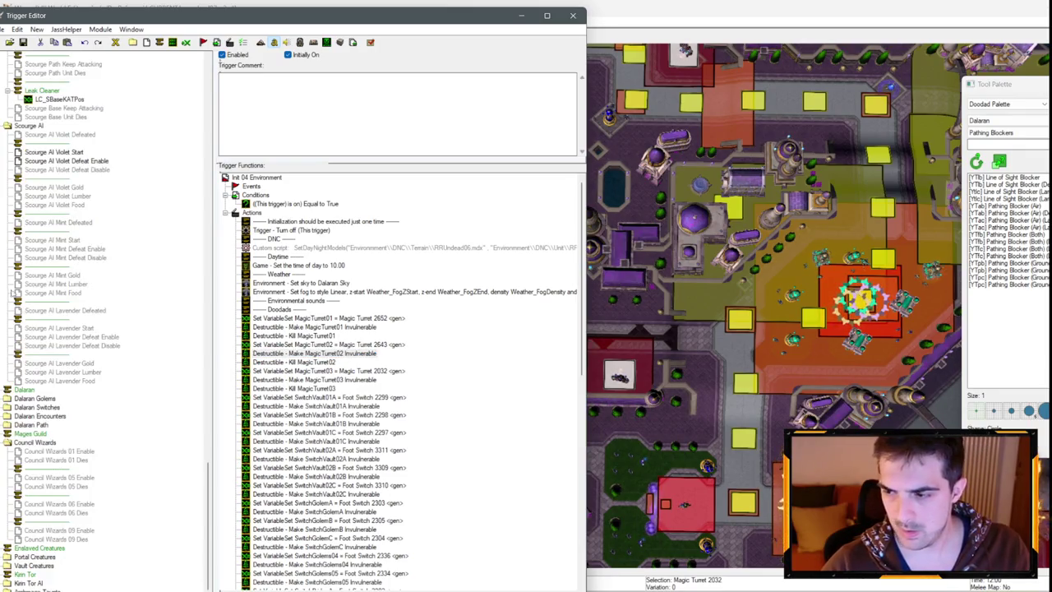
left_click(6, 442)
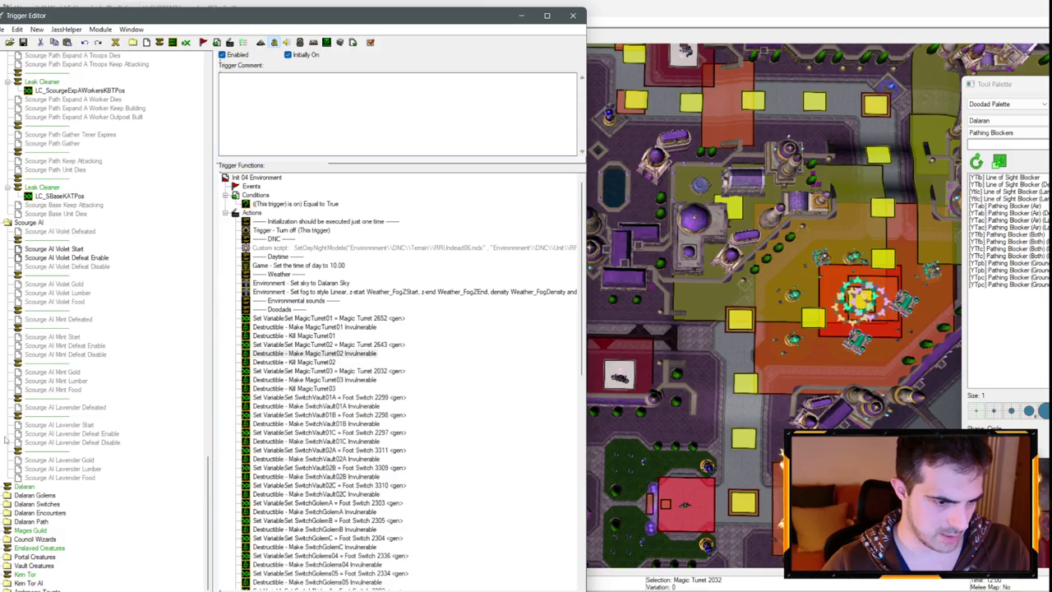
left_click(7, 540)
left_click(71, 530)
left_click(296, 301)
key("ctrl+v")
Add a Destructible - Resurrect action targeting MagicTurret02.
right_click(292, 302)
left_click(337, 417)
left_click(214, 257)
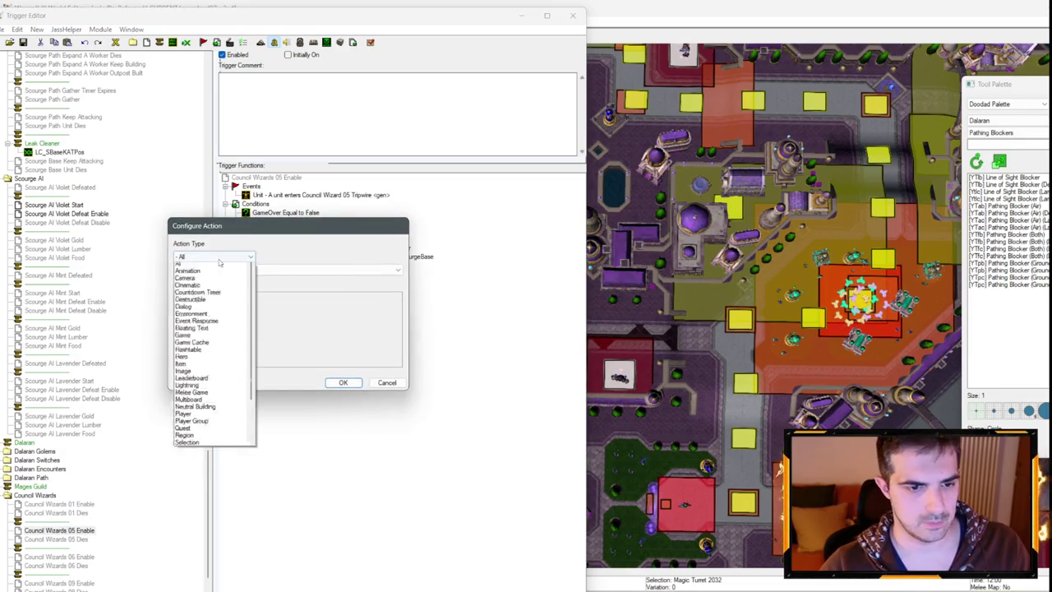
left_click(199, 333)
left_click(206, 269)
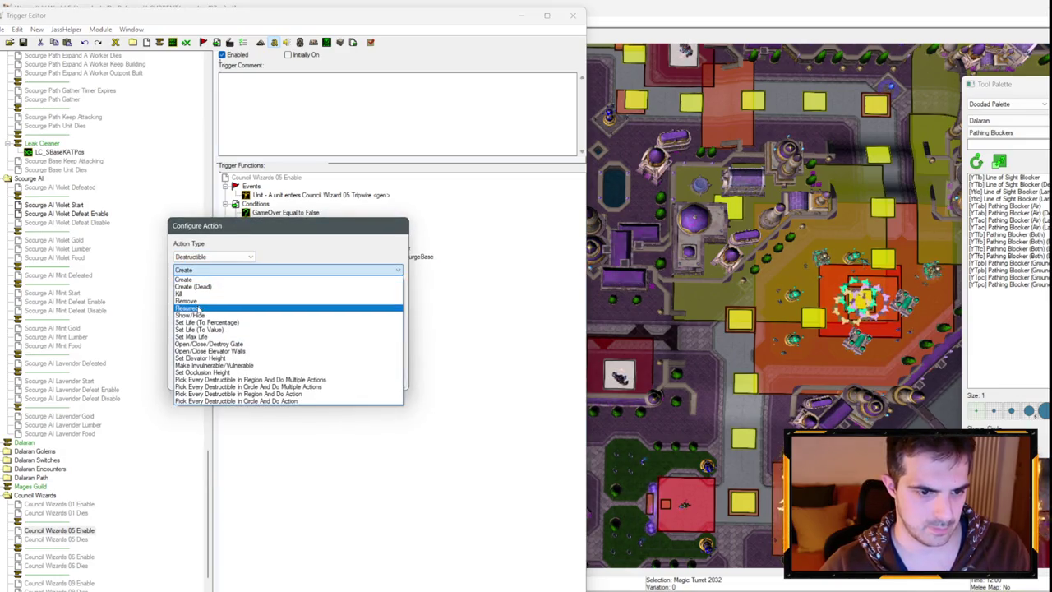
left_click(204, 301)
left_click(220, 297)
left_click(210, 278)
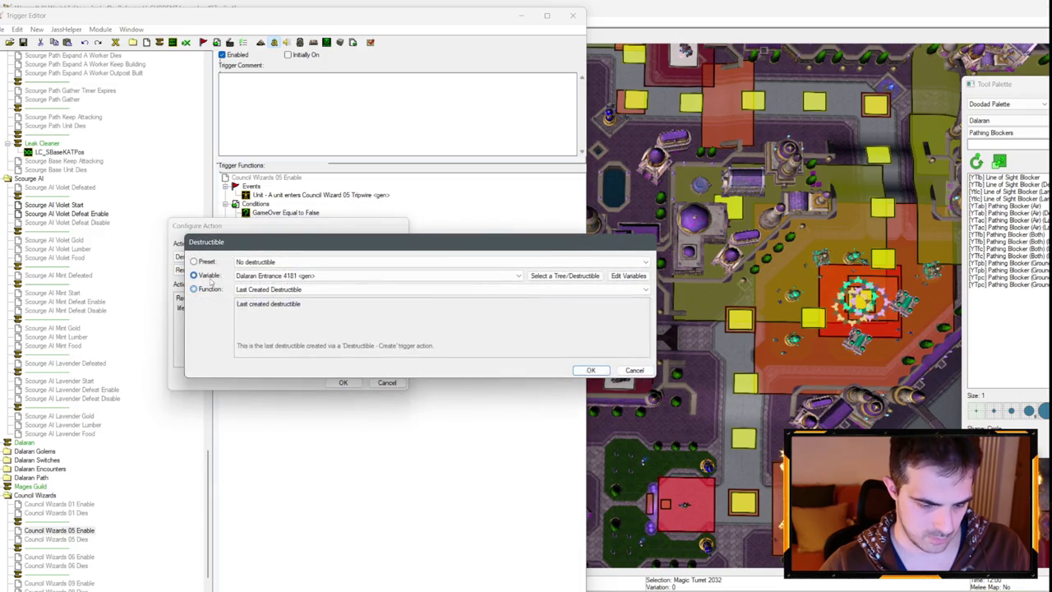
key("Return")
left_click(228, 301)
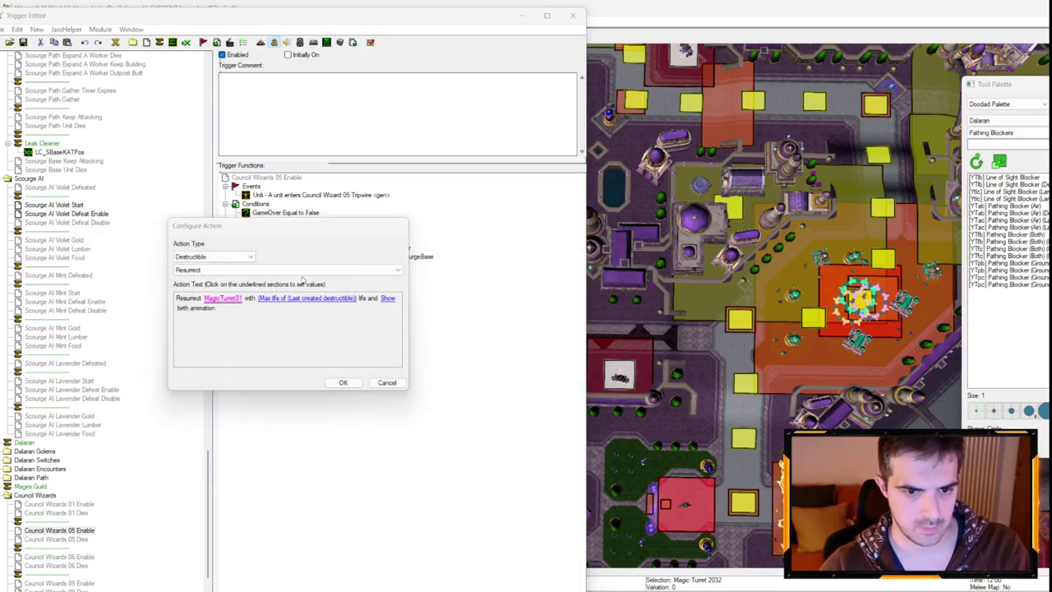
key("Return")
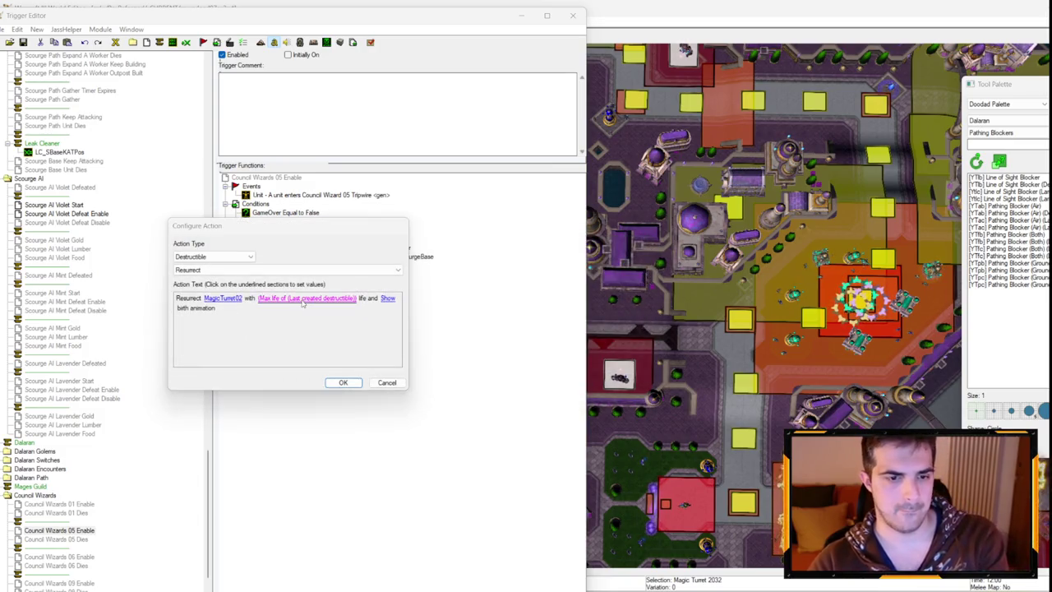
Set the resurrect life to Max life of MagicTurret02 with birth animation shown.
left_click(278, 293)
left_click(278, 289)
left_click(278, 289)
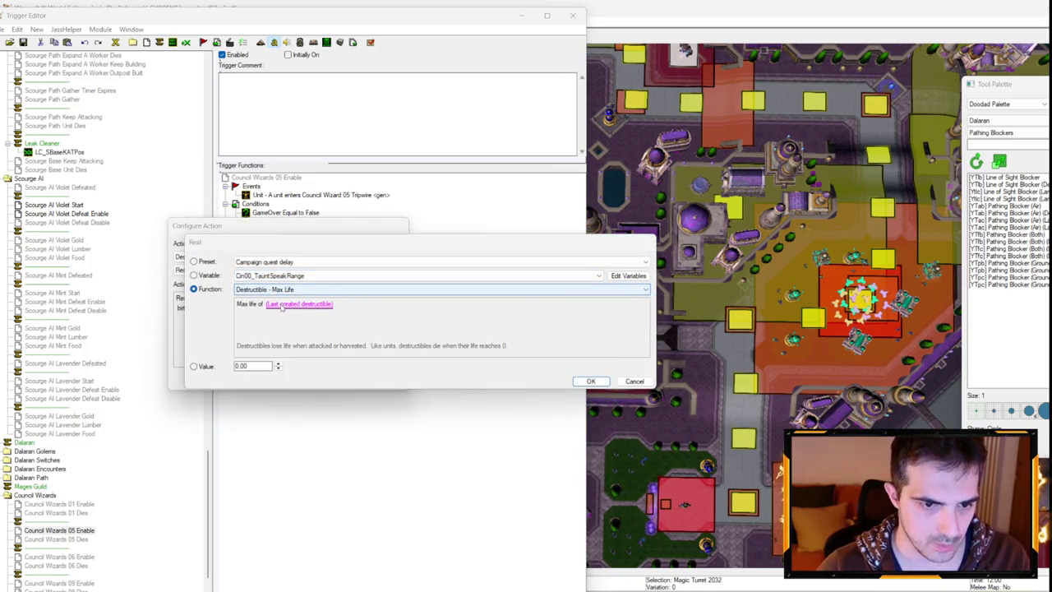
left_click(269, 304)
left_click(193, 284)
key("Return")
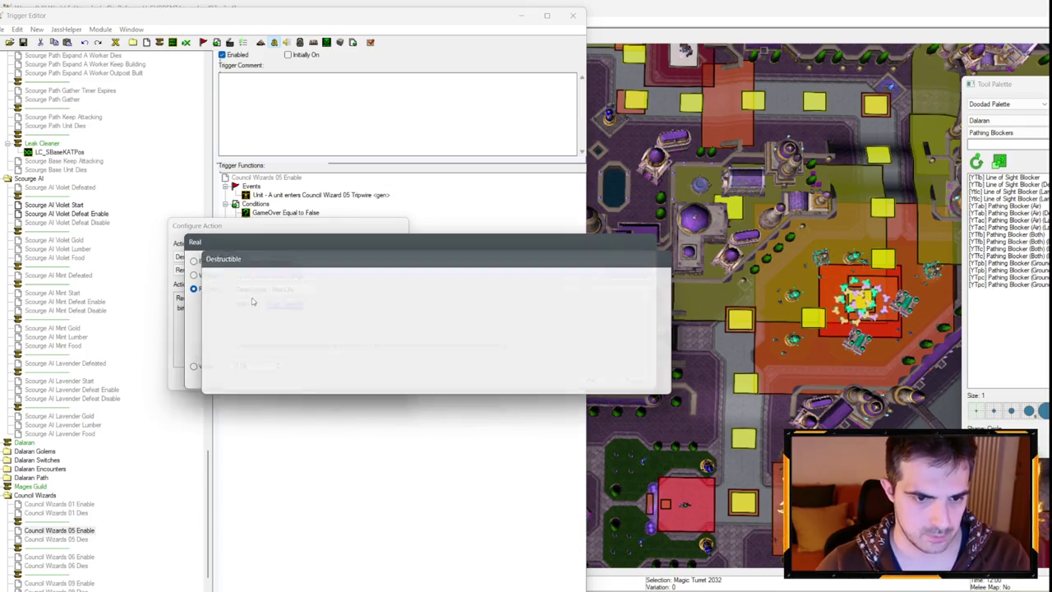
left_click(288, 305)
key("Down")
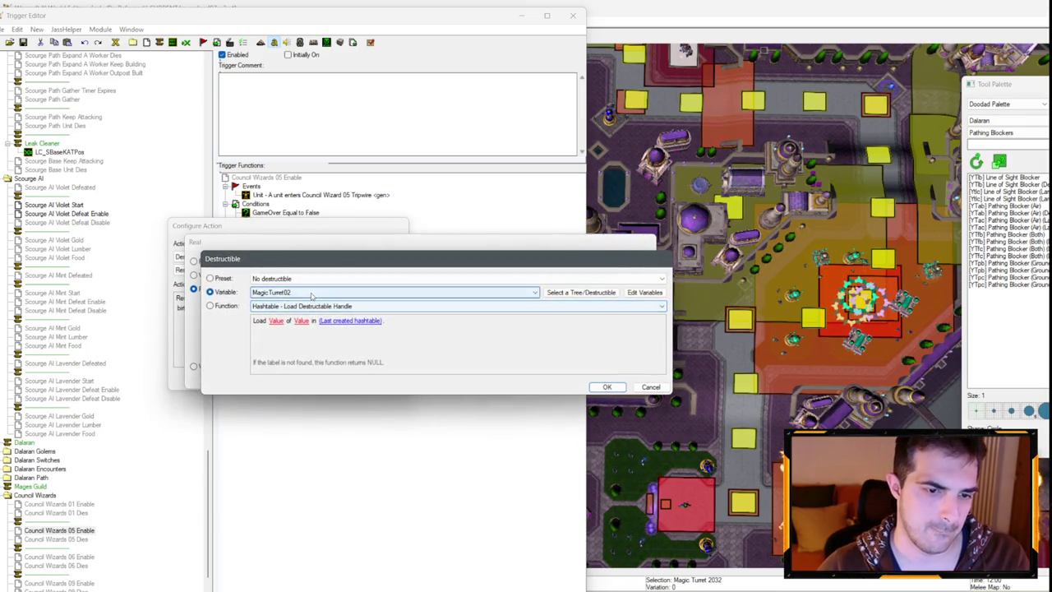
key("Return")
key("Return")
left_click(358, 298)
key("Return")
key("Return")
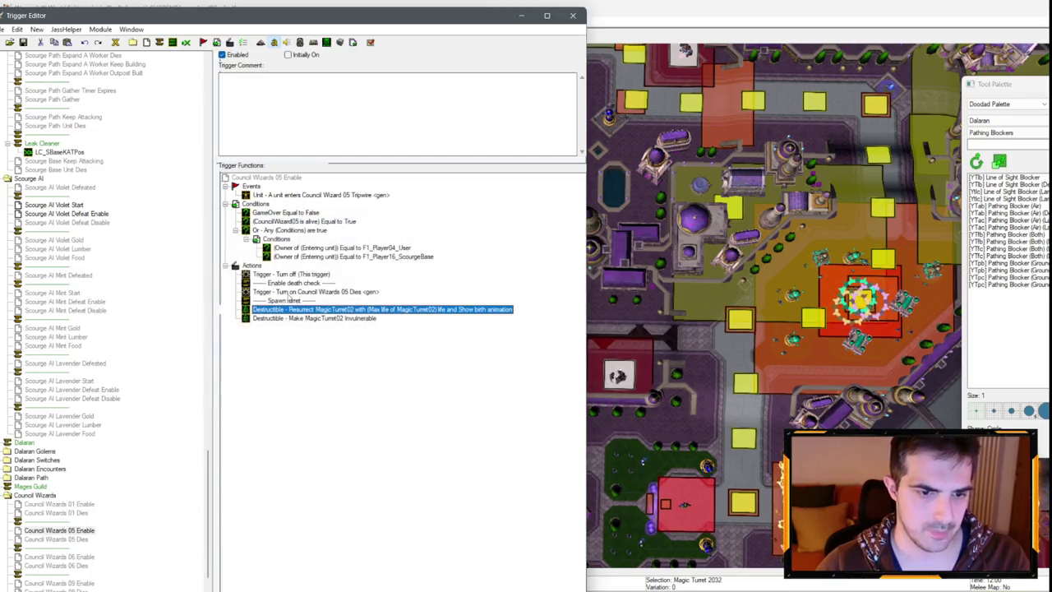
Select the Make MagicTurret02 Invulnerable action and return to the map view.
left_click(320, 319)
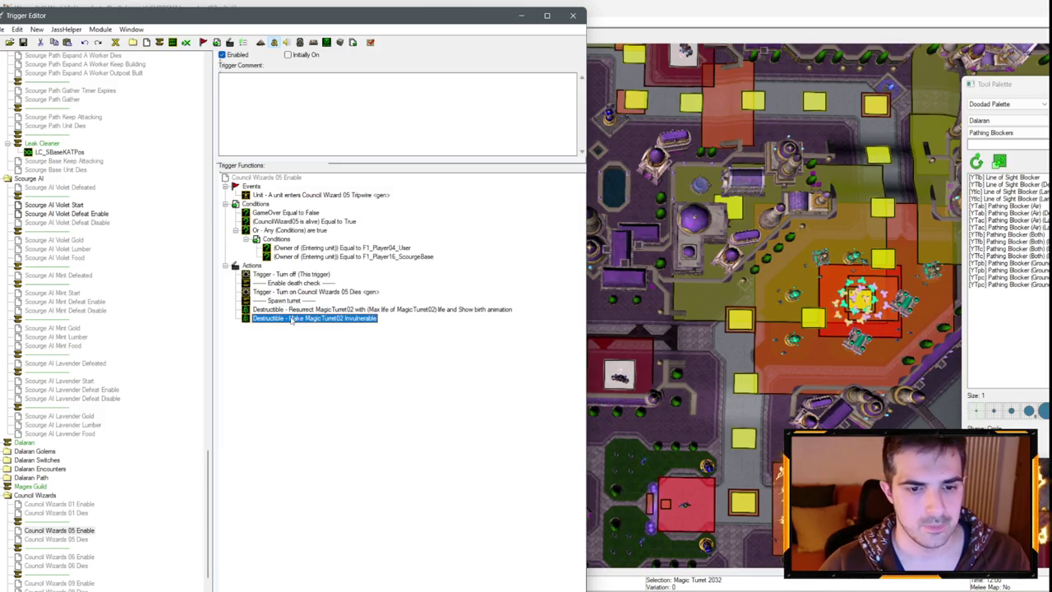
left_click(716, 309)
scroll(717, 309, "up", 5)
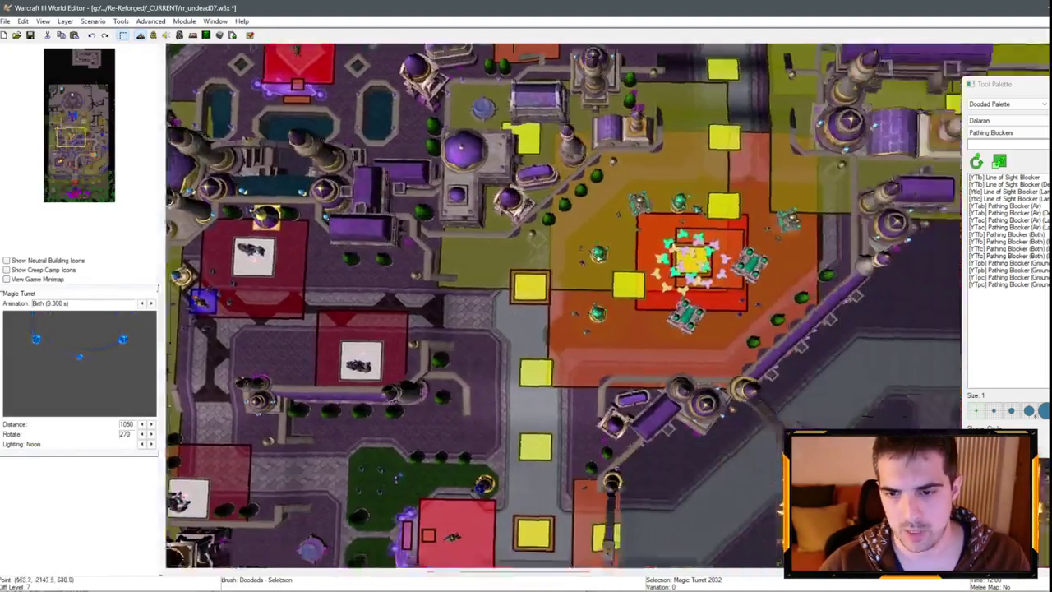
Pan across the city and select Magic Turret 2643 on the map.
scroll(598, 148, "down", 5)
scroll(599, 148, "up", 5)
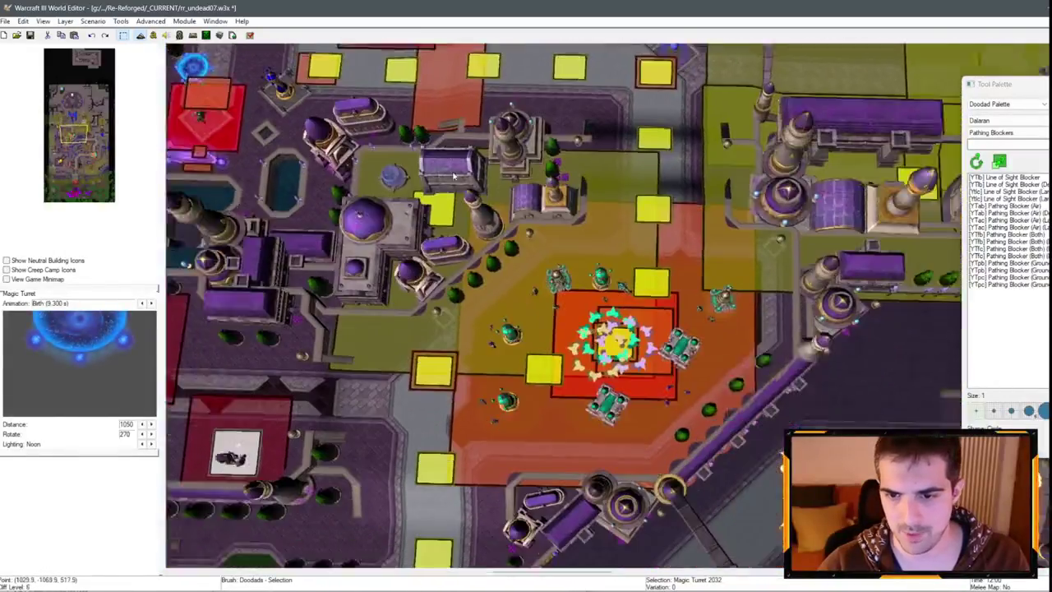
key("Up")
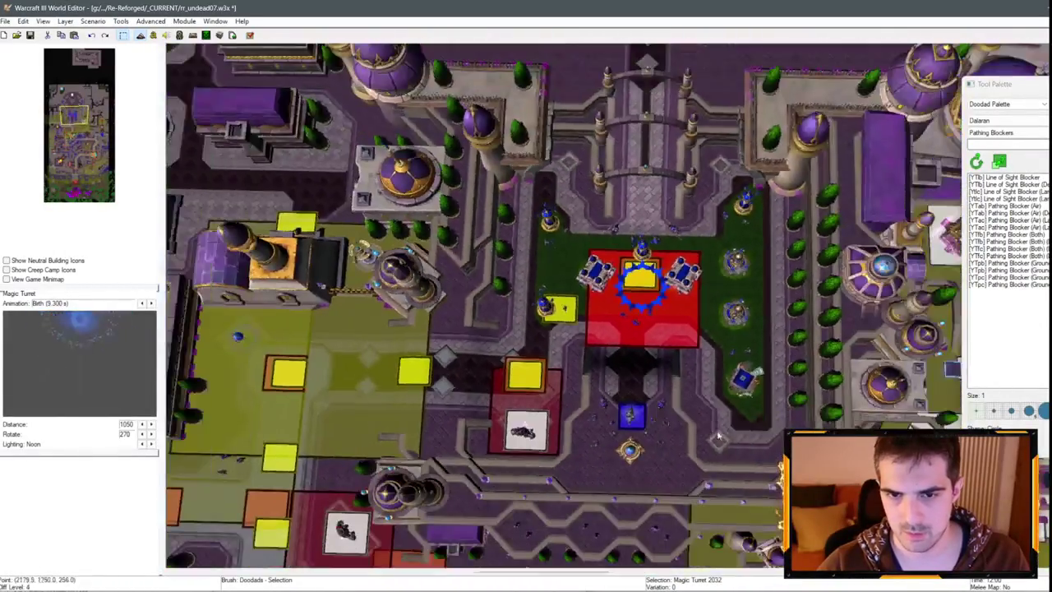
scroll(631, 168, "down", 5)
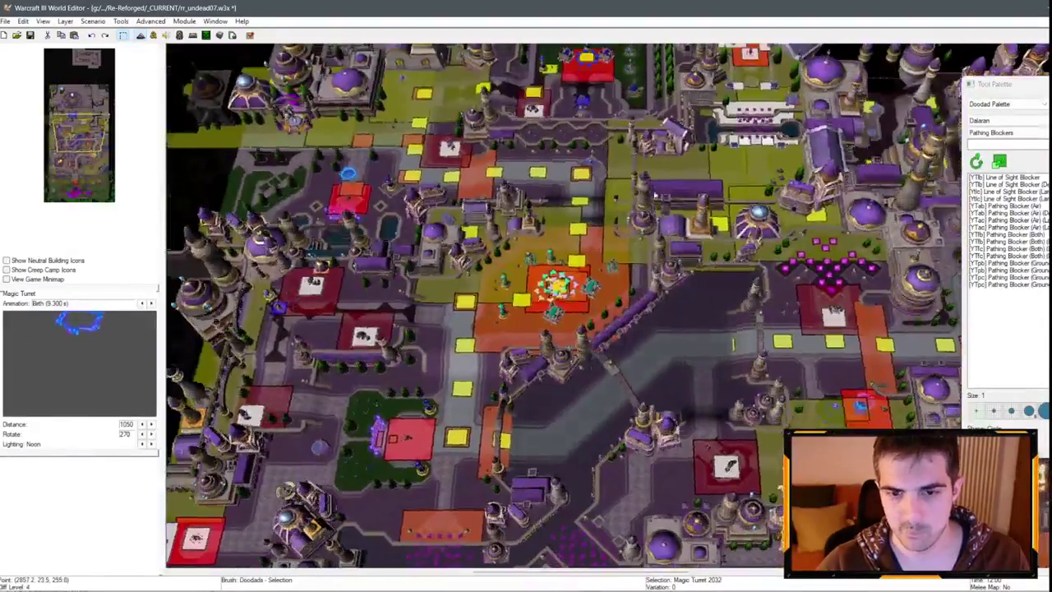
scroll(604, 241, "up", 5)
key("Up")
key("Right")
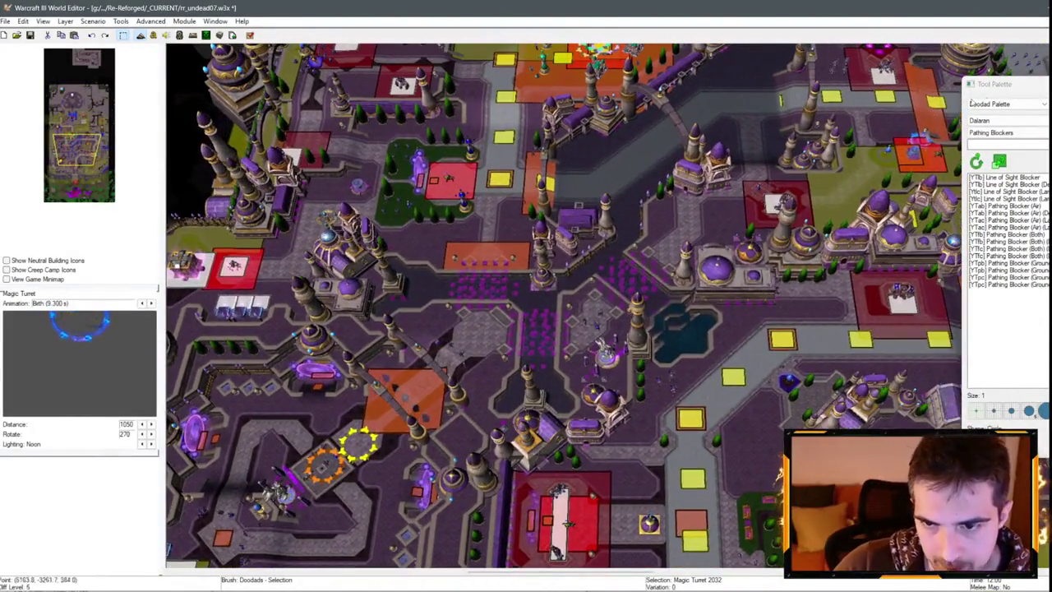
key("Escape")
key("Down")
key("Right")
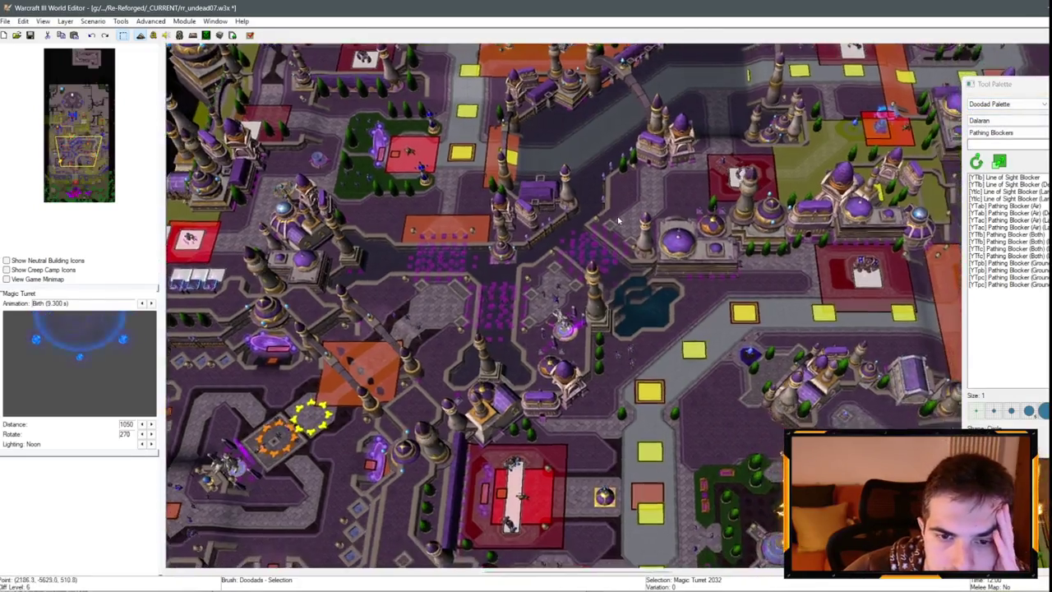
key("Up")
key("Up")
key("Up")
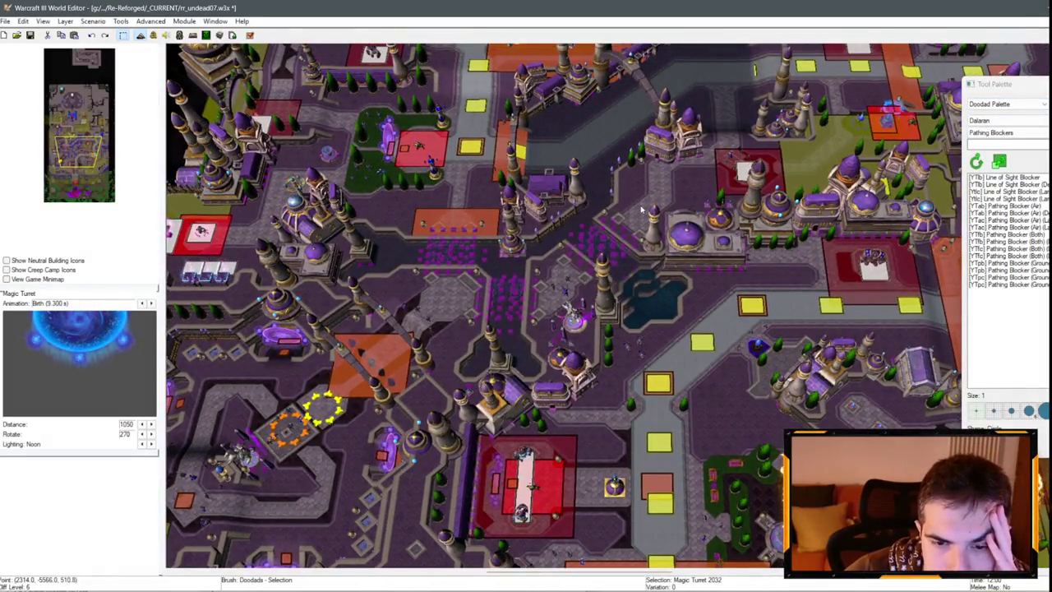
key("Up")
key("Up")
key("Right")
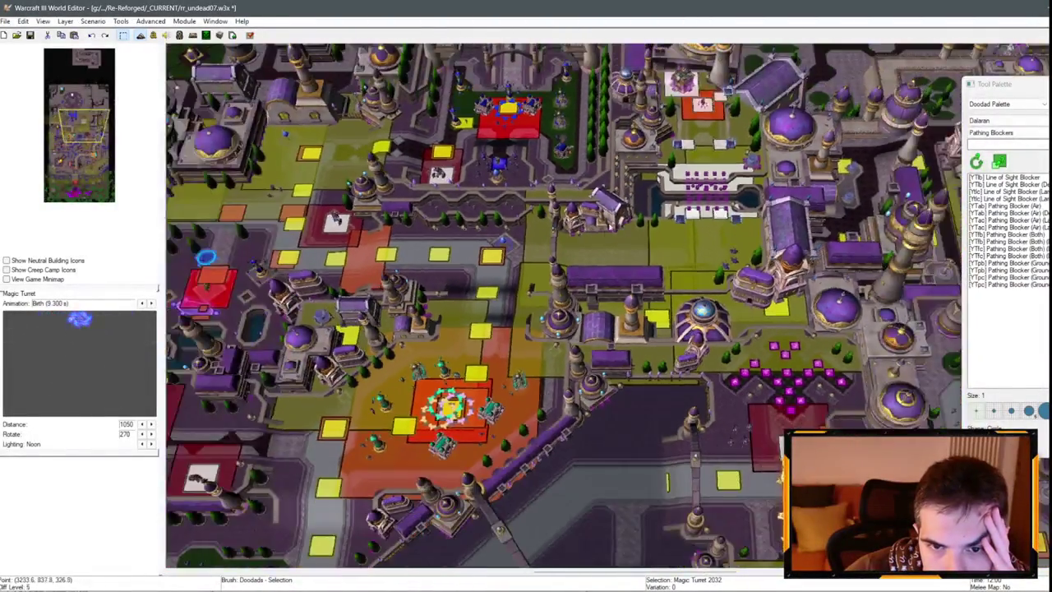
key("Down")
key("Down")
key("Down")
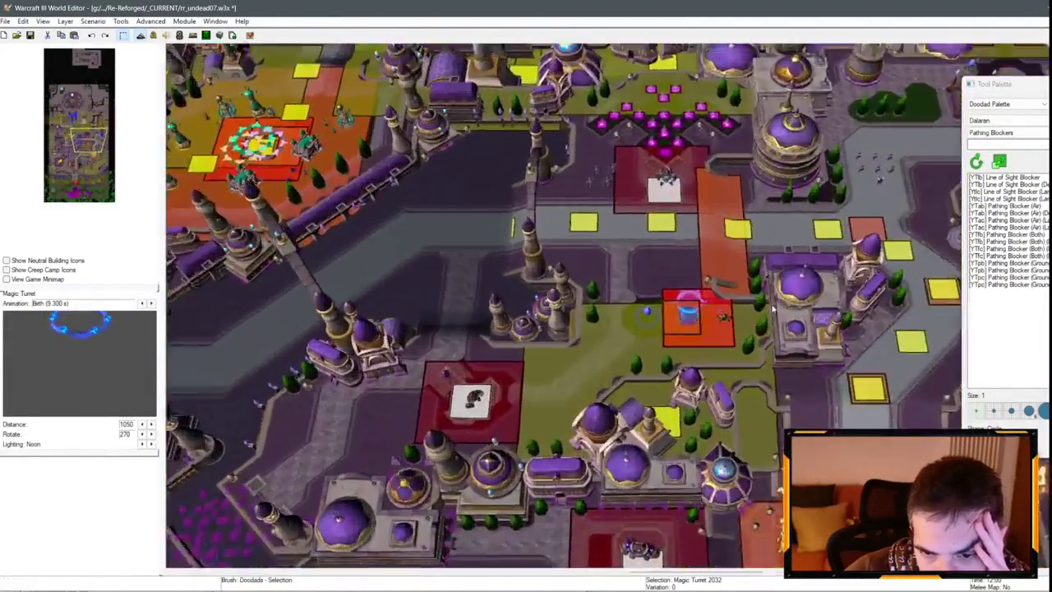
scroll(737, 309, "up", 3)
left_click(738, 309)
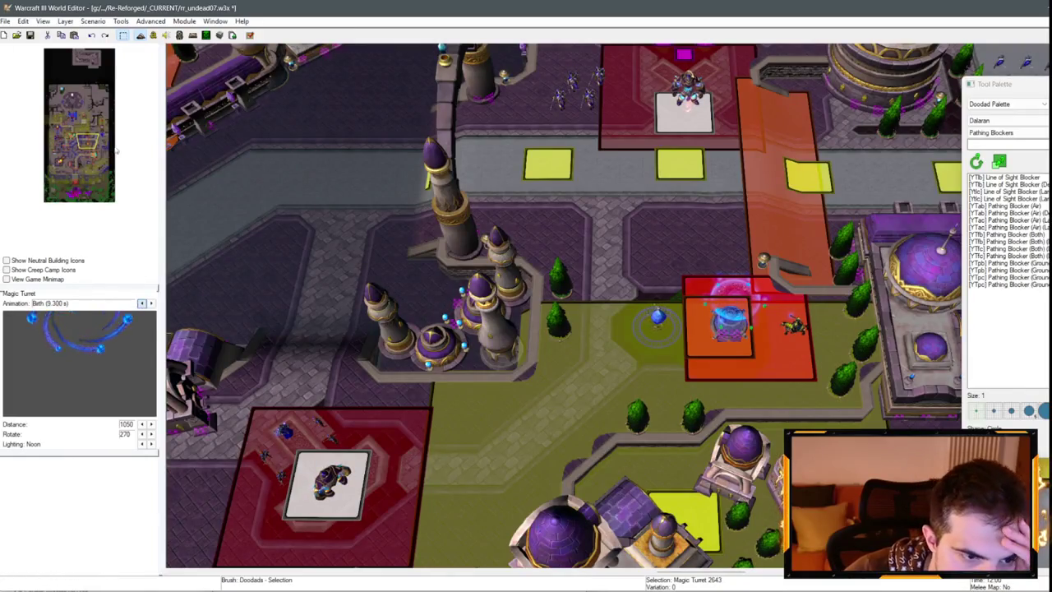
key("F4")
Append a Wait (Game-Time) action of 10 seconds after the last action.
right_click(319, 320)
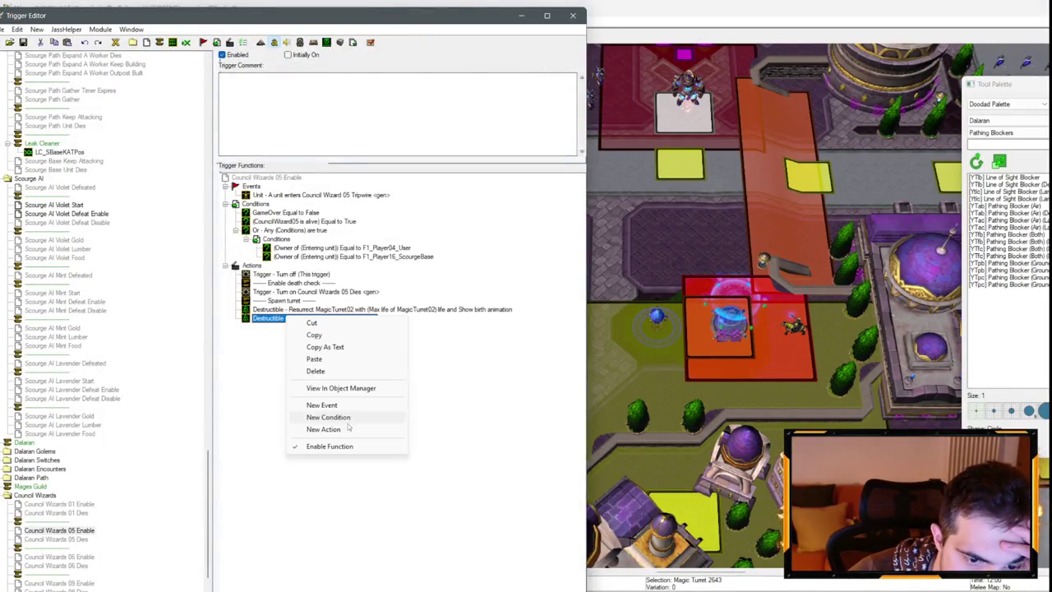
left_click(329, 427)
left_click(288, 270)
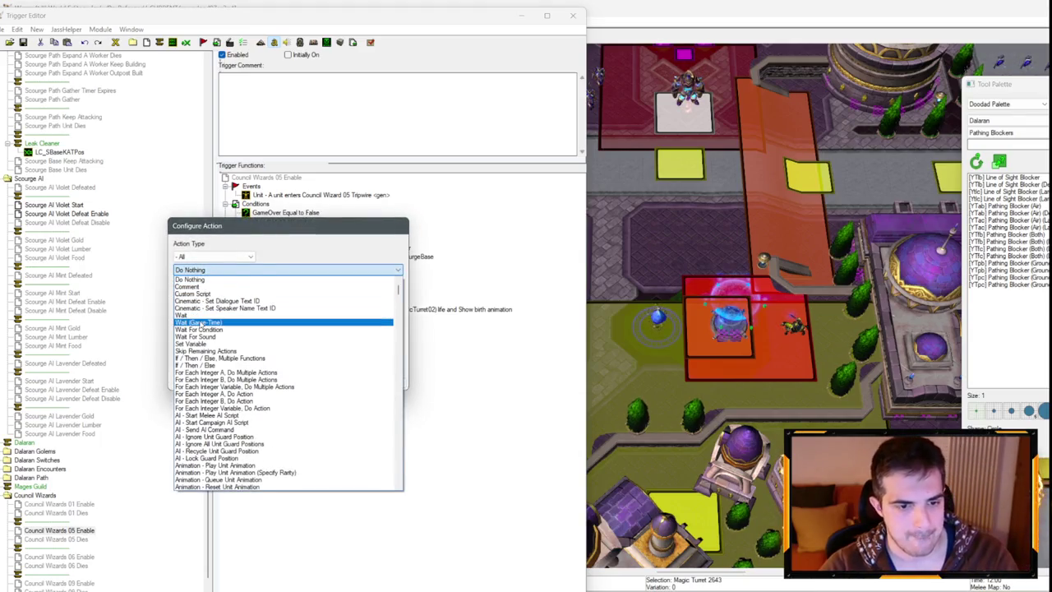
left_click(197, 318)
left_click(196, 297)
type("10")
key("Return")
key("Return")
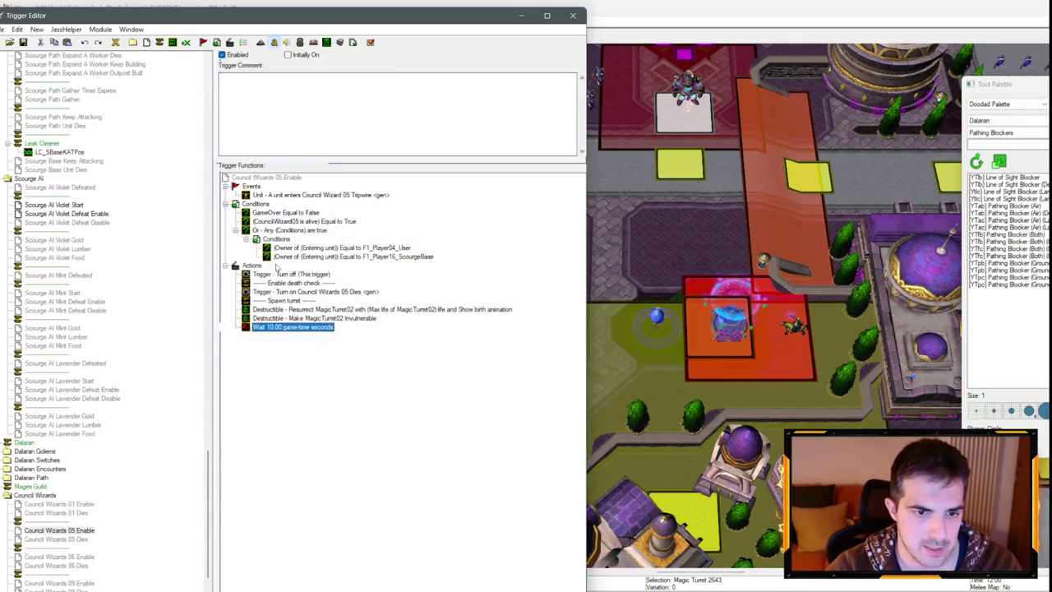
Start a further new action after the wait and open the action list.
right_click(289, 328)
left_click(329, 440)
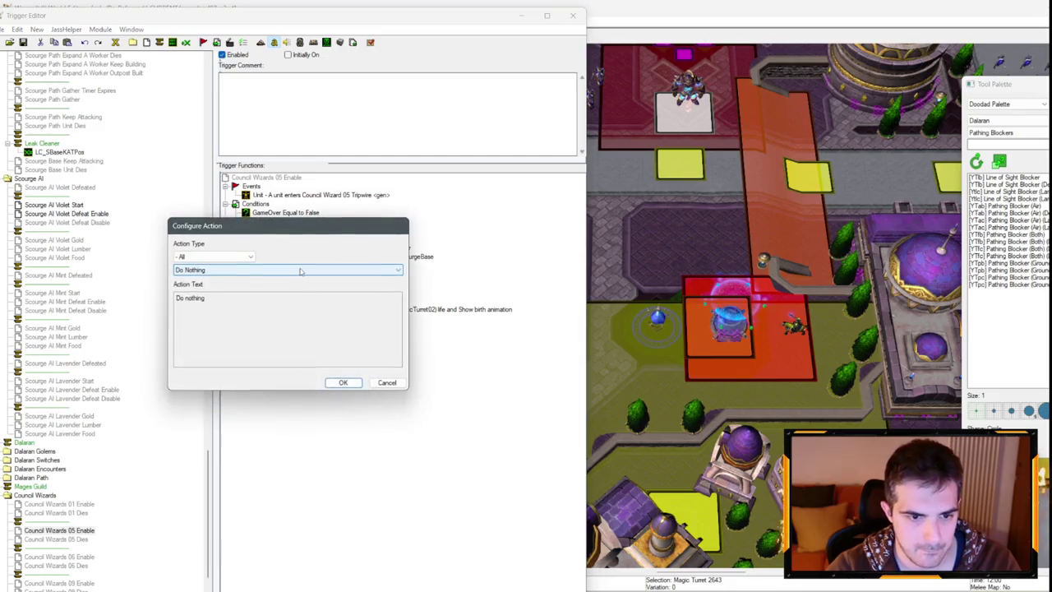
left_click(301, 270)
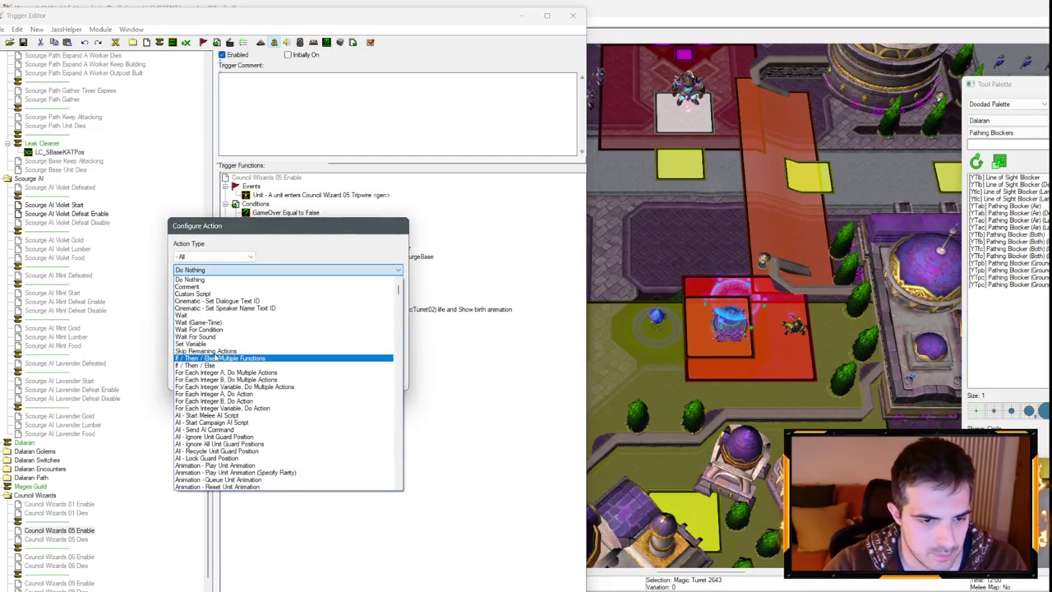
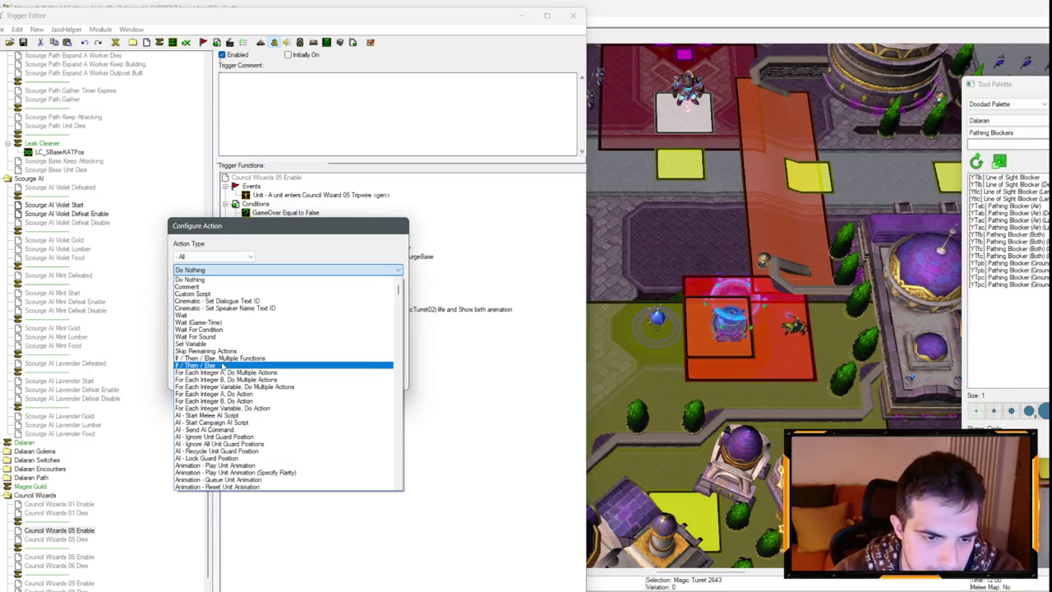
Add a new If / Then / Else action to Council Wizards 05 Enable.
left_click(222, 366)
left_click(185, 298)
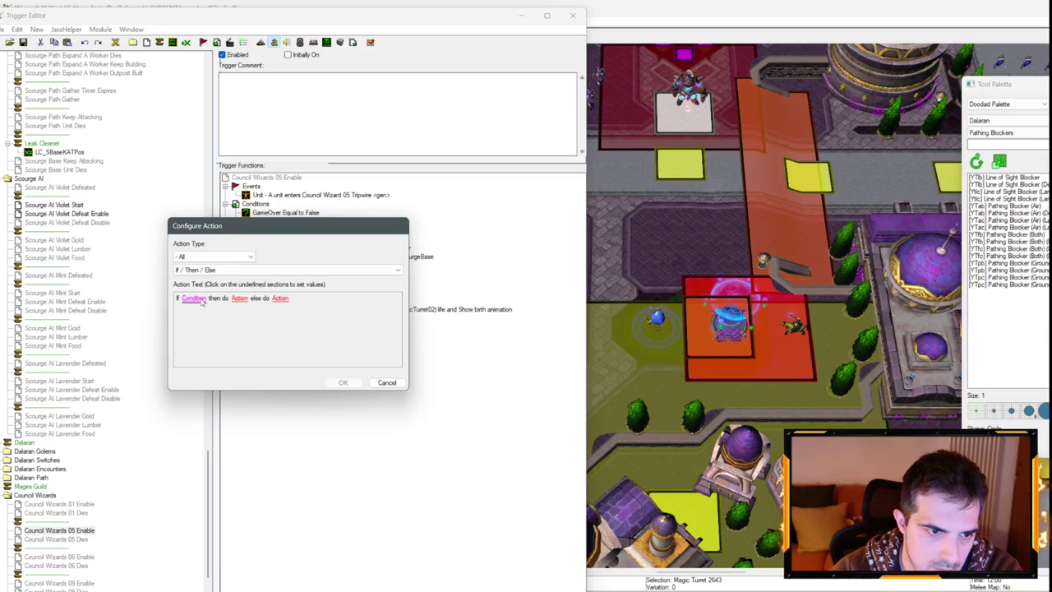
left_click(246, 270)
scroll(247, 370, "up", 3)
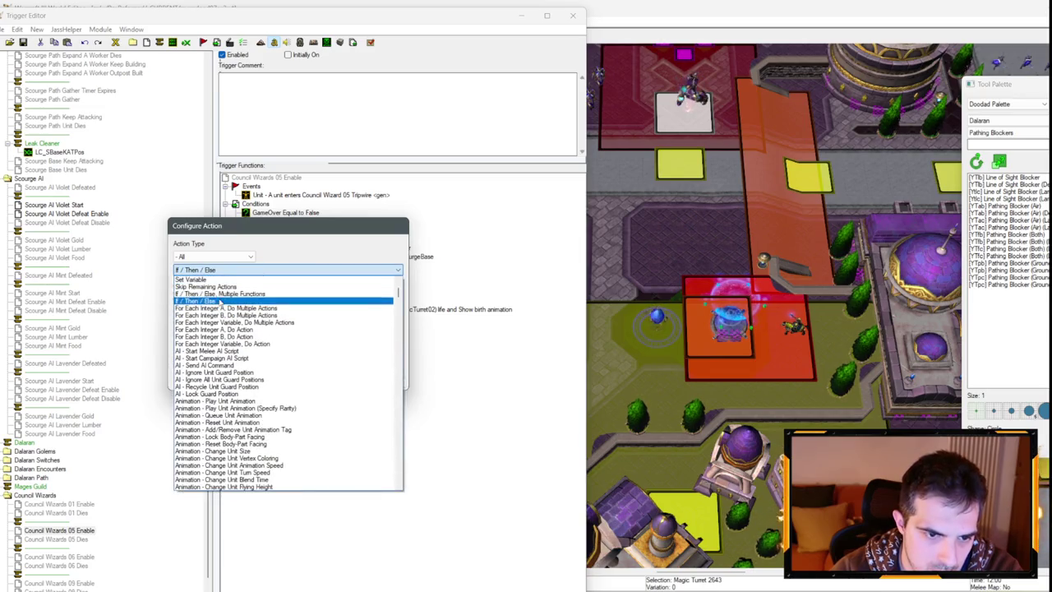
left_click(196, 301)
left_click(195, 301)
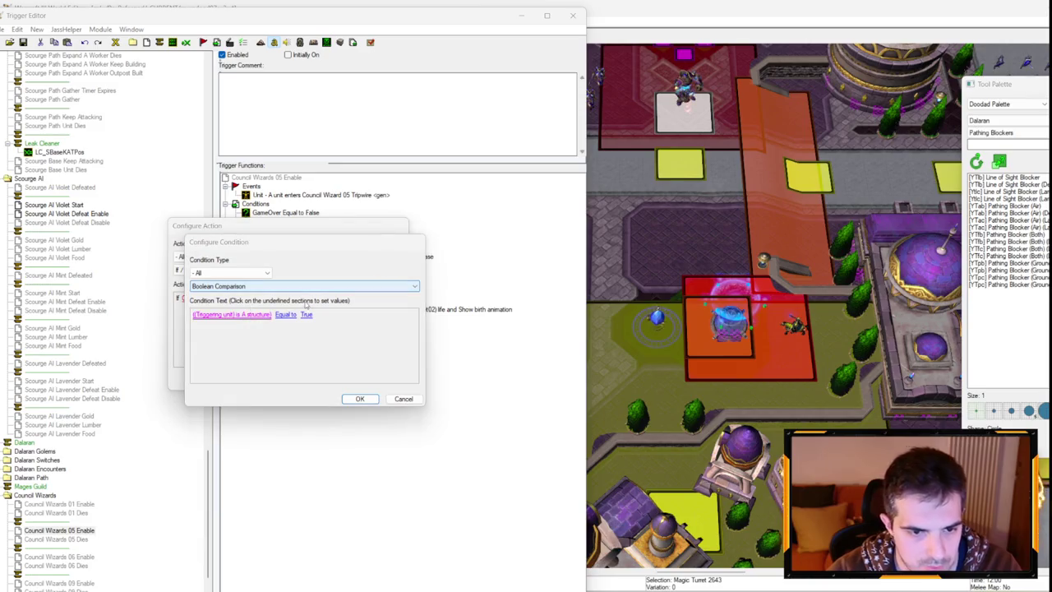
Set the If condition to (CouncilWizard05 is alive) Equal to False.
left_click(204, 313)
left_click(279, 345)
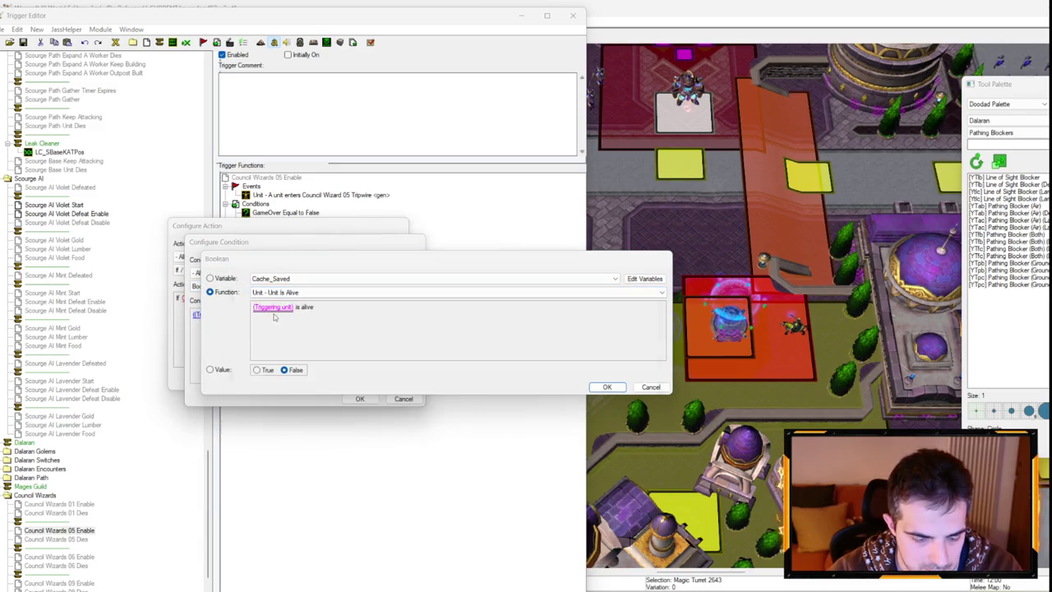
left_click(269, 306)
left_click(251, 308)
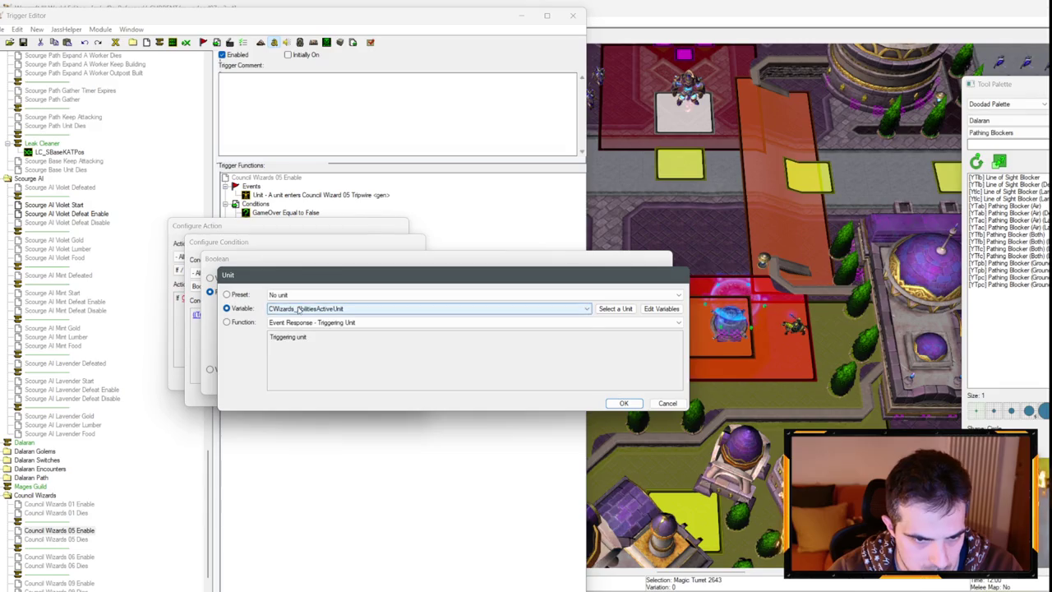
left_click(329, 309)
scroll(327, 378, "down", 5)
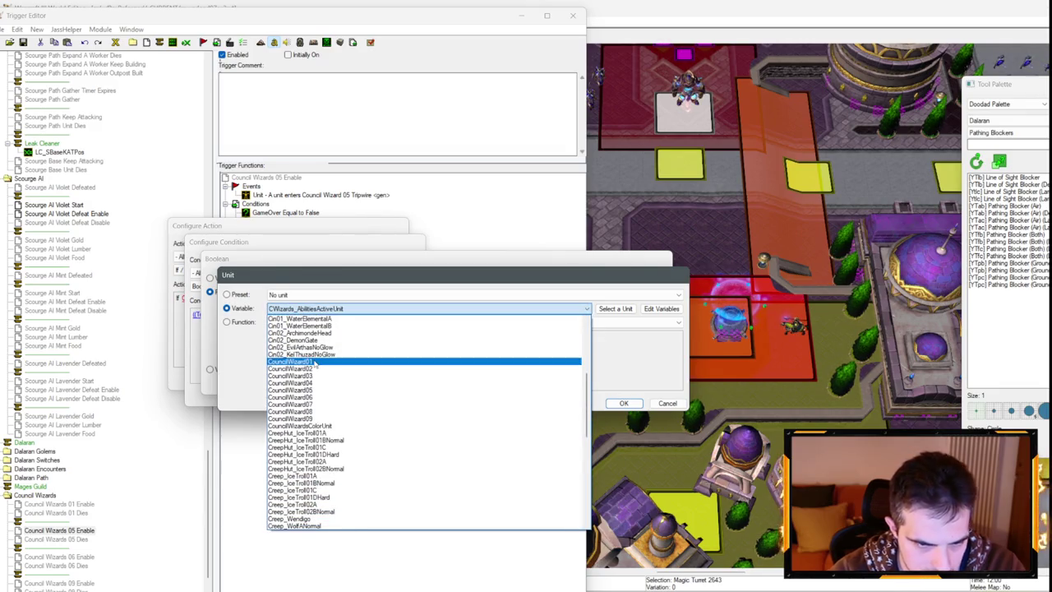
left_click(311, 379)
key("Return")
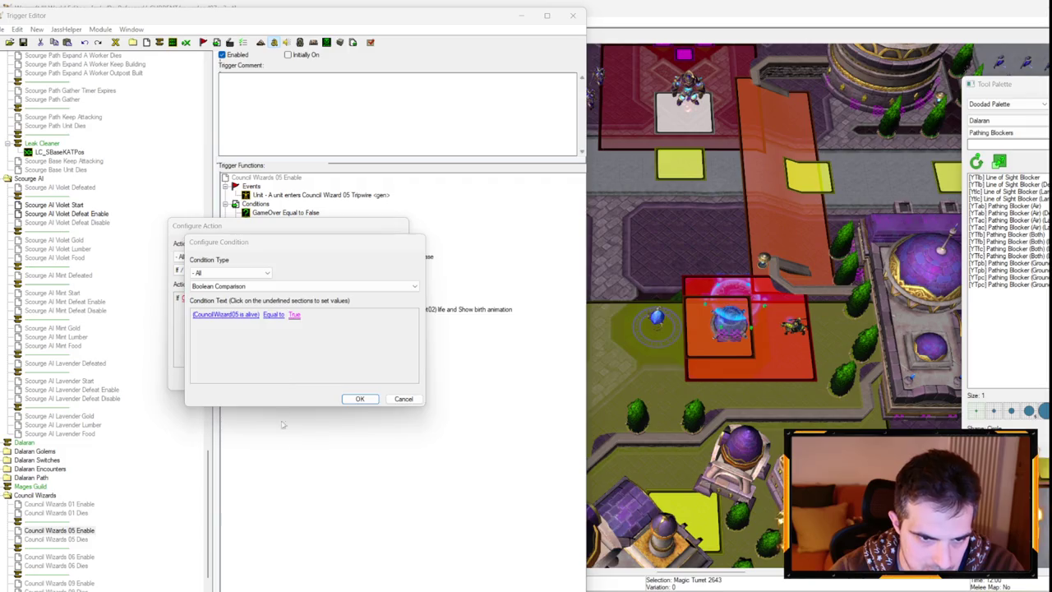
left_click(320, 315)
key("Return")
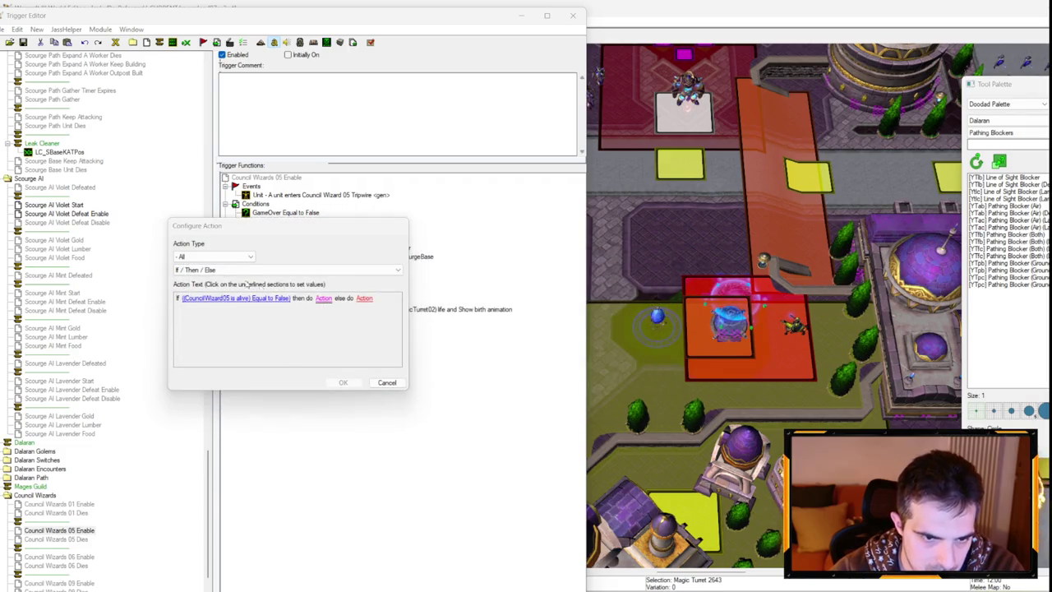
key("Return")
Make the Then branch Skip Remaining Actions and leave Else as Do Nothing.
left_click(210, 286)
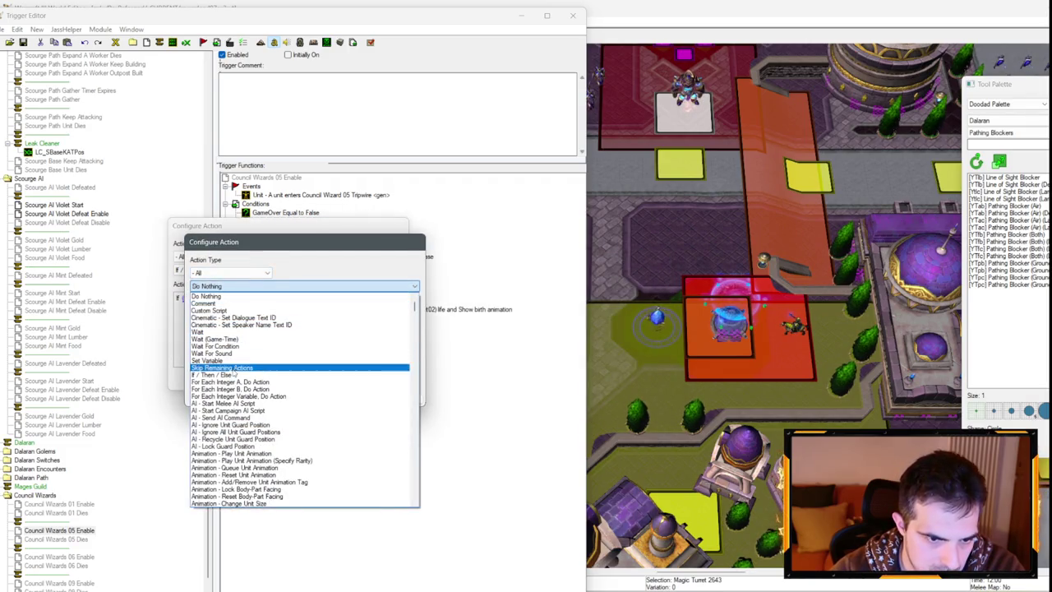
left_click(218, 362)
left_click(185, 309)
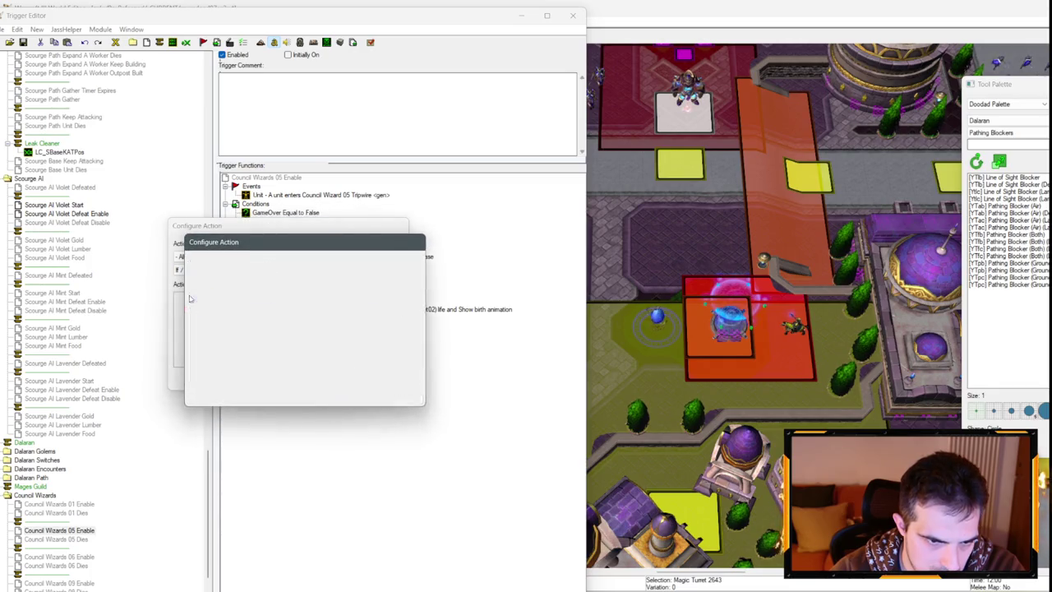
key("Return")
key("Return")
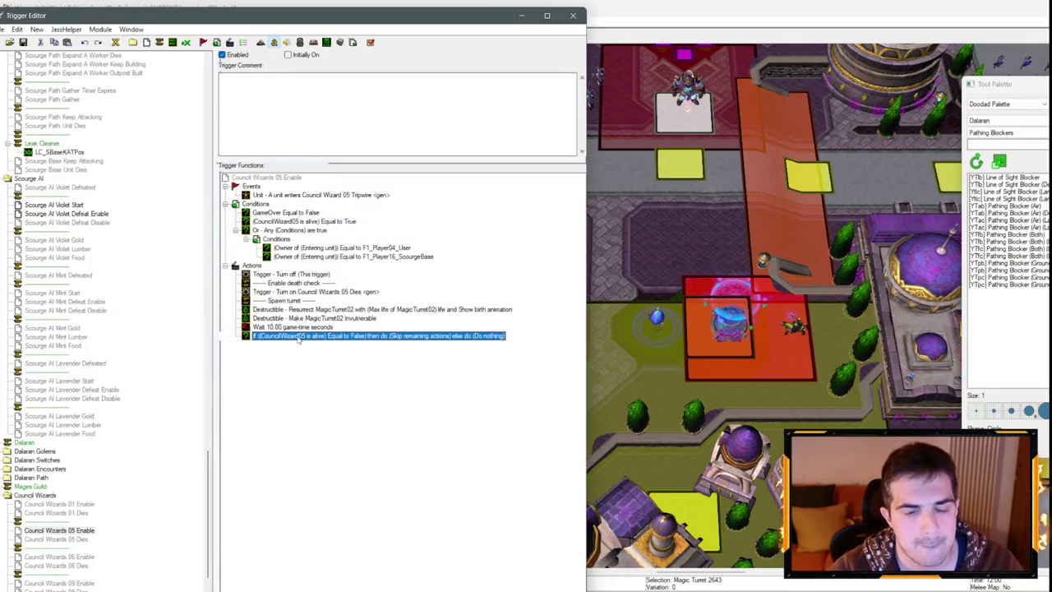
Start adding another action after the new If line, then cancel it.
right_click(298, 338)
left_click(339, 457)
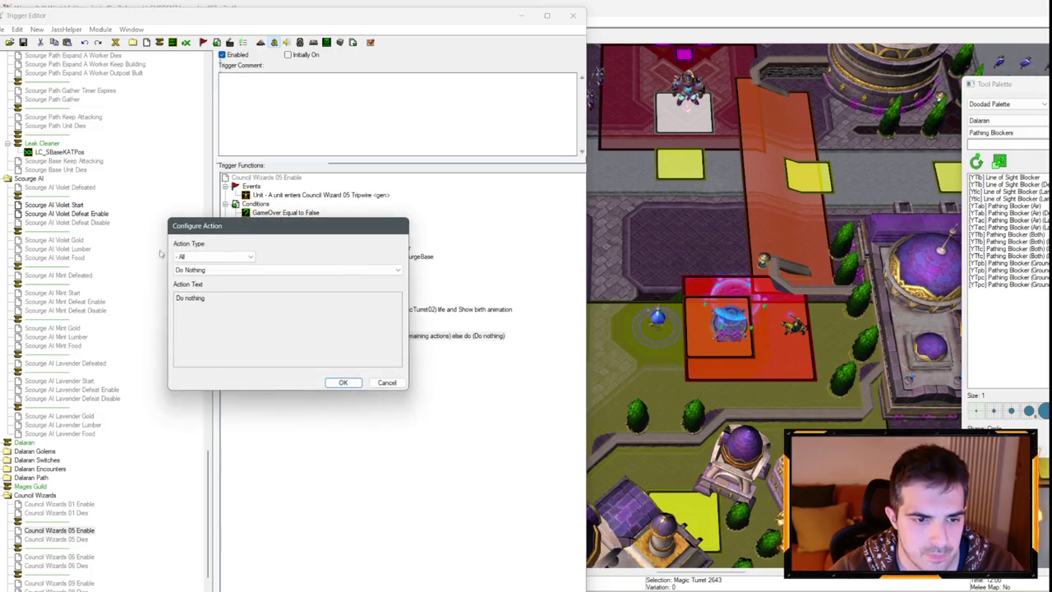
left_click(386, 382)
left_click_drag(210, 464, 209, 111)
scroll(33, 317, "up", 2)
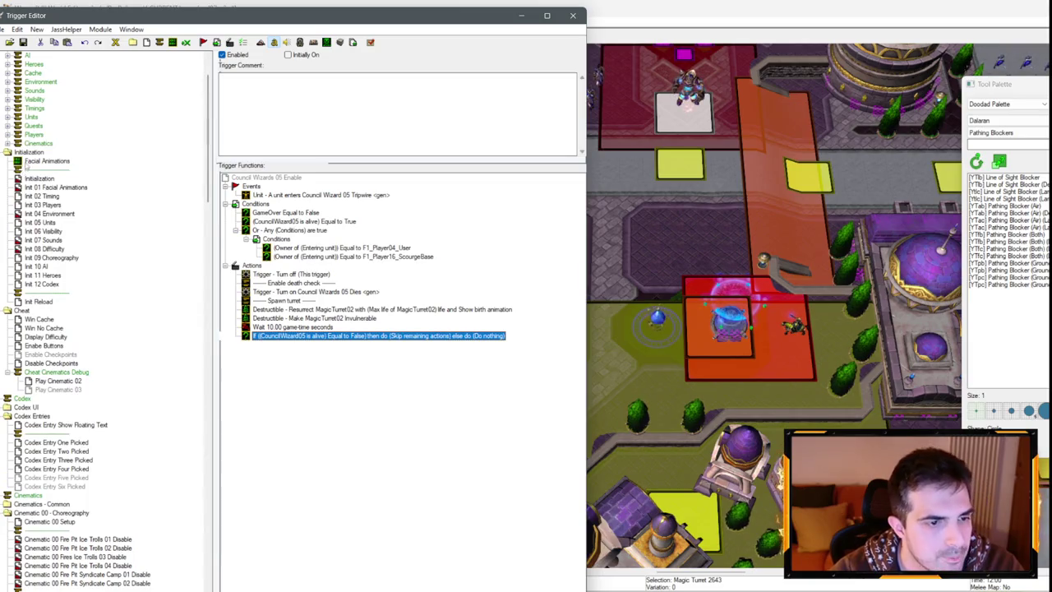
Show the map's variables and inspect an existing AI variable's settings.
scroll(27, 165, "up", 3)
left_click(9, 117)
scroll(70, 259, "down", 10)
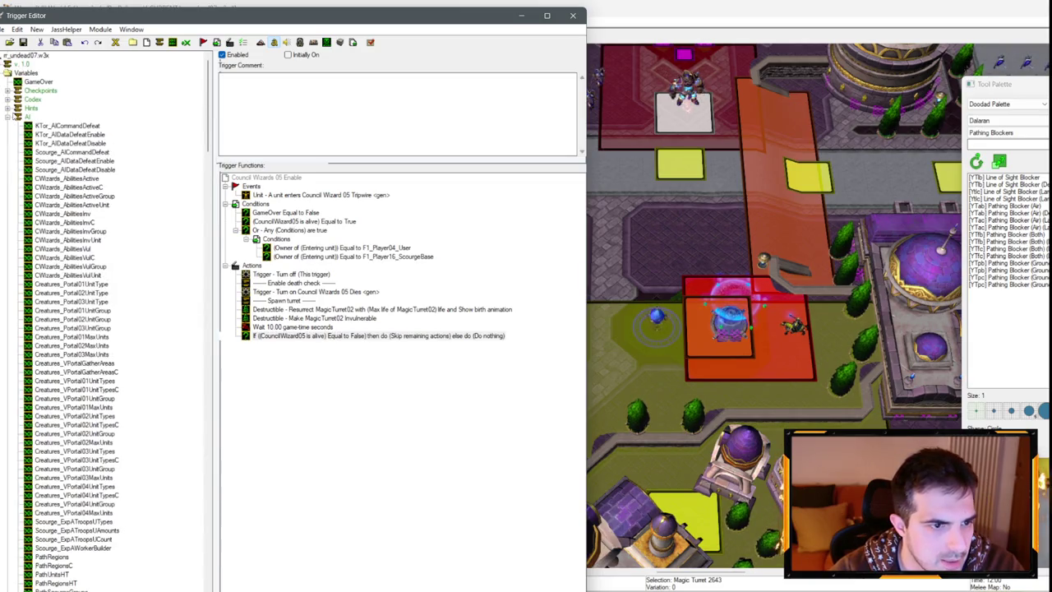
scroll(81, 257, "up", 10)
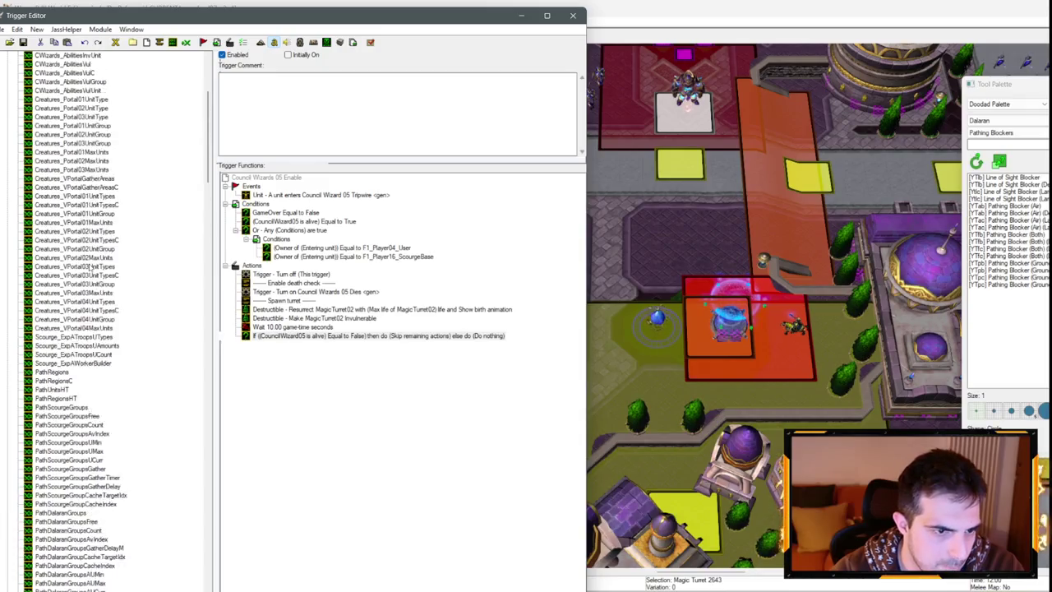
scroll(92, 306, "up", 3)
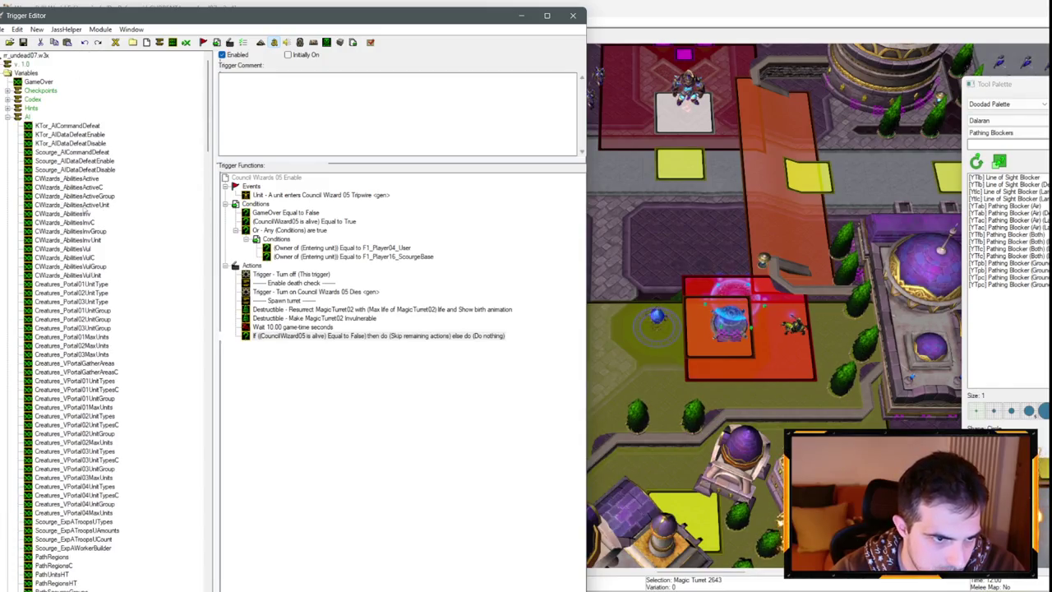
scroll(85, 205, "down", 6)
scroll(116, 244, "up", 6)
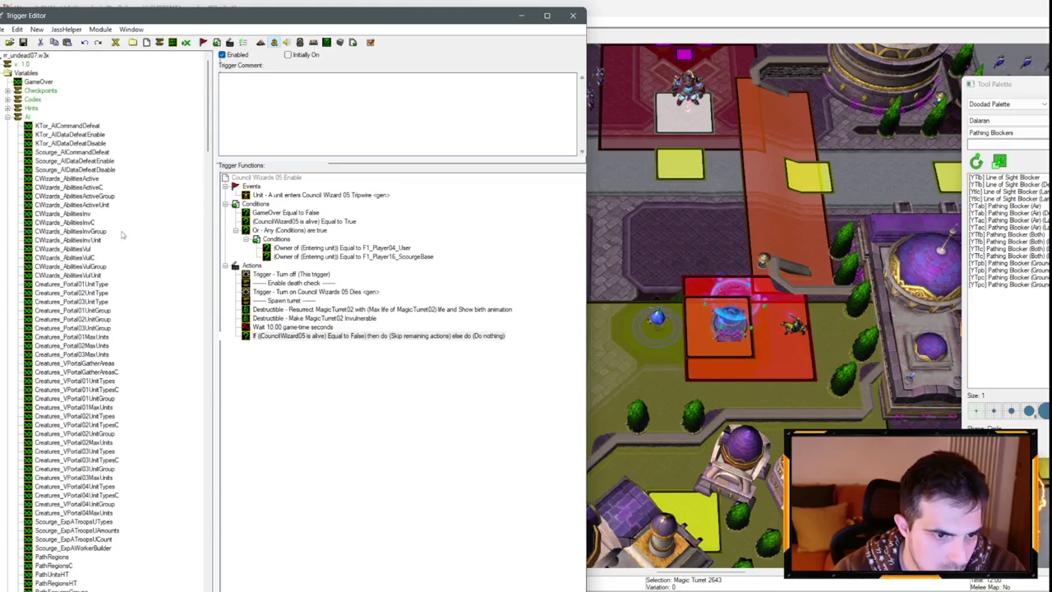
left_click(73, 144)
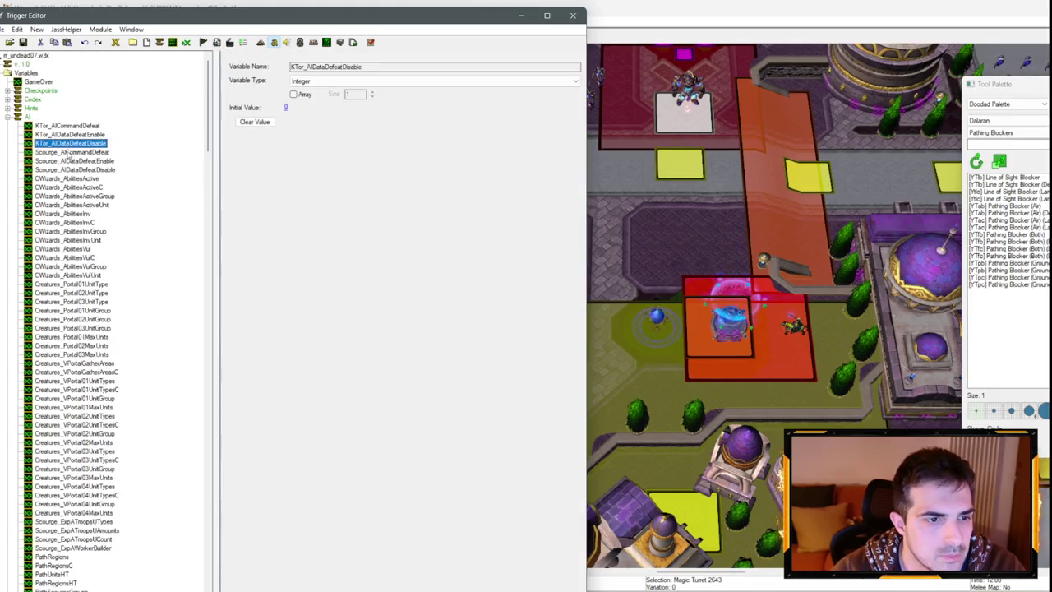
Duplicate the CWizards_AbilitiesVulUnit variable and rename the copy with 'Magic'.
left_click(65, 274)
key("ctrl+c")
key("ctrl+v")
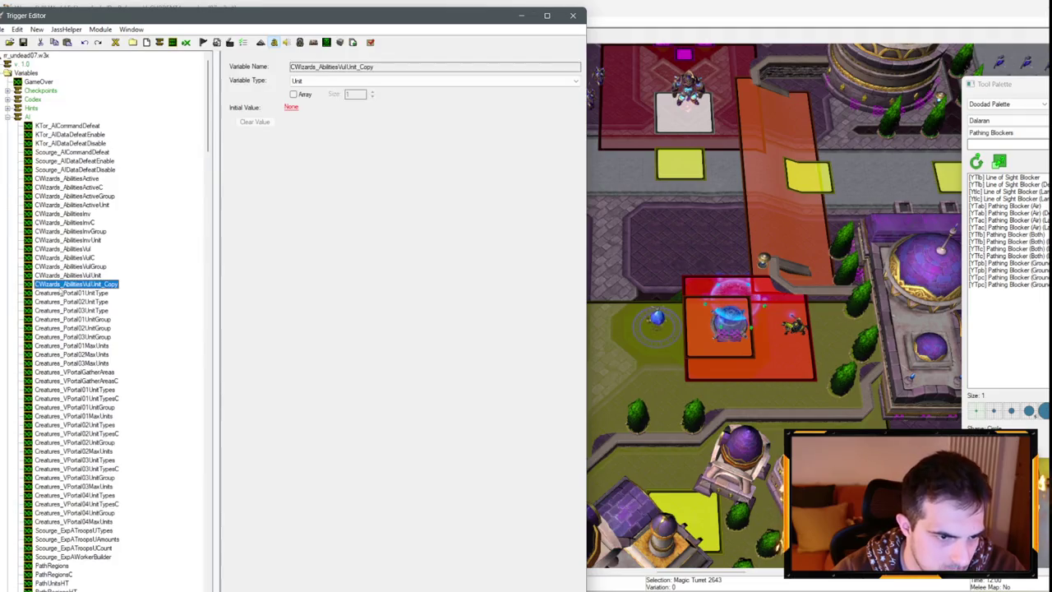
type("MagicT_Grou")
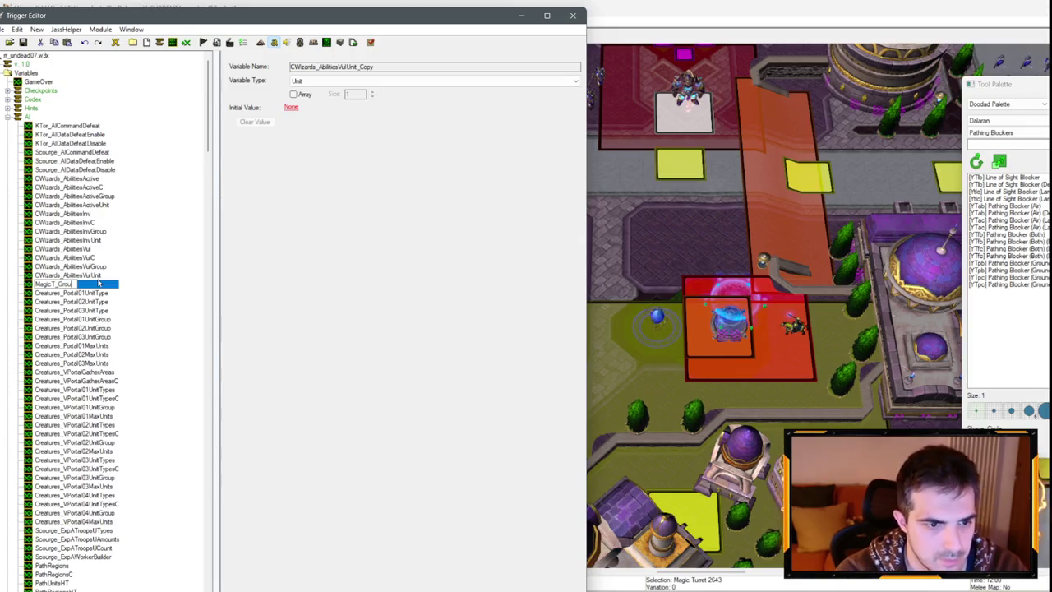
key("Return")
Duplicate Group_DalaranGolems12 from the Units folder as Group_MagicTurrets01.
scroll(115, 288, "down", 15)
scroll(45, 309, "up", 15)
left_click(8, 310)
scroll(83, 333, "down", 10)
scroll(90, 354, "up", 2)
left_click(87, 434)
key("ctrl+c")
key("ctrl+v")
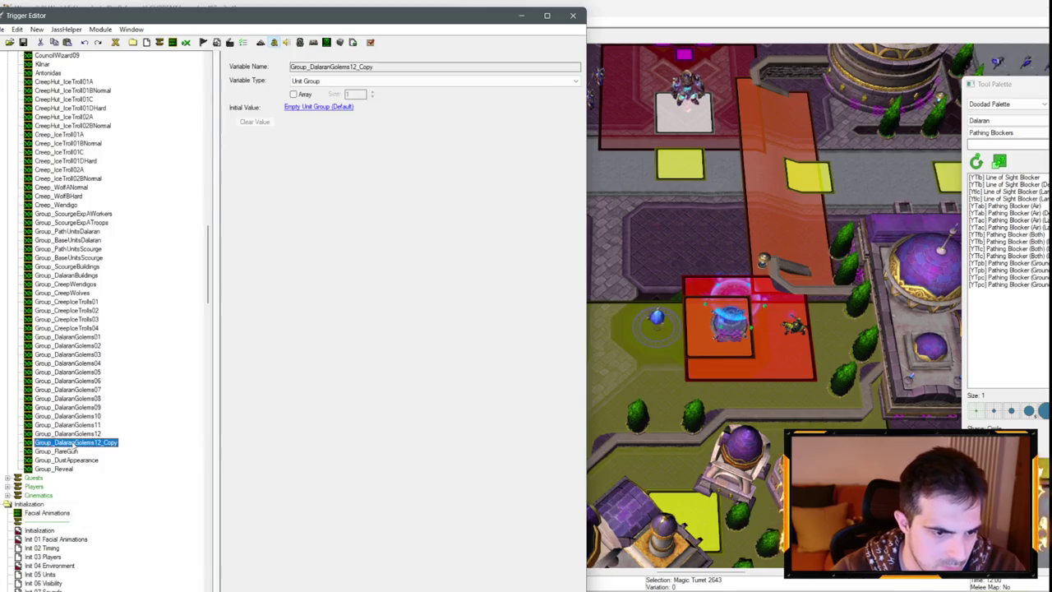
type("Magic")
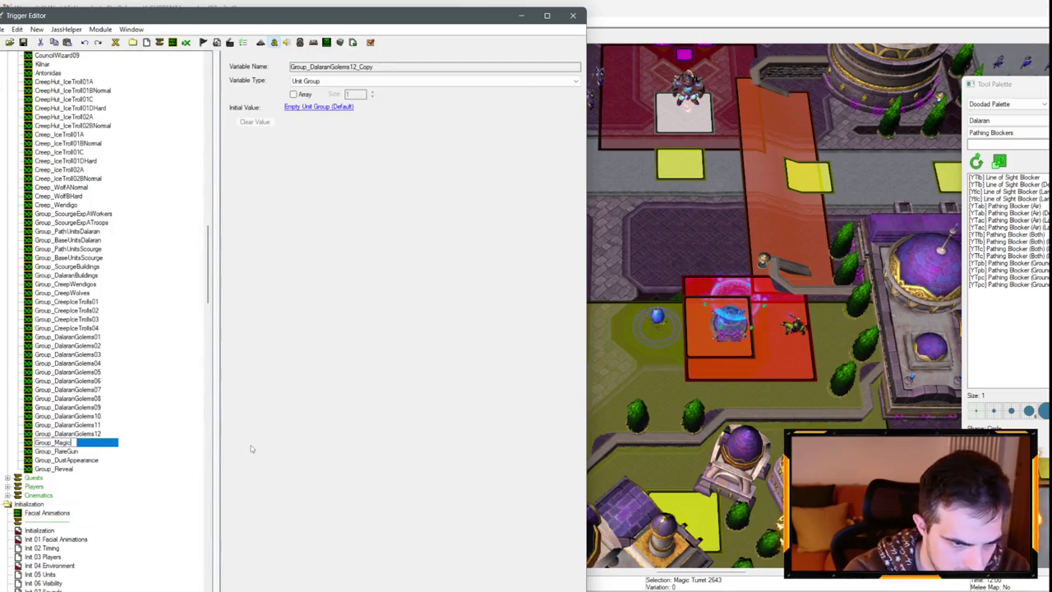
type("1")
key("Return")
Create Group_MagicTurrets02 and Group_MagicTurrets03 as copies of the first turret group.
key("ctrl+c")
key("ctrl+v")
left_click(104, 452)
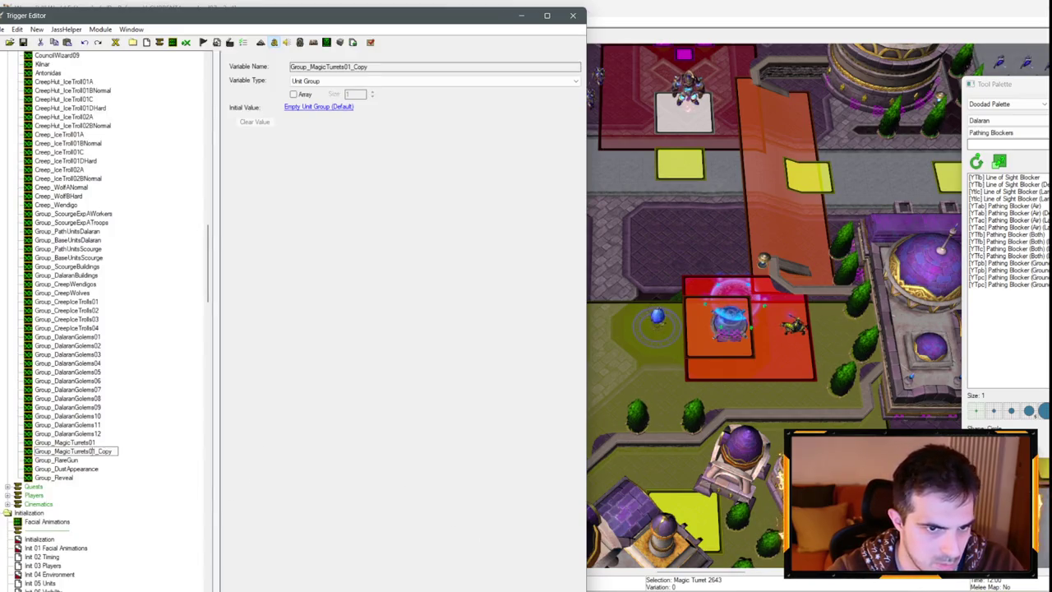
key("Return")
key("ctrl+c")
key("ctrl+v")
left_click(90, 461)
type("3")
key("Return")
Open the Initialization trigger and select its pick-every-unit loop action.
scroll(98, 271, "down", 15)
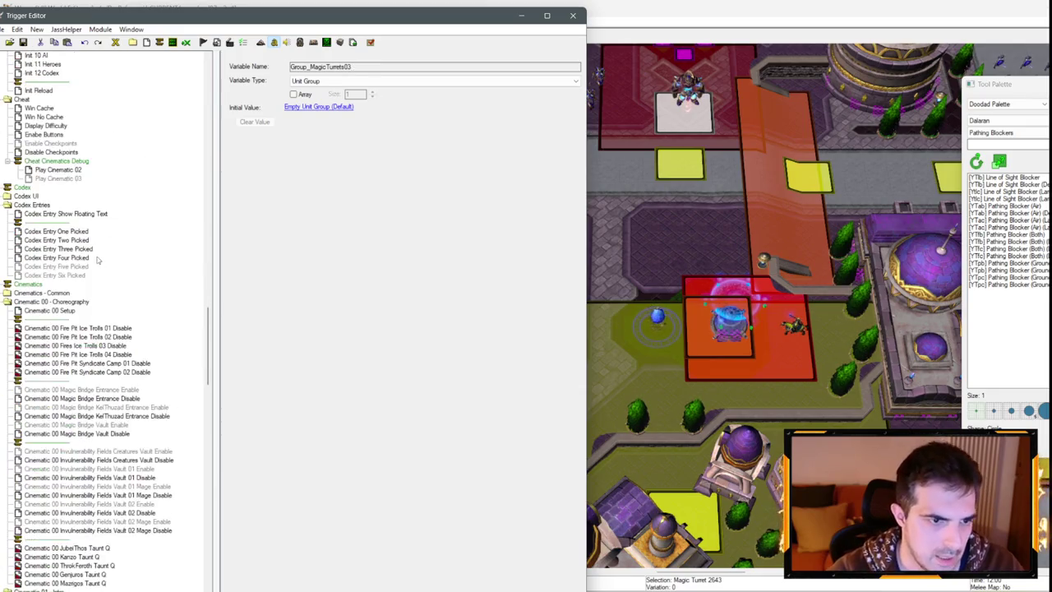
left_click(40, 126)
left_click(310, 477)
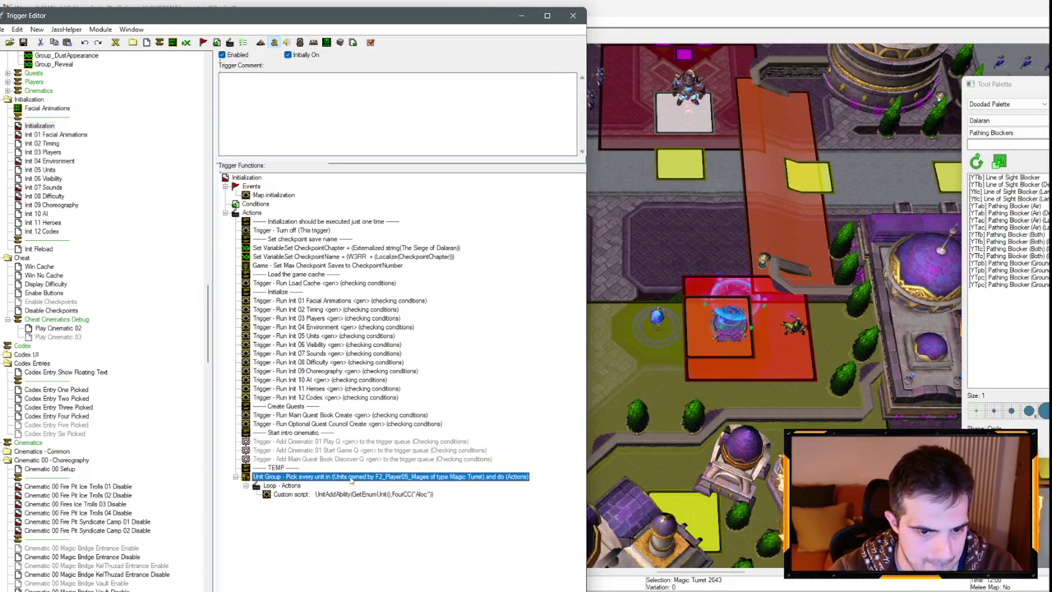
Change the Initialization pick-every-unit loop to use variable Group_MagicTurrets01.
double_click(352, 477)
left_click(273, 302)
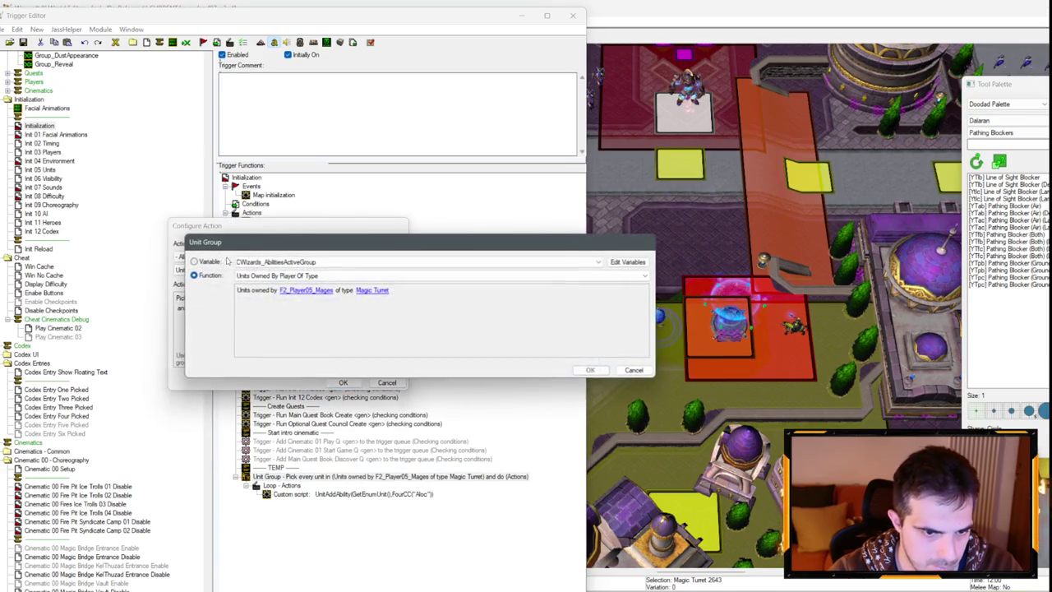
left_click(265, 262)
scroll(270, 288, "down", 10)
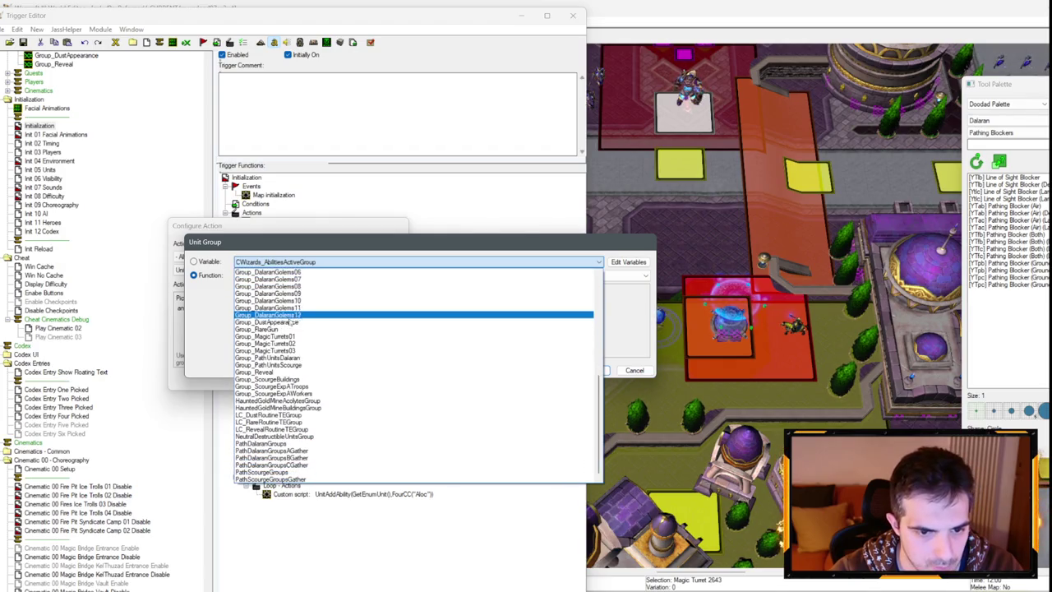
left_click(264, 336)
key("Return")
key("Return")
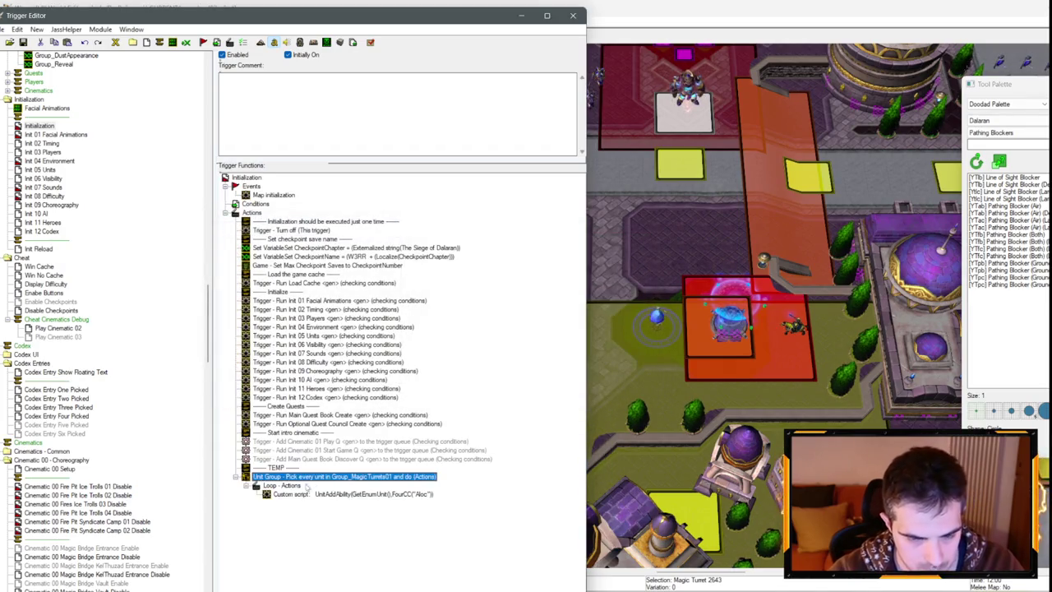
left_click_drag(287, 474, 295, 476)
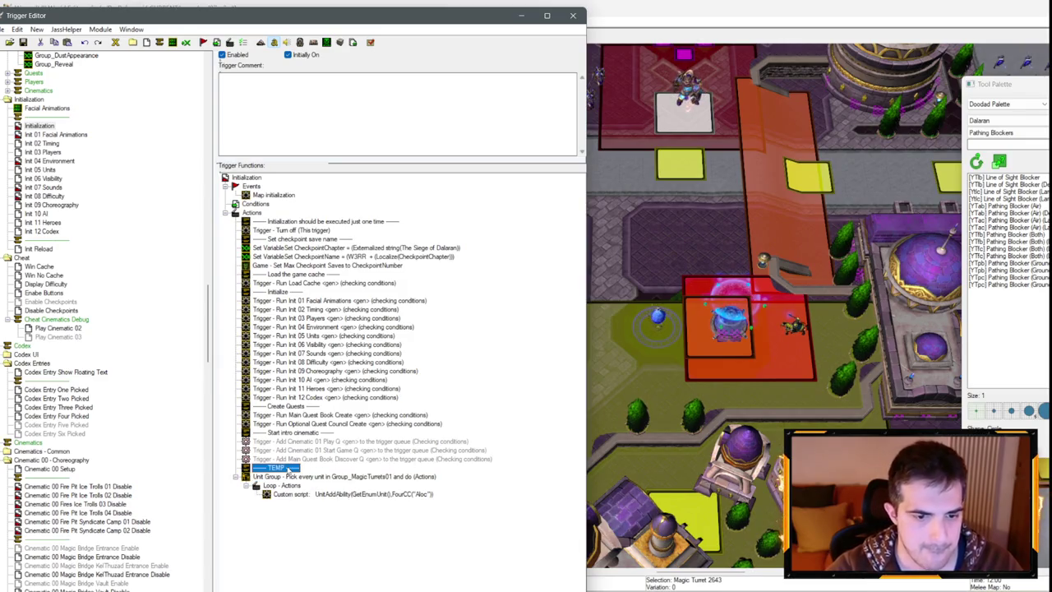
left_click(49, 170)
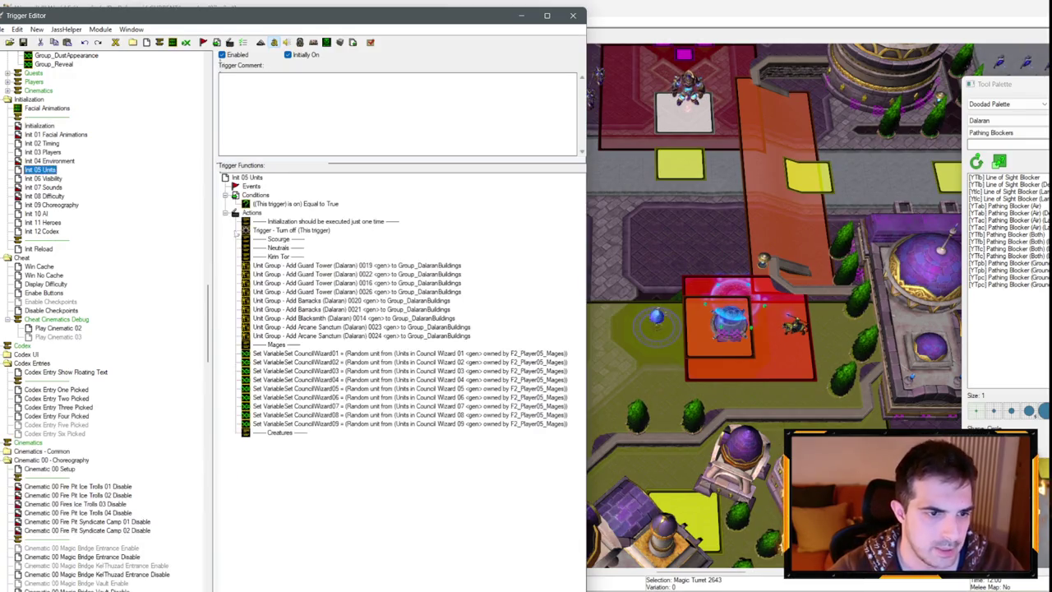
Paste copies of the magic turret loop after the CouncilWizard09 action in Init 05 Units.
left_click(352, 337)
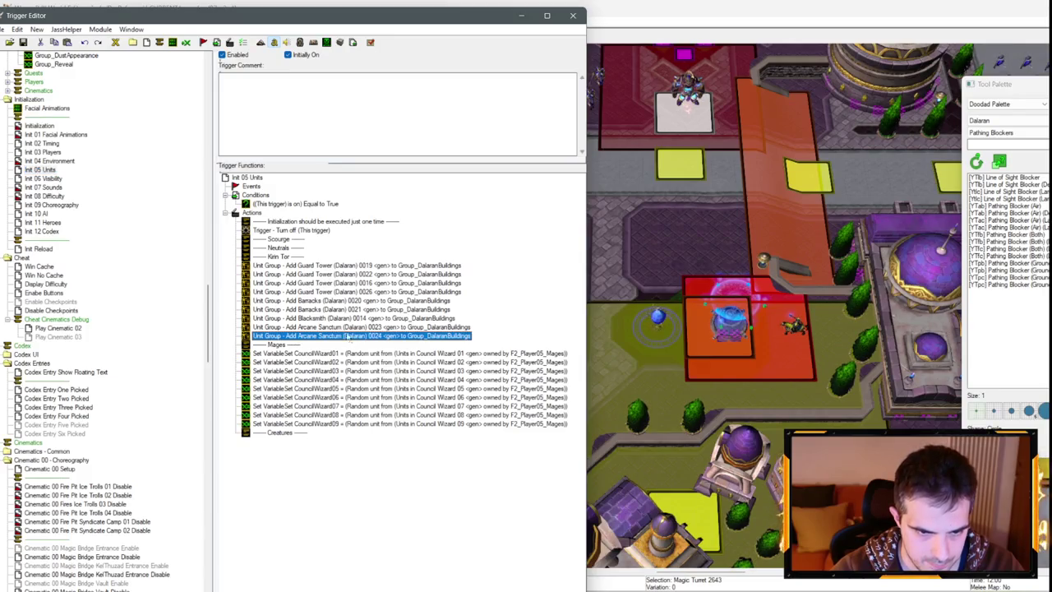
left_click(308, 421)
key("ctrl+v")
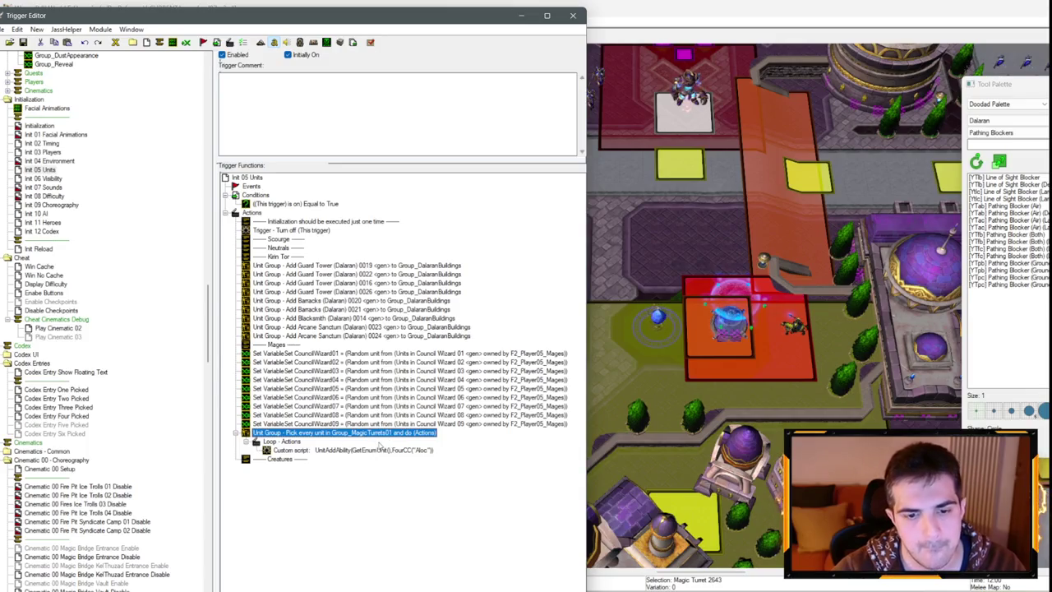
key("ctrl+v")
key("ctrl+v")
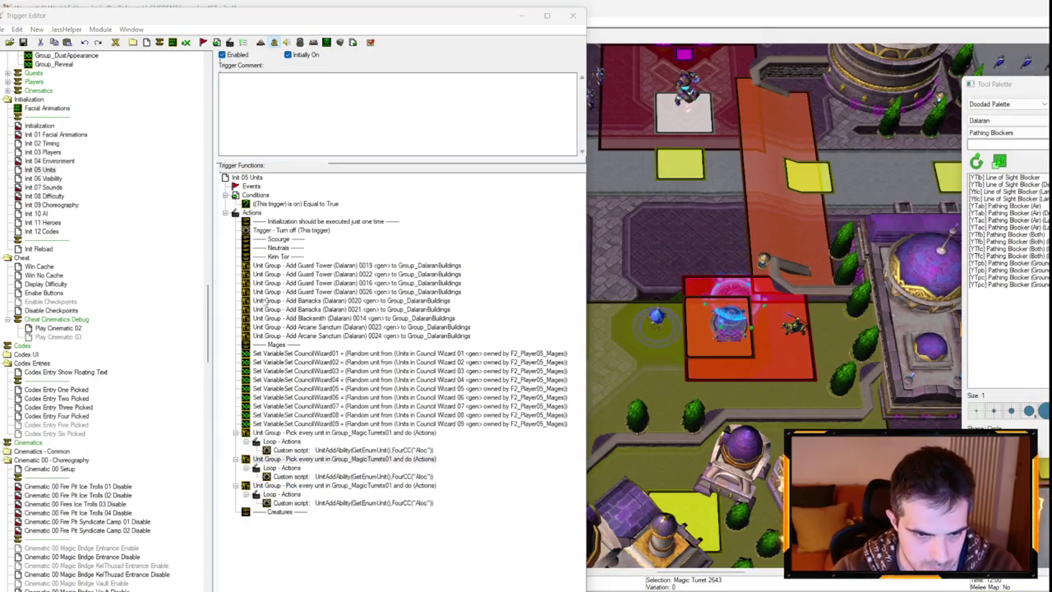
Retarget the copied loops to Group_MagicTurrets02 and Group_MagicTurrets03.
double_click(267, 308)
left_click(272, 297)
key("Escape")
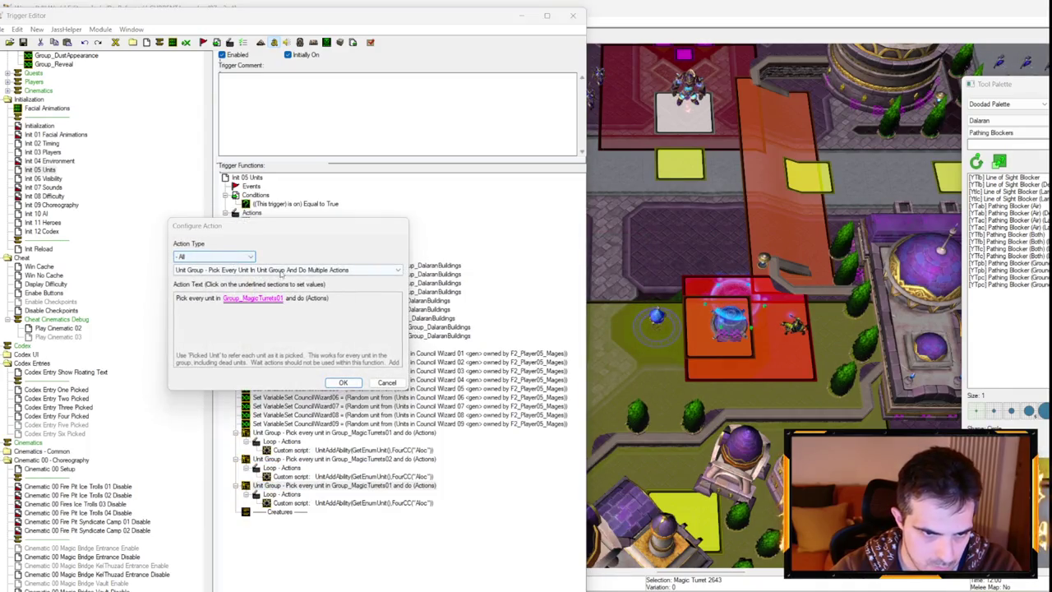
left_click(275, 298)
key("Return")
left_click(345, 382)
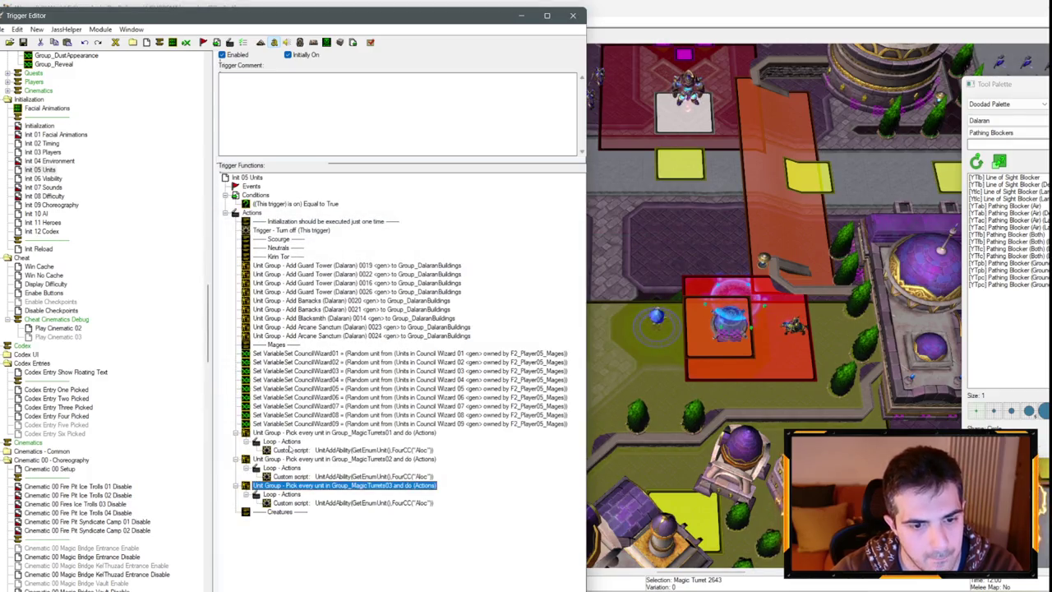
Begin adding a new action inside the turret loop, then cancel without changes.
right_click(287, 442)
key("Escape")
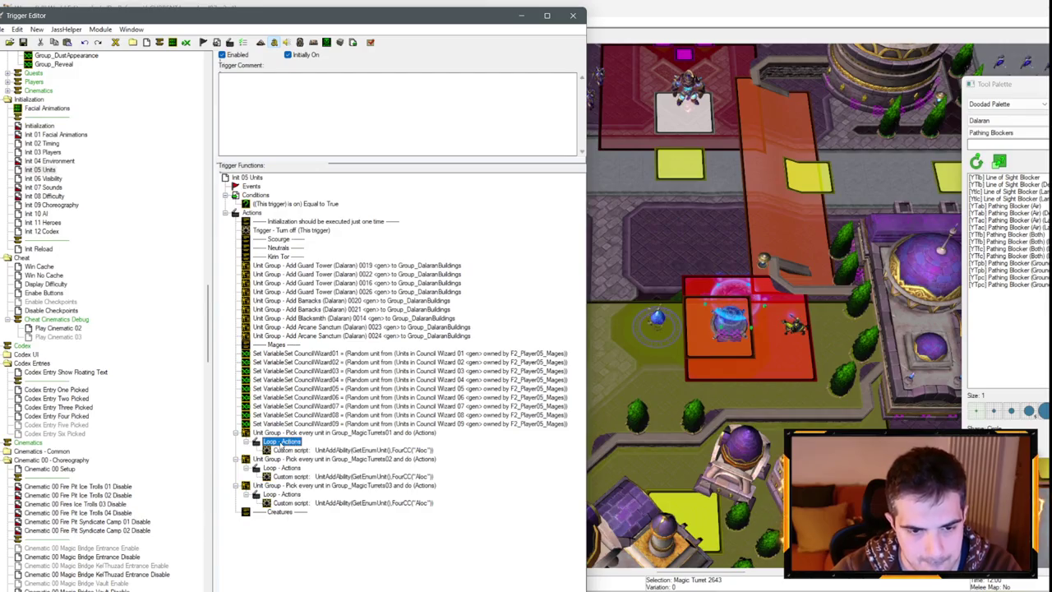
right_click(278, 444)
left_click(329, 559)
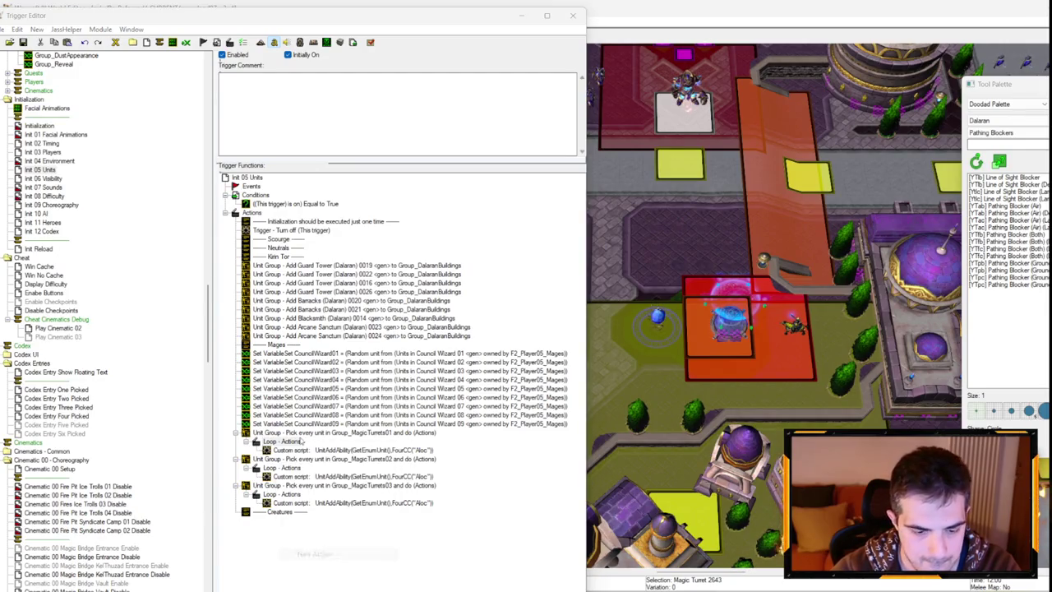
left_click(217, 270)
left_click(217, 270)
left_click(213, 256)
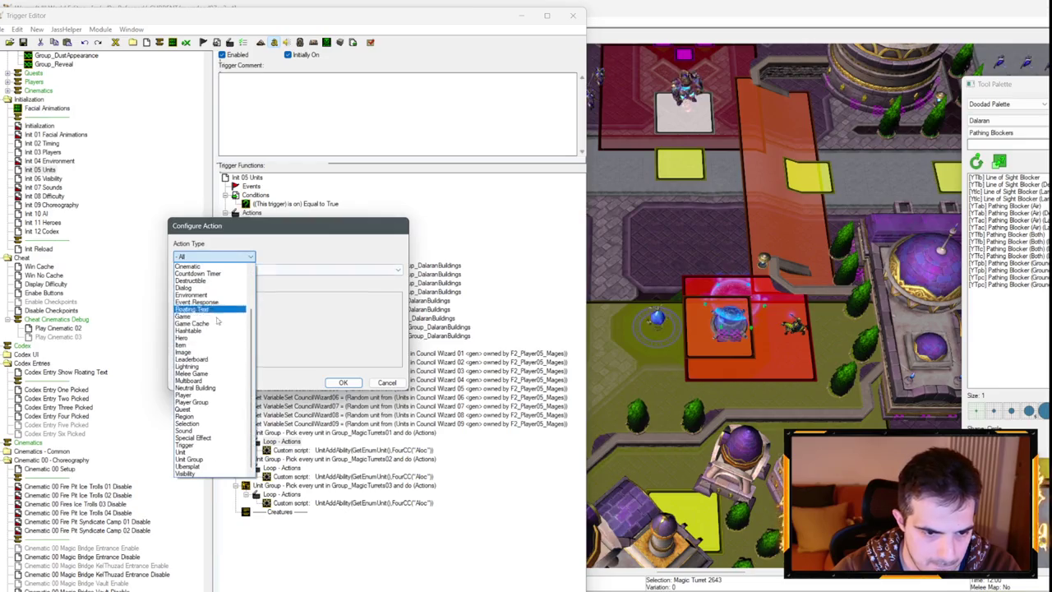
key("Escape")
left_click(386, 383)
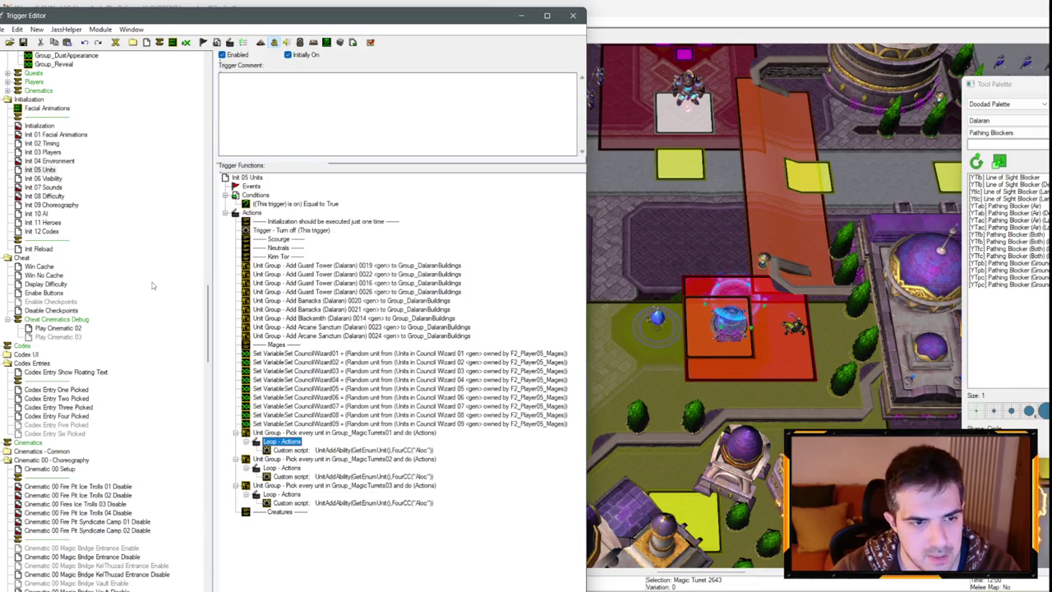
scroll(794, 260, "up", 2)
Set the first placed Magic Turret's owner to Neutral Passive.
left_click(781, 191)
scroll(781, 190, "down", 2)
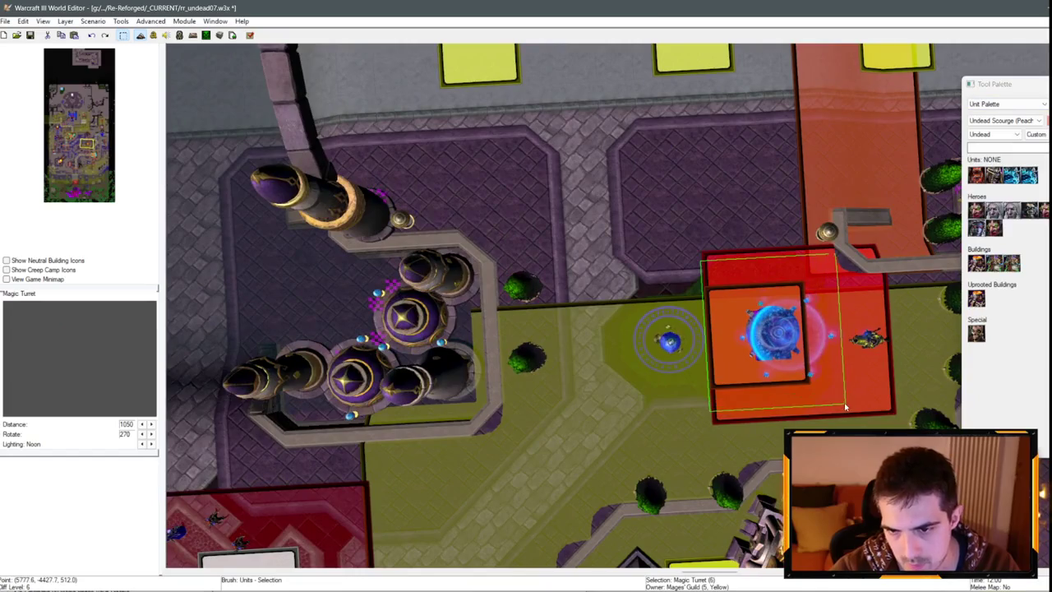
scroll(579, 302, "down", 1)
double_click(579, 303)
left_click(526, 272)
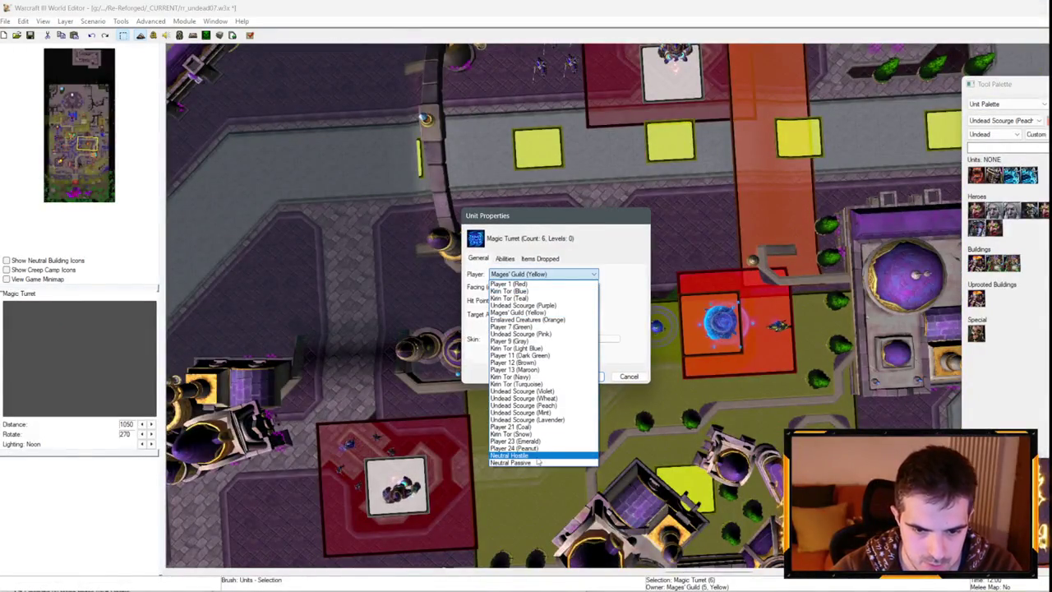
left_click(567, 403)
left_click(578, 366)
Set a second Magic Turret's owner to Neutral Passive.
scroll(470, 278, "down", 1)
key("Up")
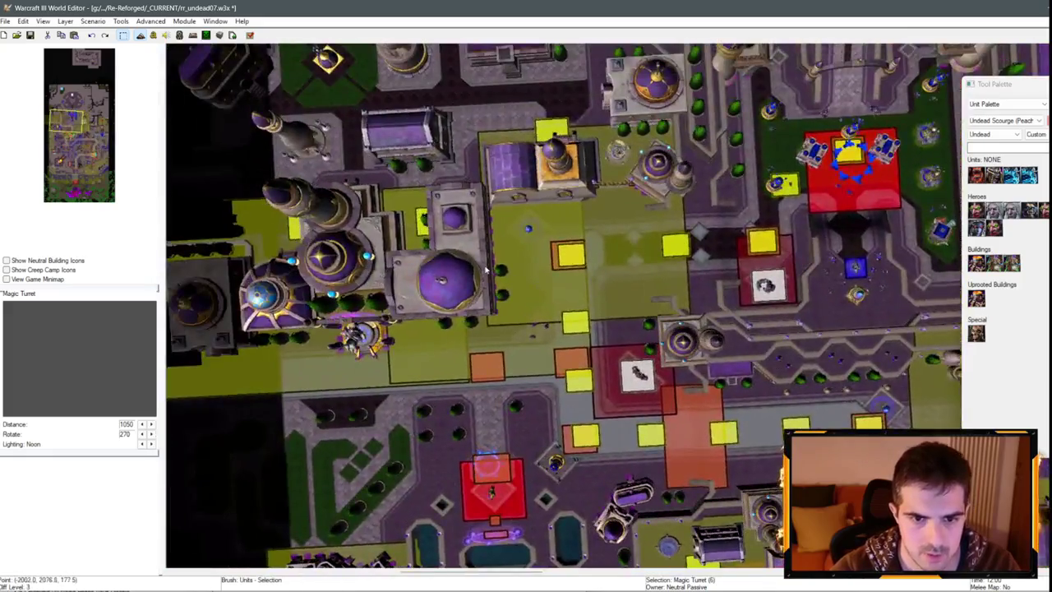
scroll(693, 429, "up", 5)
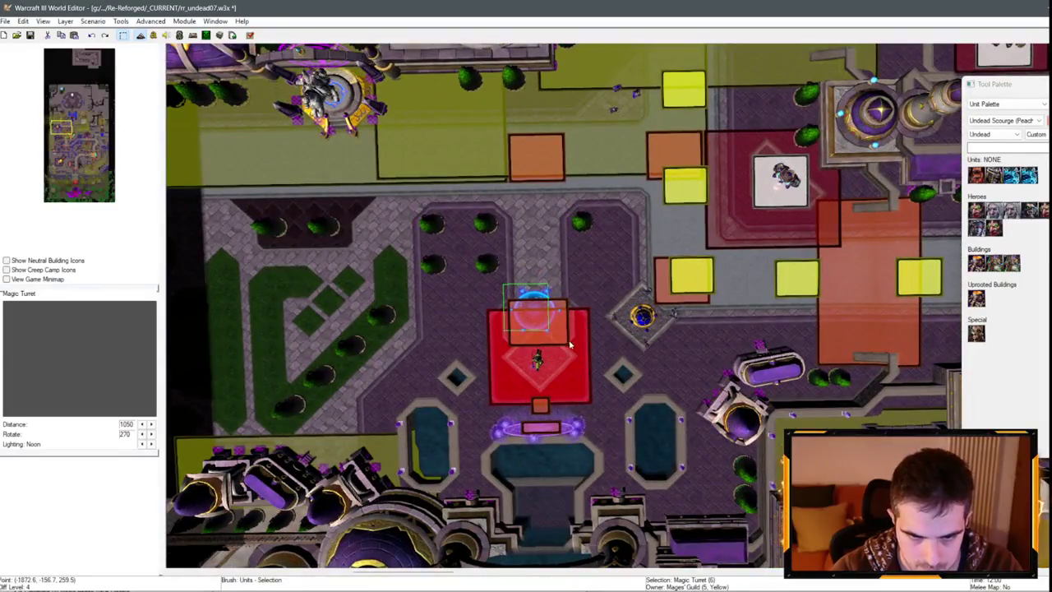
double_click(587, 346)
left_click(535, 274)
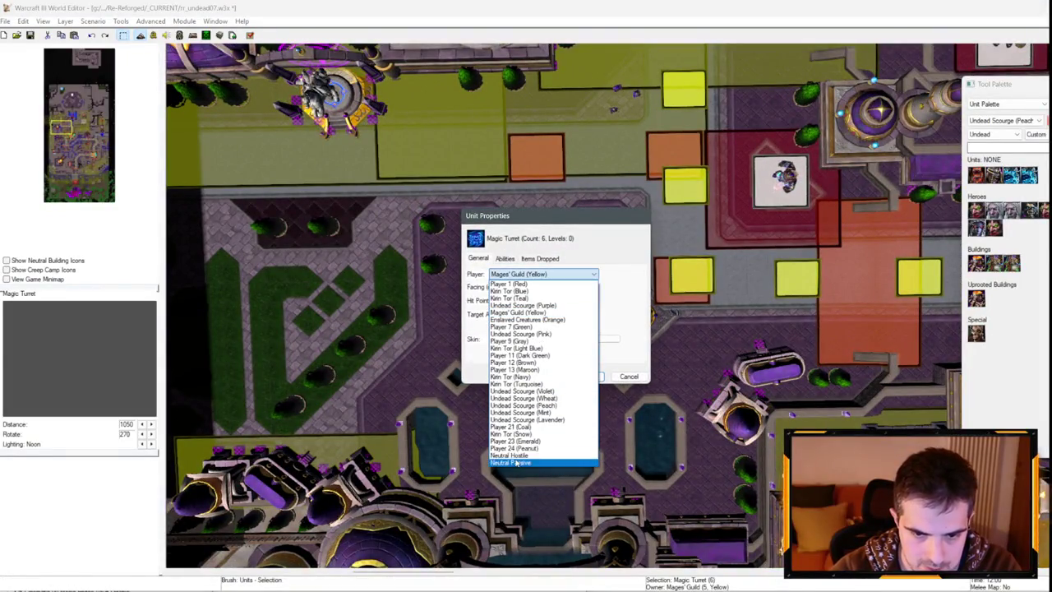
left_click(505, 458)
left_click(582, 376)
Change the remaining Mages' Guild turret to Neutral Passive ownership.
left_click(95, 157)
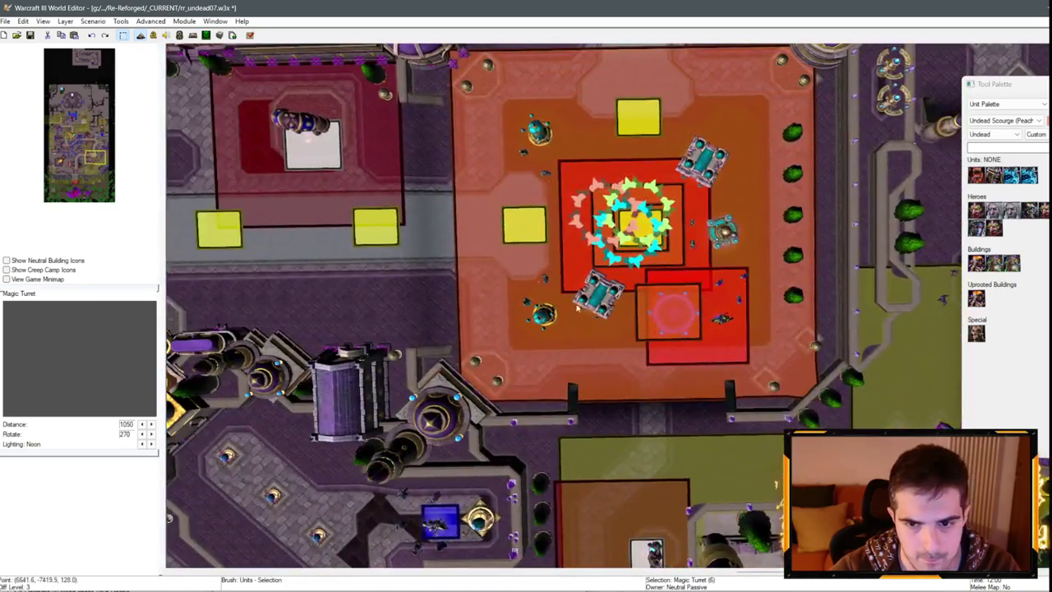
scroll(573, 302, "up", 2)
double_click(568, 285)
left_click(535, 274)
left_click(504, 436)
left_click(580, 369)
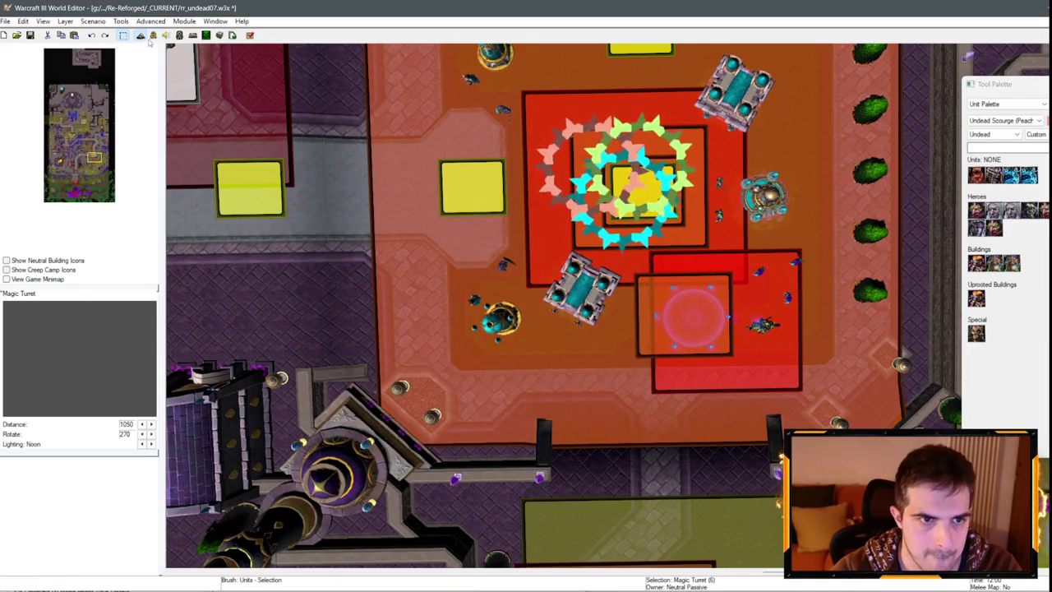
left_click(153, 36)
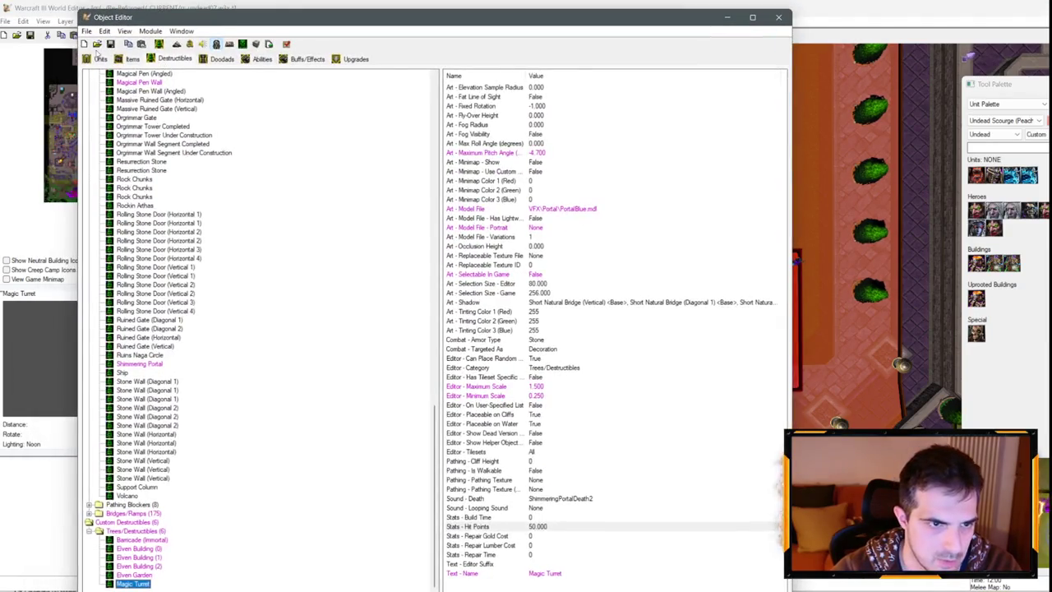
Set the custom Magic Turret unit's Editor - Categorization - Campaign to True.
left_click(96, 58)
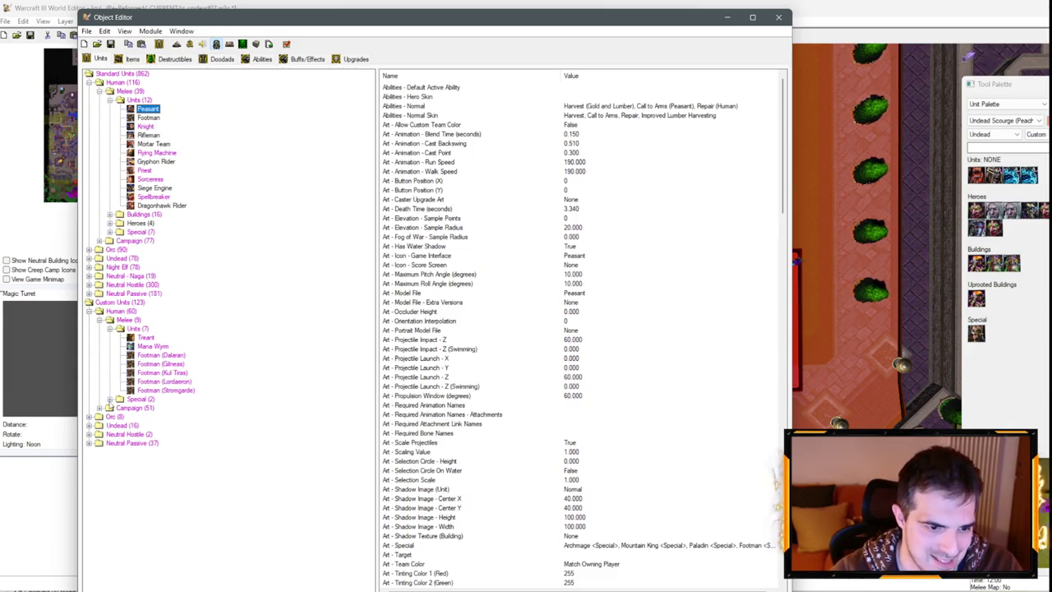
left_click(148, 416)
scroll(469, 361, "down", 20)
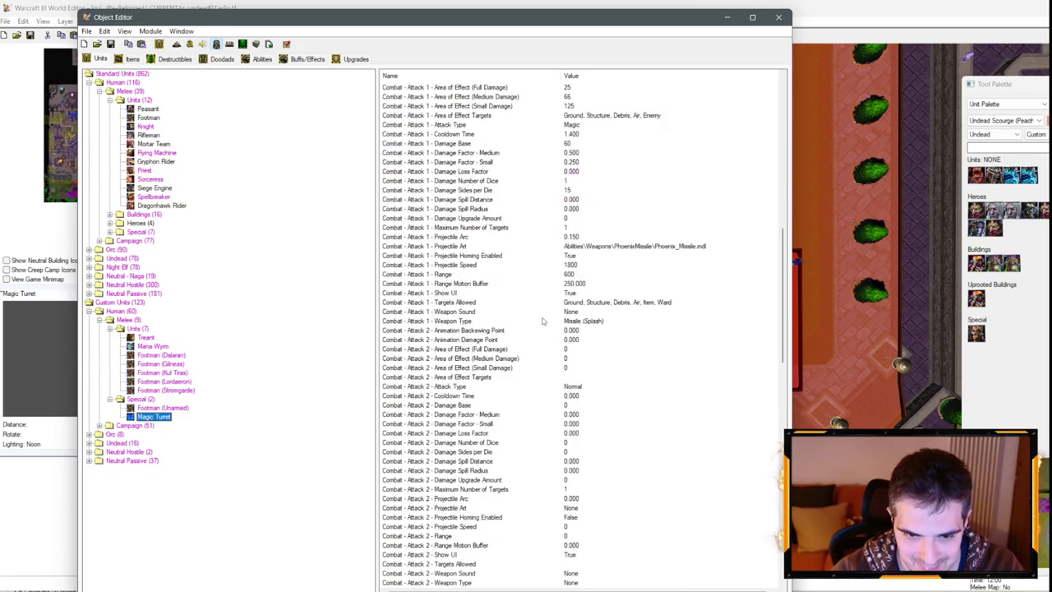
scroll(467, 277, "up", 1)
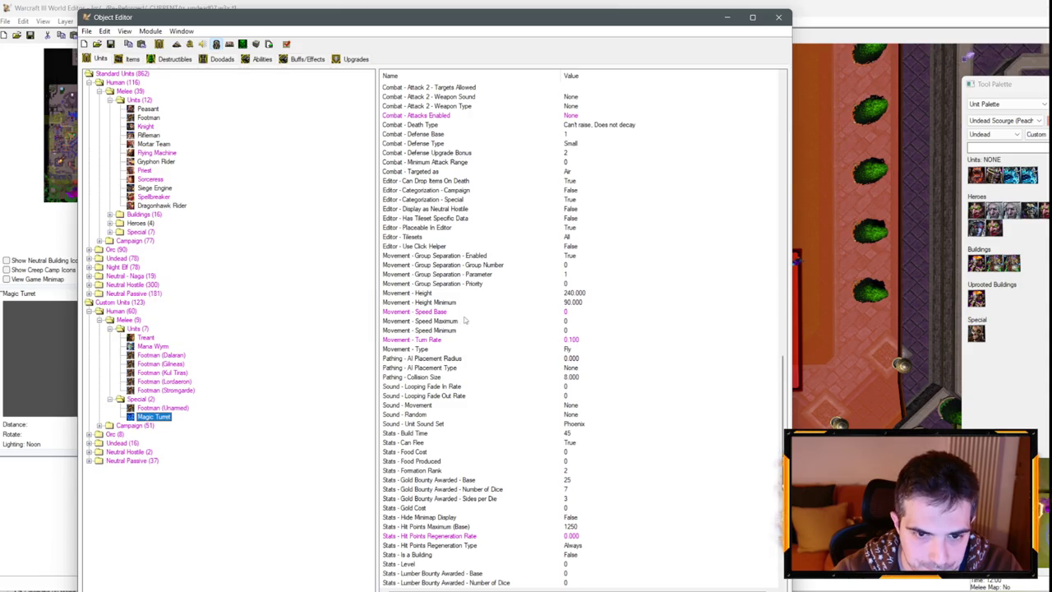
double_click(580, 192)
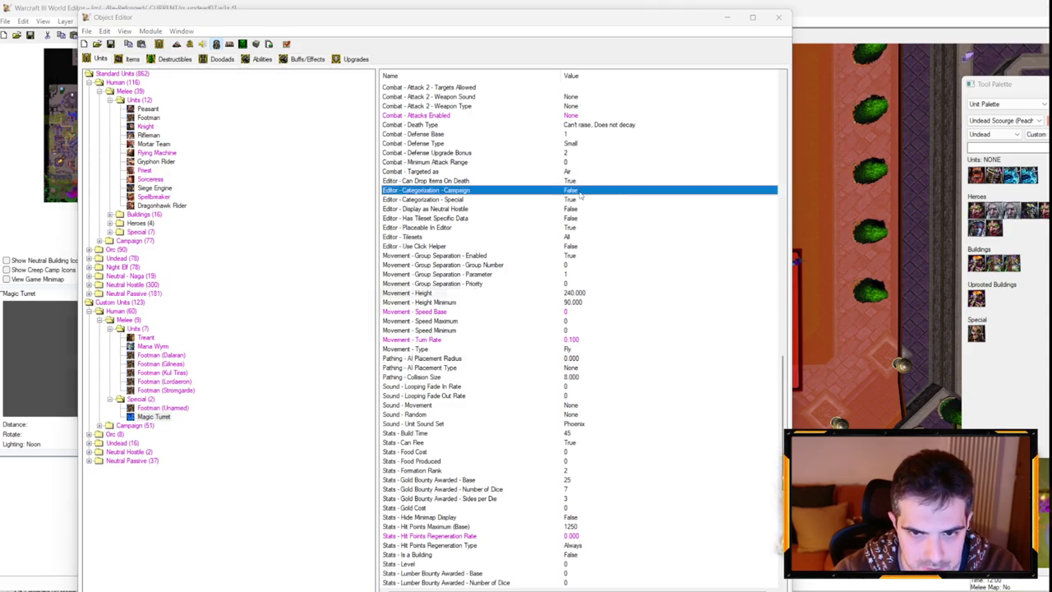
left_click(476, 308)
key("Return")
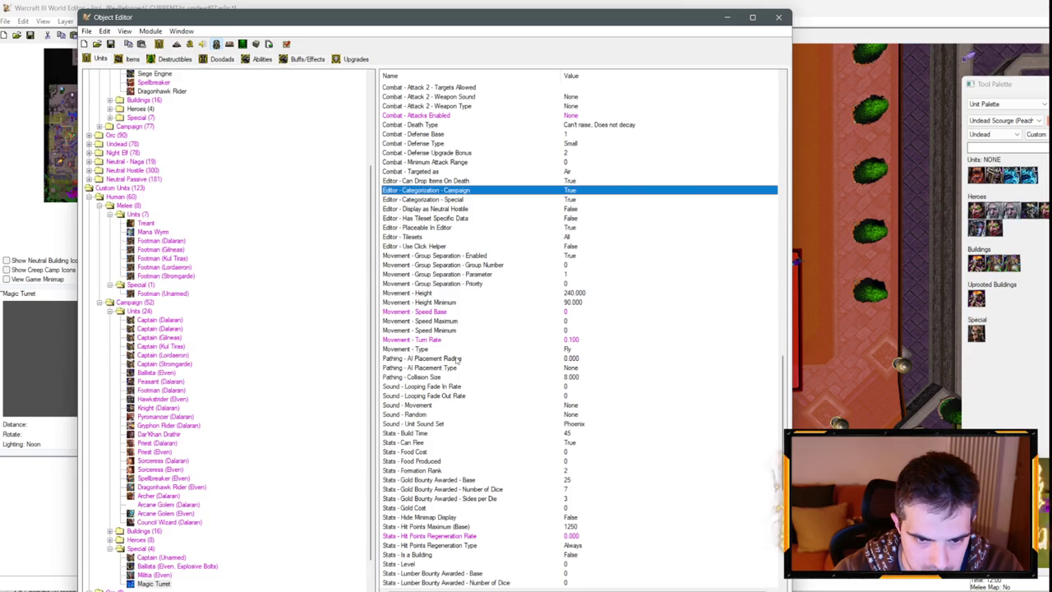
Set the Magic Turret's Stats - Hide Minimap Display to True.
scroll(465, 379, "down", 5)
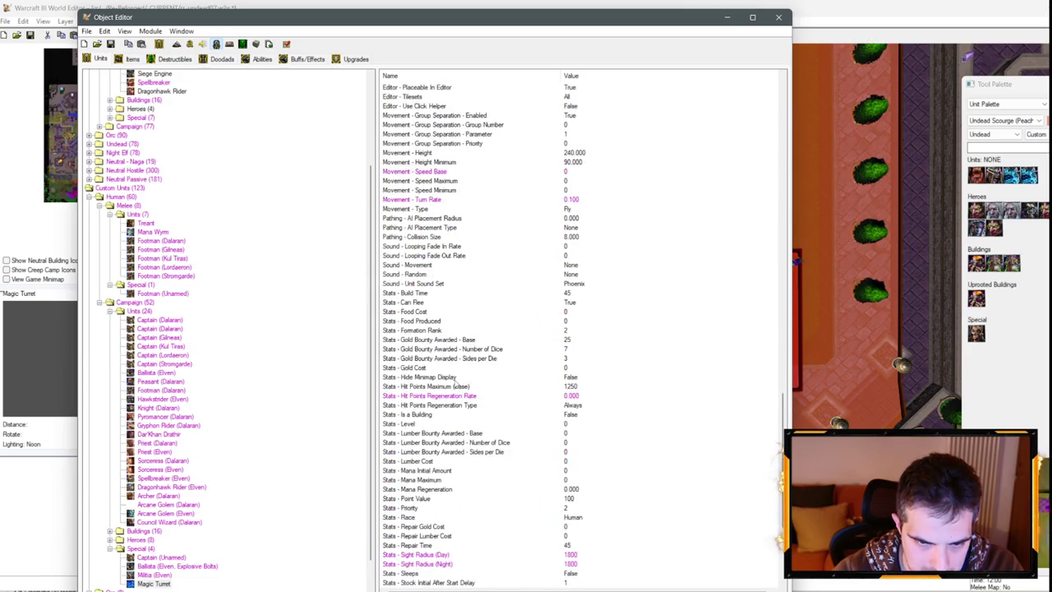
double_click(455, 379)
left_click(421, 319)
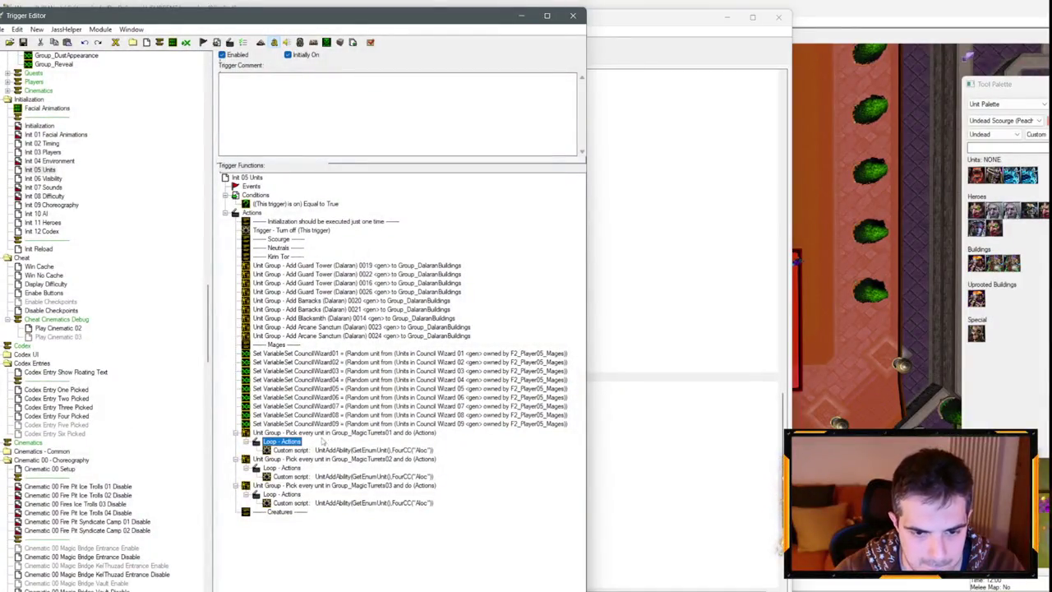
Insert a new Unit Group 'add unit to group' action after the CouncilWizard09 action.
right_click(315, 425)
left_click(352, 537)
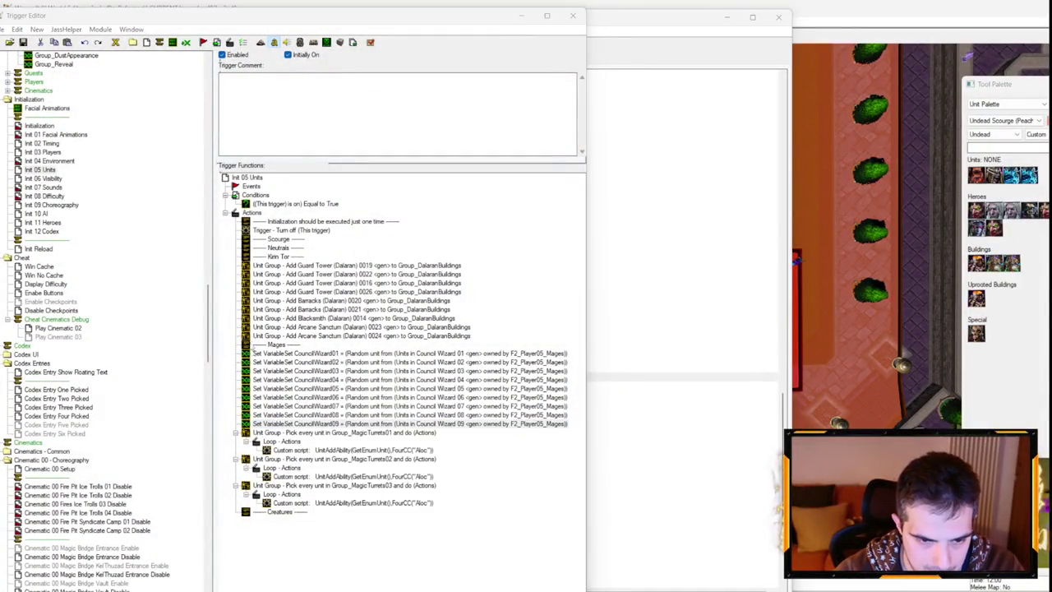
left_click(214, 257)
left_click(209, 460)
left_click(246, 270)
left_click(246, 295)
Make the action add Magic Turret 0305, picked from the map, to Group_MagicTurrets01.
left_click(254, 298)
left_click(271, 261)
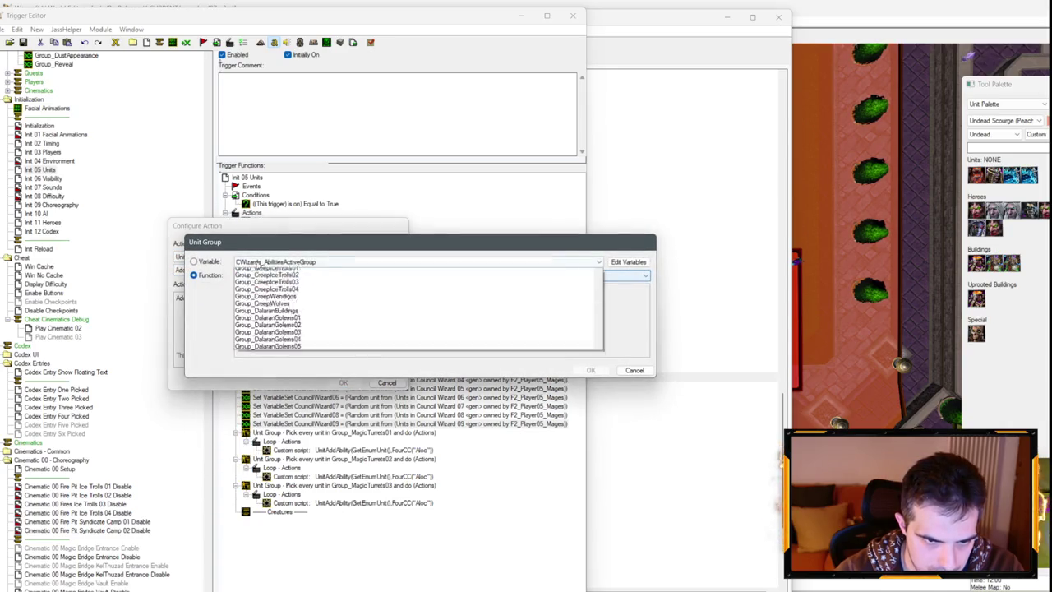
scroll(289, 308, "down", 5)
scroll(289, 308, "down", 3)
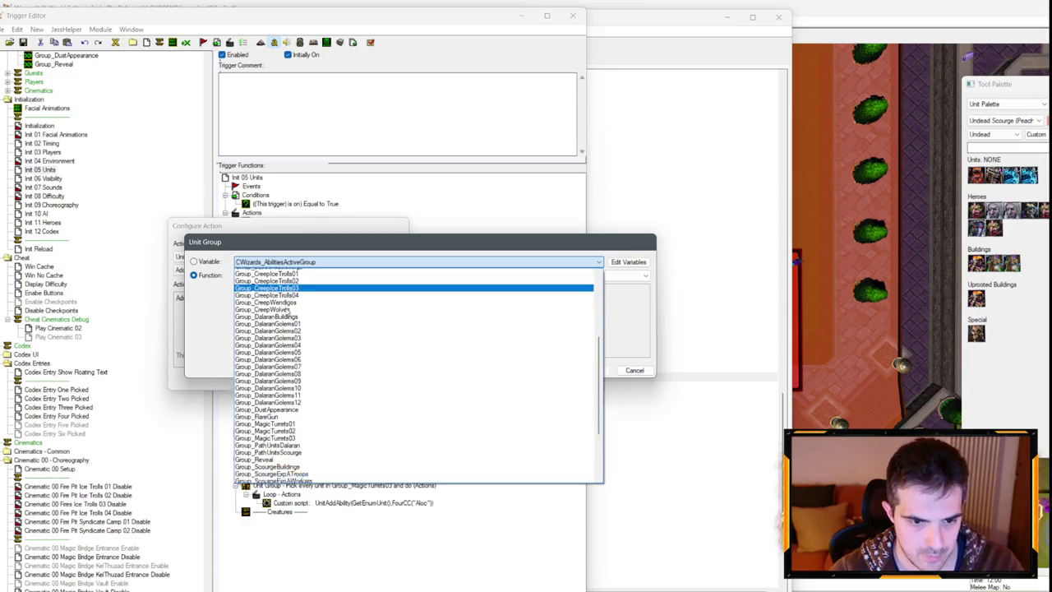
left_click(272, 400)
key("Return")
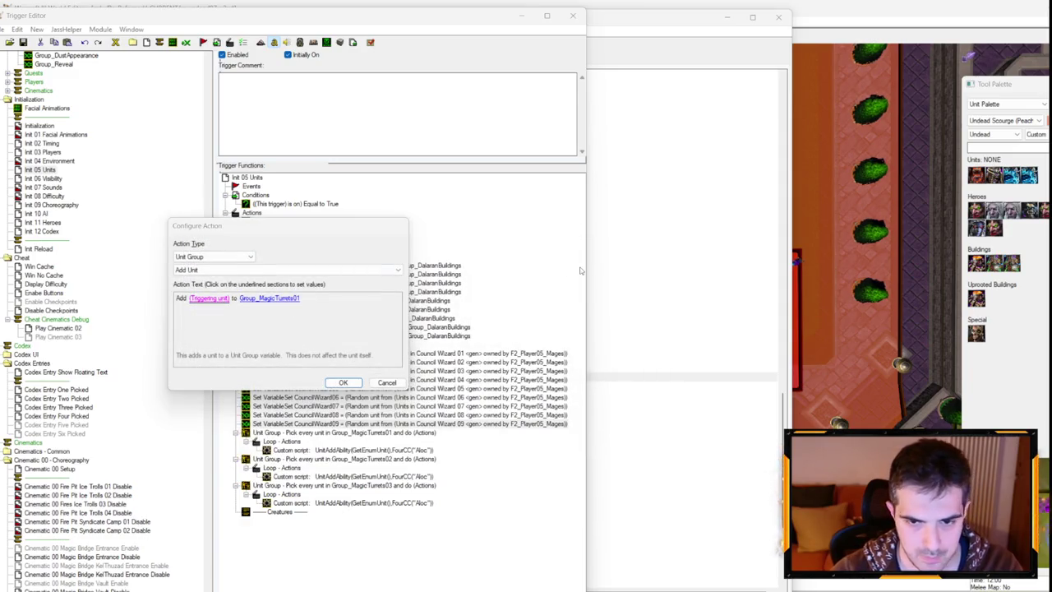
left_click(216, 299)
left_click(575, 273)
scroll(698, 277, "up", 5)
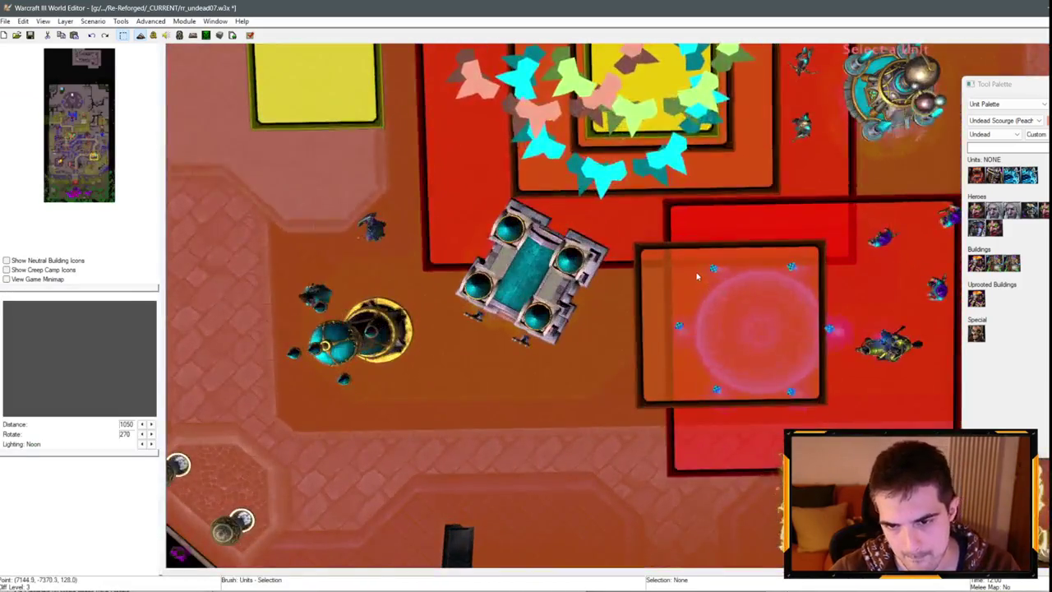
left_click(714, 269)
key("Return")
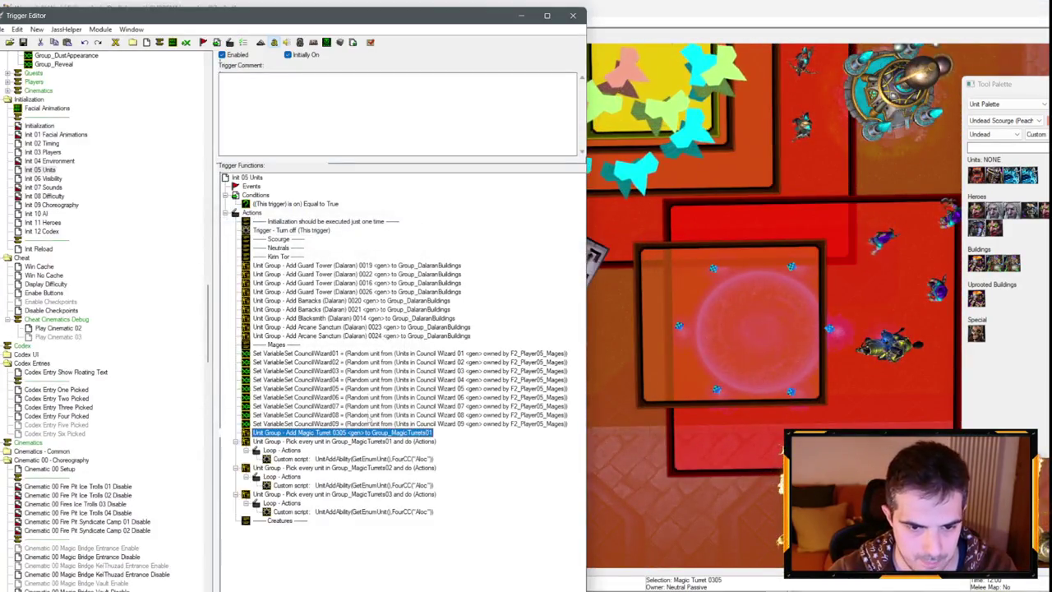
Delete the duplicate Add Magic Turret 0305 action.
double_click(364, 444)
left_click(222, 298)
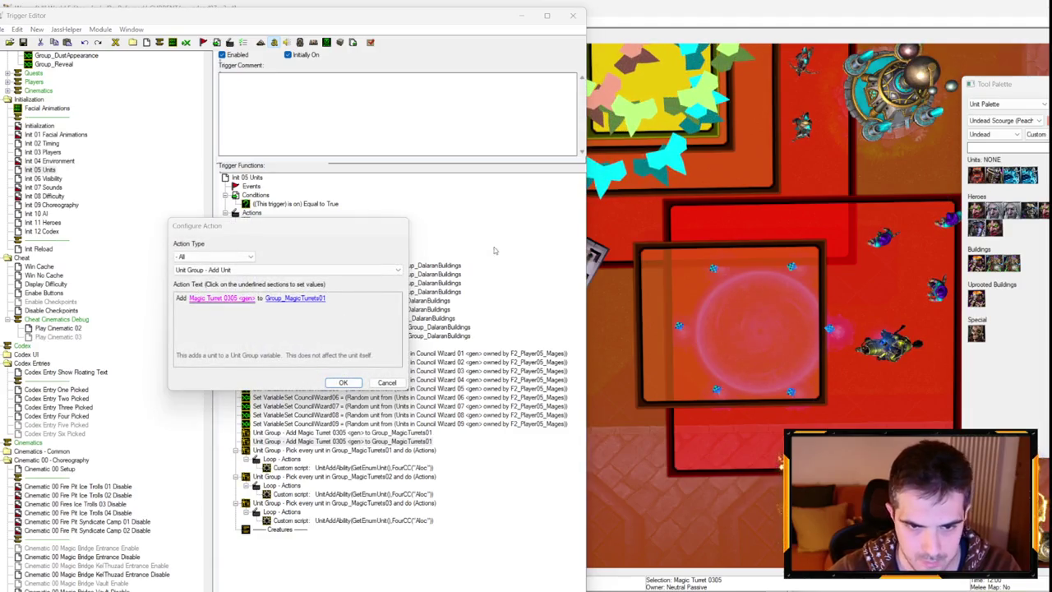
left_click(634, 370)
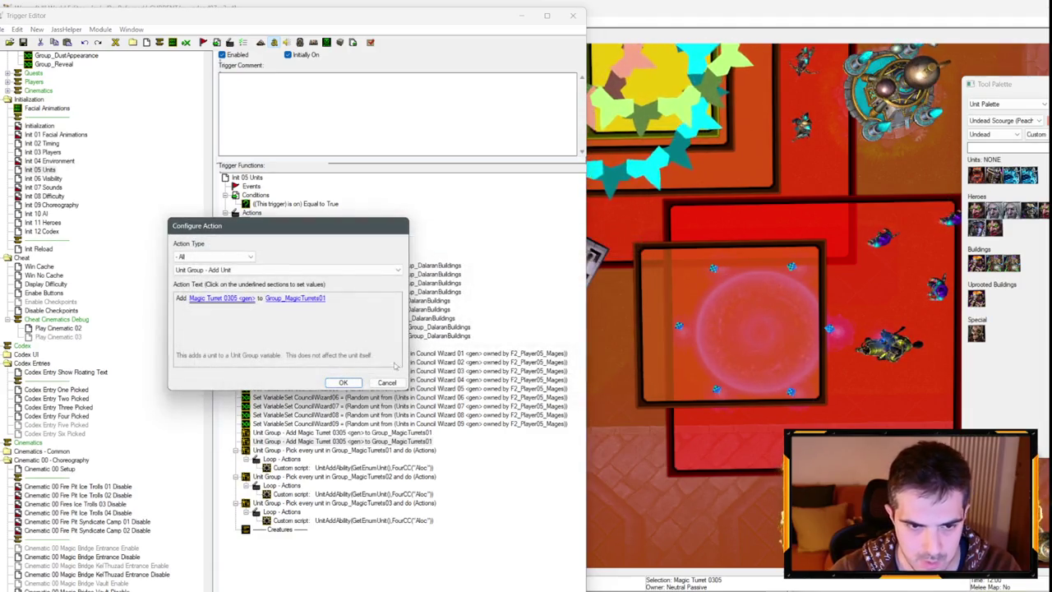
left_click(386, 382)
key("Delete")
Reopen the remaining turret action and switch its action category to General.
key("ctrl+r")
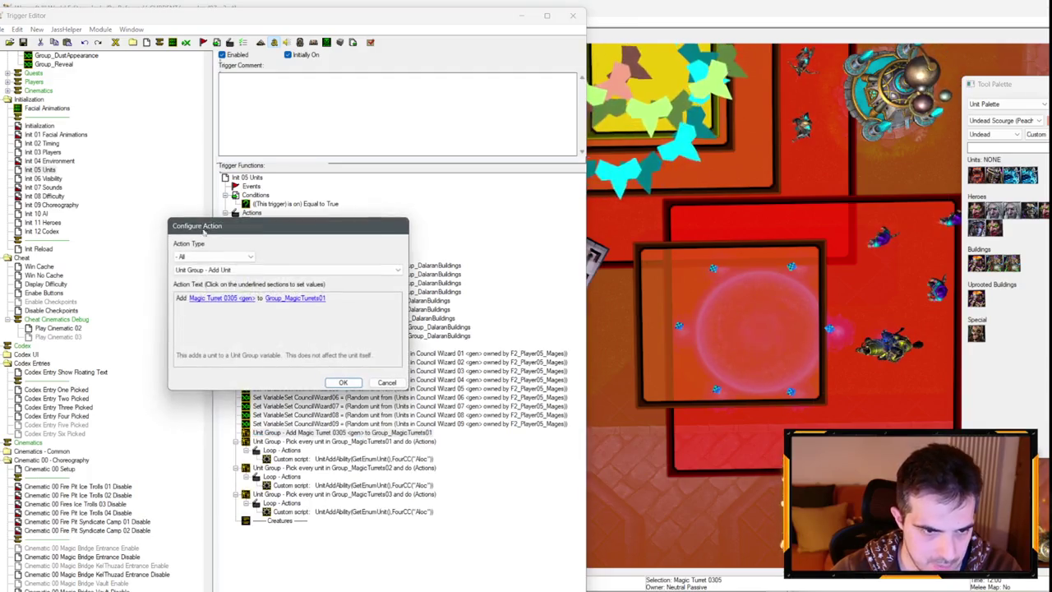
left_click(214, 256)
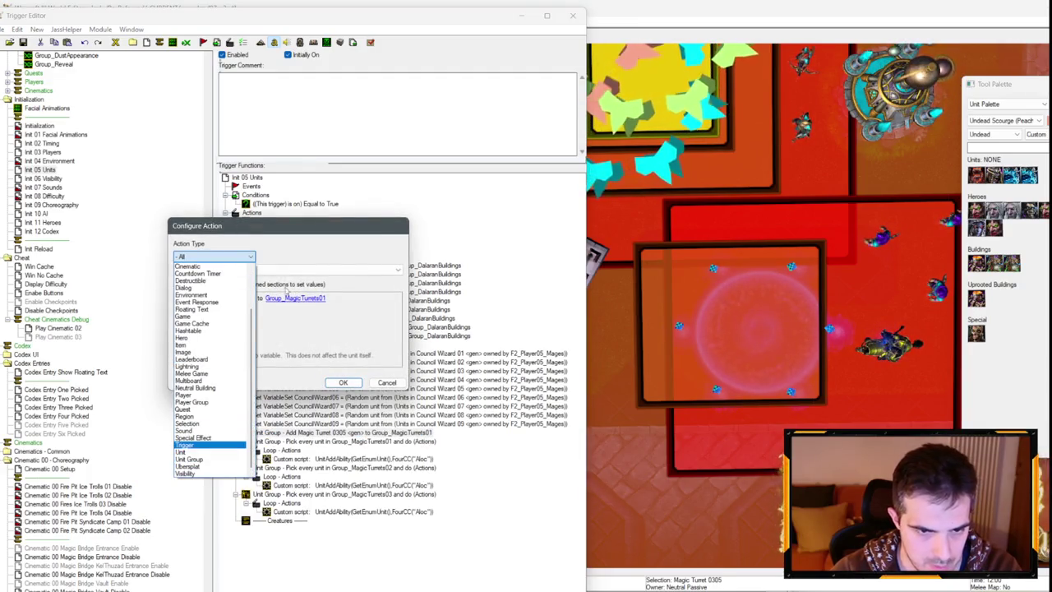
left_click(189, 458)
left_click(214, 257)
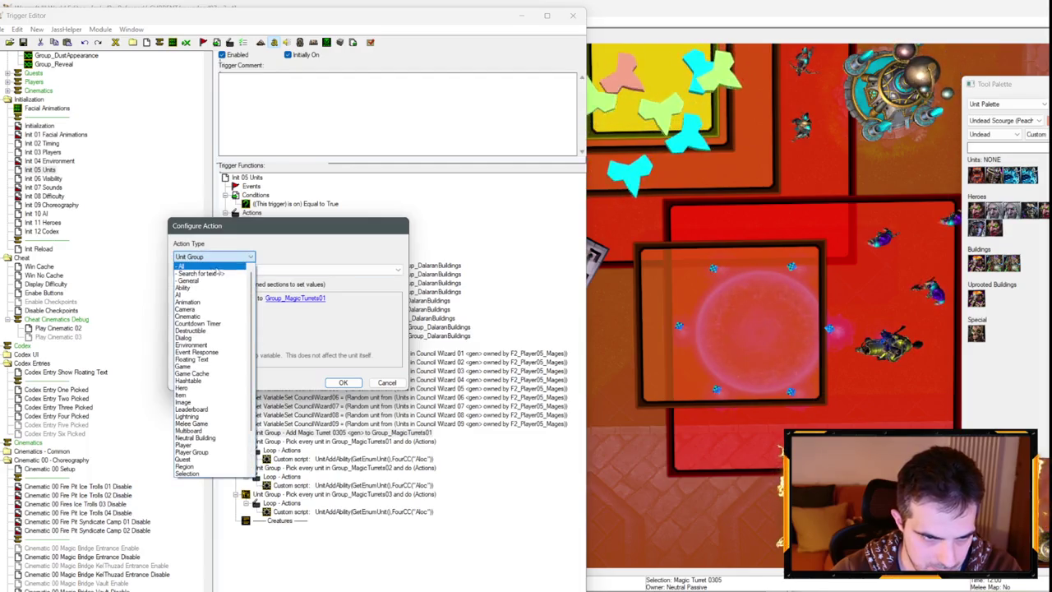
left_click(215, 257)
left_click(214, 257)
left_click(214, 256)
left_click(212, 257)
scroll(211, 276, "up", 4)
left_click(196, 280)
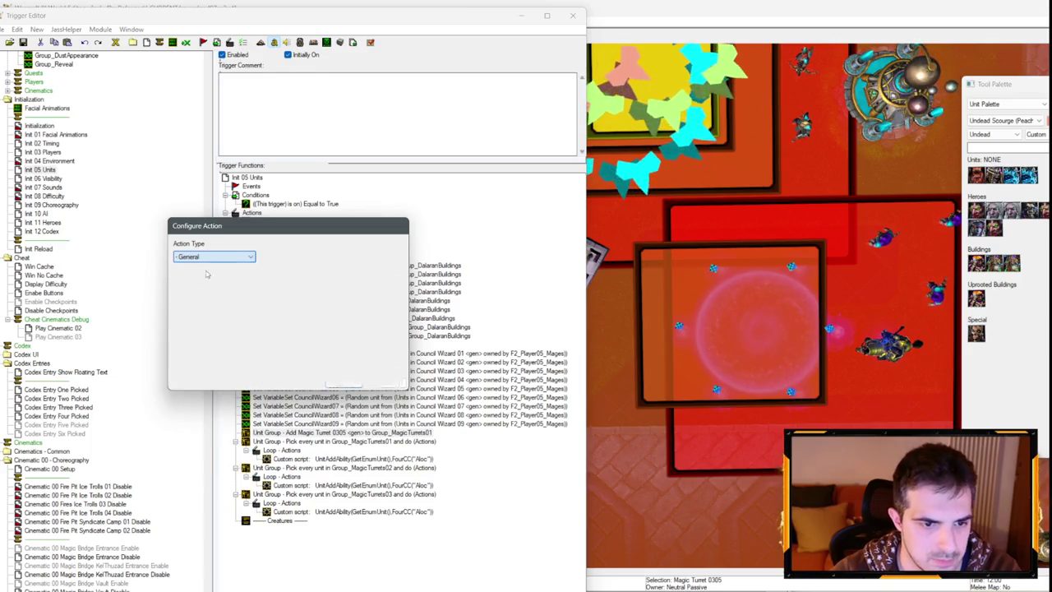
Make the action Set Variable targeting Group_MagicTurrets01.
left_click(246, 270)
left_click(205, 280)
left_click(231, 299)
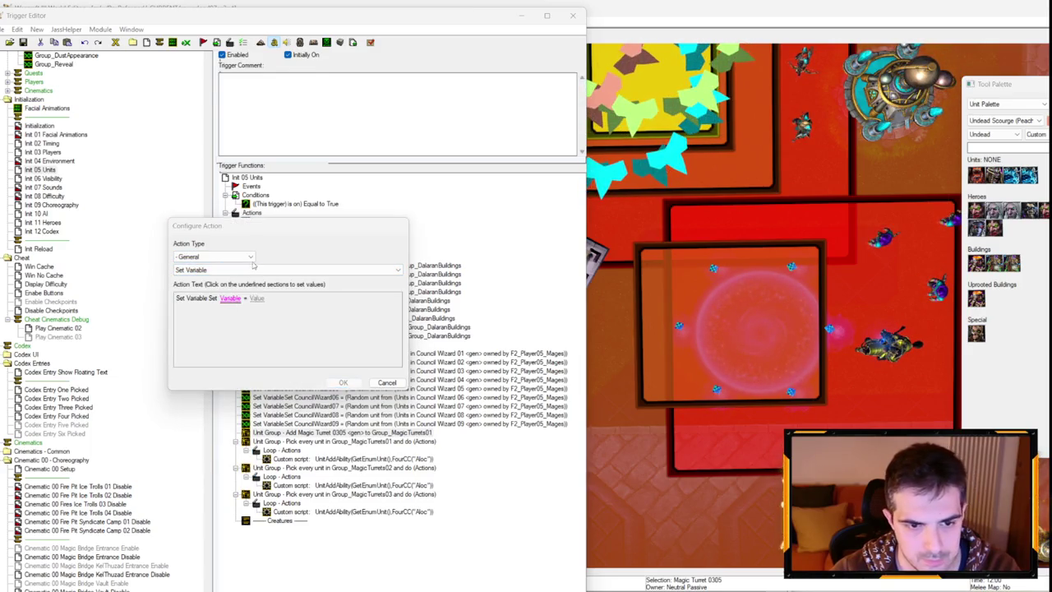
left_click(267, 262)
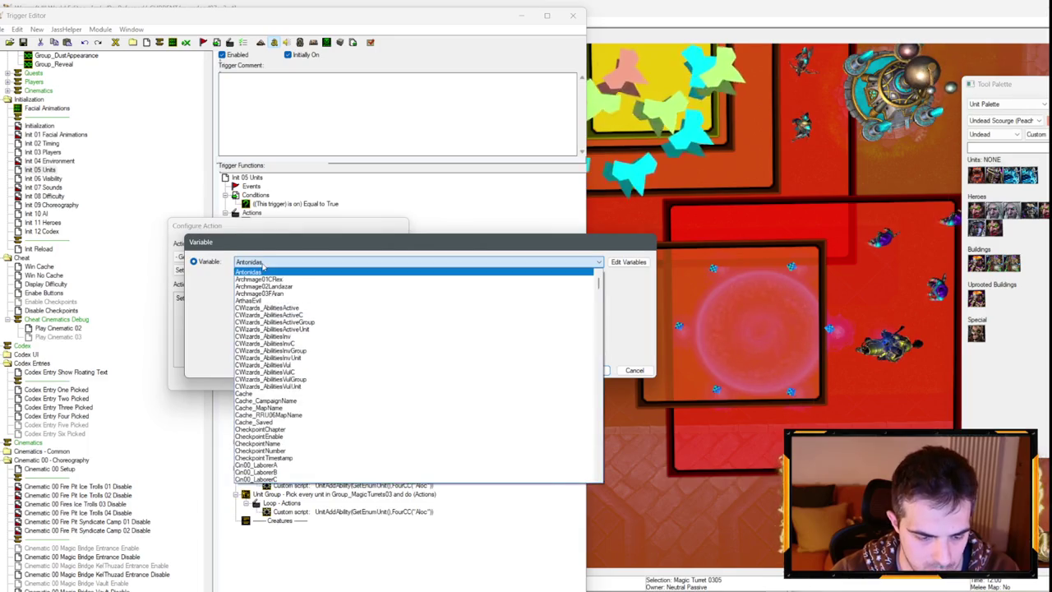
scroll(288, 370, "down", 15)
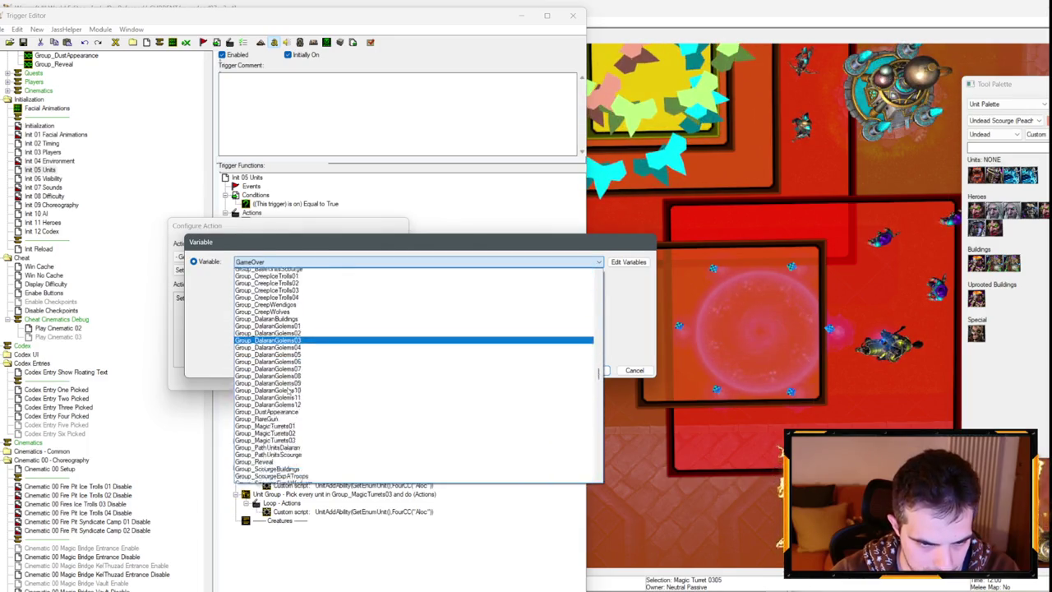
left_click(291, 365)
key("Return")
Assign it Units In Region Matching Condition for region Magic Turret 01, then begin the condition.
left_click(301, 324)
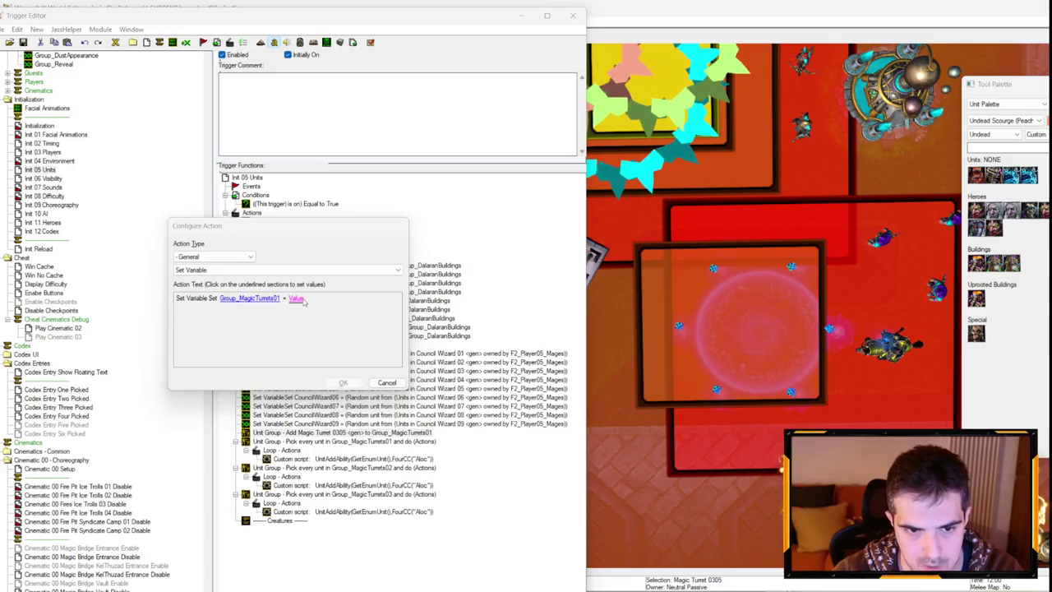
left_click(296, 277)
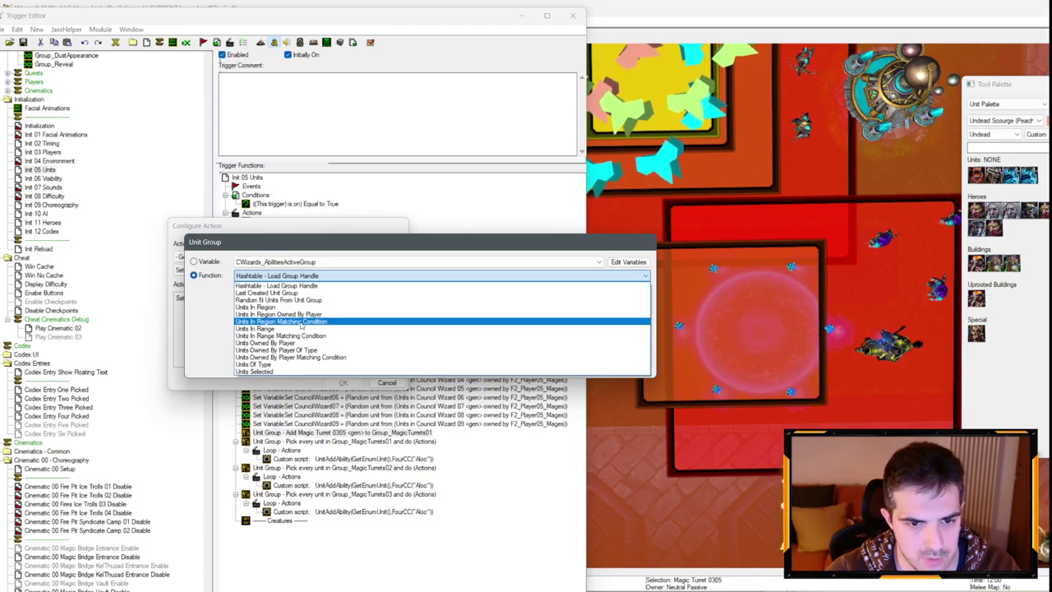
left_click(294, 322)
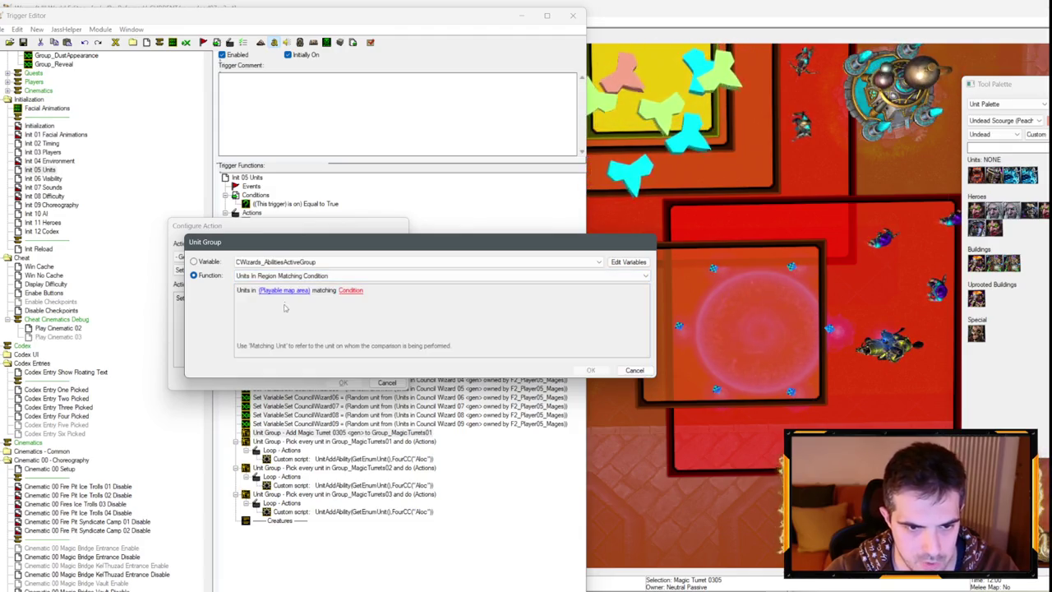
left_click(270, 293)
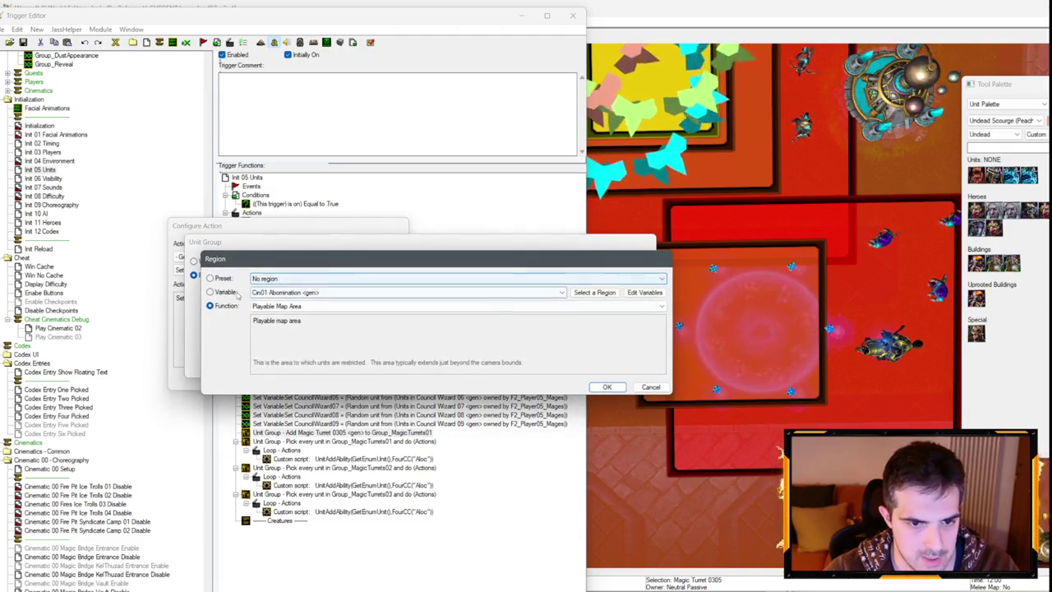
left_click(272, 293)
scroll(292, 329, "down", 10)
scroll(293, 329, "down", 15)
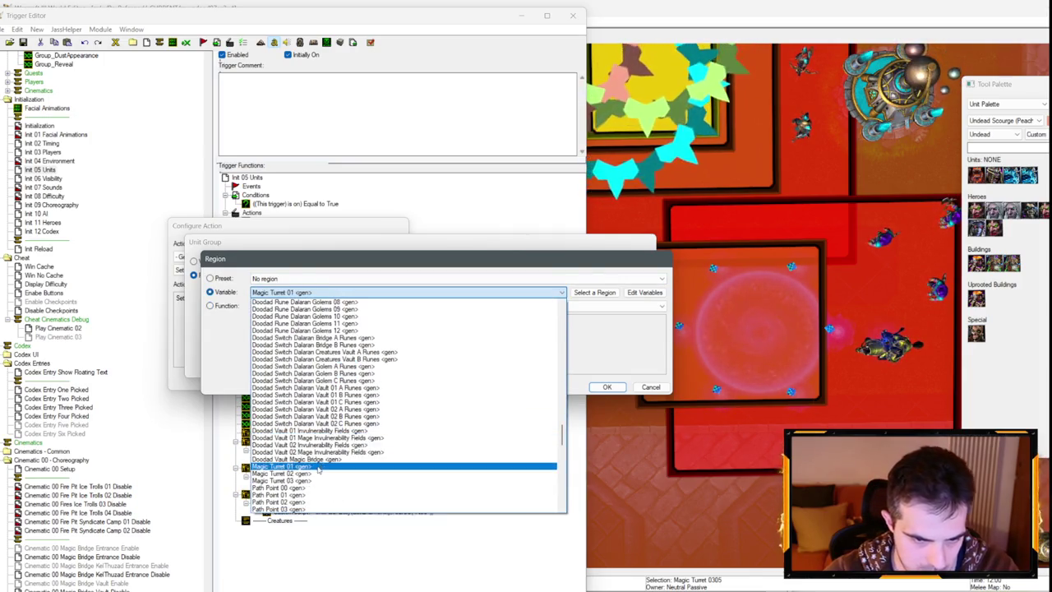
left_click(319, 466)
key("Return")
left_click(359, 290)
left_click(321, 303)
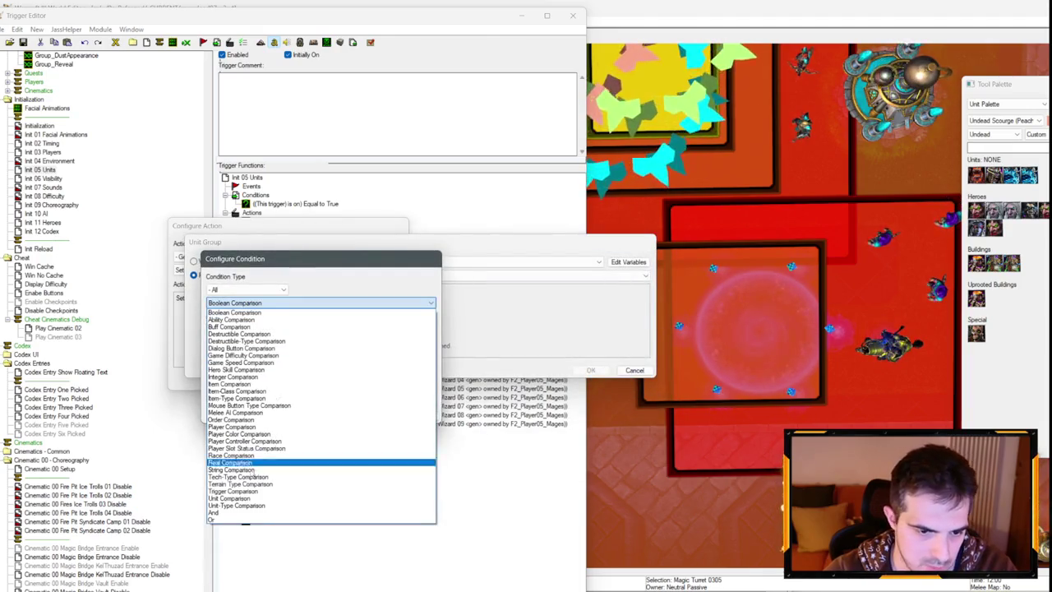
Use an And condition whose first part requires the matching unit's type to equal Magic Turret.
scroll(247, 411, "up", 5)
left_click(237, 355)
left_click(222, 330)
left_click(337, 319)
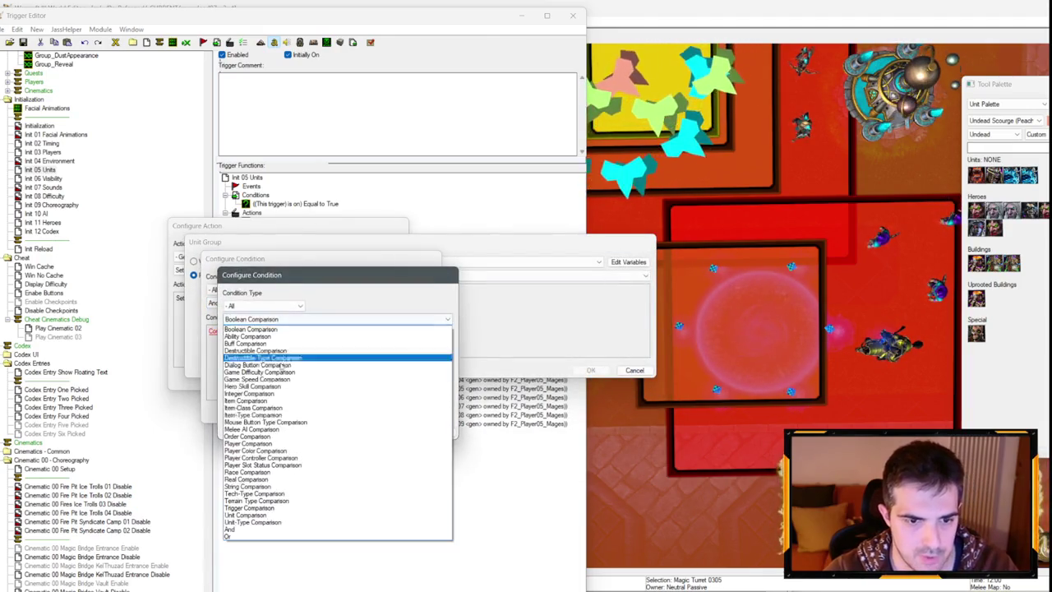
left_click(265, 522)
left_click(266, 350)
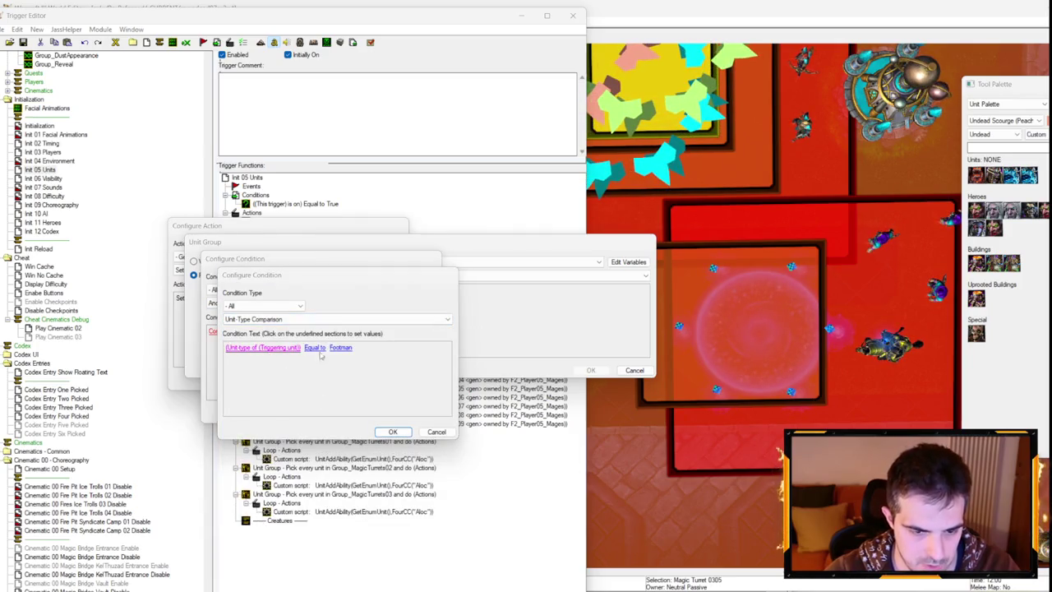
left_click(337, 354)
key("Return")
left_click(329, 347)
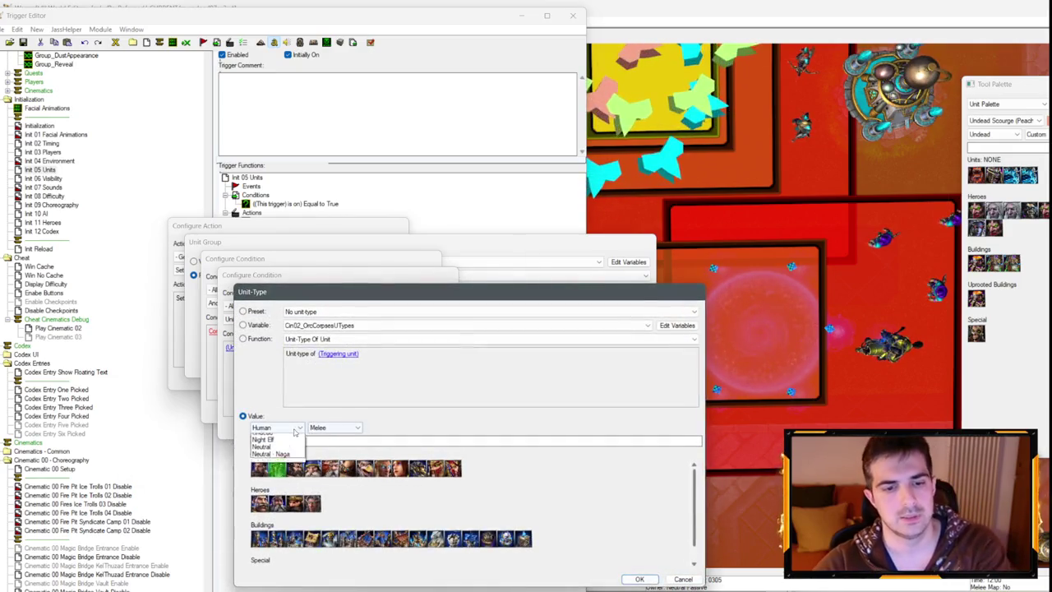
left_click(318, 453)
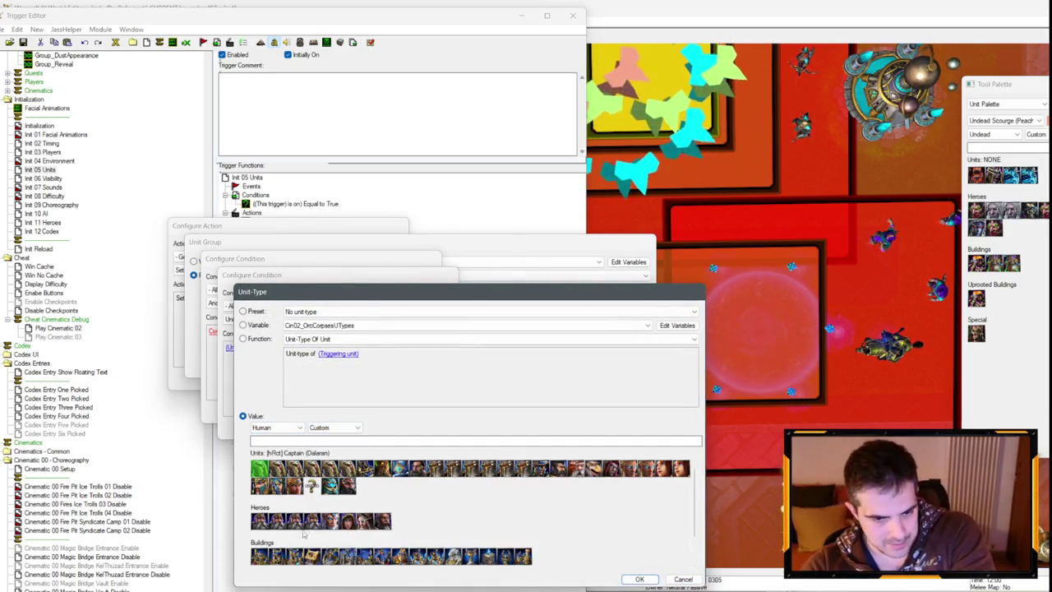
scroll(691, 533, "down", 3)
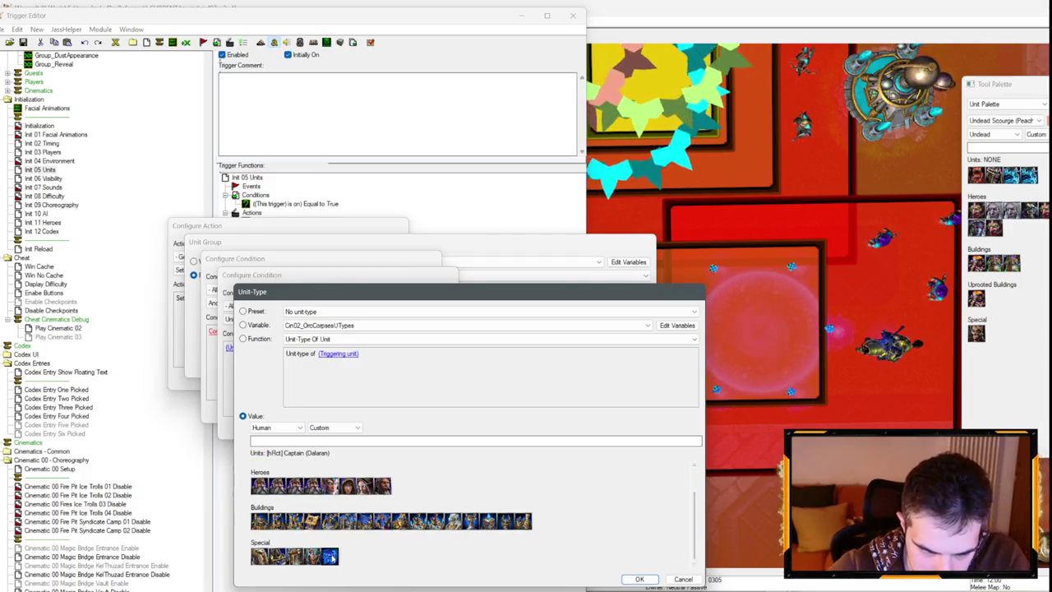
double_click(329, 557)
key("Return")
Require the matching unit's owner to be Neutral Passive and commit the Set Variable action.
left_click(373, 330)
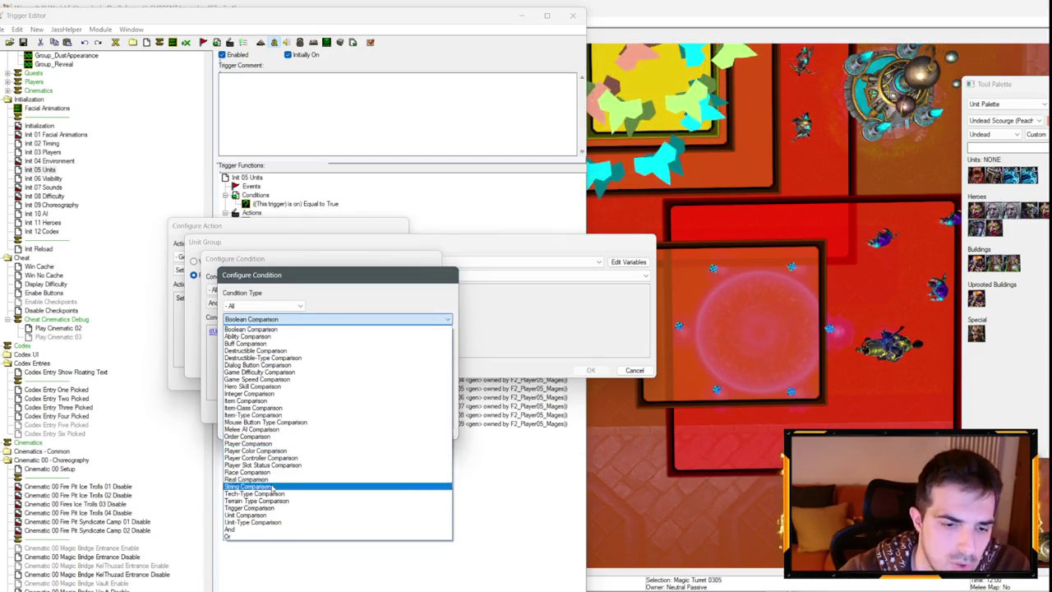
left_click(259, 443)
left_click(271, 348)
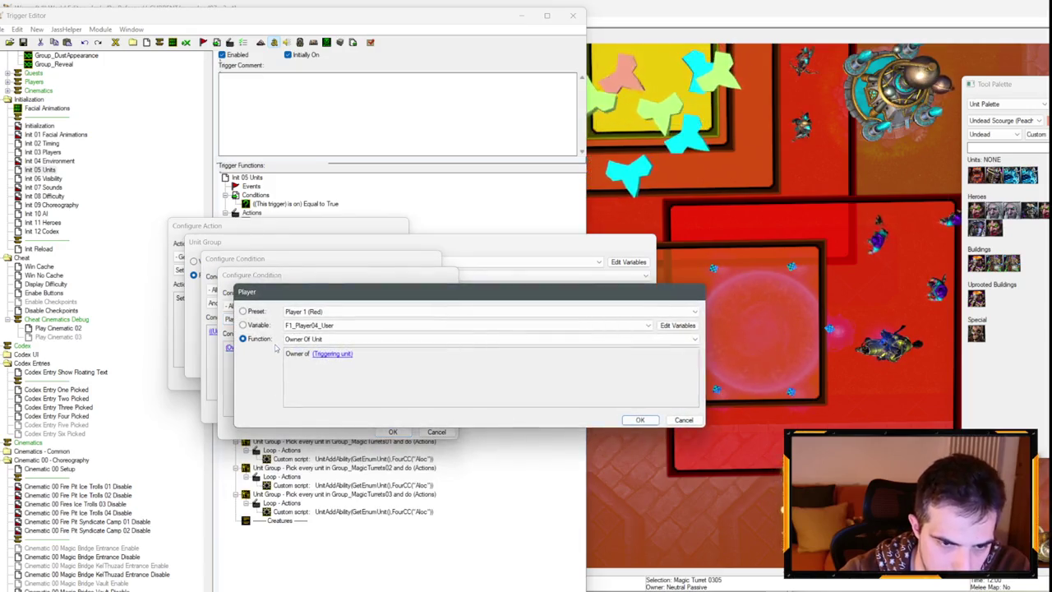
key("m")
key("Return")
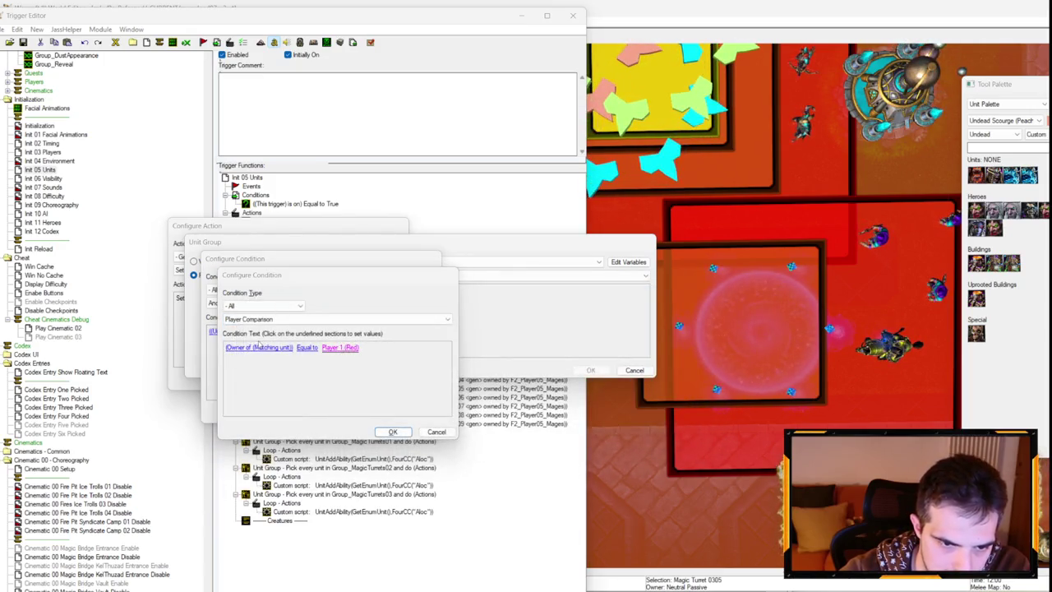
left_click(341, 347)
left_click(345, 312)
left_click(311, 518)
key("Return")
key("Return")
key("Return")
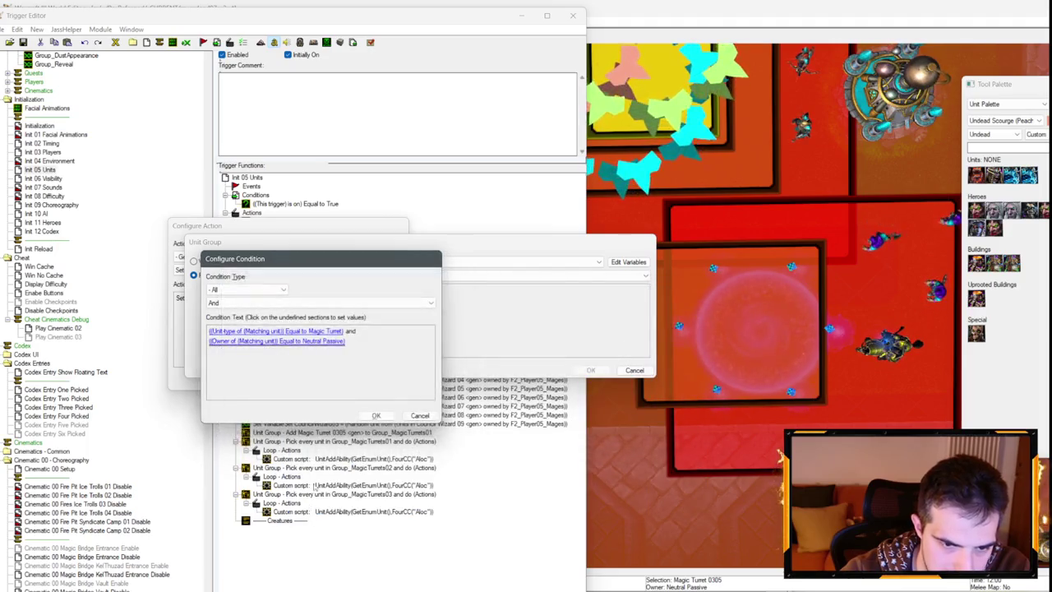
left_click(356, 384)
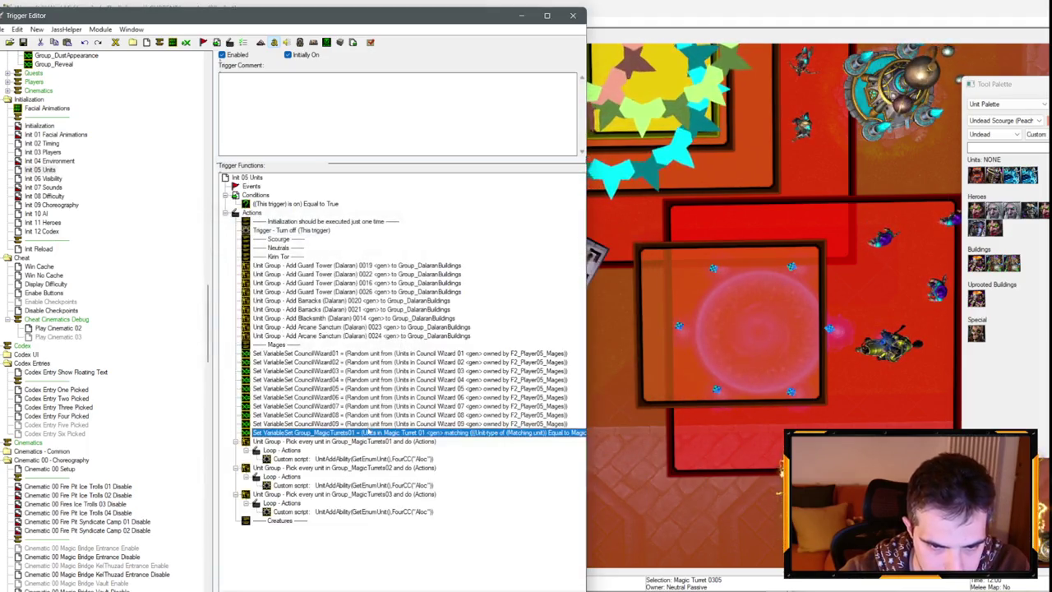
Paste a copy for Group_MagicTurrets02 and change its region to Magic Turret 02.
key("ctrl+v")
key("ctrl+v")
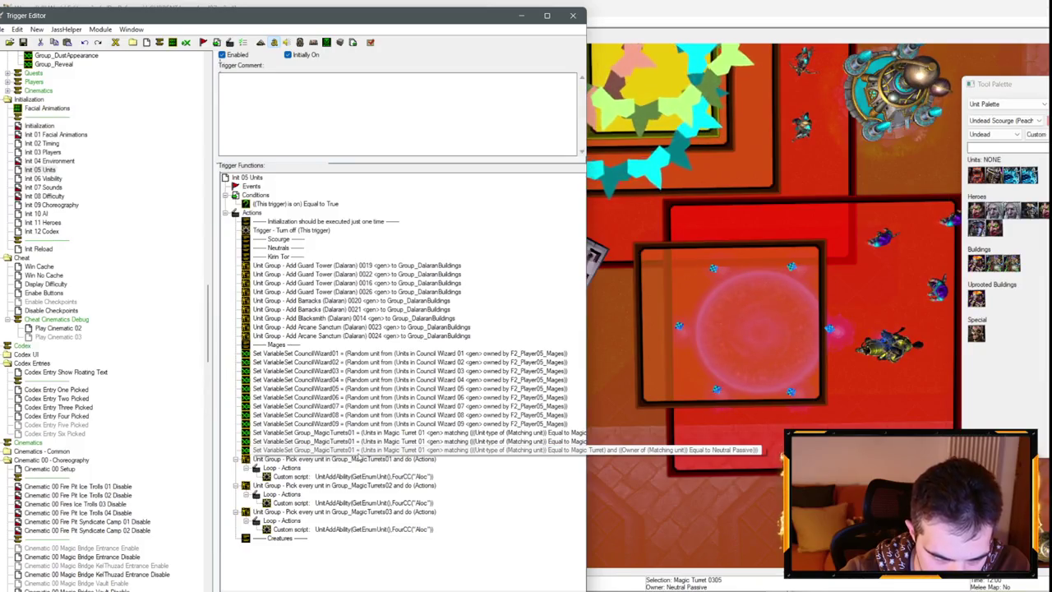
key("Delete")
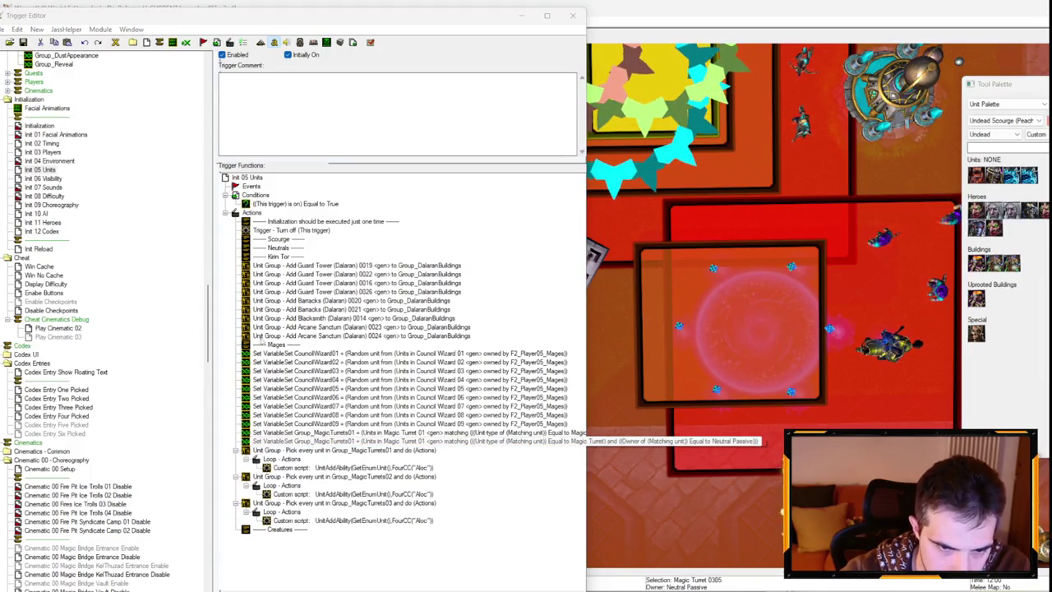
double_click(351, 445)
left_click(231, 300)
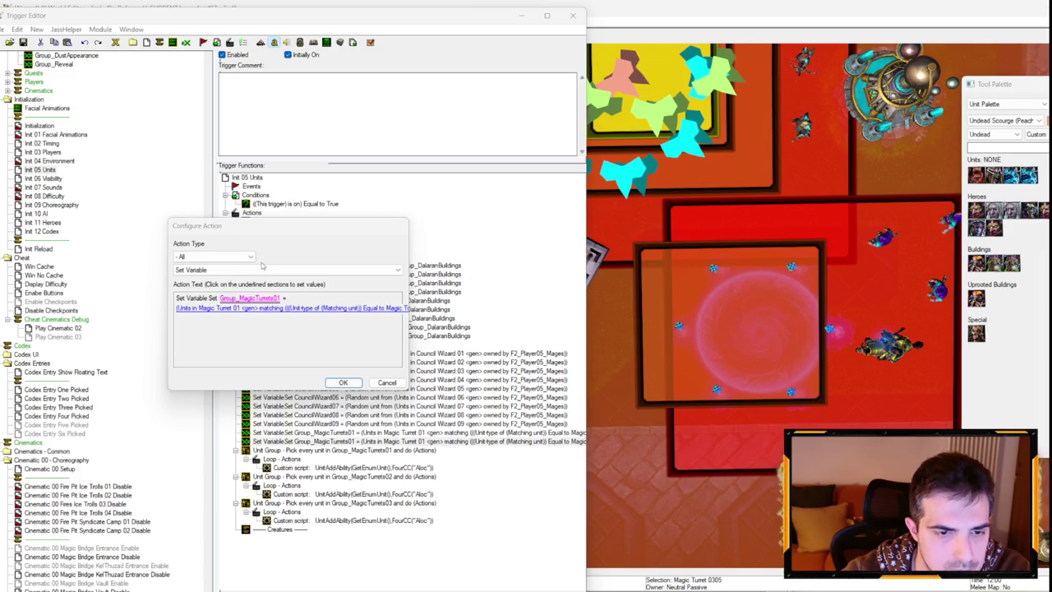
key("Escape")
left_click(257, 307)
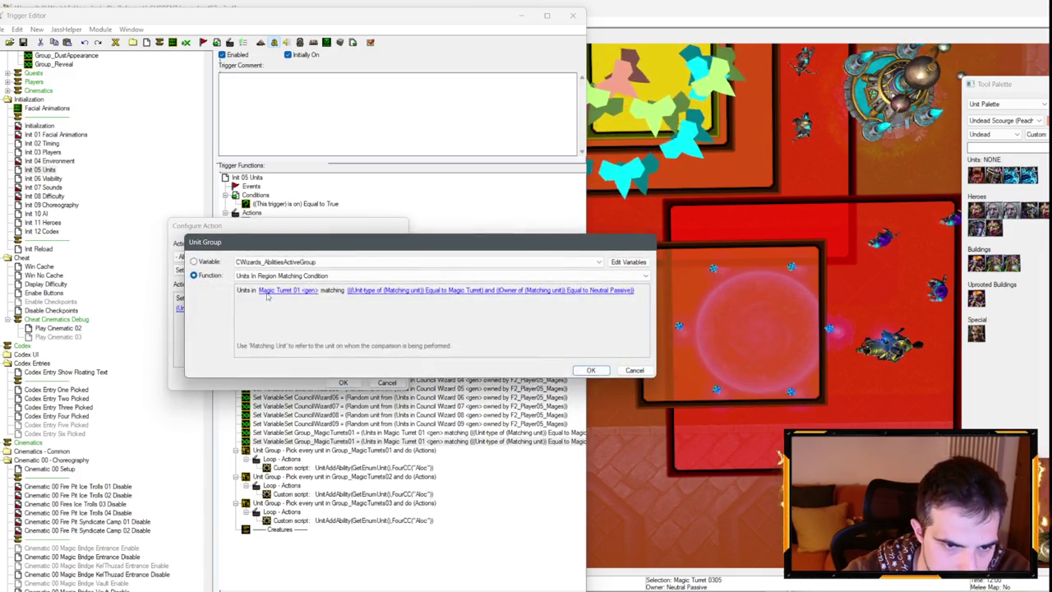
left_click(279, 290)
key("Down")
key("Return")
key("Return")
key("Return")
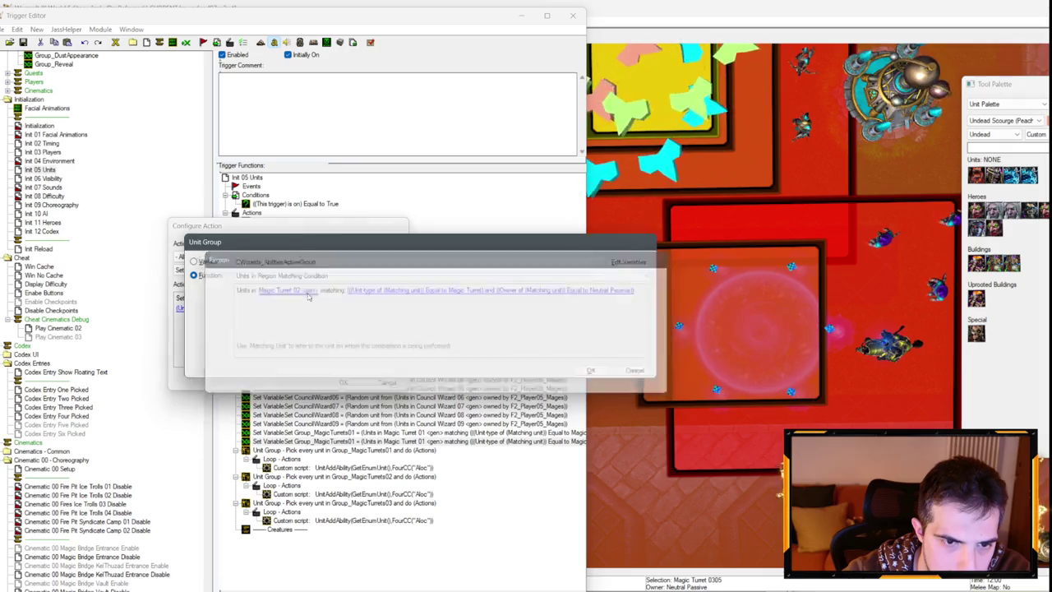
Duplicate that action and change it to Group_MagicTurrets03 with region Magic Turret 03.
key("ctrl+c")
key("ctrl+v")
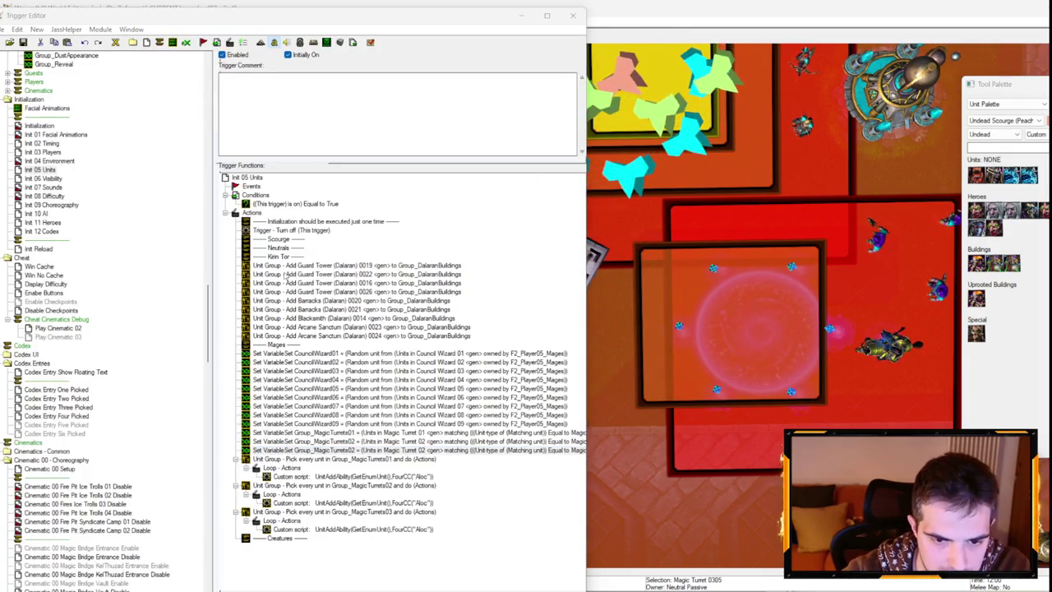
key("Return")
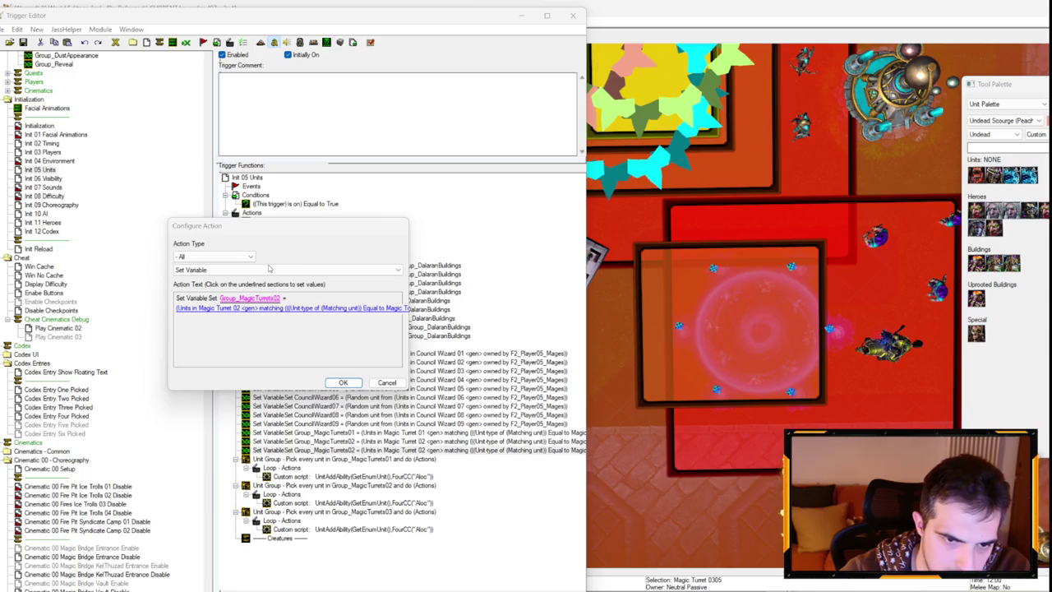
left_click(249, 297)
key("Down")
key("Return")
left_click(253, 307)
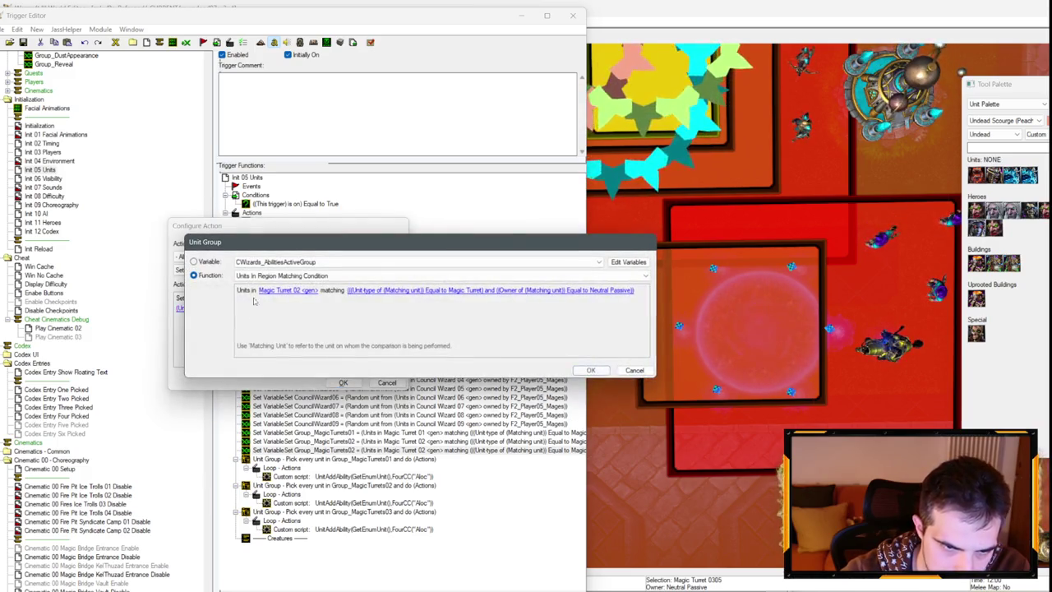
left_click(271, 292)
key("Down")
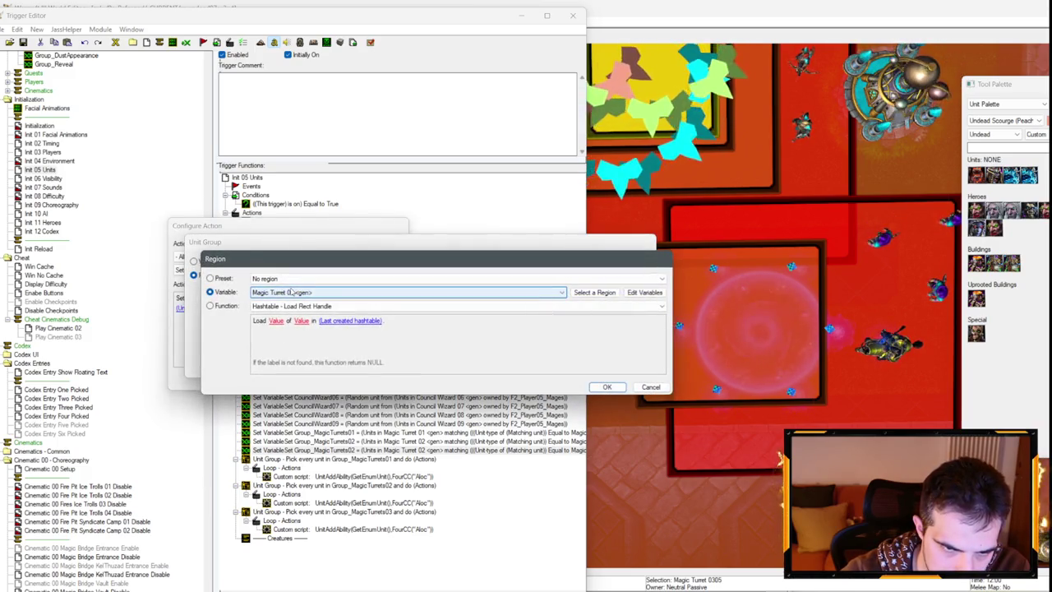
key("Return")
key("Return")
key("Return")
Move the Group_MagicTurrets02 and 03 assignments so each precedes its own loop.
mouse_move(296, 466)
left_mouse_down()
mouse_move(275, 485)
mouse_move(254, 485)
left_mouse_up()
mouse_move(279, 442)
left_mouse_down()
mouse_move(272, 472)
mouse_move(247, 499)
left_mouse_up()
scroll(86, 360, "down", 8)
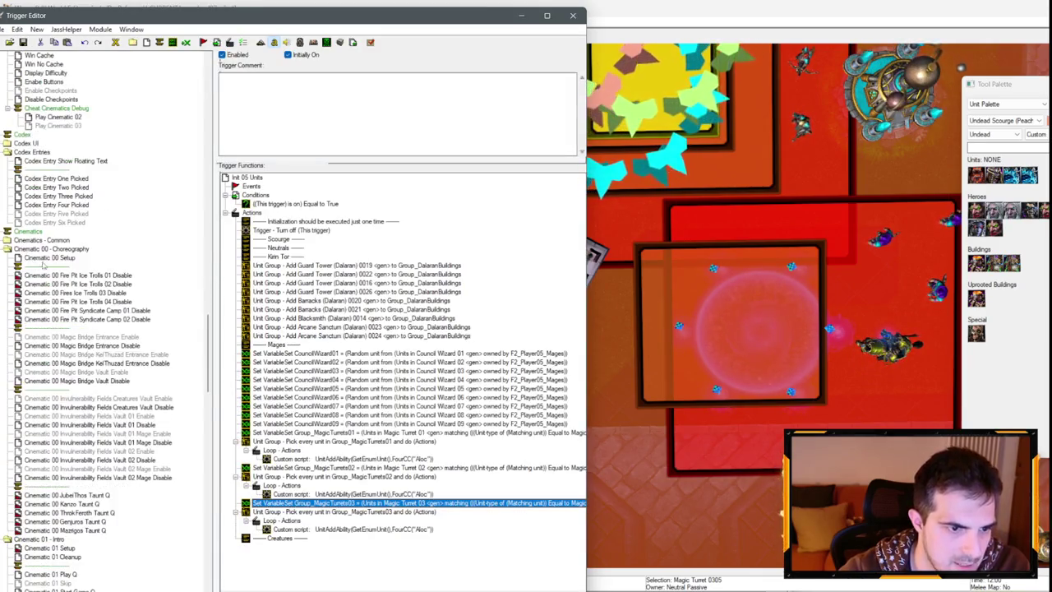
In Cinematic 01 Setup, add a Unit-Type Comparison condition to the If conditions.
scroll(54, 419, "down", 8)
left_click(54, 338)
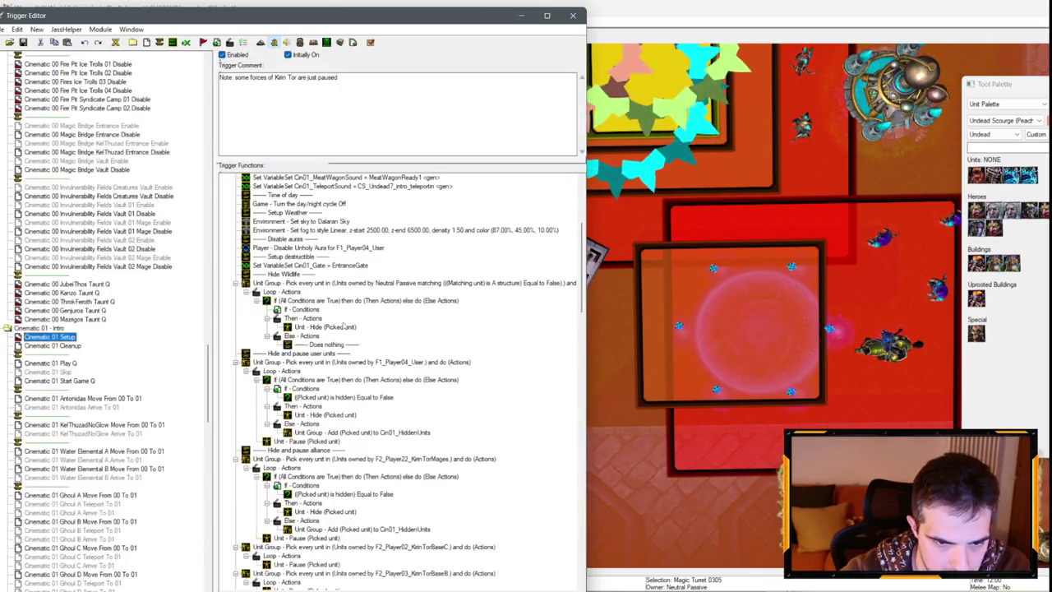
scroll(345, 337, "down", 5)
right_click(317, 363)
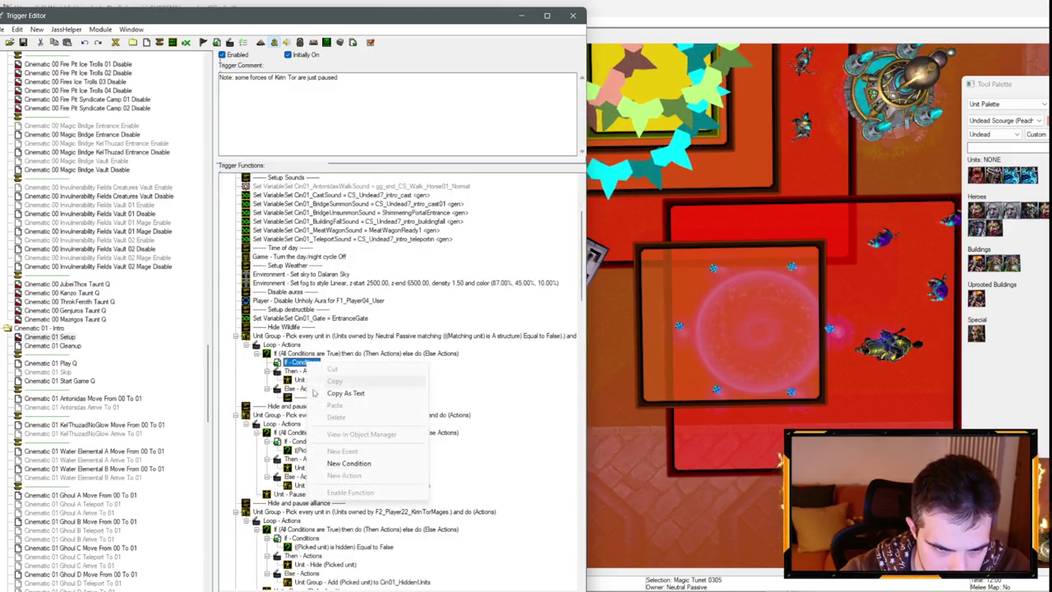
left_click(342, 463)
left_click(246, 270)
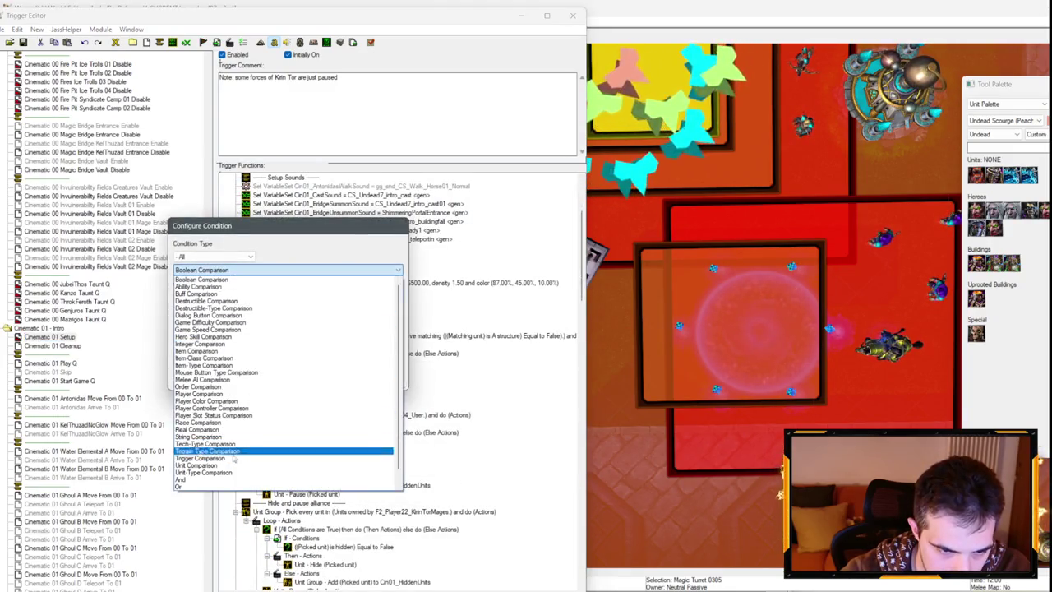
left_click(232, 474)
Set the condition to Picked unit's type Not equal to Magic Turret.
left_click(234, 298)
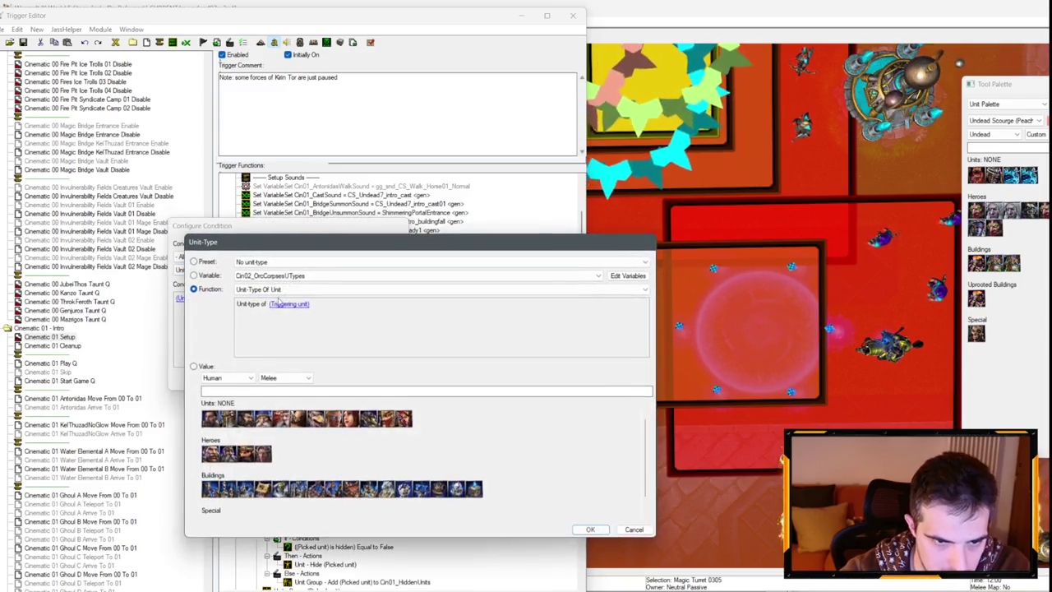
left_click(287, 304)
key("Return")
key("Return")
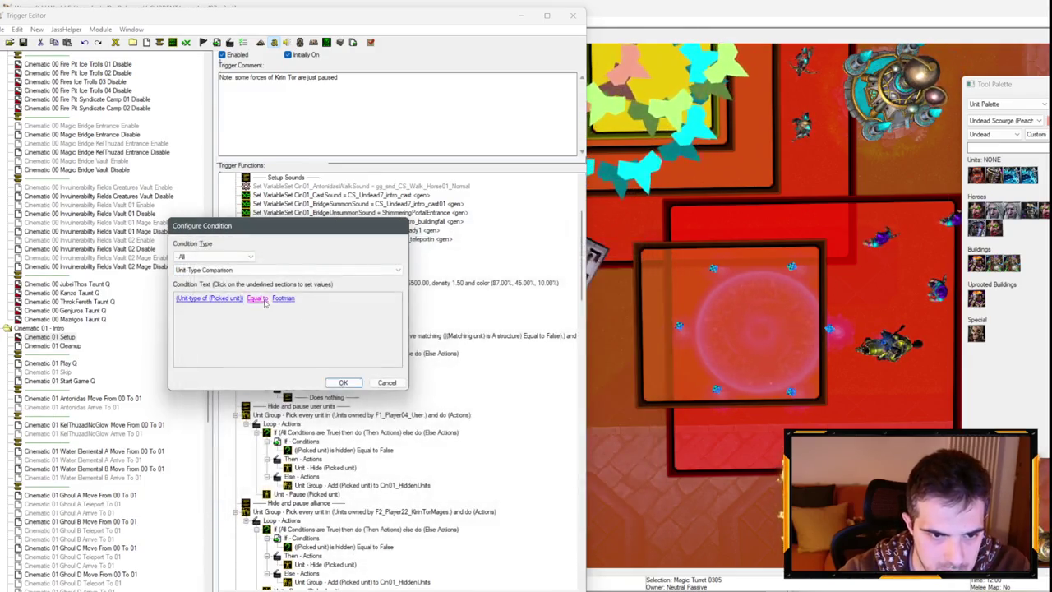
left_click(263, 298)
left_click(301, 261)
left_click(301, 277)
key("Return")
left_click(293, 299)
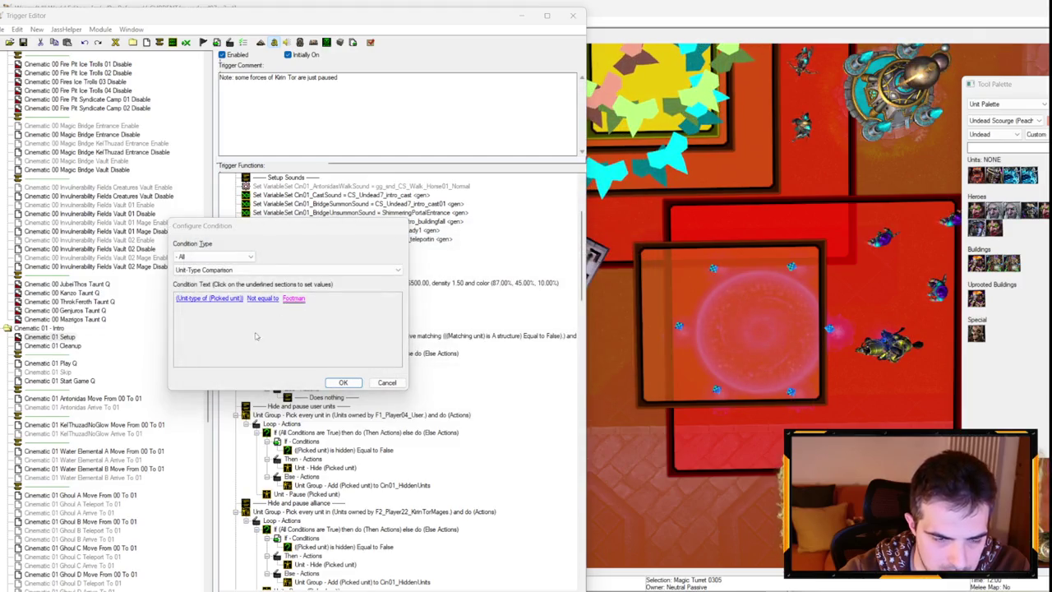
left_click(280, 403)
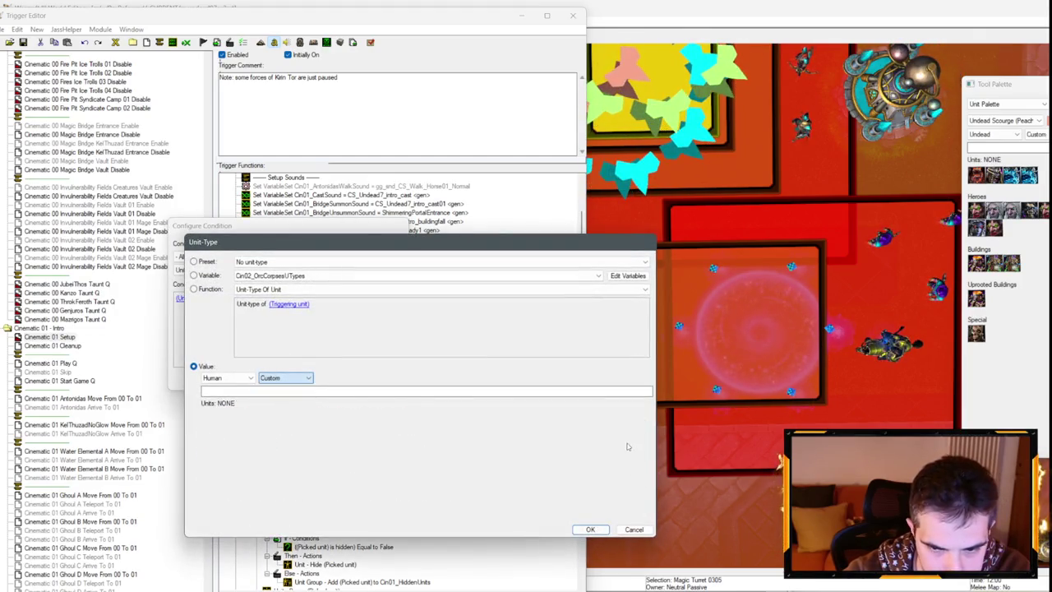
scroll(324, 514, "down", 2)
key("Return")
key("Return")
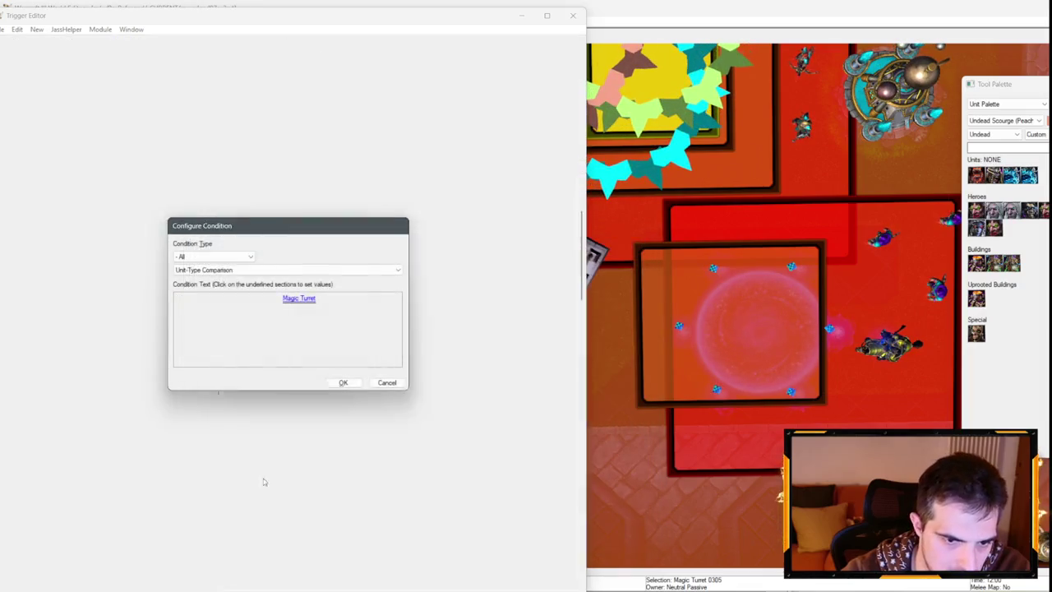
Paste the same Magic Turret exclusion into Cinematic 01 Cleanup's Neutral Passive loop.
left_click(53, 346)
scroll(335, 369, "down", 10)
scroll(380, 388, "down", 15)
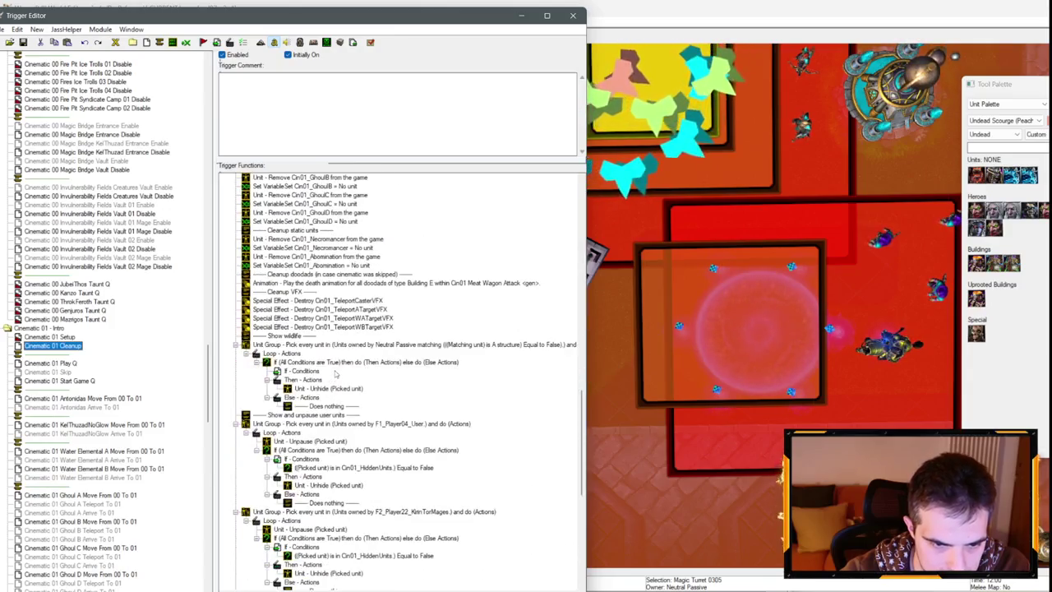
key("ctrl+v")
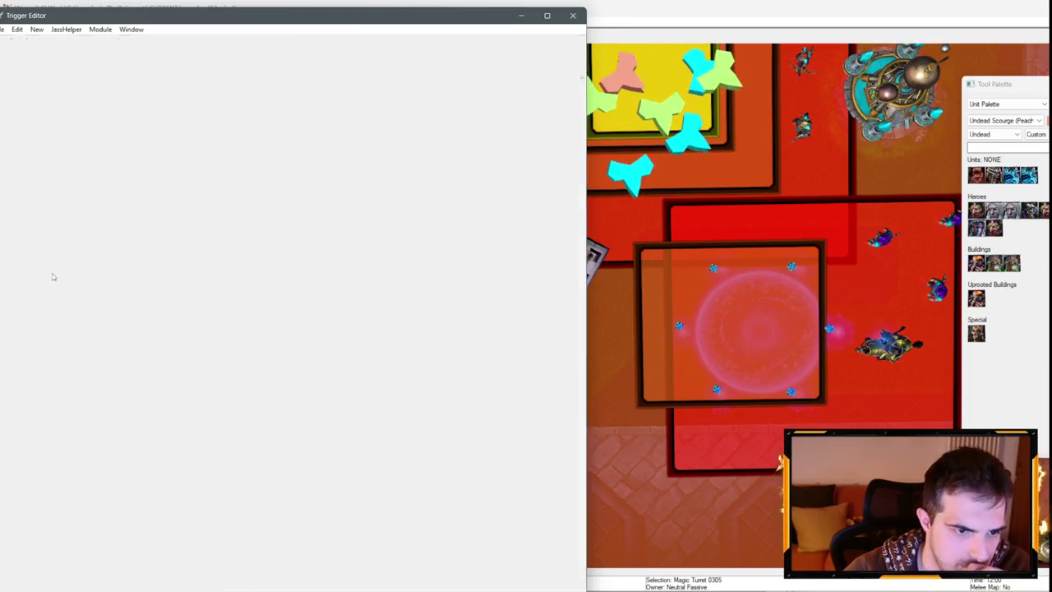
scroll(99, 322, "down", 6)
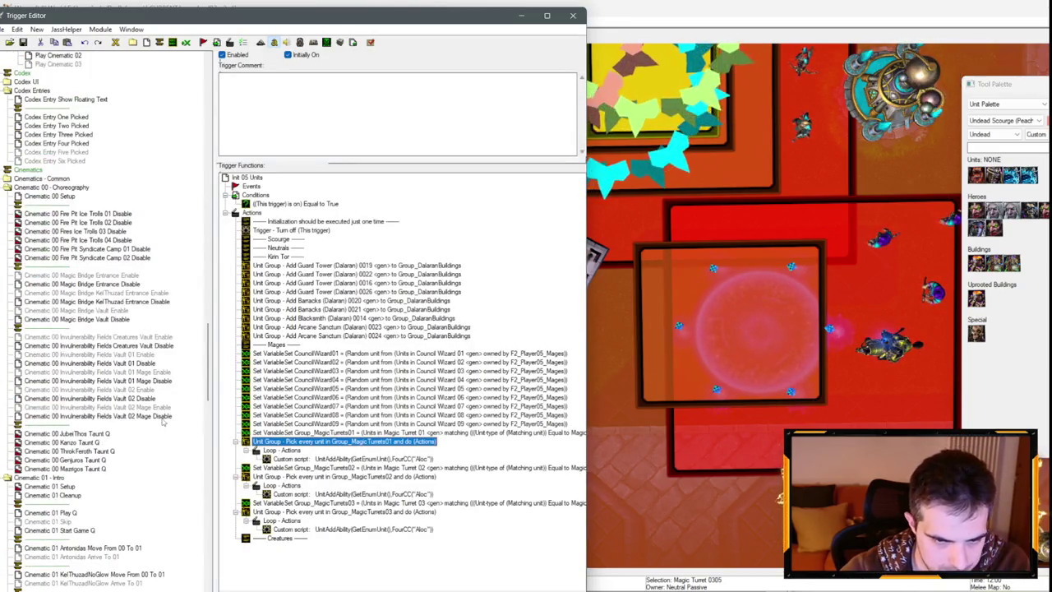
Copy the Group_MagicTurrets02 loop into the Council Wizards 05 Enable trigger.
left_click(345, 476)
scroll(69, 383, "down", 10)
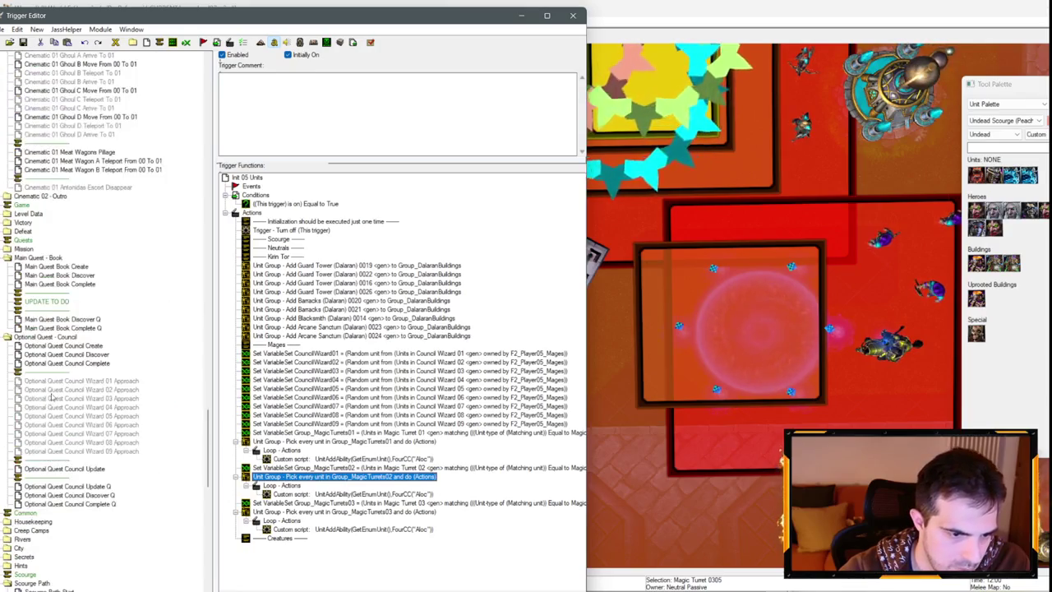
scroll(68, 383, "down", 20)
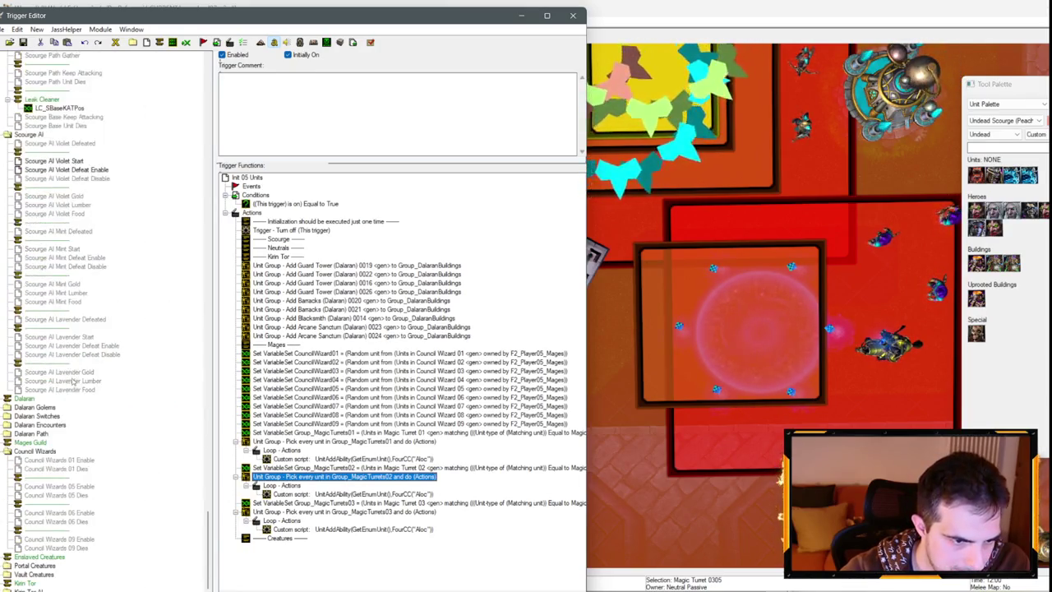
left_click(74, 479)
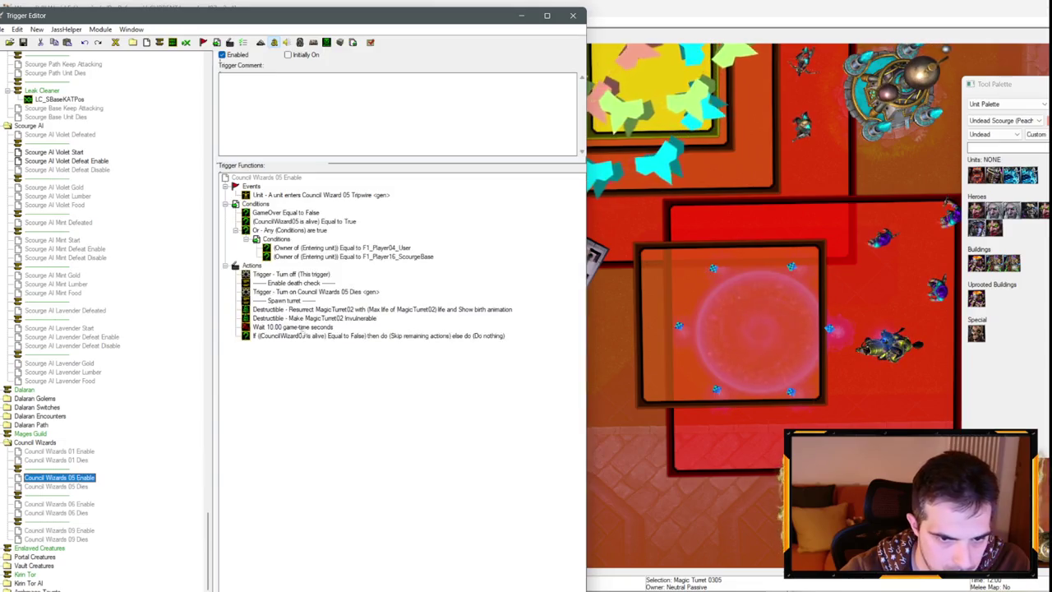
key("ctrl+v")
Add a Unit - Change Owner action inside the loop for the picked unit.
left_click(306, 363)
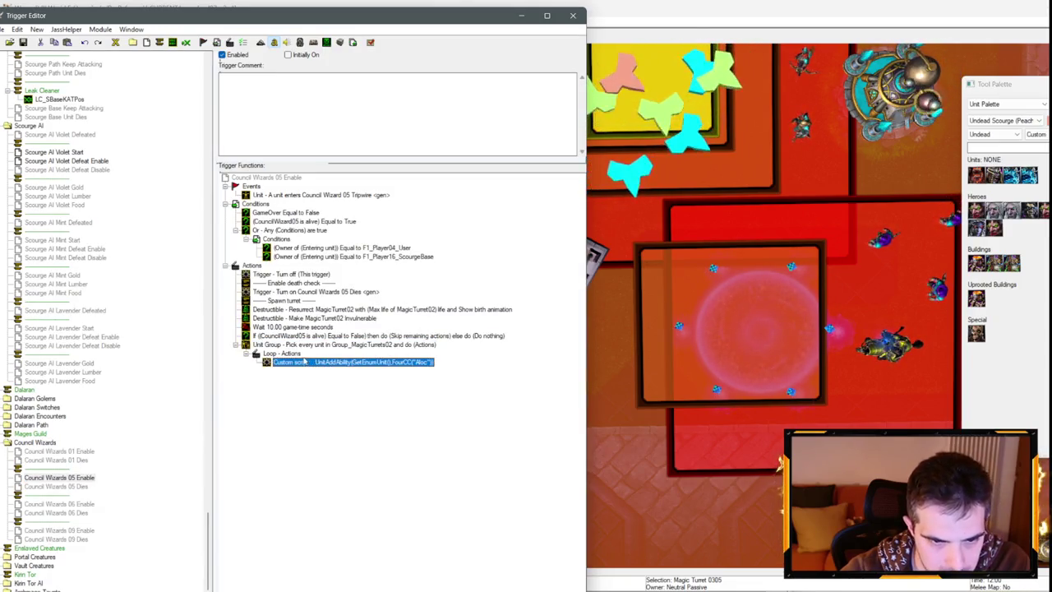
right_click(289, 355)
left_click(312, 467)
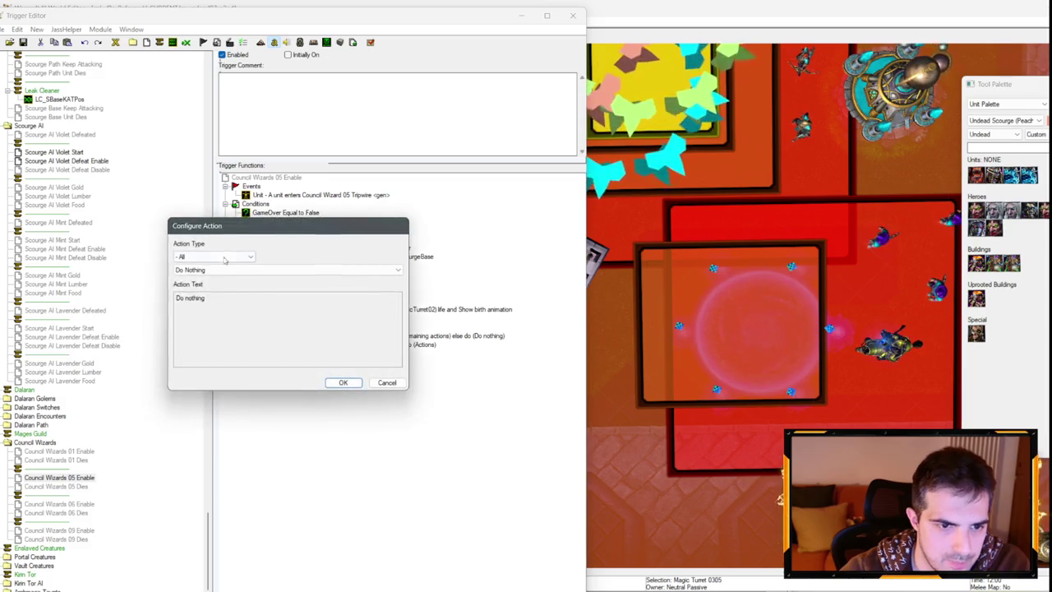
left_click(214, 257)
left_click(194, 453)
left_click(198, 270)
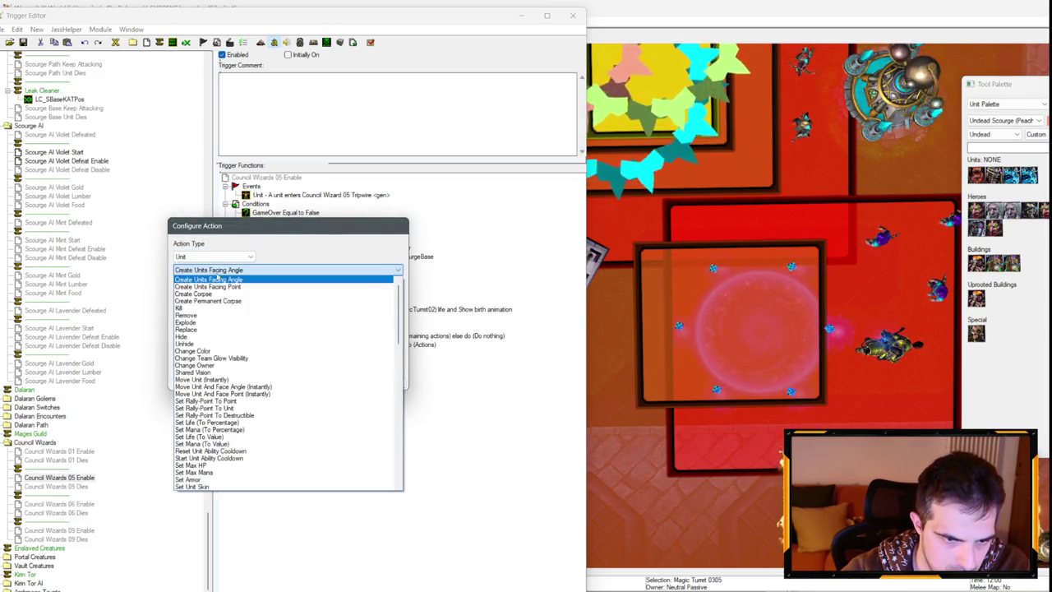
left_click(194, 365)
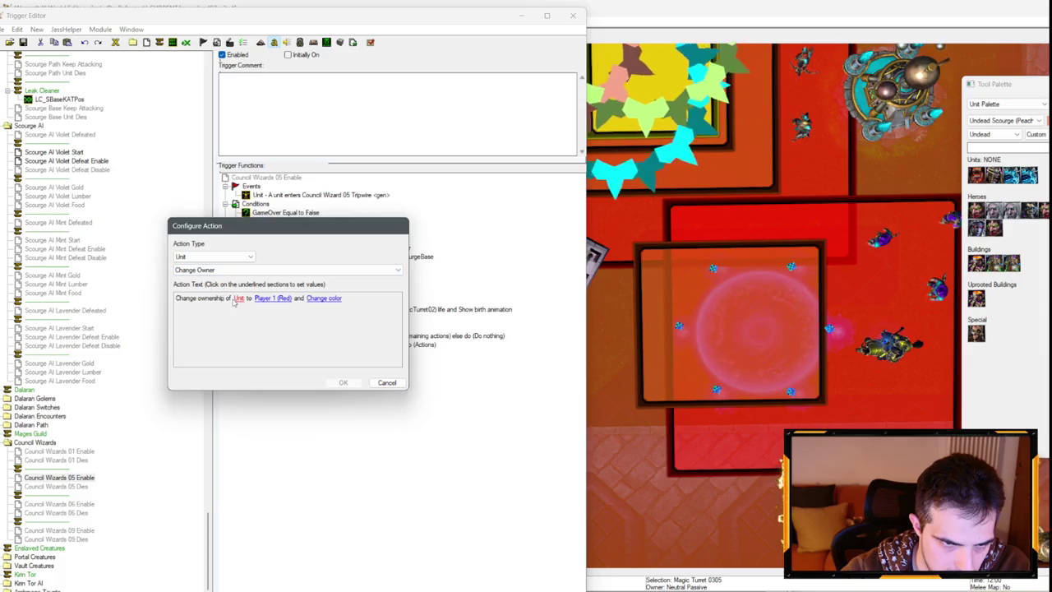
left_click(241, 303)
left_click(280, 289)
left_click(590, 370)
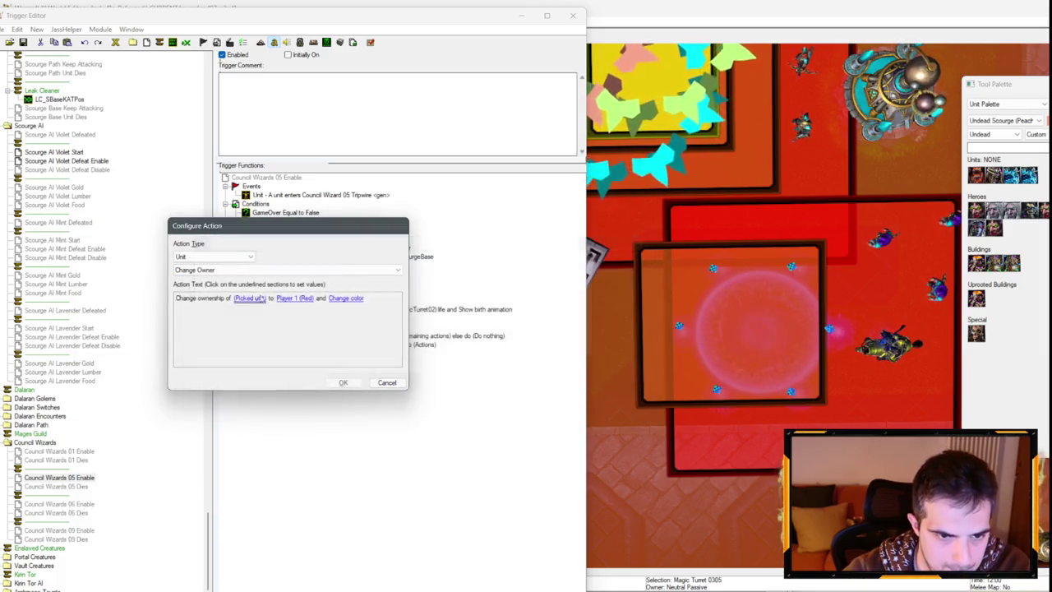
Make F2_Player05_Mages the new owner with Retain color.
left_click(294, 301)
left_click(276, 276)
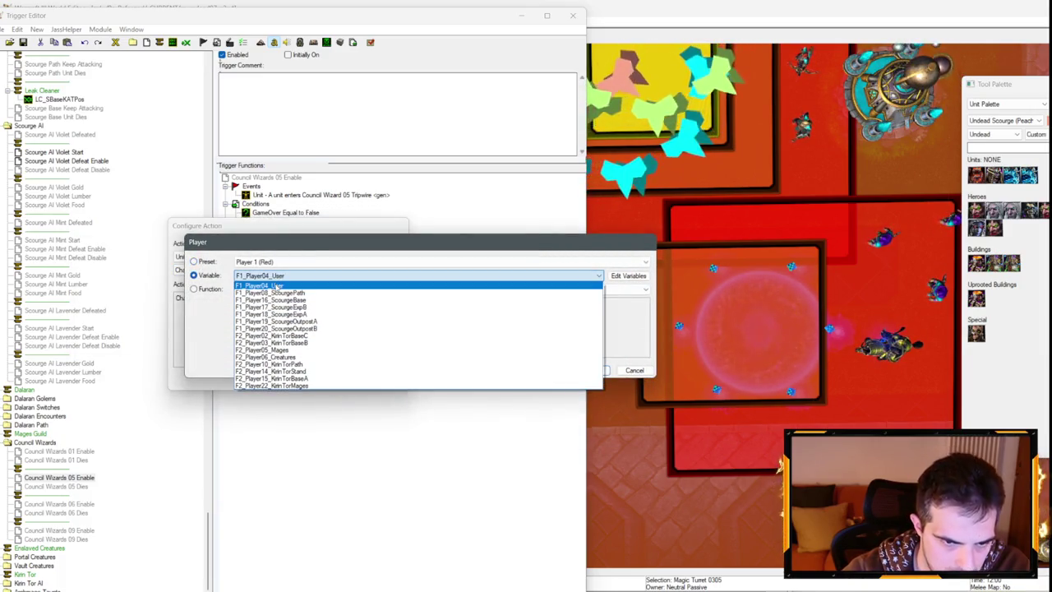
left_click(271, 349)
left_click(590, 370)
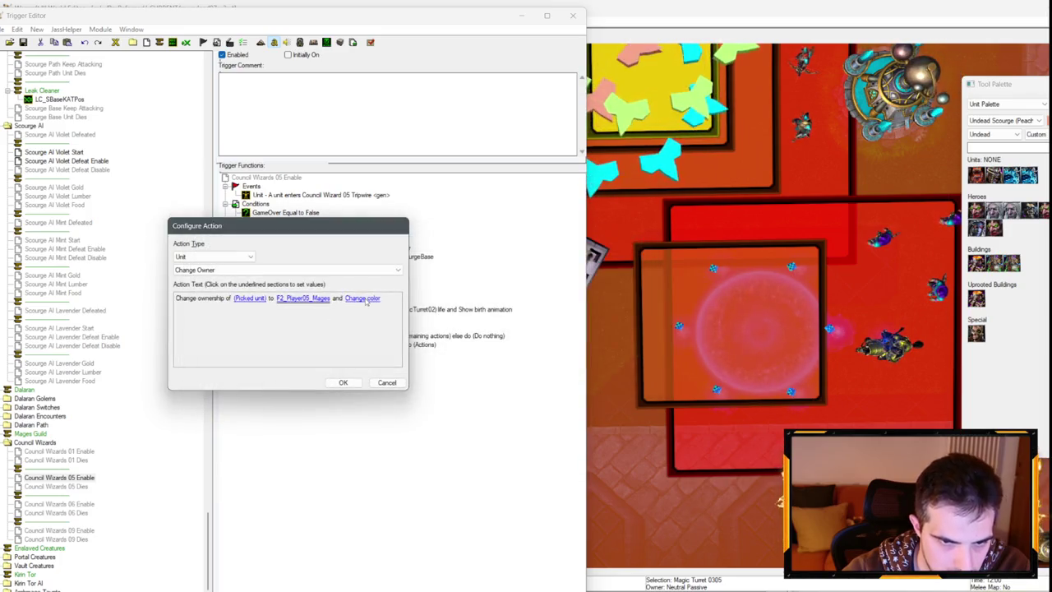
left_click(367, 301)
left_click(324, 263)
left_click(271, 278)
left_click(581, 367)
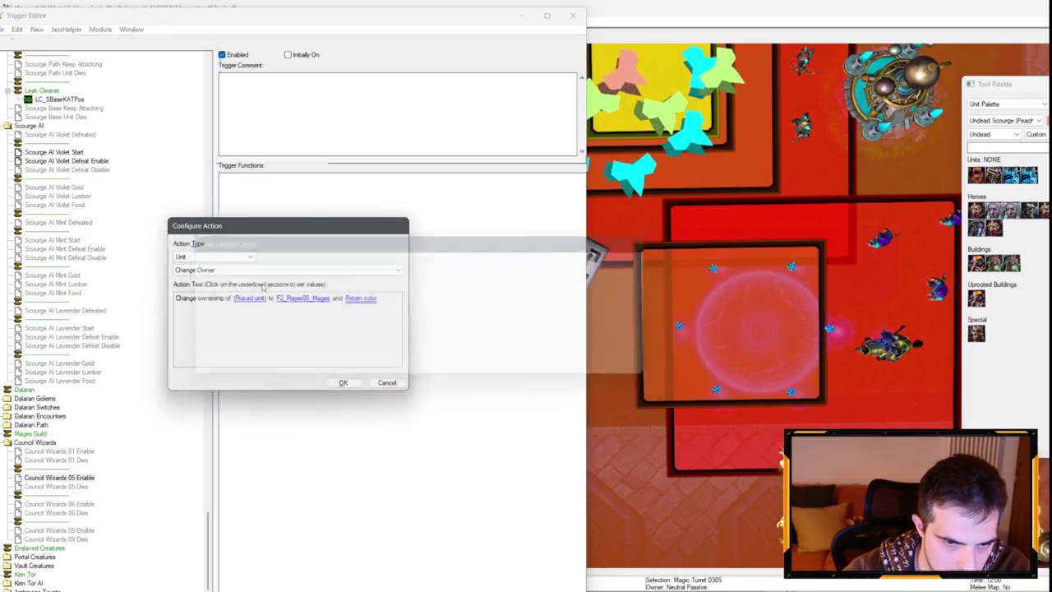
left_click(343, 382)
Copy the Aloc custom script from Init 05 Units into Council Wizards 05 Enable's loop.
scroll(153, 284, "up", 20)
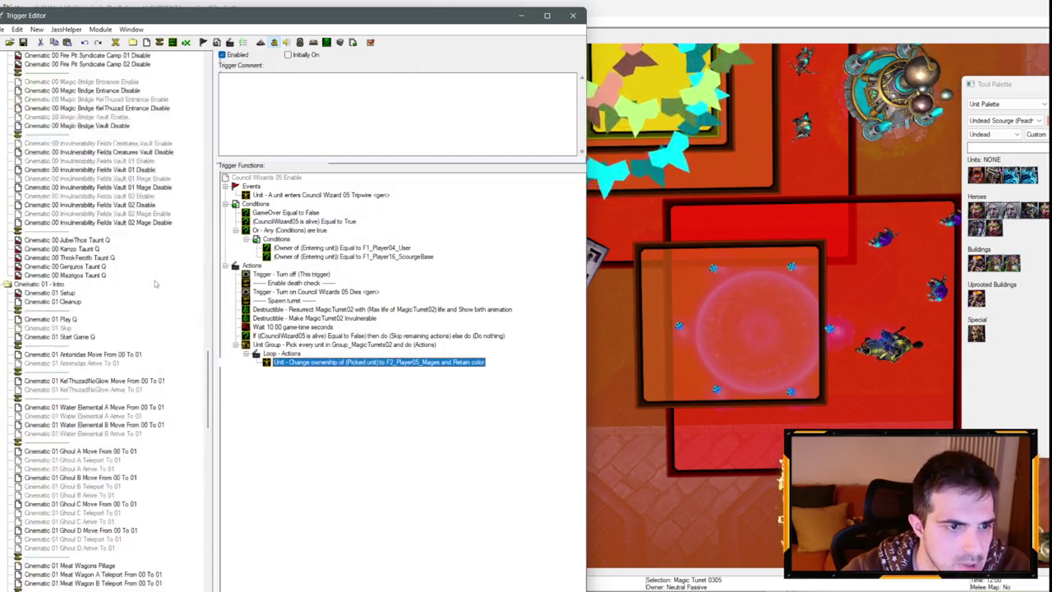
scroll(153, 284, "up", 7)
left_click(42, 362)
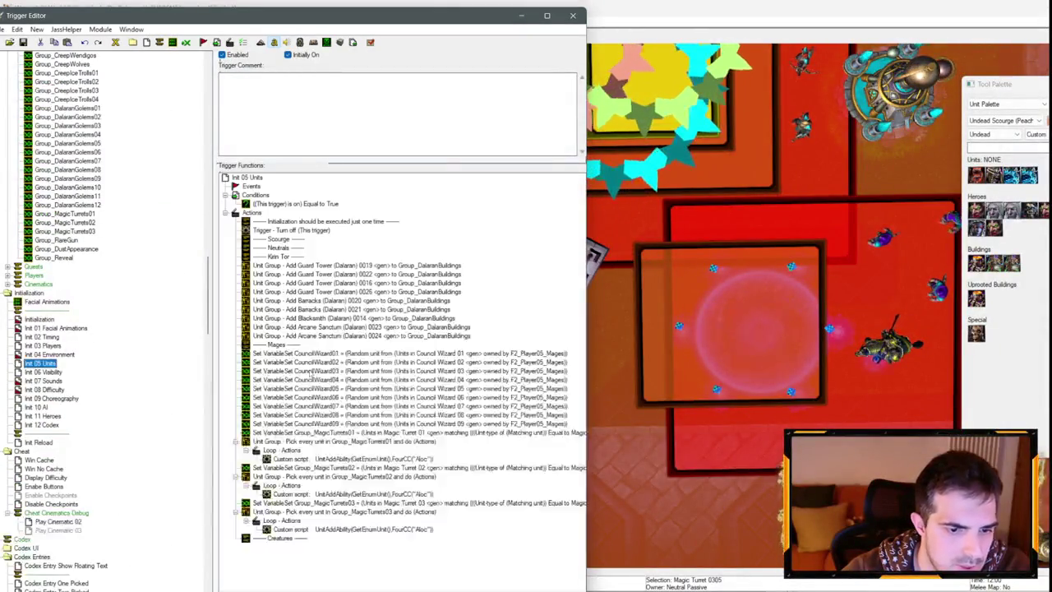
left_click(363, 459)
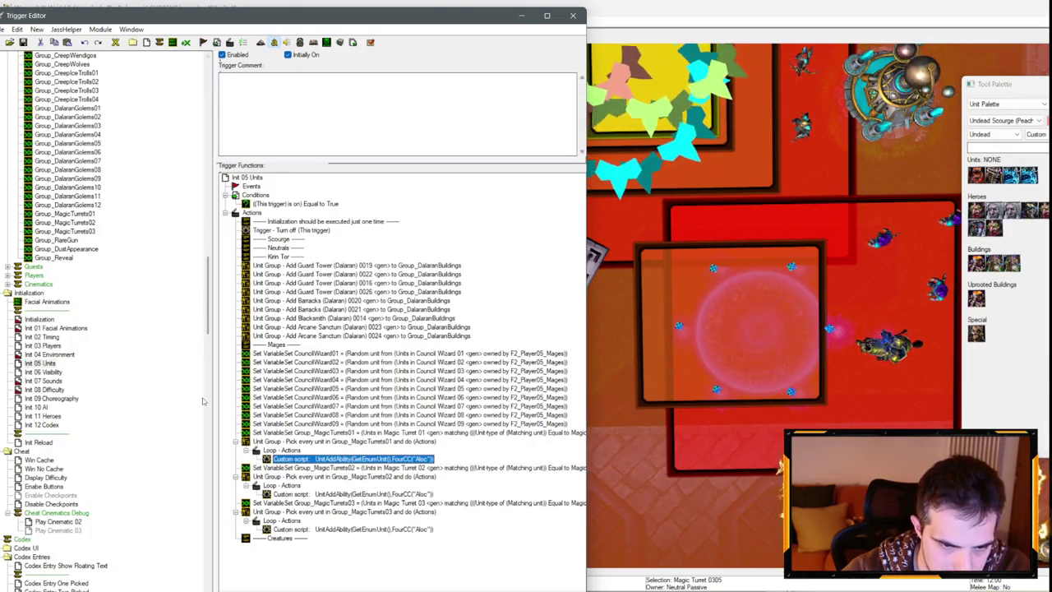
scroll(122, 380, "down", 15)
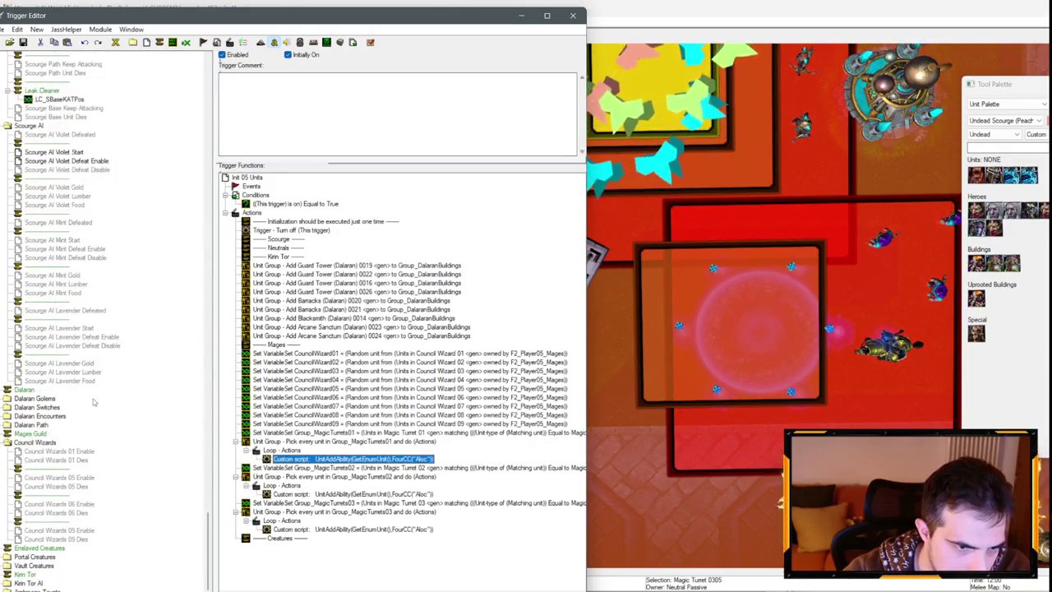
left_click(59, 478)
key("ctrl+v")
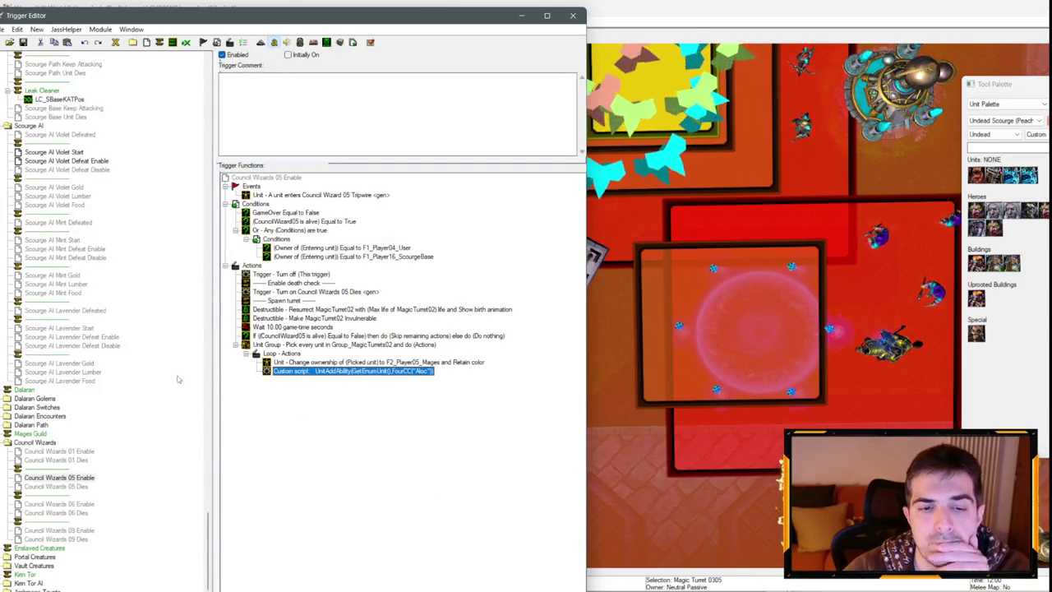
Paste the Resurrect MagicTurret02 and unit-group actions under 'Destroy turret' in Council Wizards 05 Dies.
left_click(358, 346)
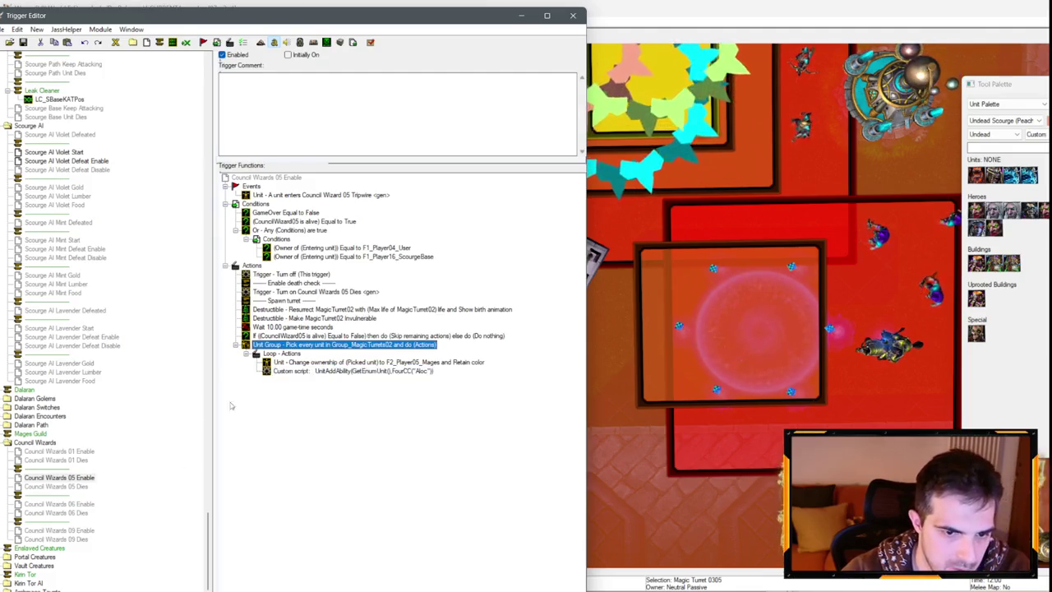
left_click(317, 310, "ctrl")
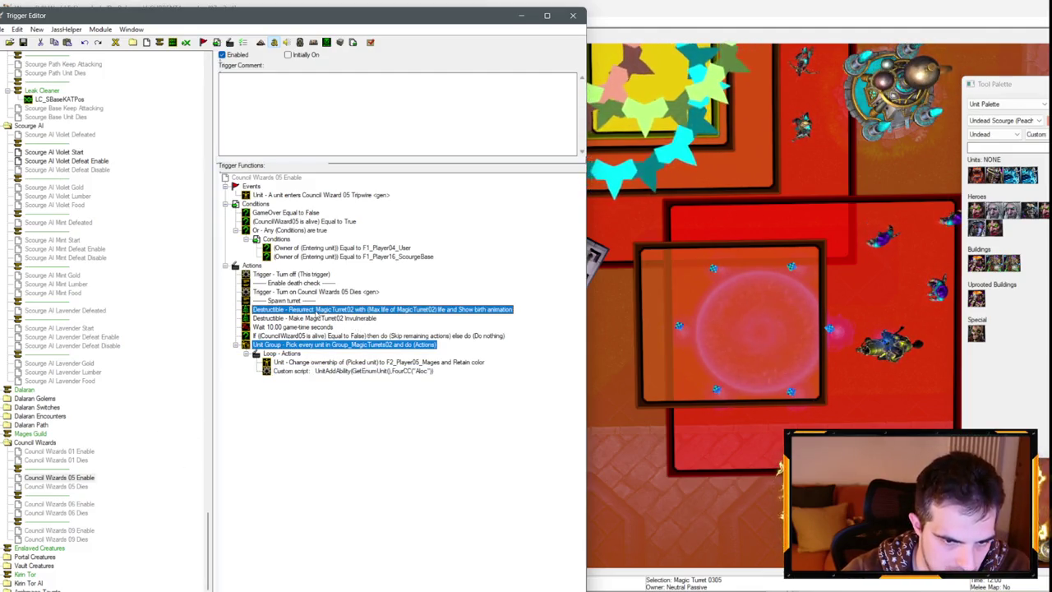
left_click(86, 489)
left_click(295, 249)
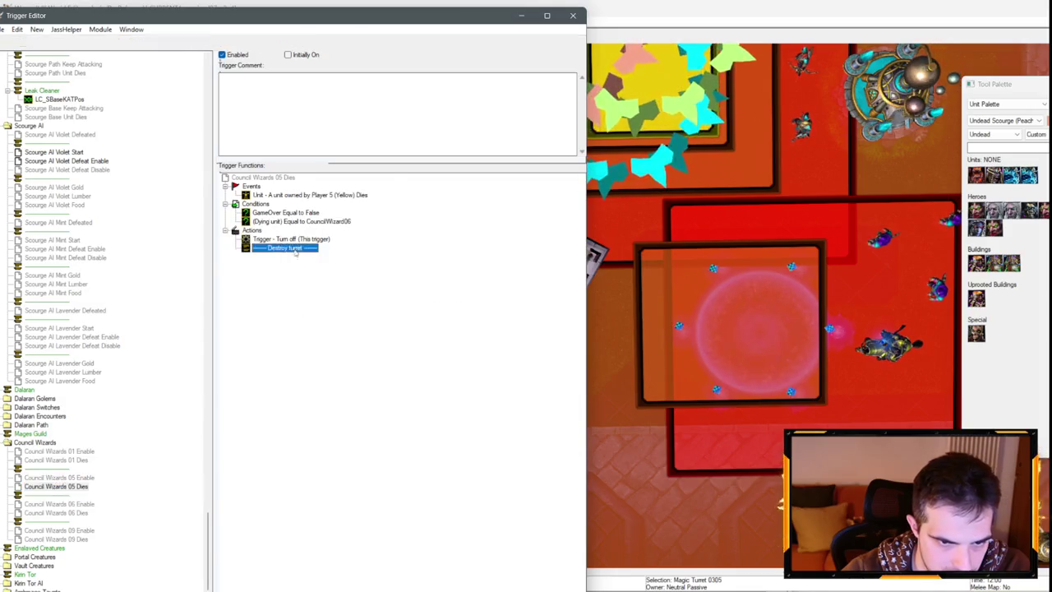
key("ctrl+v")
left_click(303, 257)
double_click(303, 257)
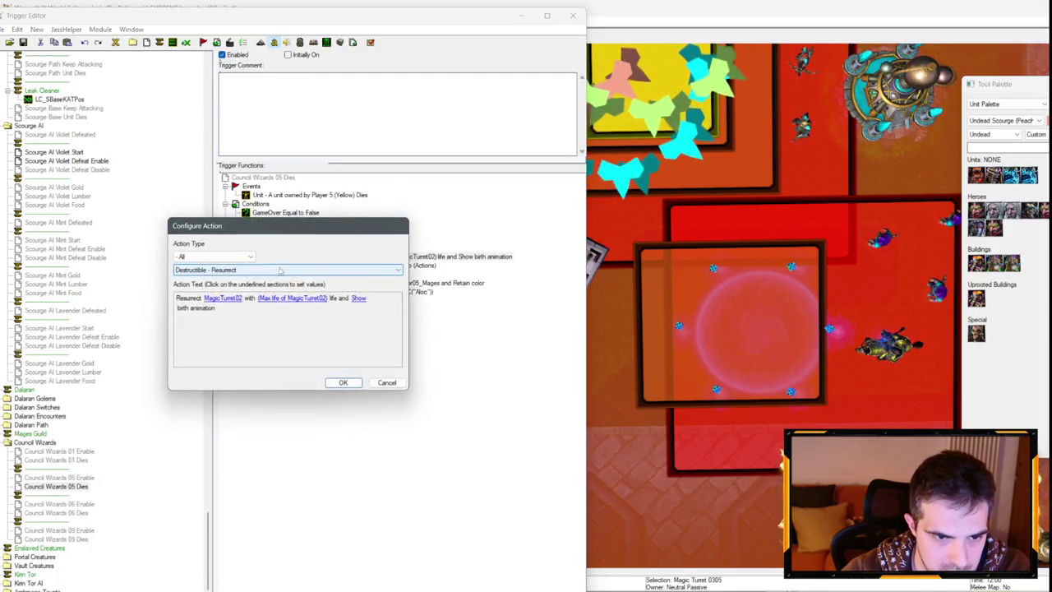
Change the pasted action to Destructible - Kill MagicTurret02.
left_click(224, 269)
left_click(215, 308)
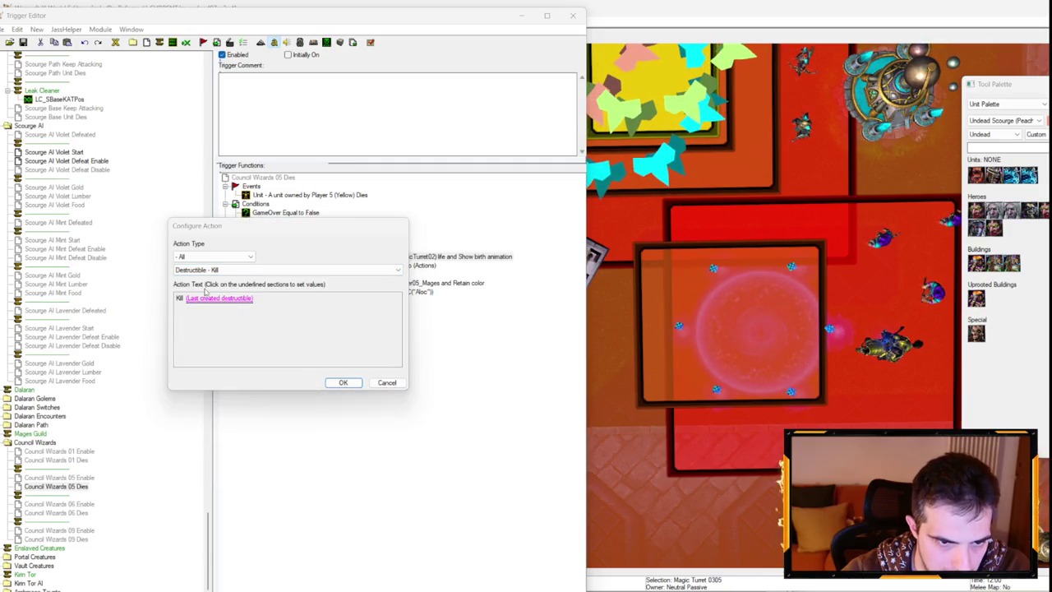
left_click(218, 299)
left_click(271, 275)
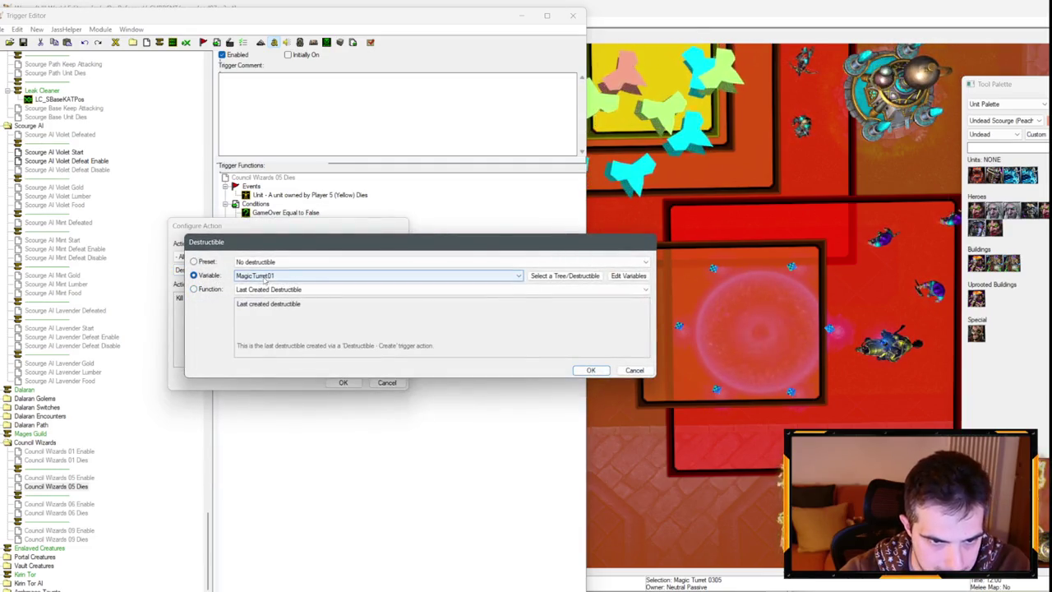
left_click(362, 339)
key("Return")
key("Return")
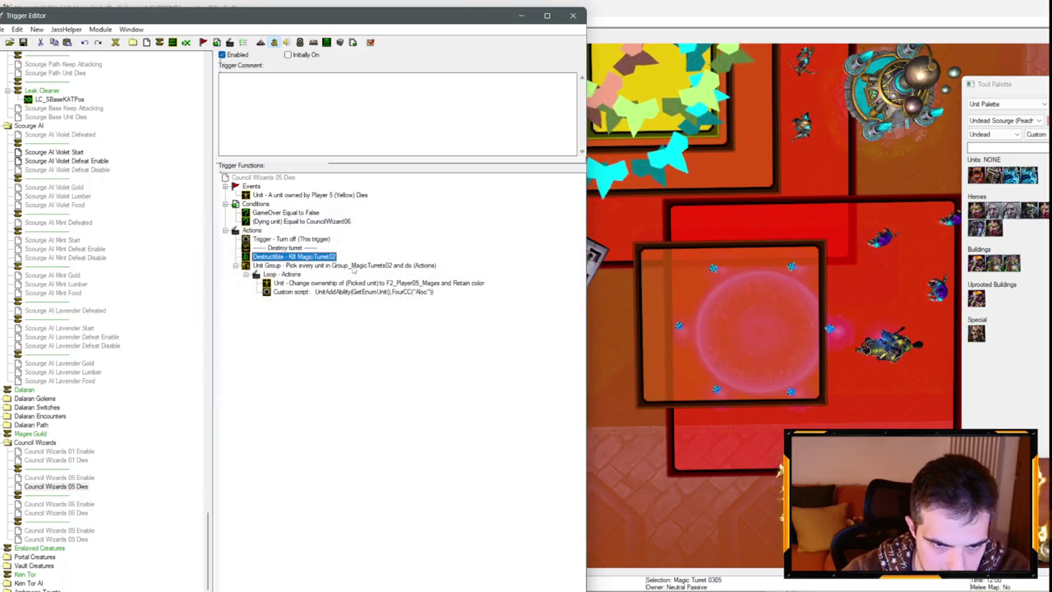
Add a Unit - Remove action inside the turret unit-group loop.
left_click(345, 265)
left_click(316, 283)
right_click(280, 274)
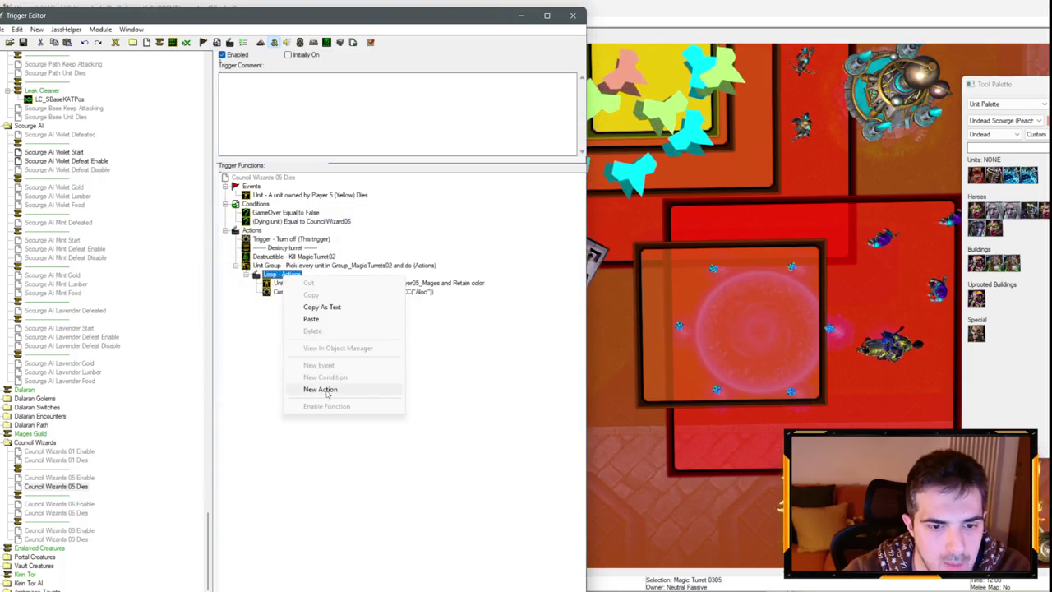
left_click(320, 390)
left_click(196, 269)
type("r")
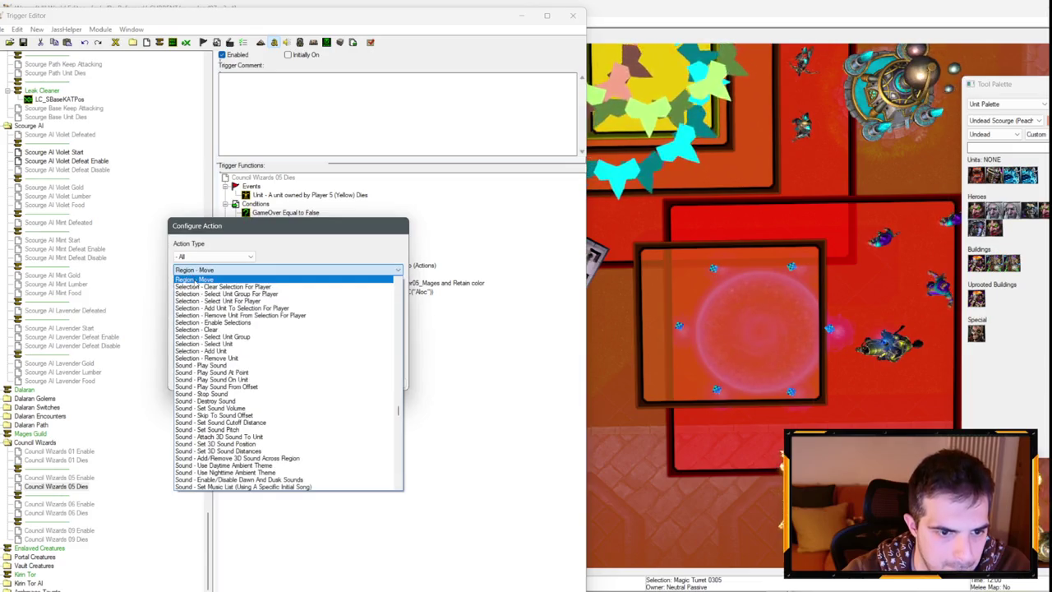
left_click(214, 257)
left_click(197, 442)
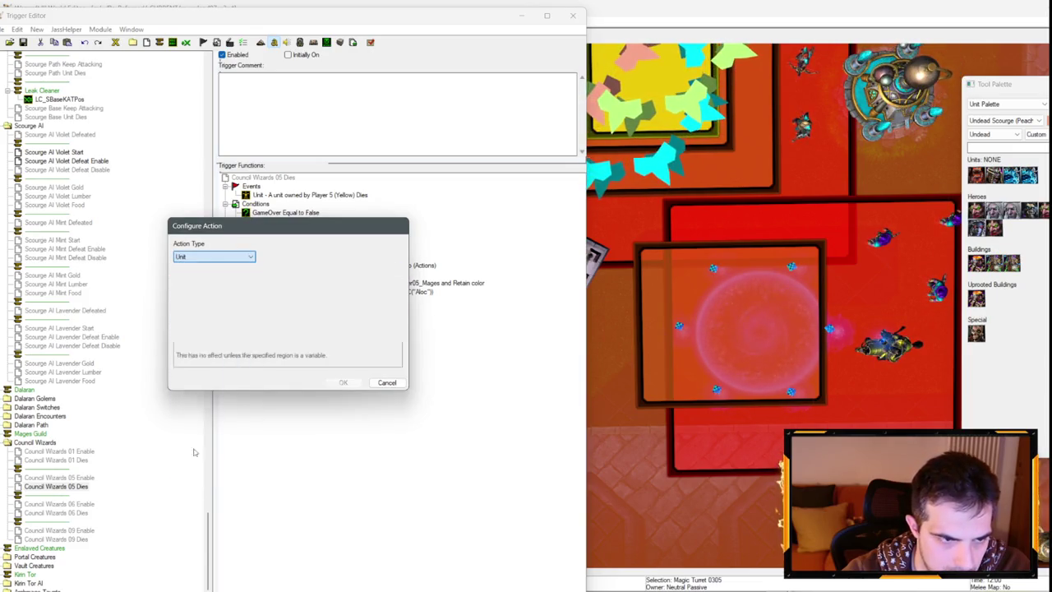
left_click(240, 277)
type("r")
left_click(216, 288)
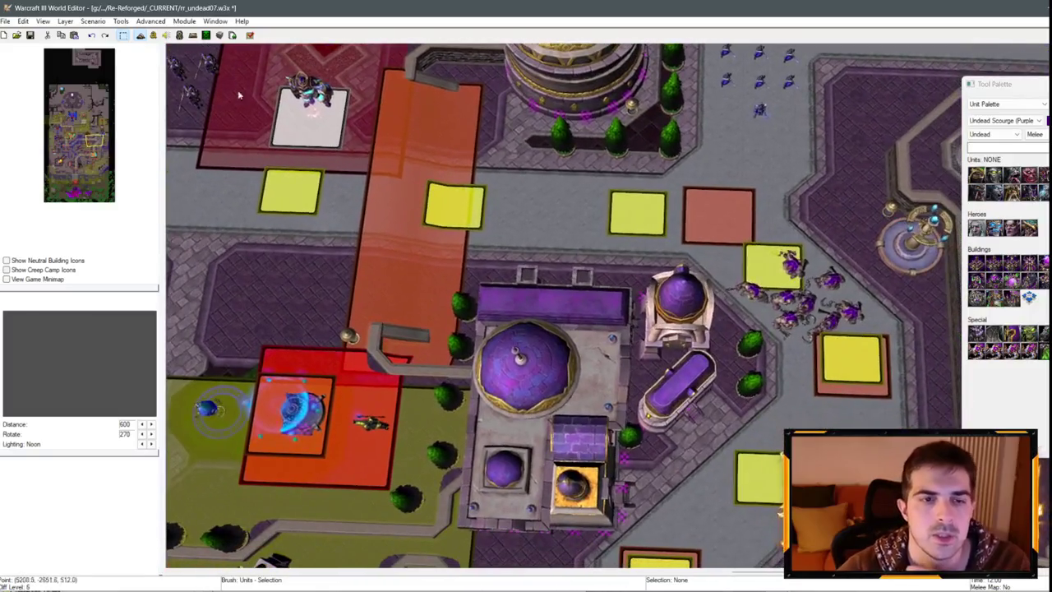
Reopen the Trigger Editor and inspect the Council Wizard 05 Tripwire event.
left_click(152, 35)
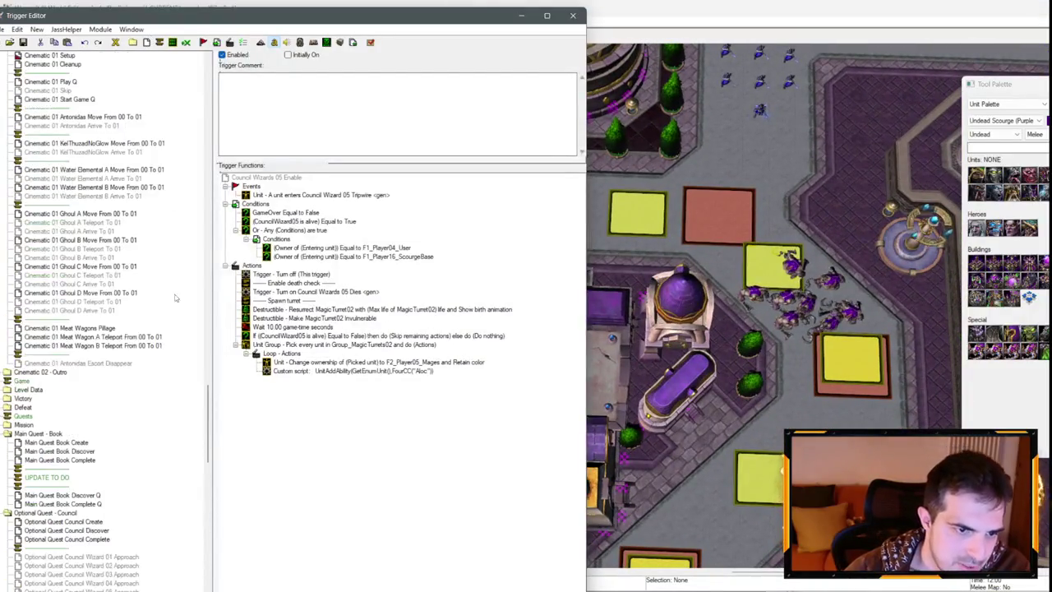
left_click_drag(209, 398, 171, 76)
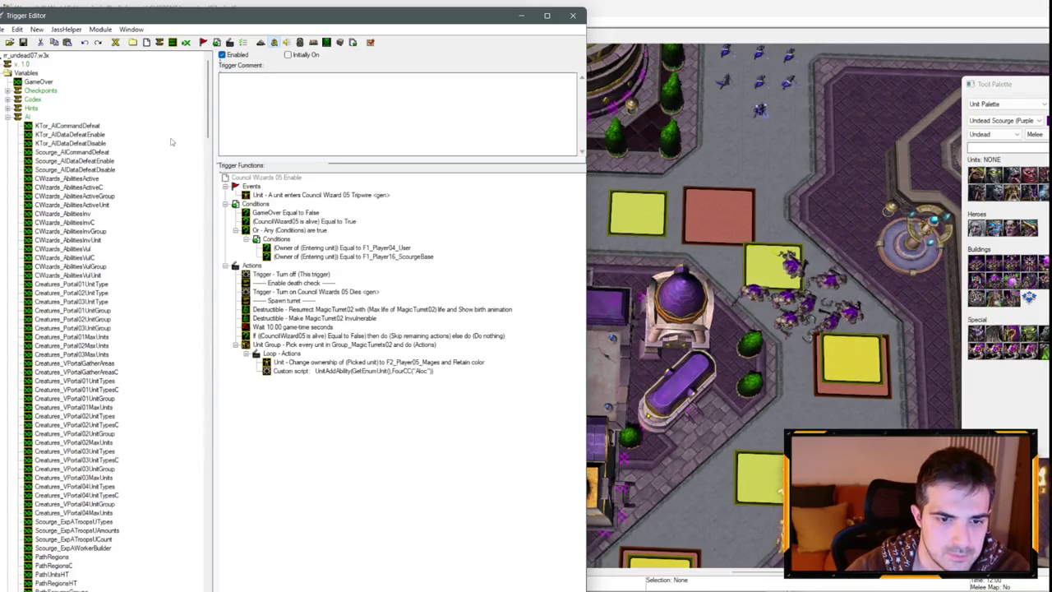
left_click(313, 195)
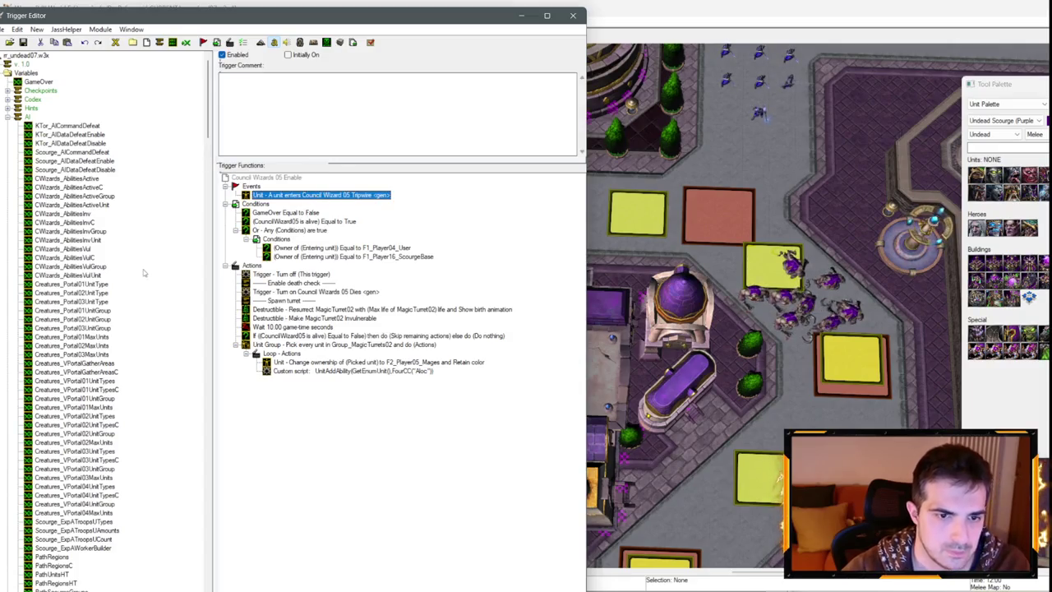
scroll(70, 299, "down", 15)
scroll(70, 299, "down", 15)
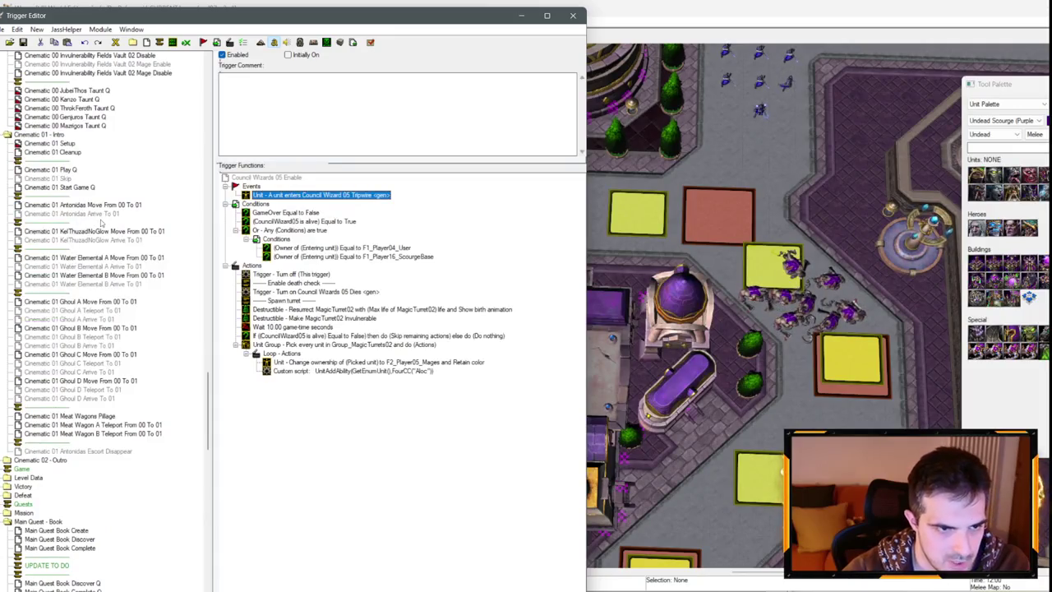
scroll(101, 222, "down", 10)
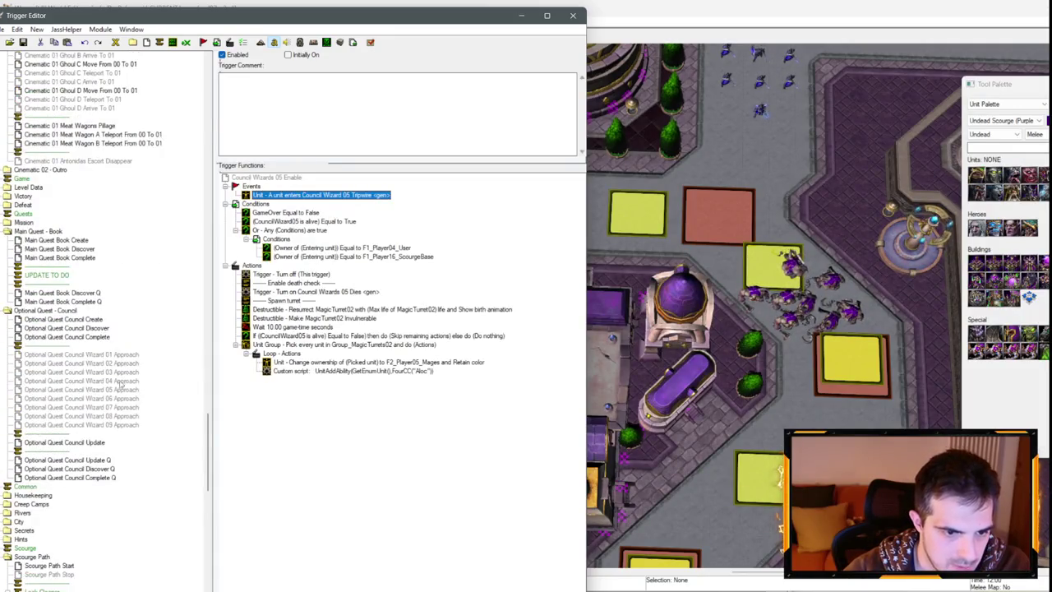
Check Optional Quest Council Wizard 05 Approach's Tripwire event, then show the Initialization trigger.
left_click(121, 388)
left_click(312, 195)
scroll(144, 185, "up", 15)
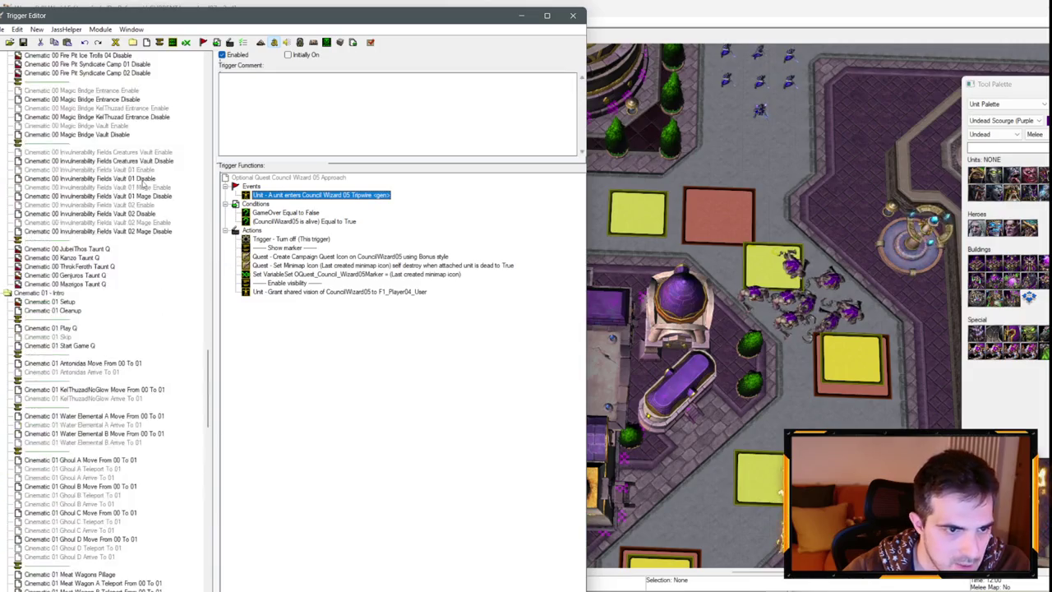
scroll(144, 184, "up", 15)
left_click(45, 328)
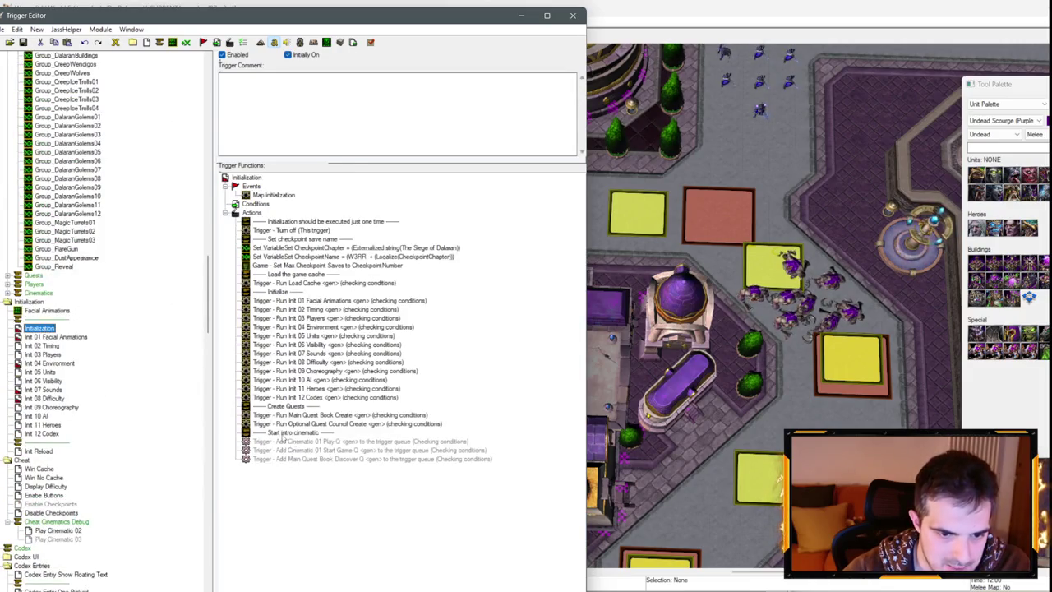
Copy the Start intro cinematic comment to the end and rename it TEMP.
mouse_move(283, 433)
left_mouse_down()
mouse_move(304, 463)
mouse_move(294, 469)
left_mouse_up()
key("Return")
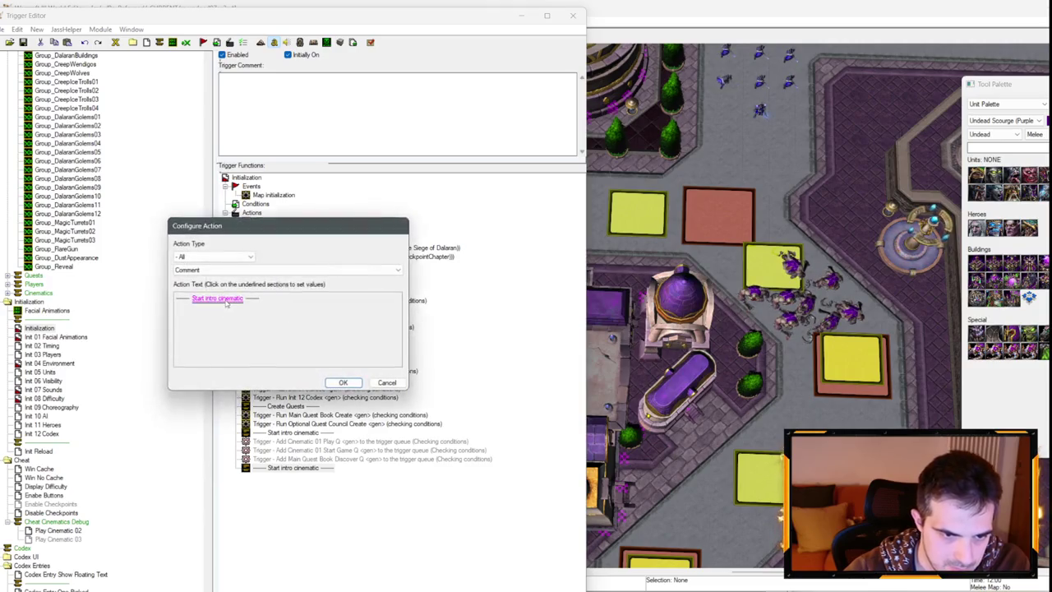
left_click(218, 300)
type("TE")
key("Return")
key("Return")
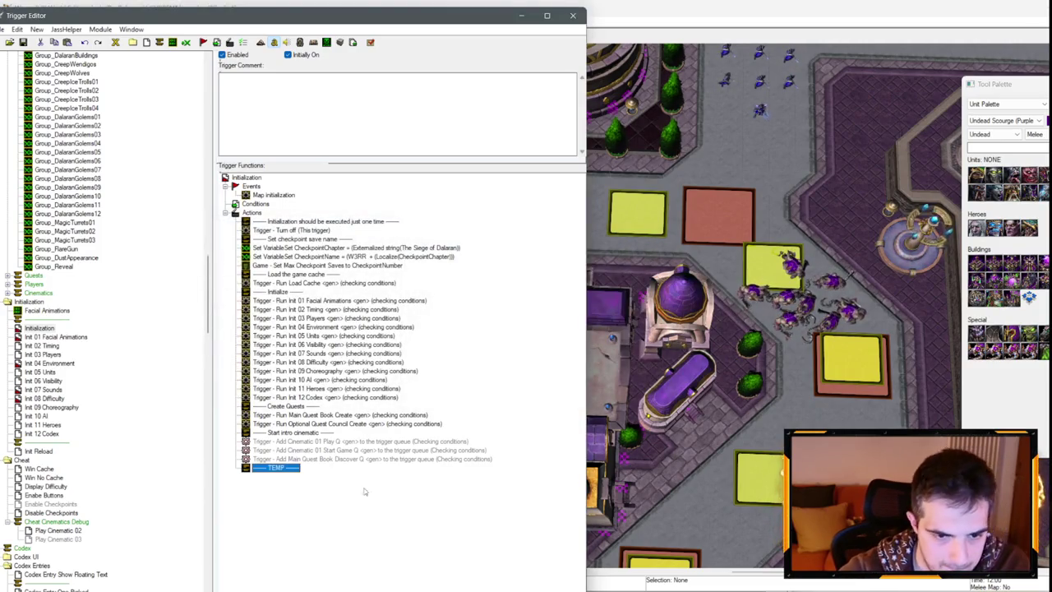
Add a Trigger - Turn On action after the TEMP comment.
right_click(276, 467)
left_click(308, 445)
left_click(210, 257)
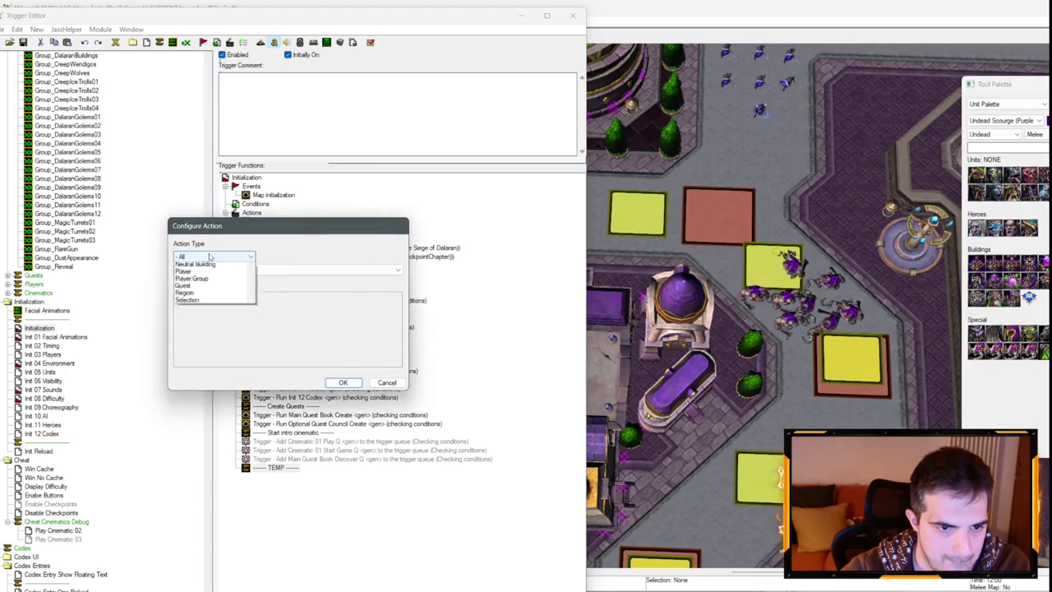
left_click(198, 445)
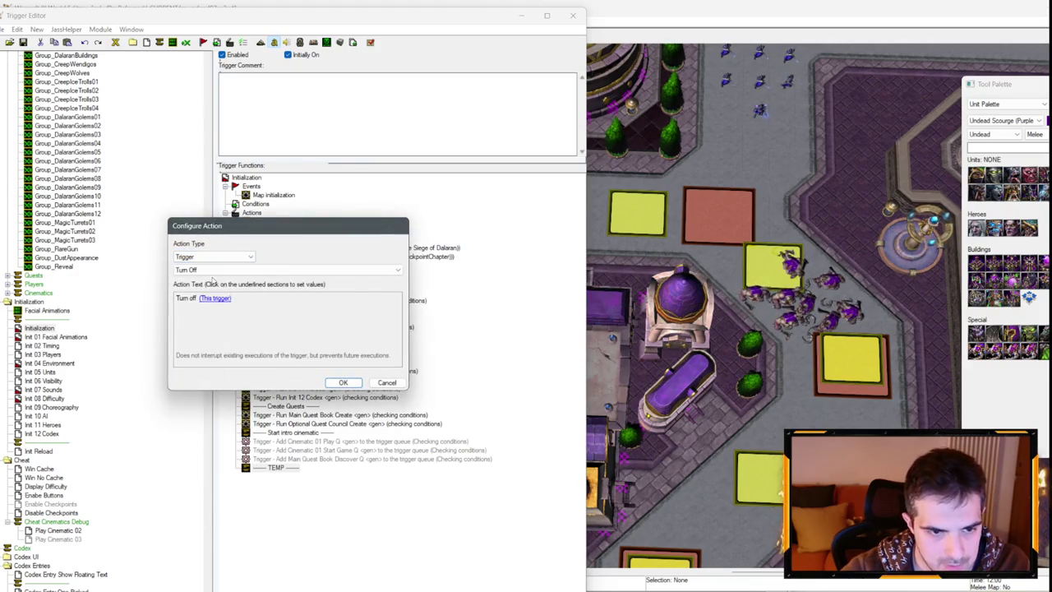
left_click(213, 269)
left_click(209, 293)
left_click(214, 270)
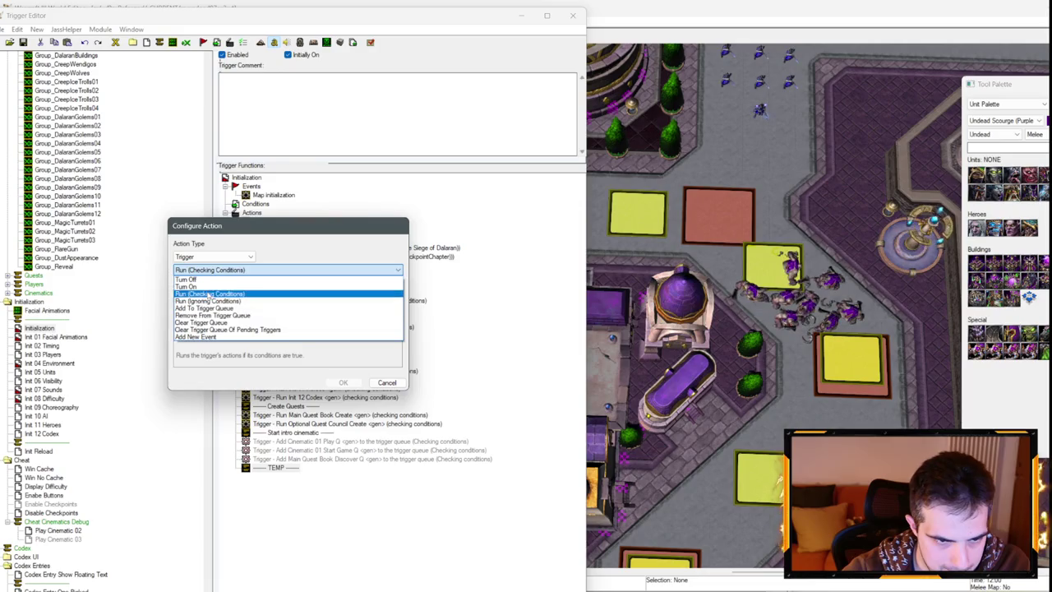
left_click(198, 287)
Set the new action to turn on Council Wizards 05 Enable.
left_click(215, 299)
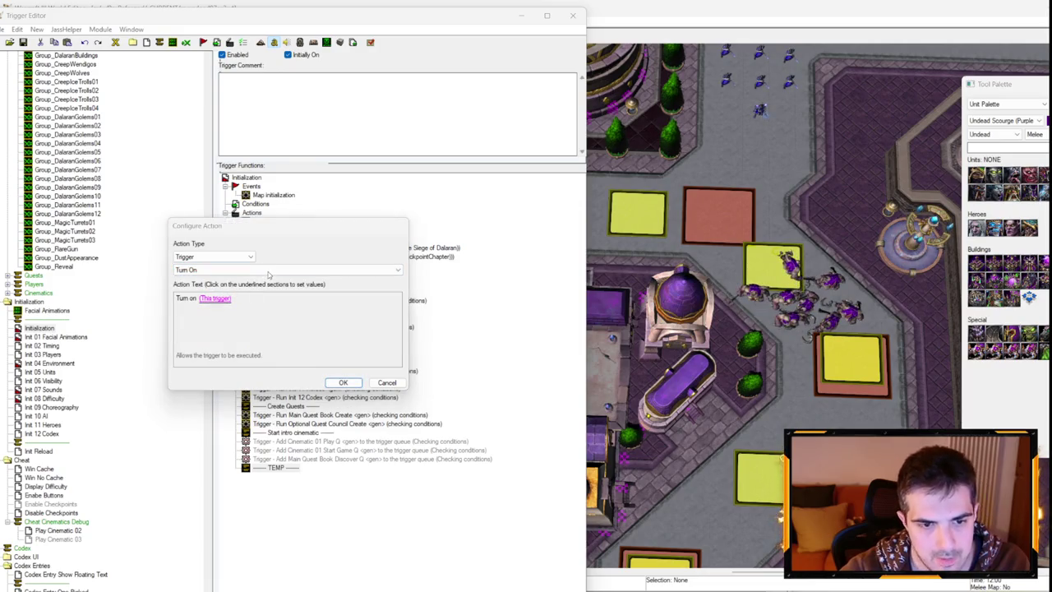
left_click(370, 261)
scroll(469, 349, "down", 5)
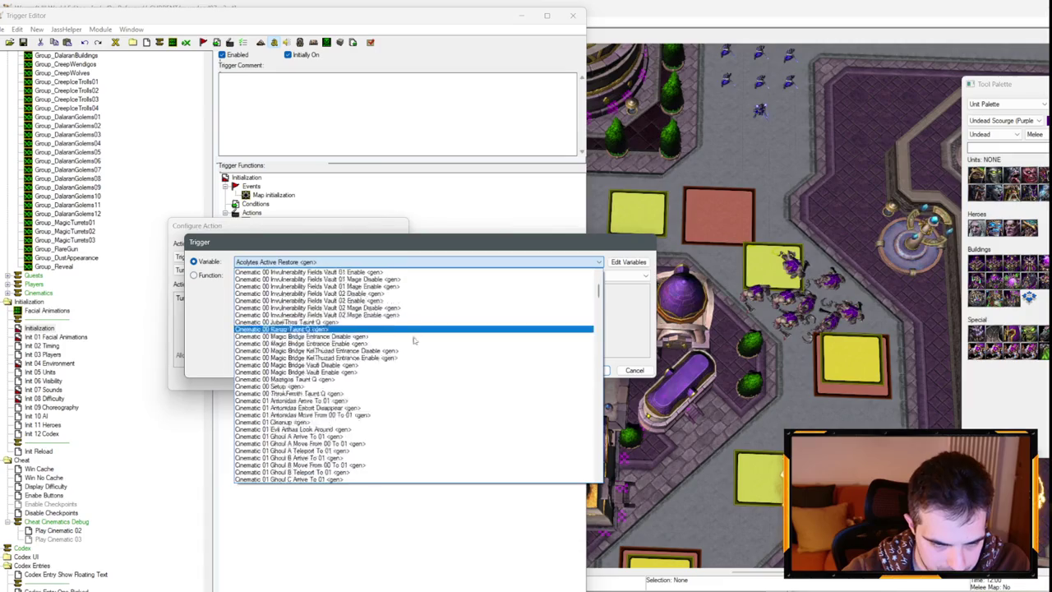
scroll(468, 349, "down", 20)
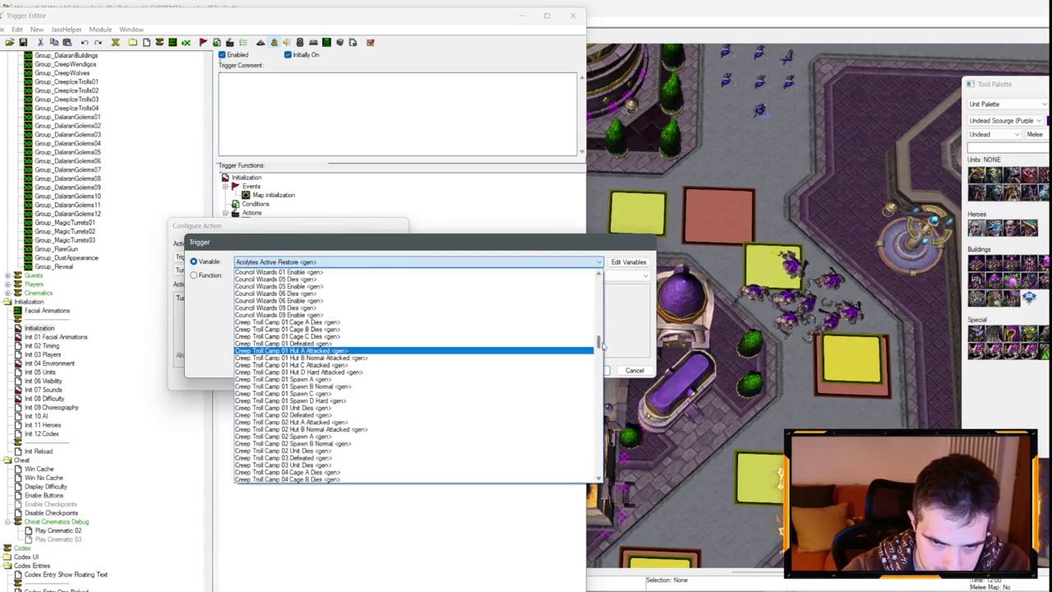
scroll(601, 348, "down", 5)
scroll(600, 346, "up", 5)
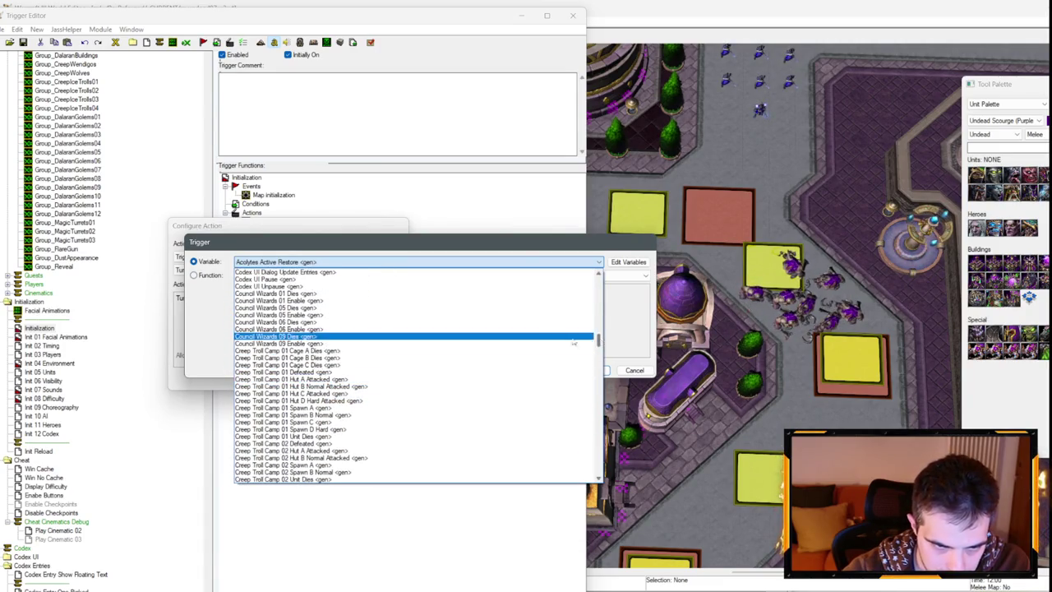
left_click(291, 306)
key("Return")
key("Return")
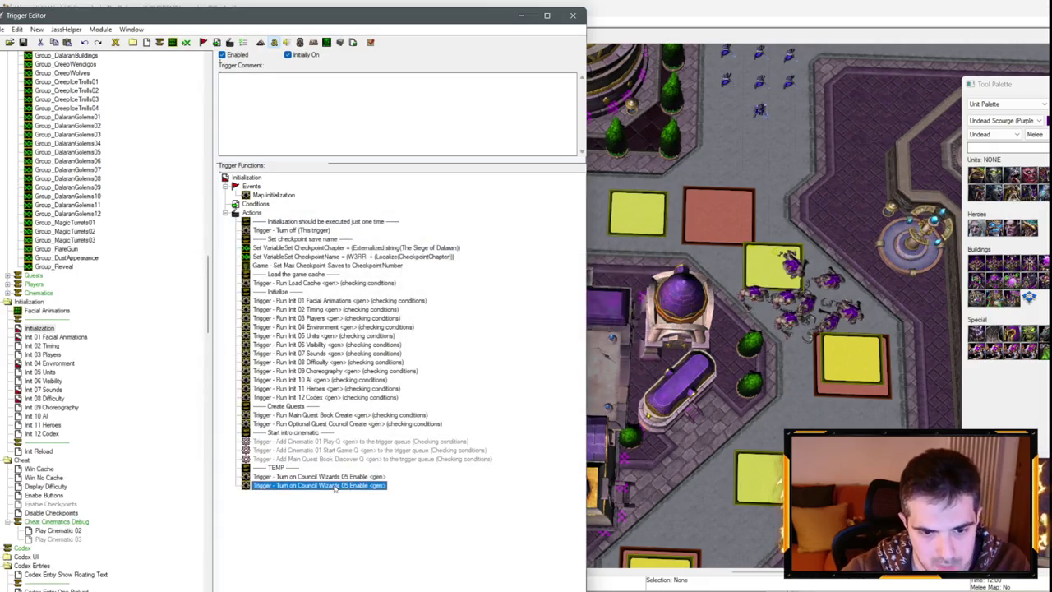
key("Return")
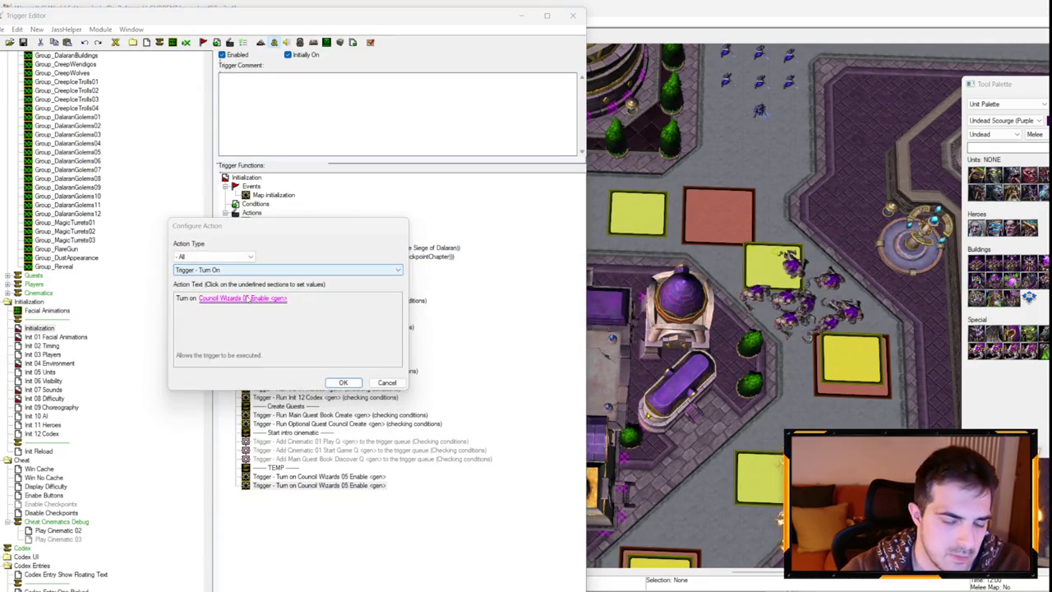
Add a second turn-on action for Optional Quest Council Wizard 05 Approach.
left_click(243, 297)
key("o")
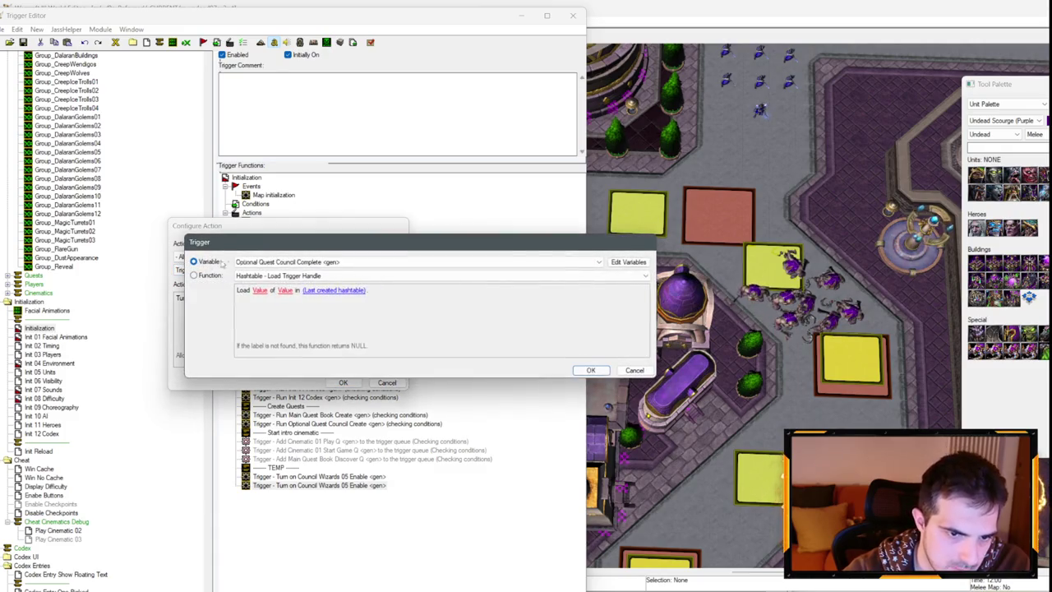
left_click(296, 262)
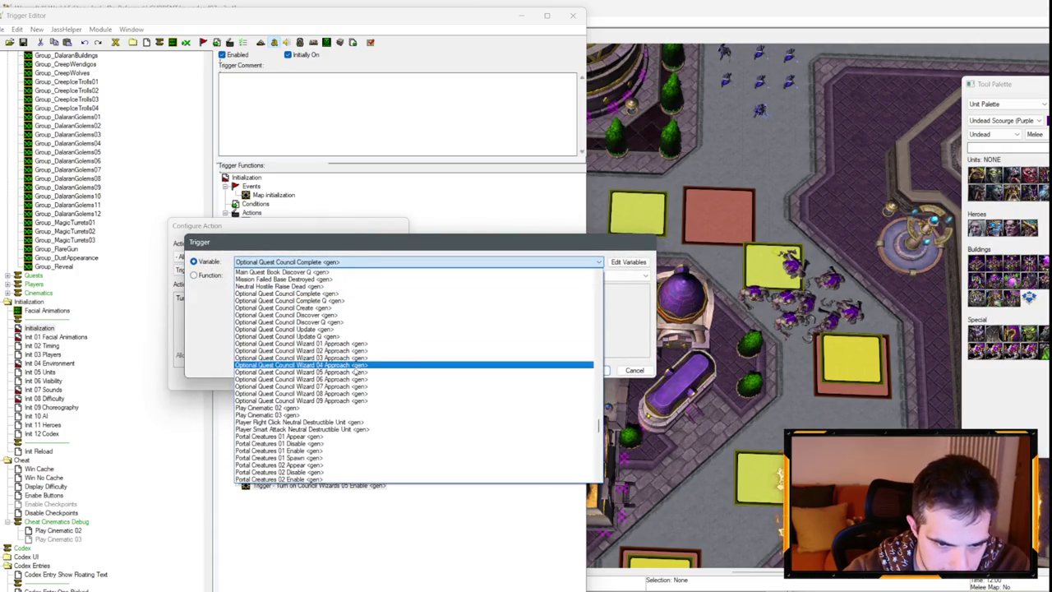
left_click(360, 368)
key("Return")
key("Return")
scroll(88, 345, "down", 4)
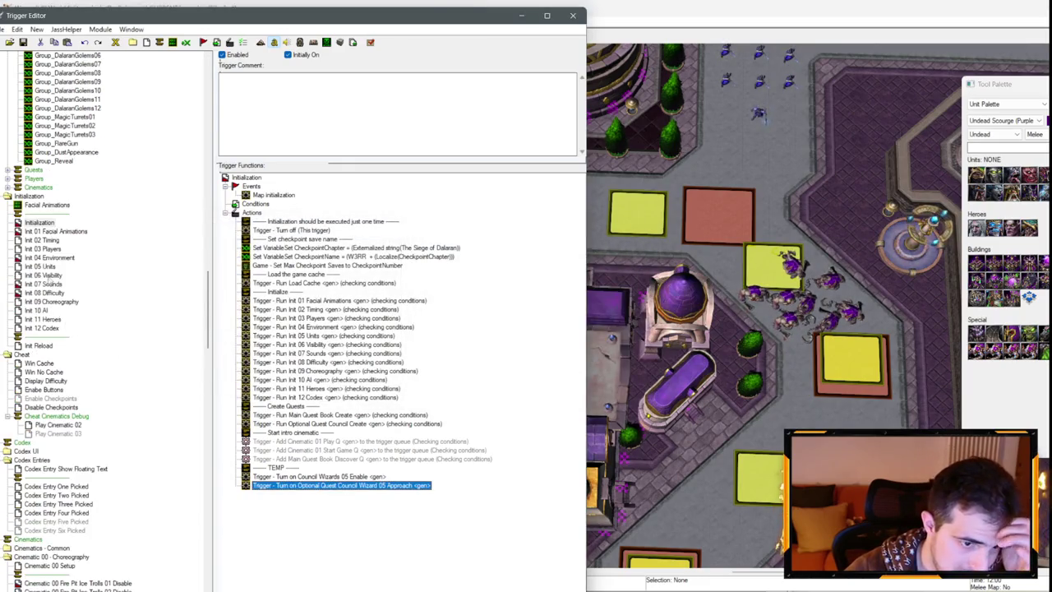
left_click(41, 266)
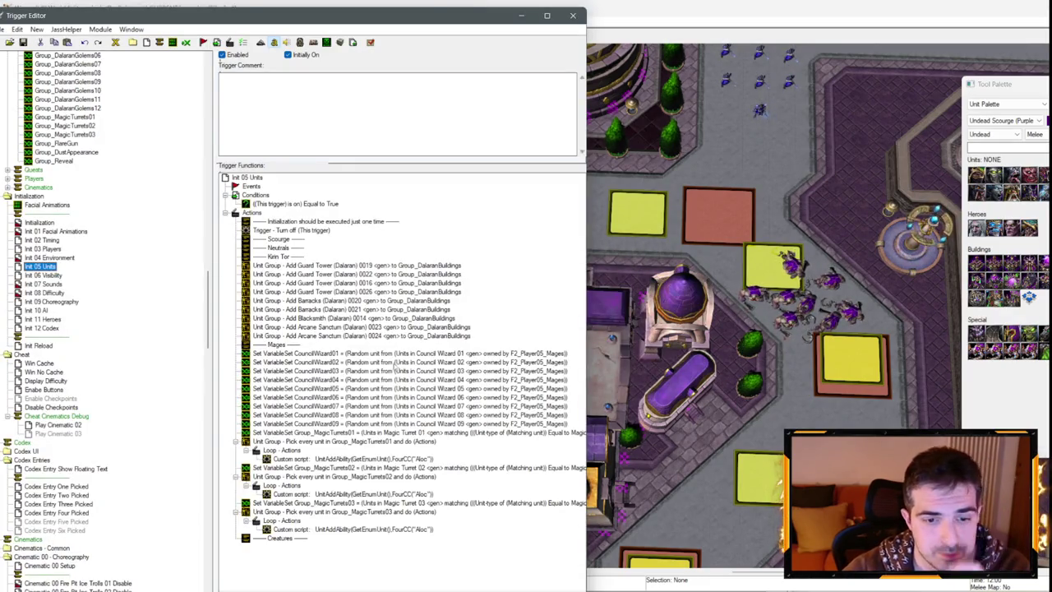
Duplicate the CouncilWizard05 Set Variable action in Init 05 Units.
scroll(740, 287, "down", 5)
left_click(254, 87)
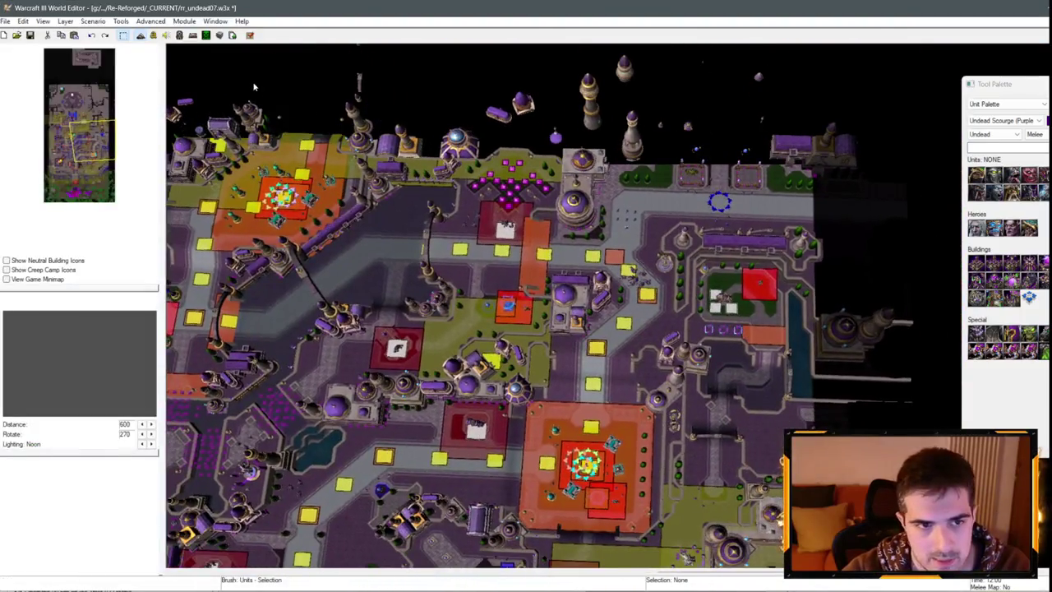
left_click(179, 35)
left_click(384, 381)
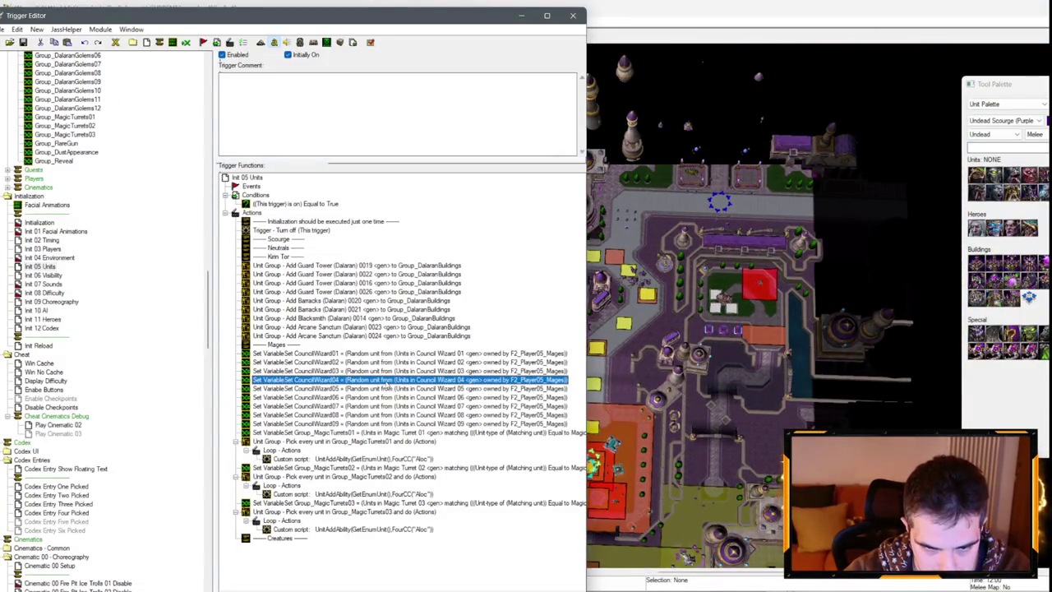
left_click(389, 389)
key("ctrl+c")
key("ctrl+v")
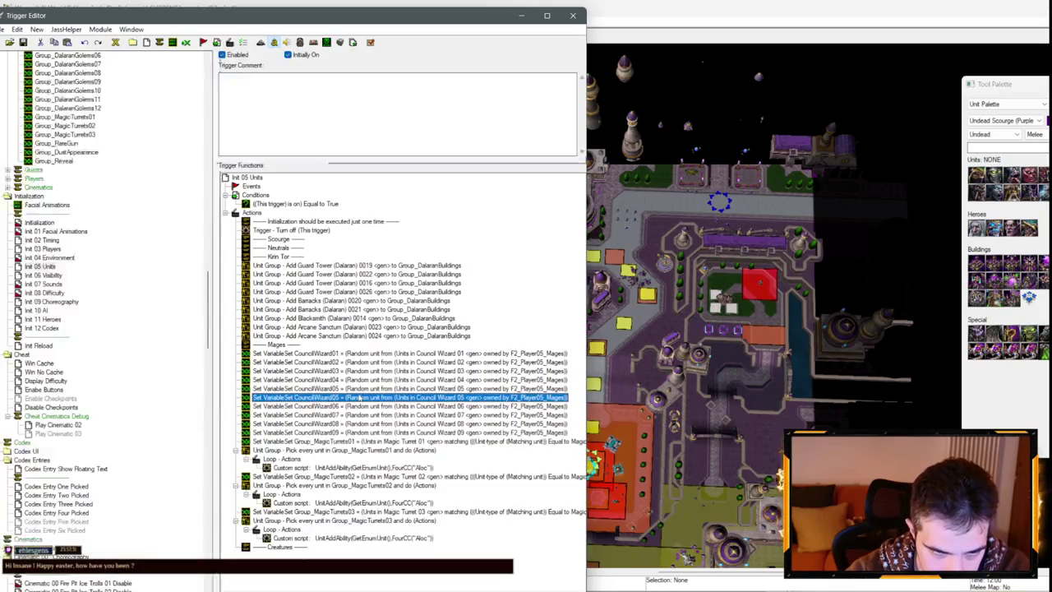
key("Return")
Turn the duplicate into a Unit - Pause/Unpause action on CouncilWizard05.
left_click(213, 256)
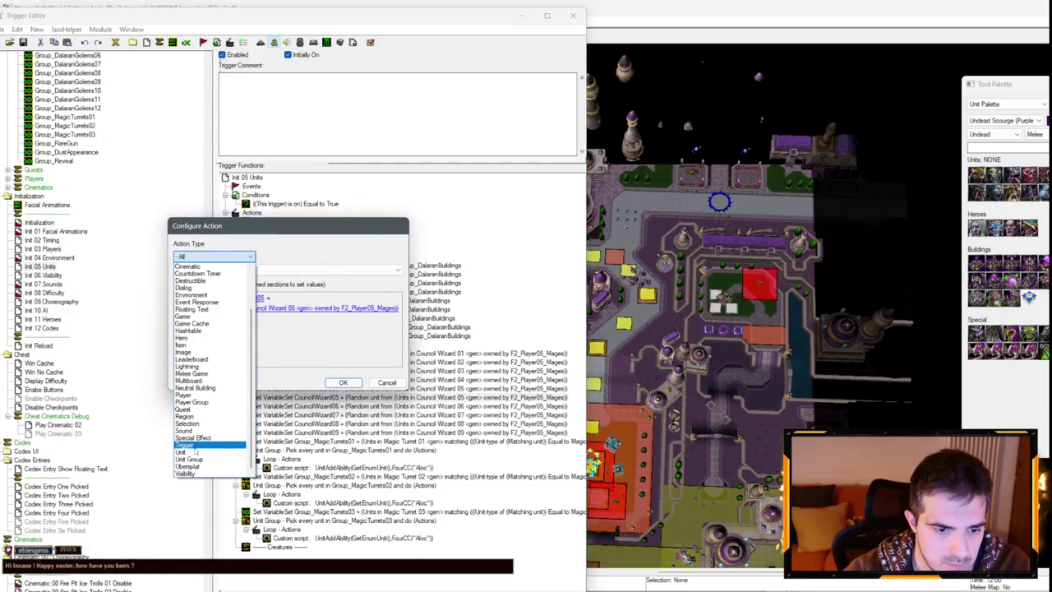
left_click(210, 444)
left_click(218, 270)
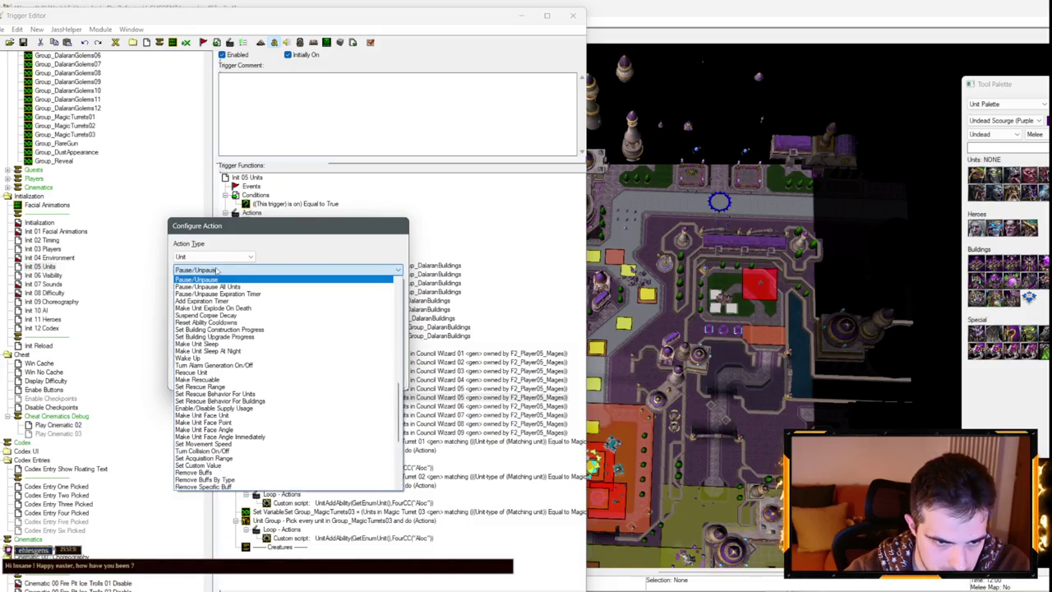
left_click(195, 279)
left_click(218, 356)
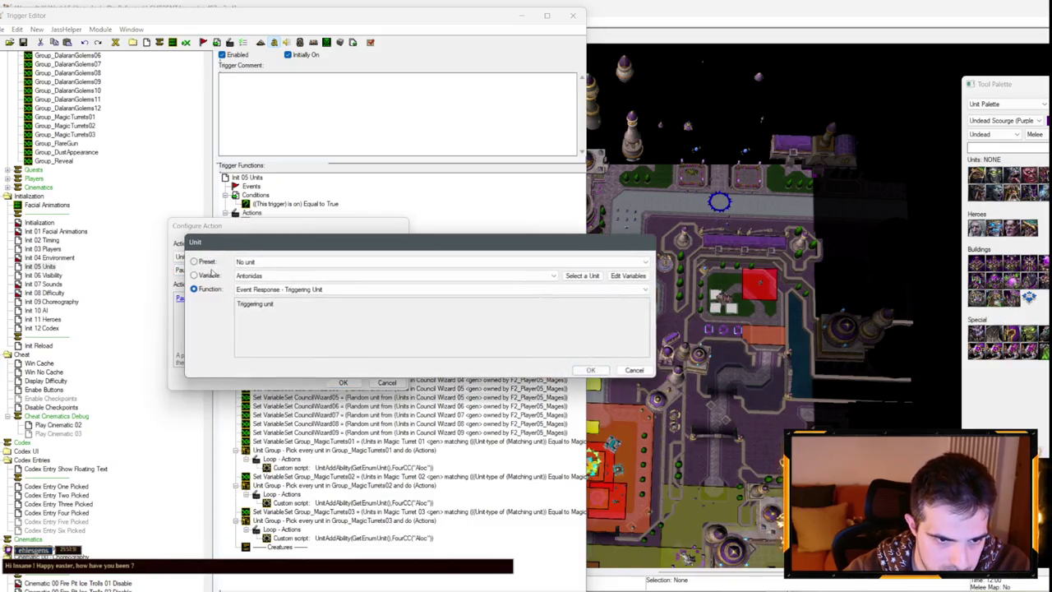
left_click(265, 276)
scroll(271, 387, "down", 2)
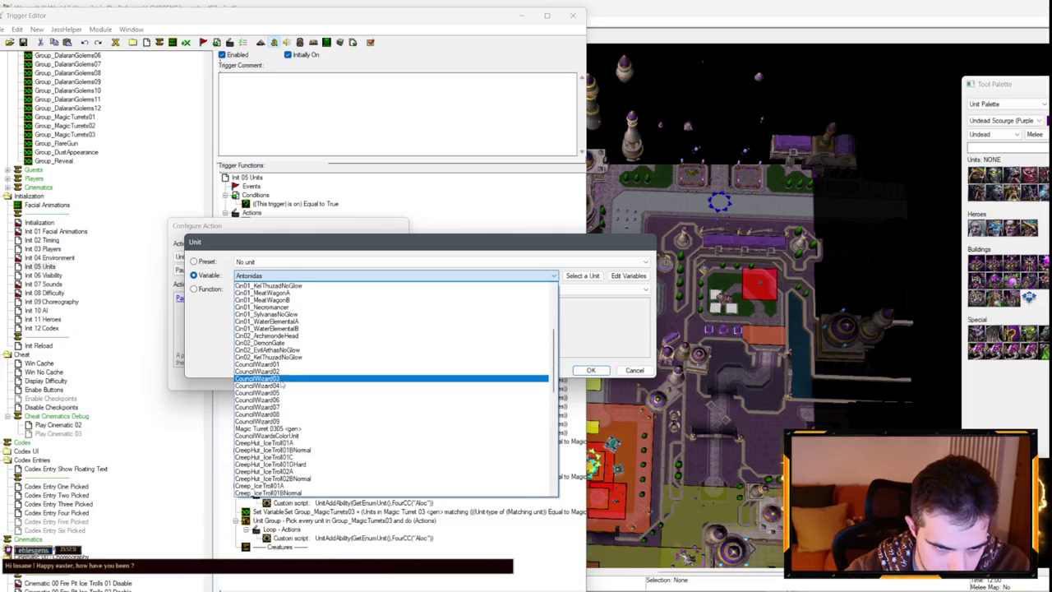
left_click(271, 401)
key("Return")
key("Return")
Add an Animation - Play Unit Animation action below the pause for CouncilWizard05.
right_click(304, 398)
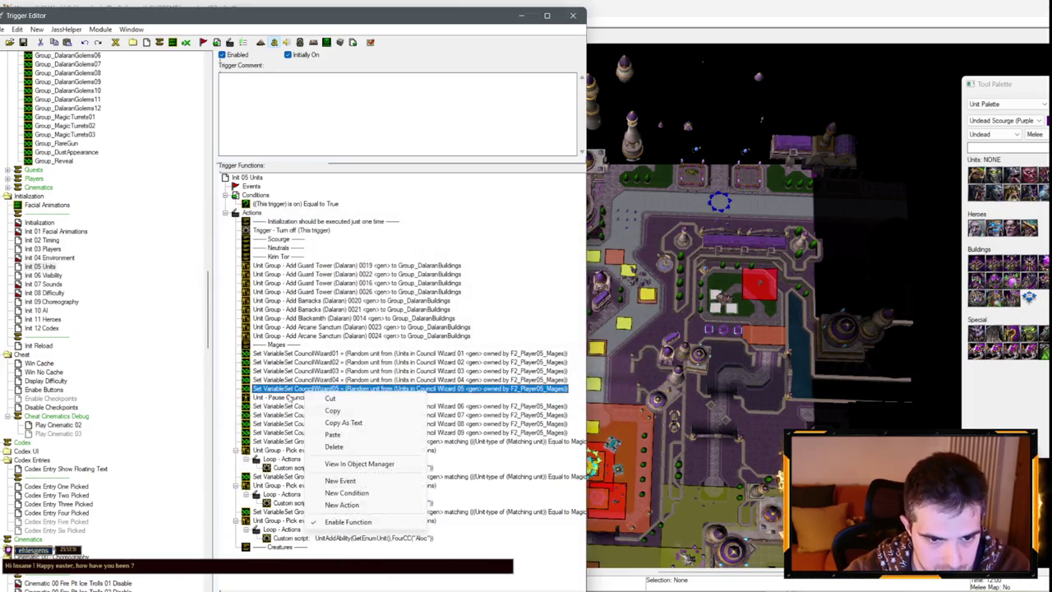
left_click(366, 509)
left_click(214, 257)
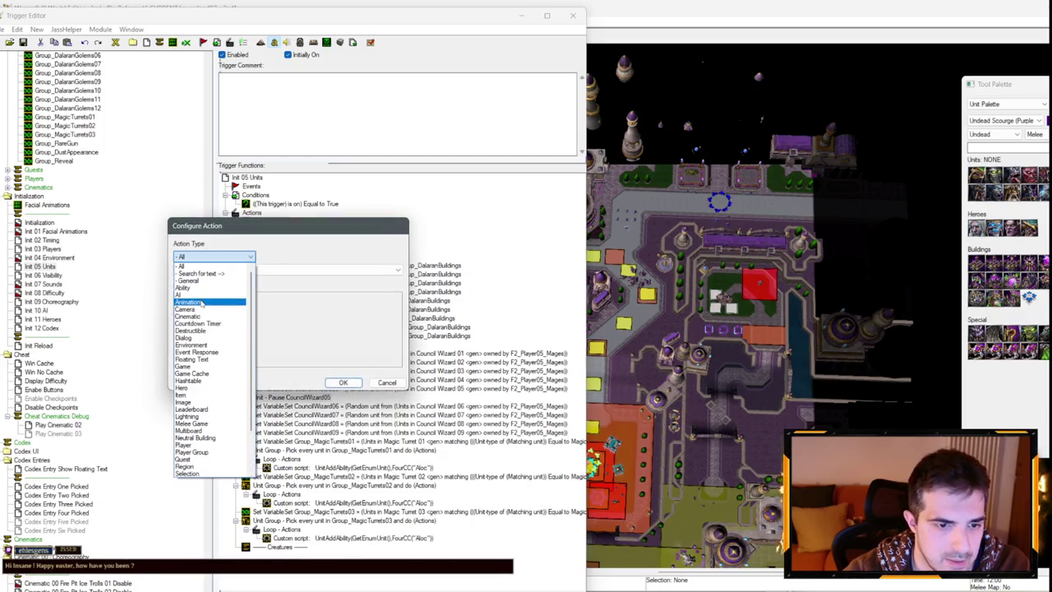
left_click(230, 284)
left_click(196, 297)
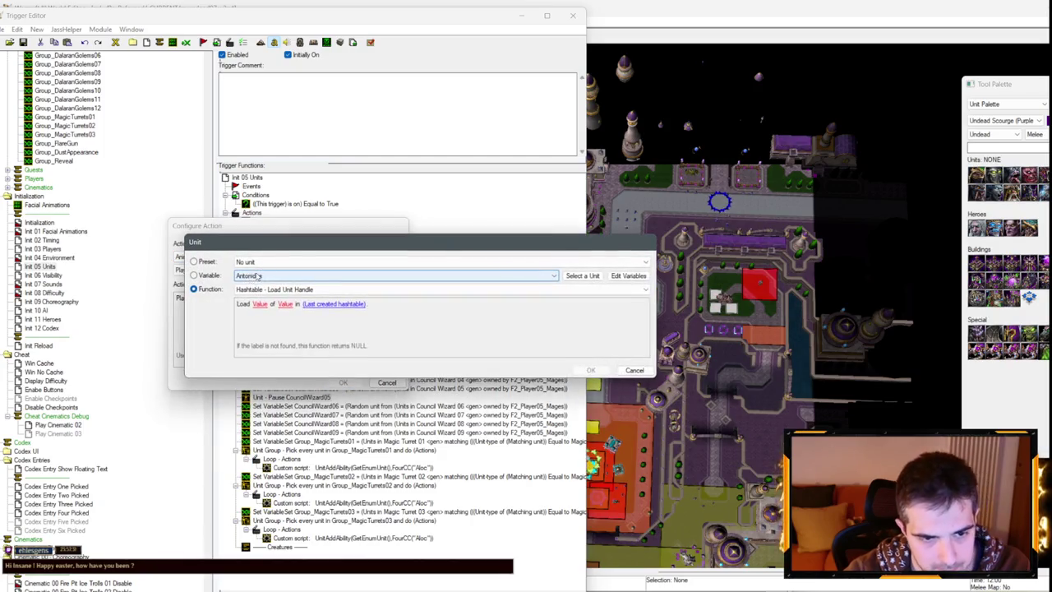
left_click(260, 276)
scroll(280, 366, "down", 4)
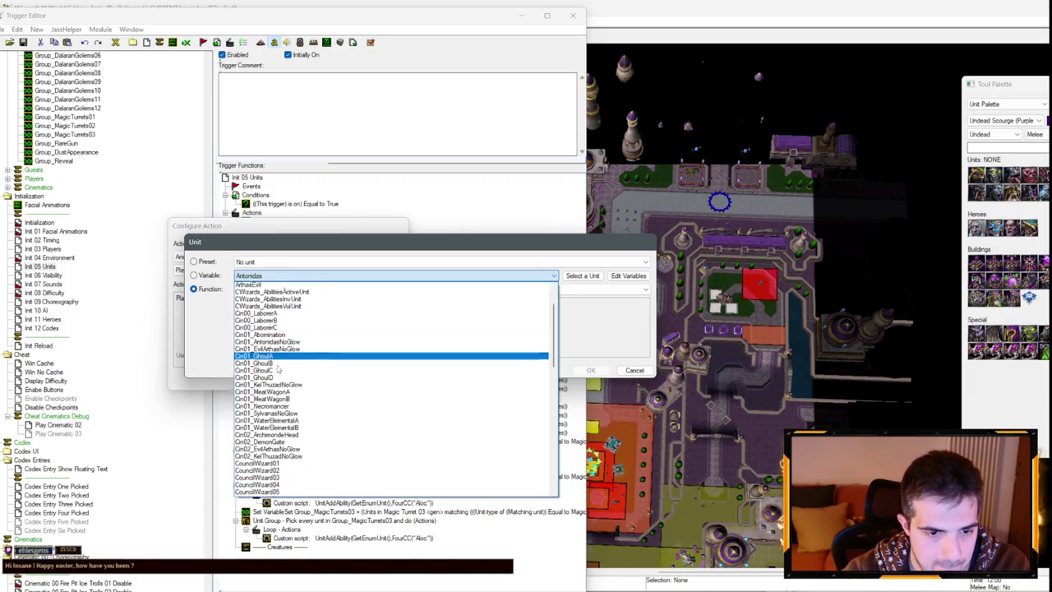
scroll(280, 367, "down", 2)
left_click(271, 416)
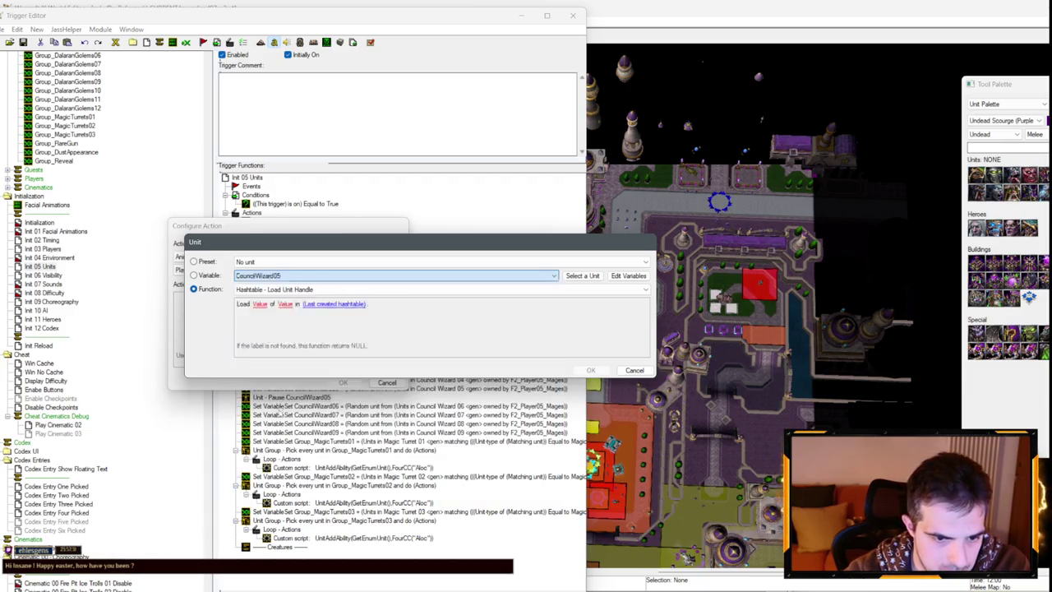
key("Return")
Look up the Council Wizard's stand animation names in its unit preview.
left_click(767, 286)
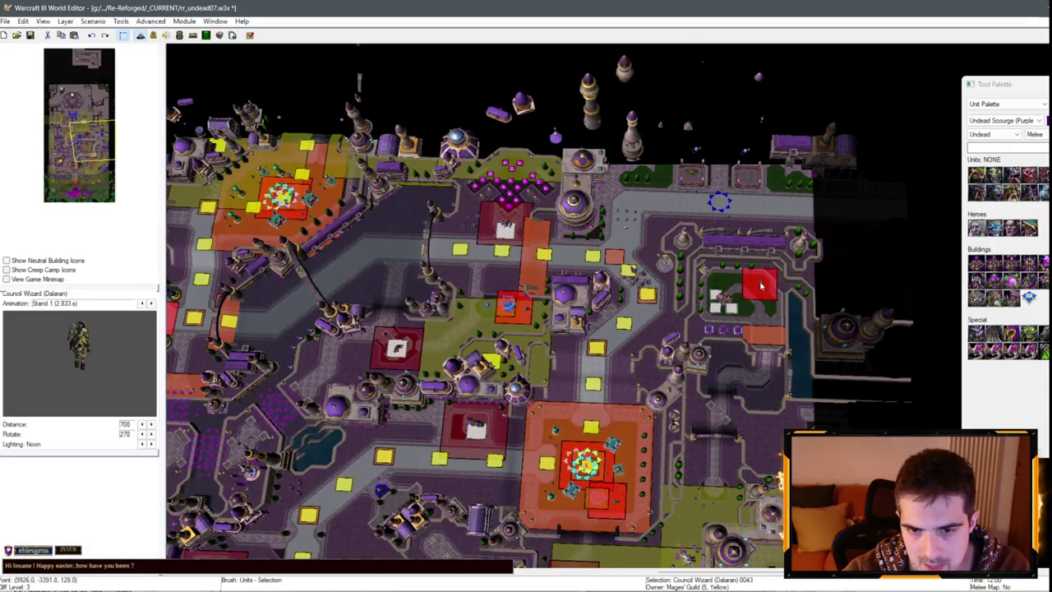
double_click(768, 285)
key("Escape")
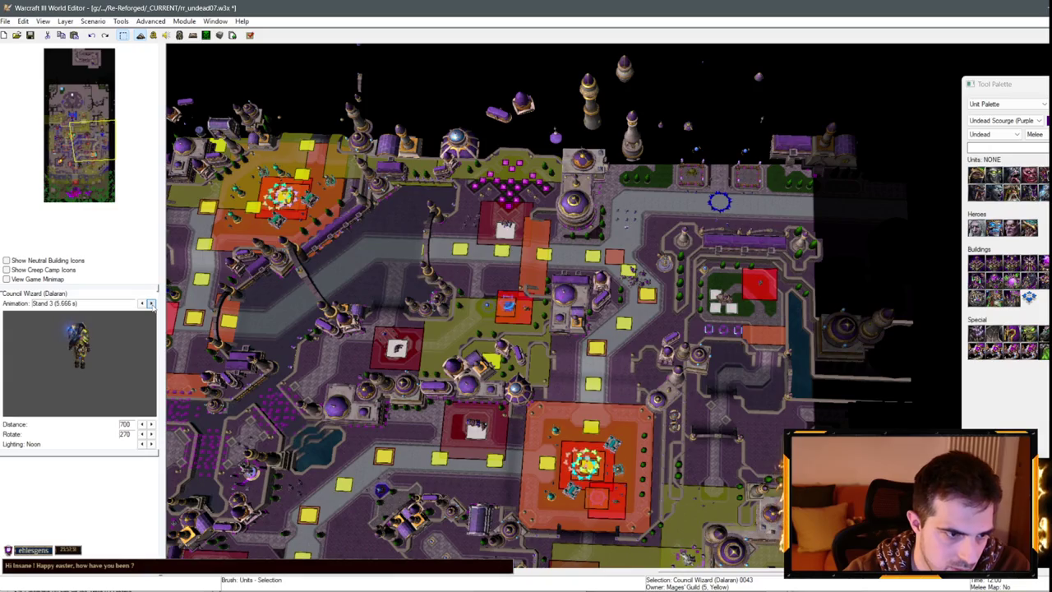
left_click(151, 304)
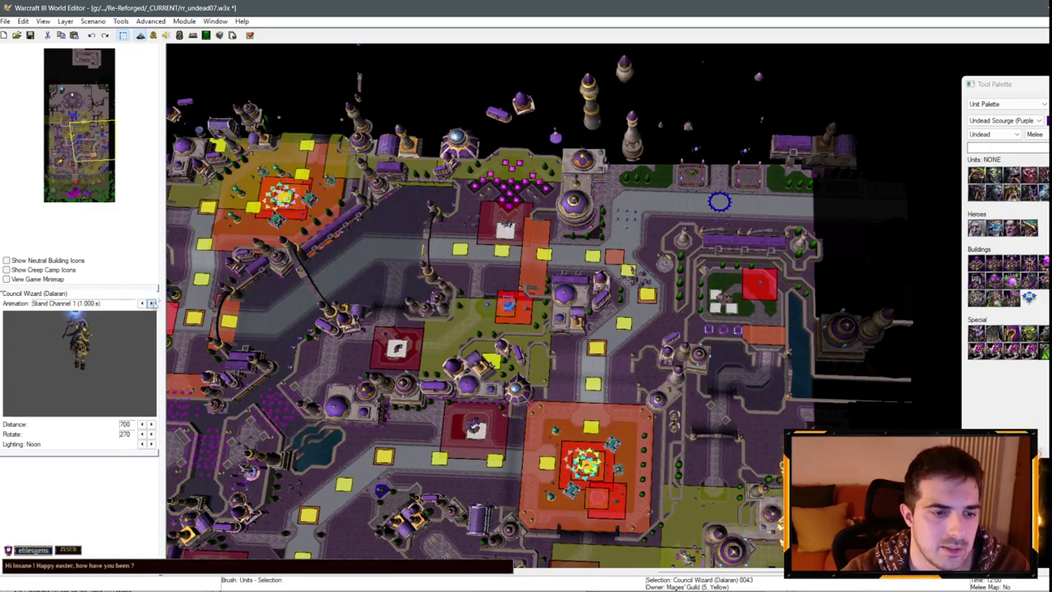
key("alt+Tab")
Set the animation action's name to Stand Channel.
left_click(248, 298)
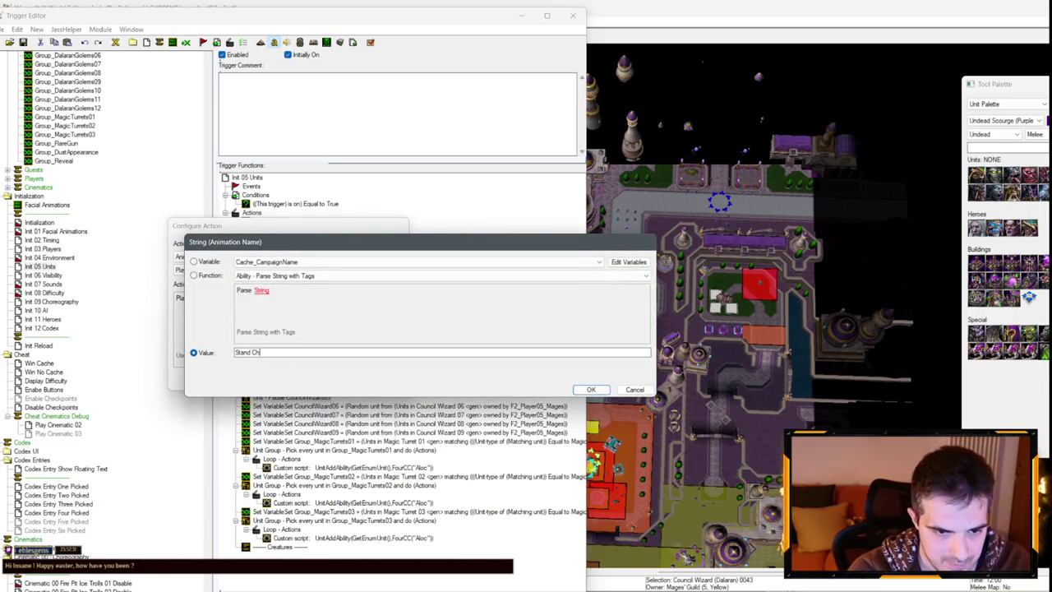
type("el")
key("Return")
key("Return")
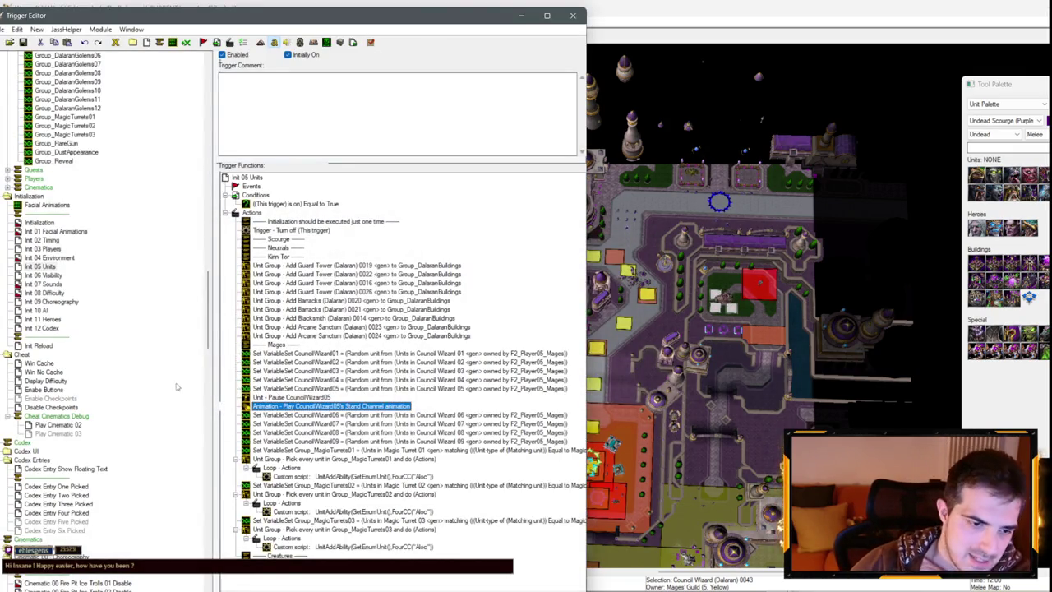
left_click(622, 387)
scroll(421, 140, "up", 5)
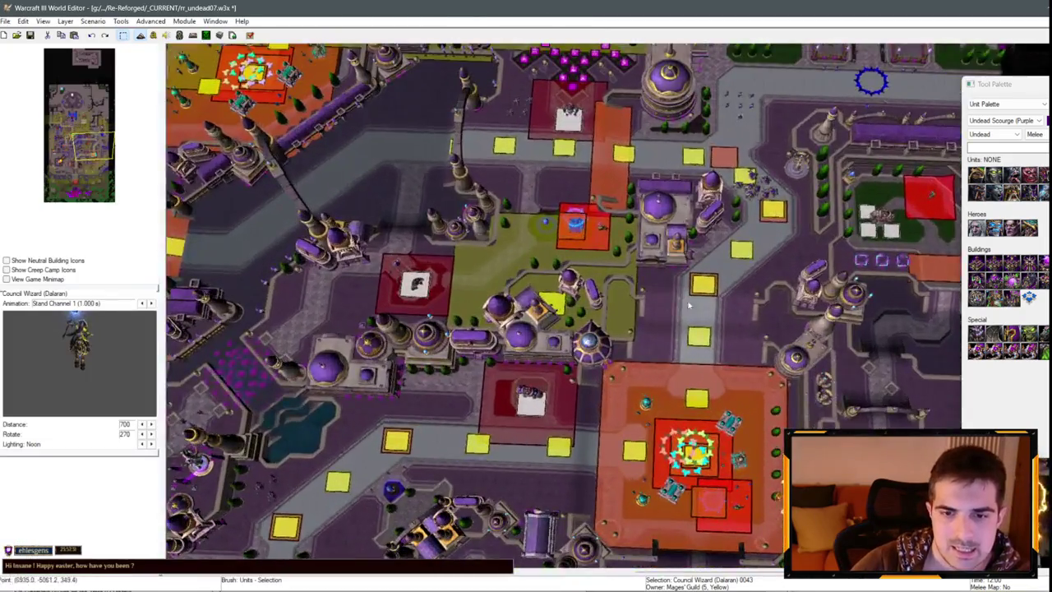
Save the map and launch it as a test run in Warcraft III.
key("ctrl+s")
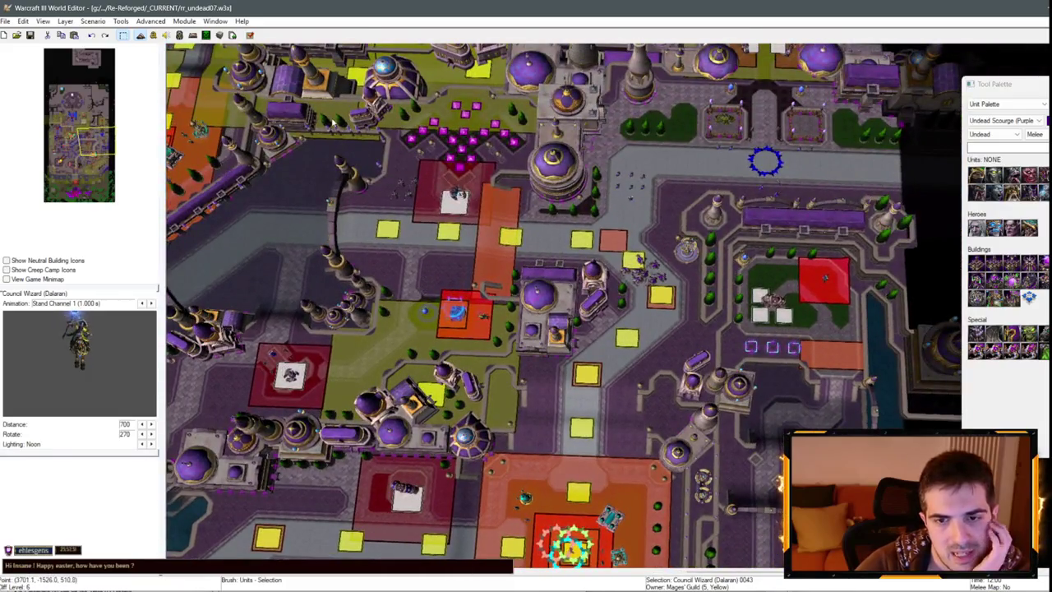
scroll(537, 176, "up", 5)
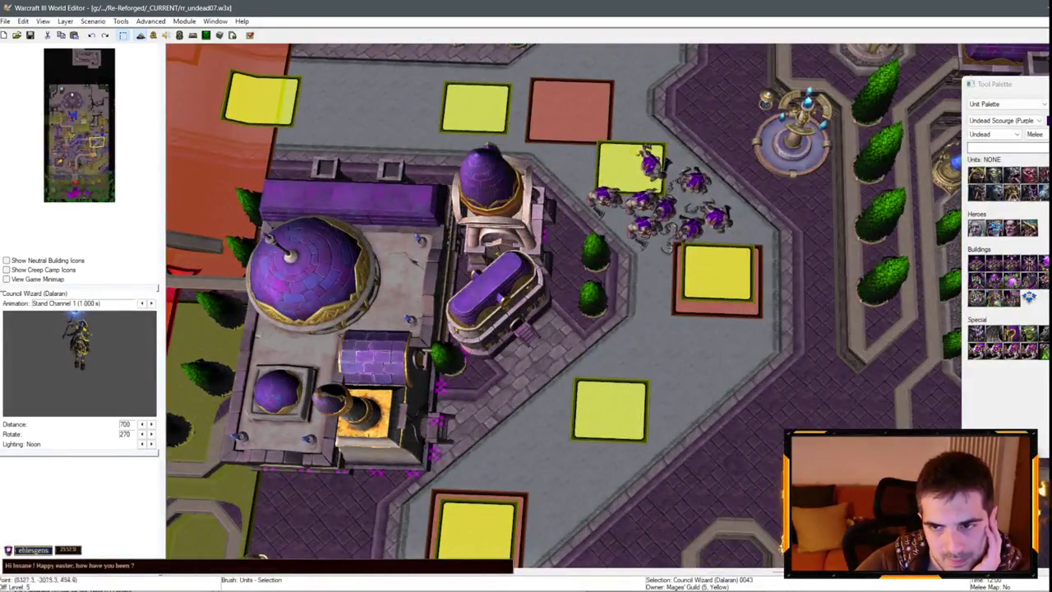
scroll(549, 160, "up", 3)
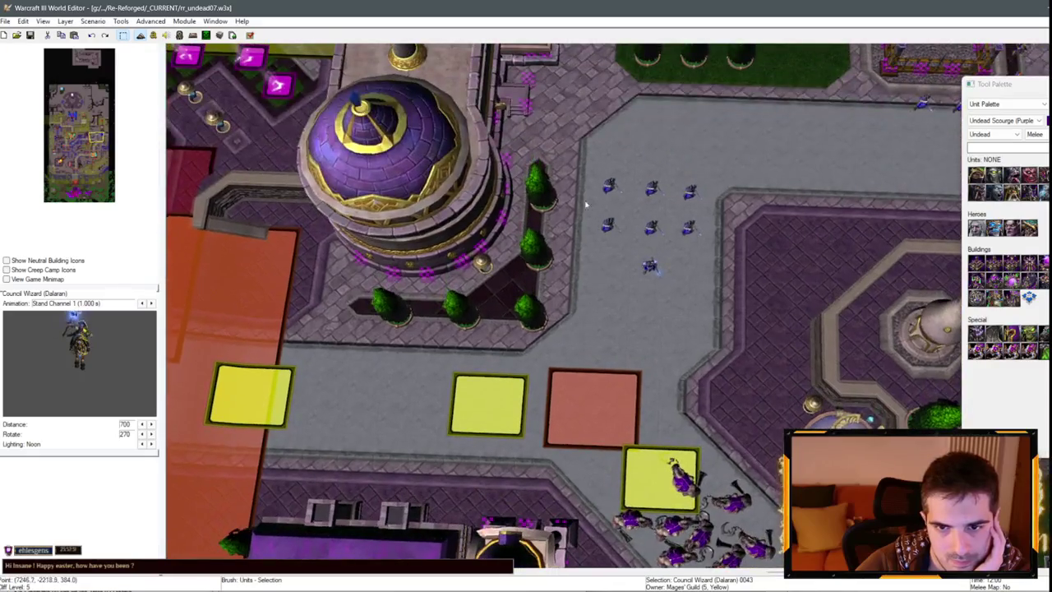
left_click_drag(552, 163, 720, 279)
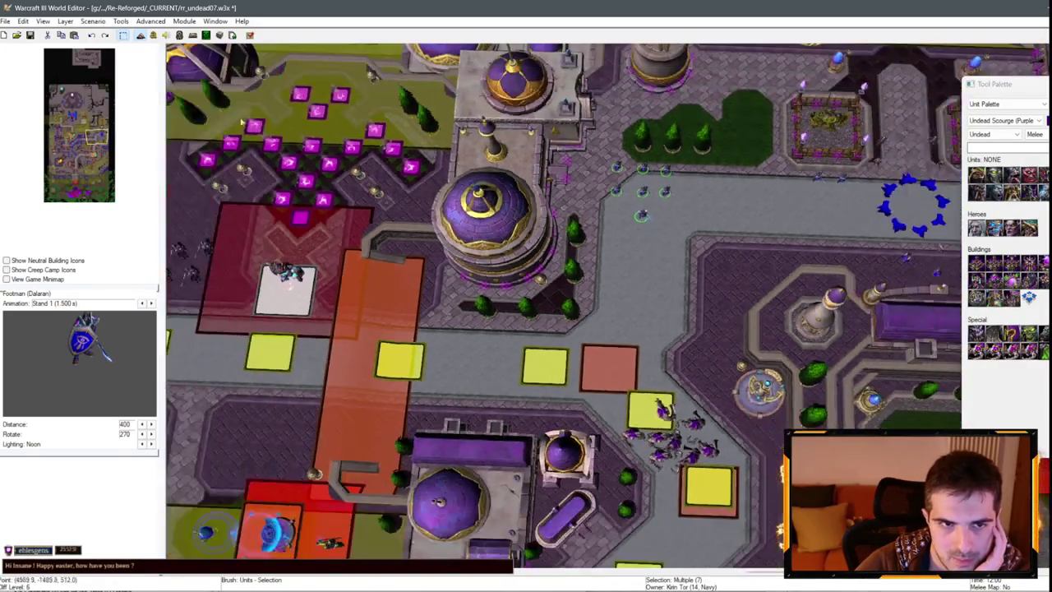
scroll(634, 99, "down", 5)
key("ctrl+s")
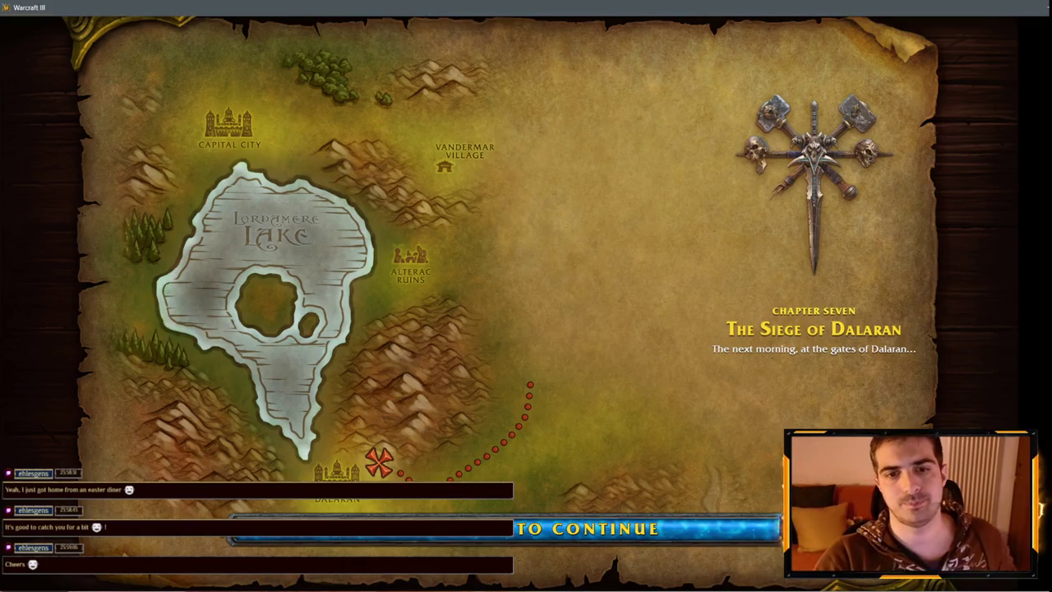
Start the test game and reveal the map with the 'iseedeadpeople' cheat.
key("space")
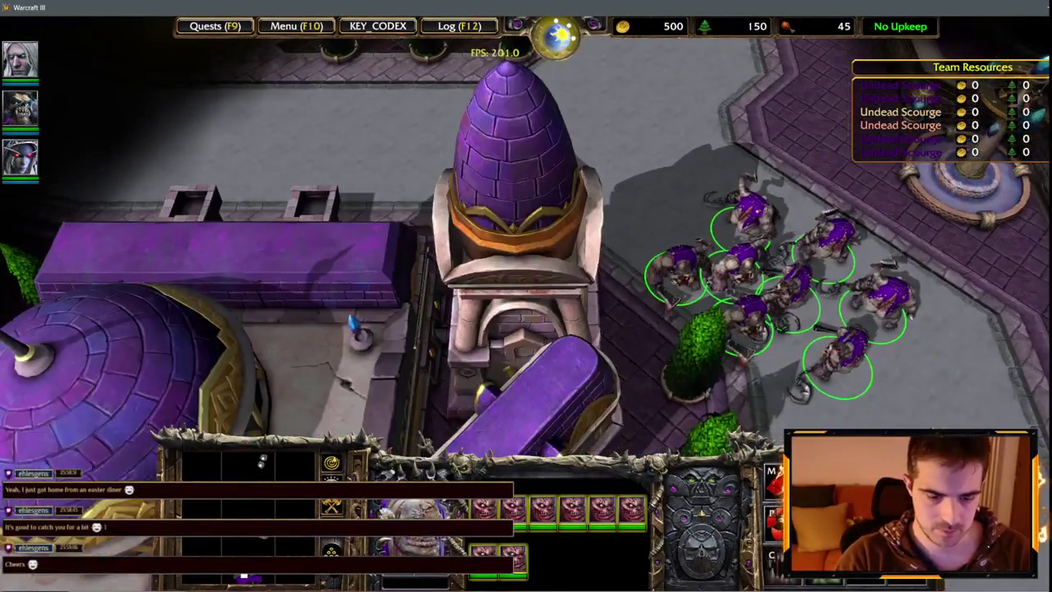
key("Return")
type("iseedeadpeop")
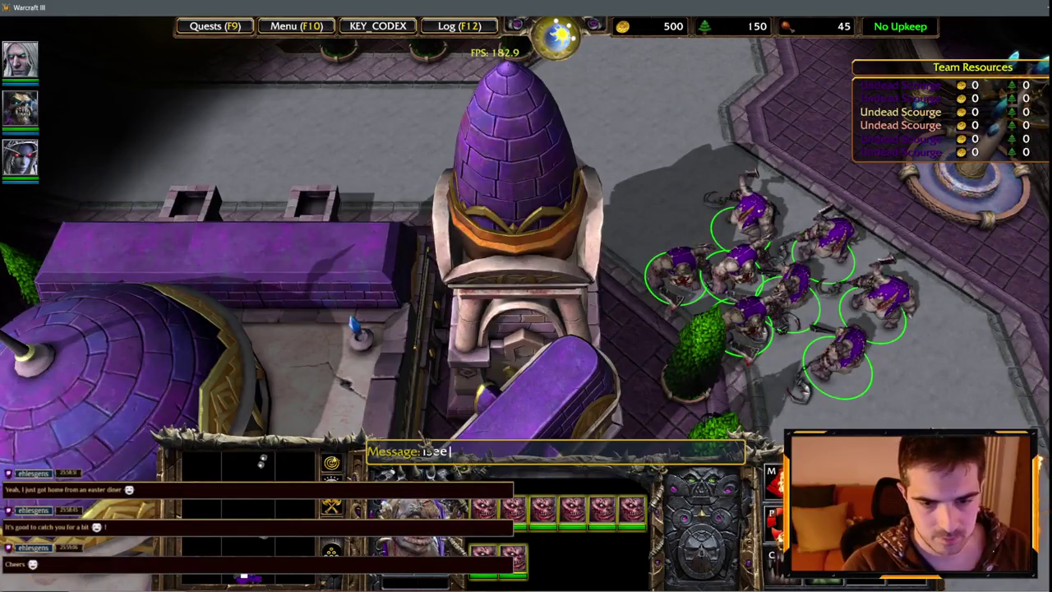
type("le")
key("Return")
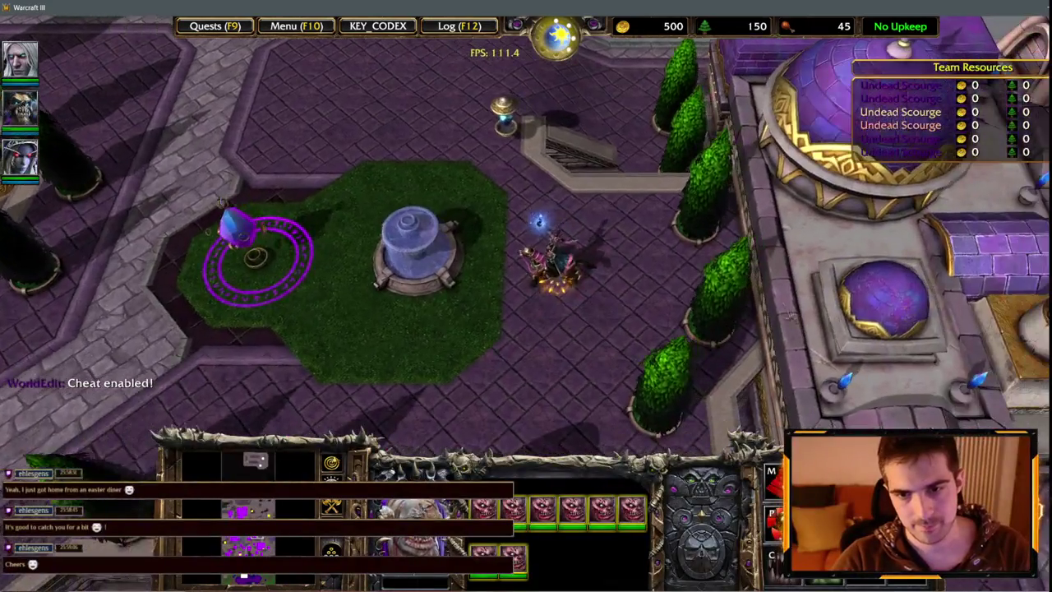
Inspect the Council Wizard, Pylon, Siege Golem and Arcane Sanctum.
left_click(550, 262)
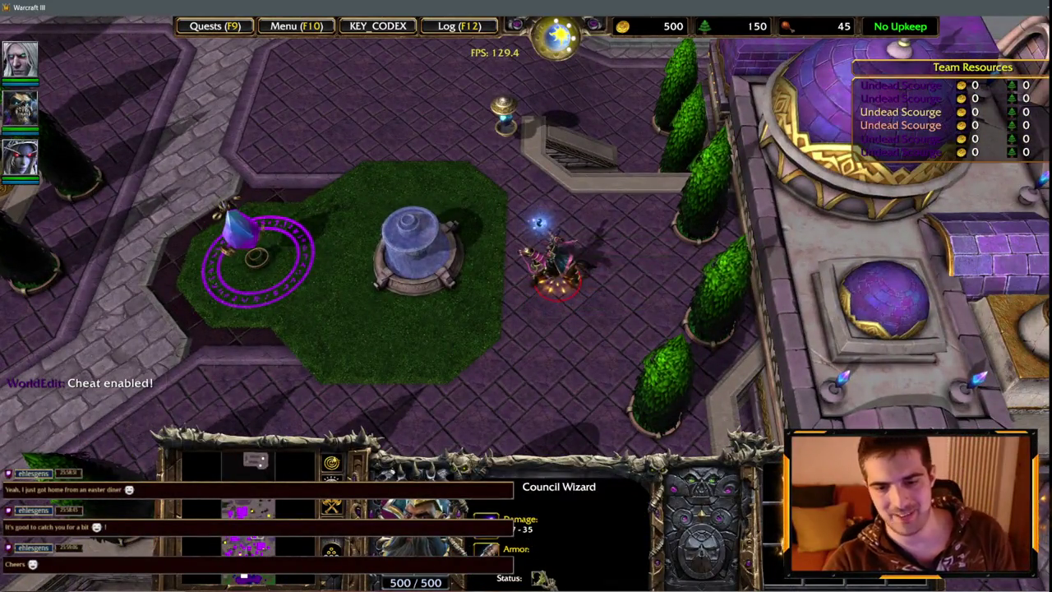
left_click(242, 239)
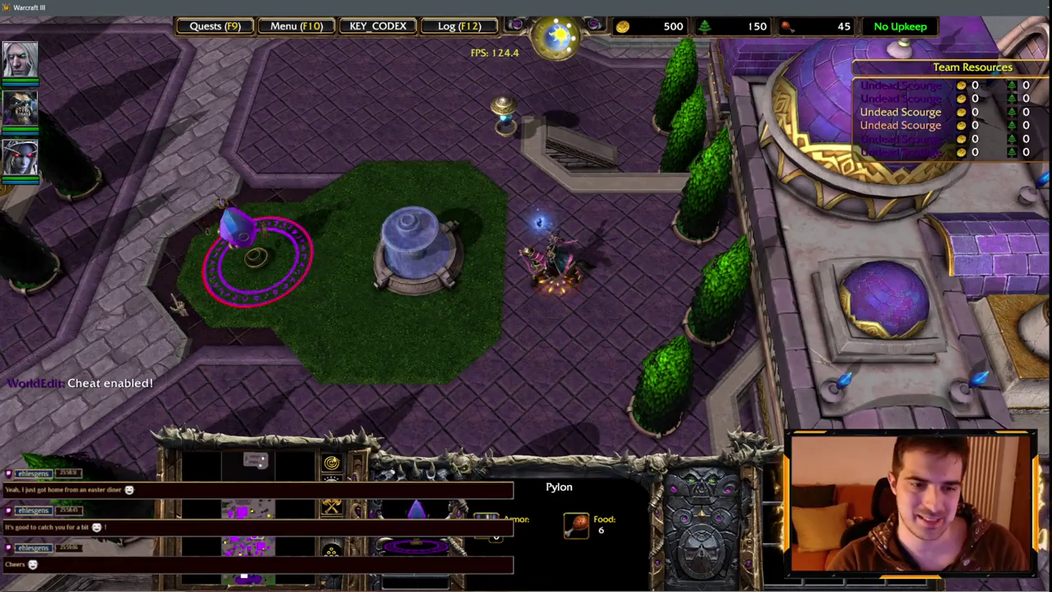
left_click(547, 259)
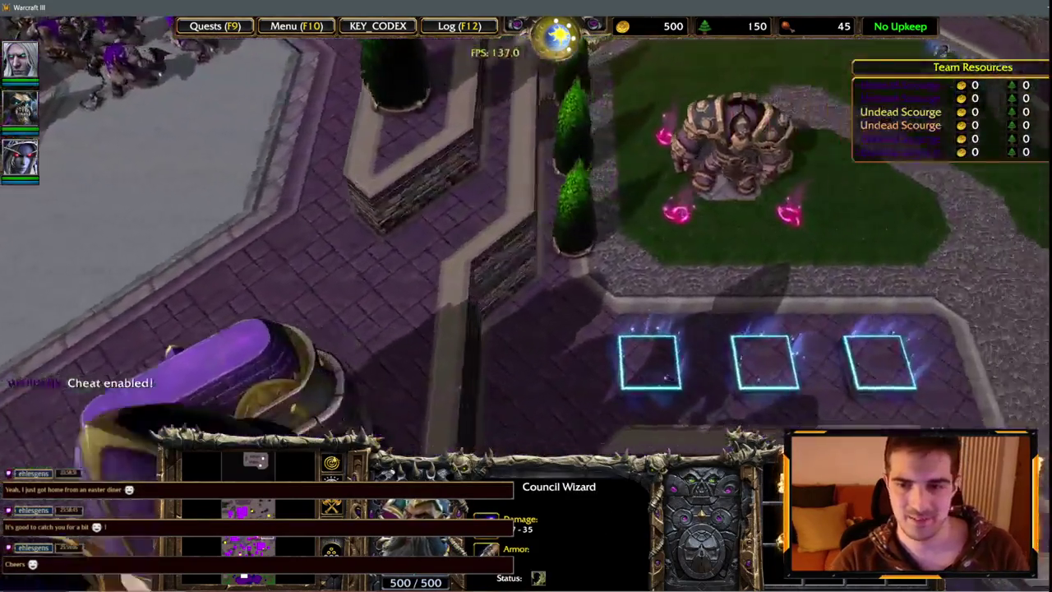
key("Down")
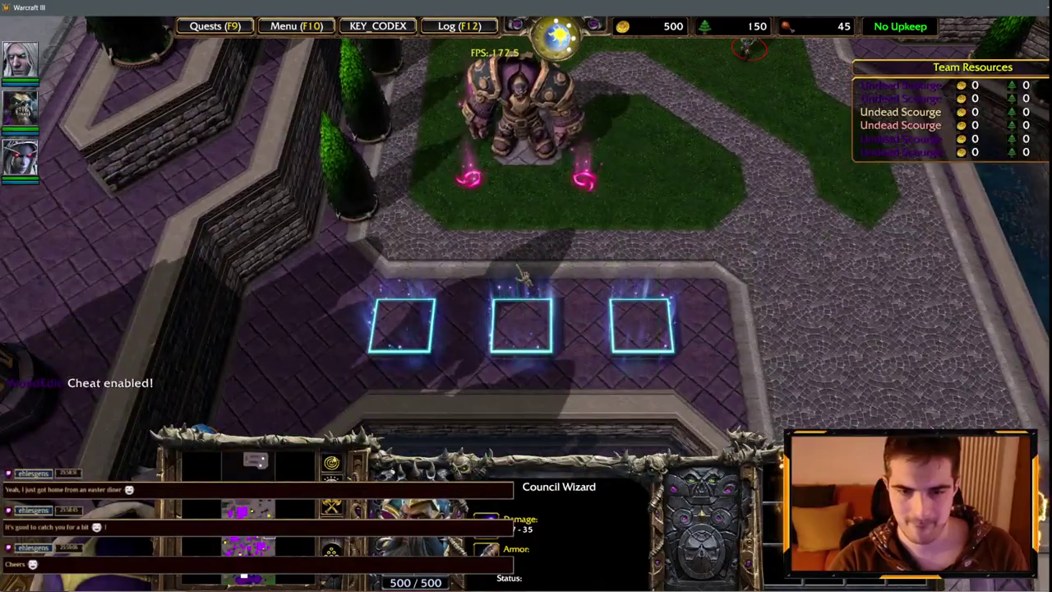
left_click_drag(559, 230, 387, 129)
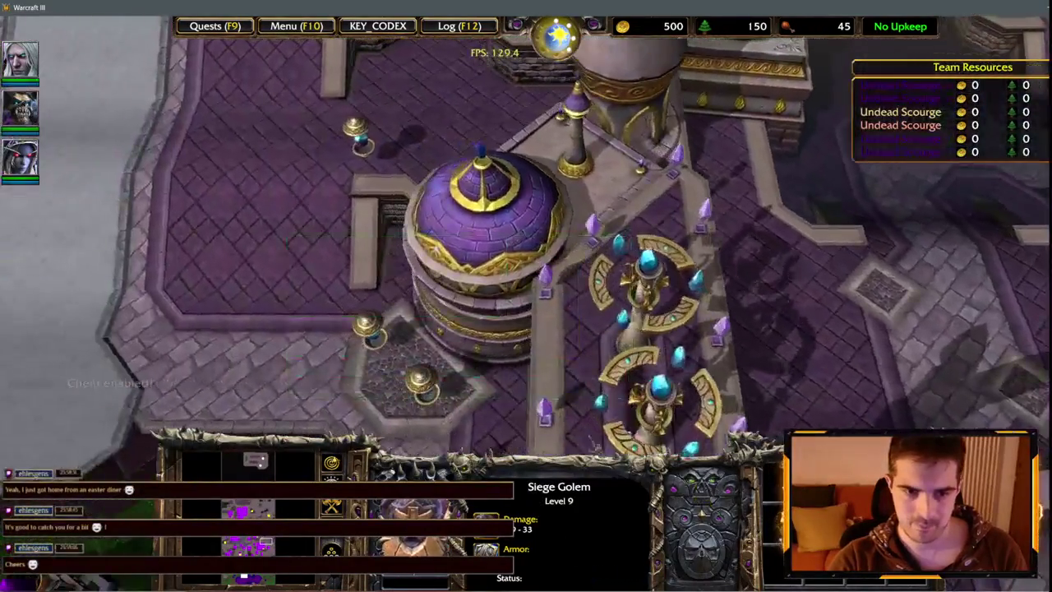
left_click(498, 136)
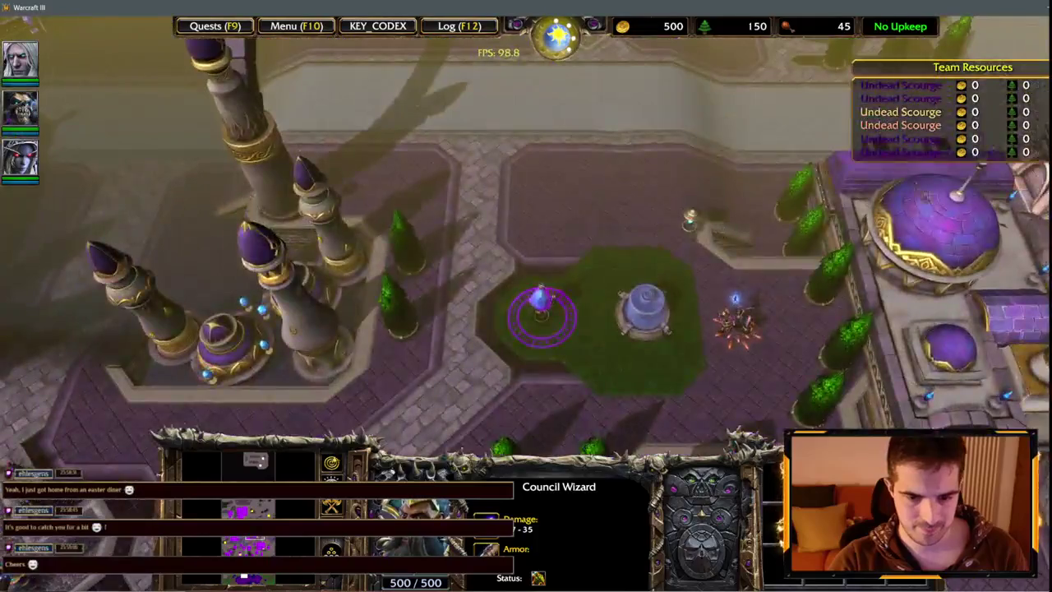
key("Right")
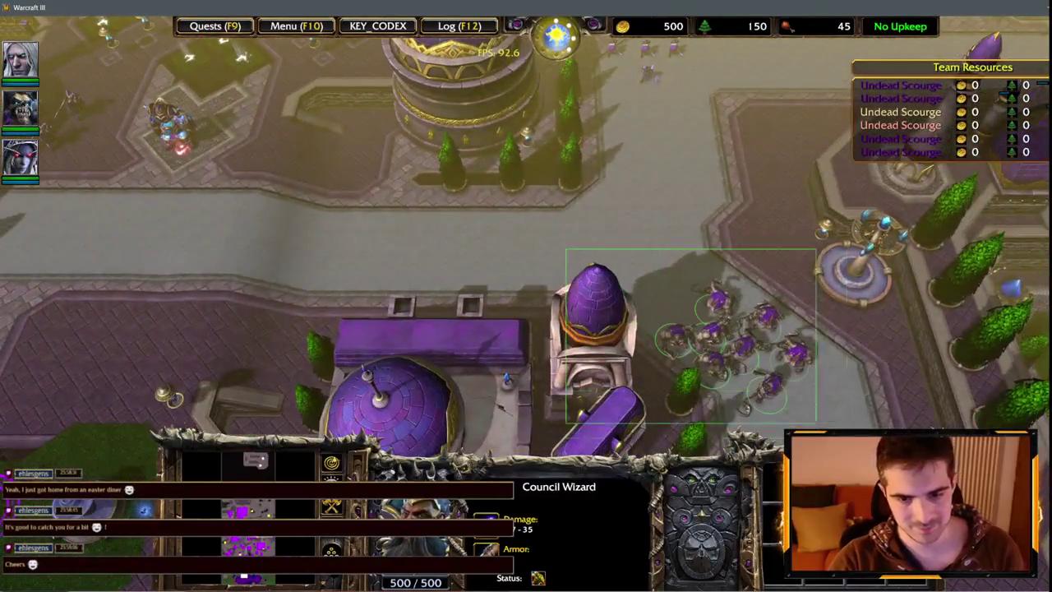
Box-select the undead ghouls and pan back to the fountain courtyard.
left_click_drag(566, 249, 816, 423)
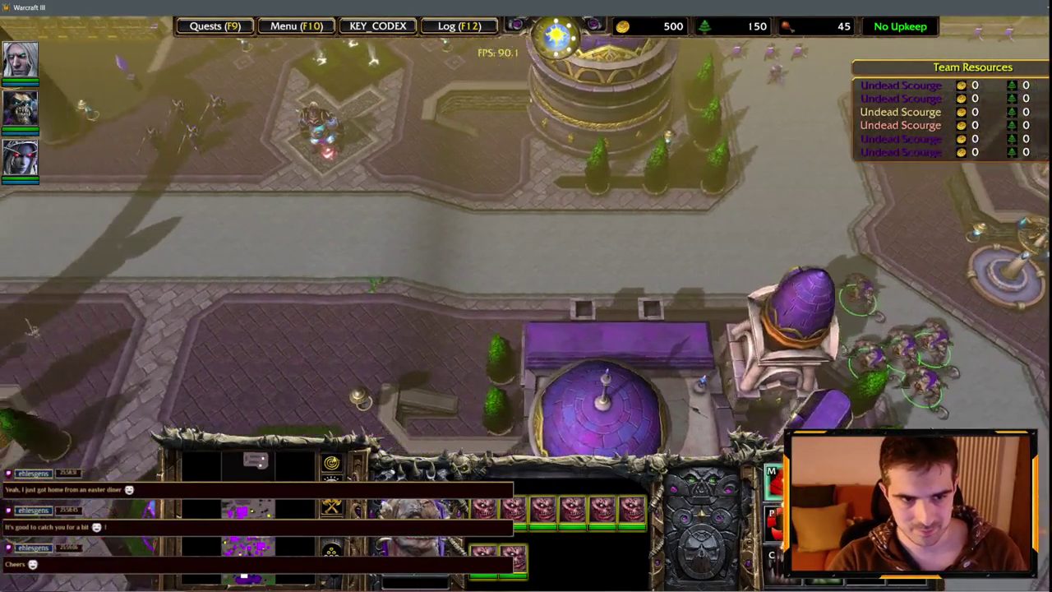
key("Left")
key("Down")
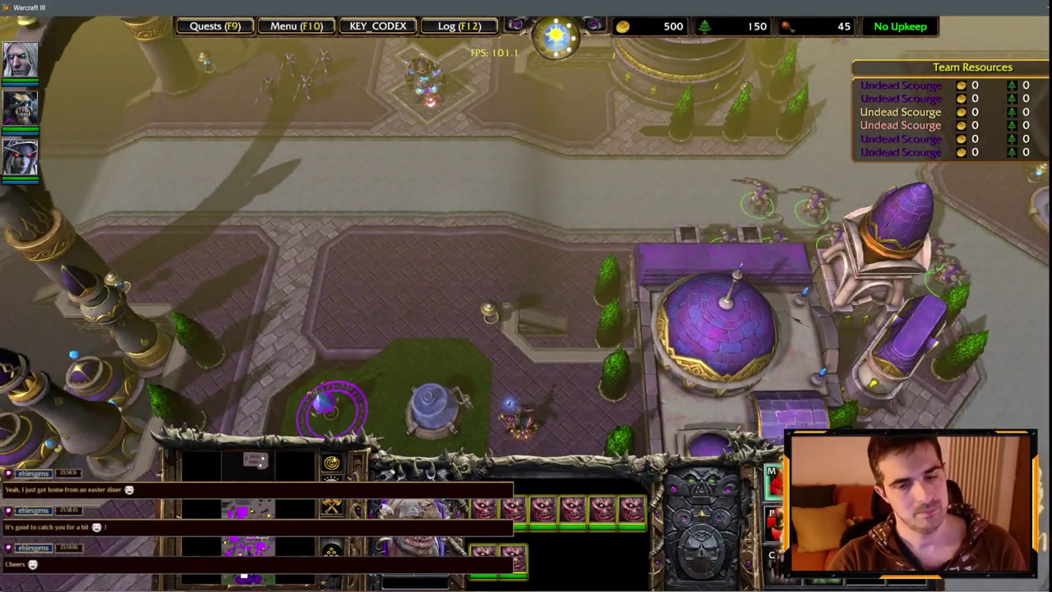
key("Left")
key("Down")
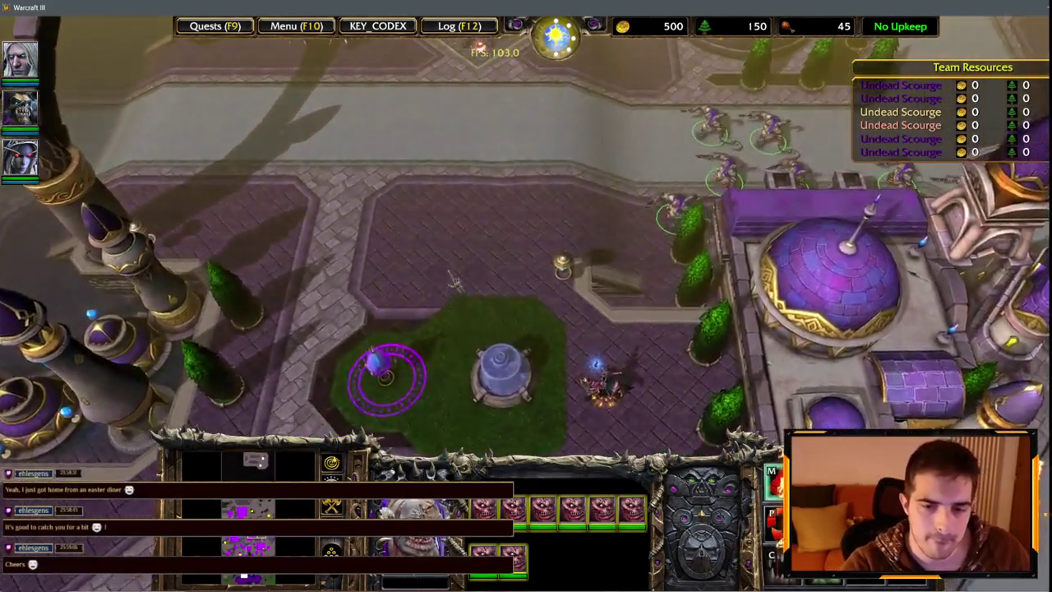
Bring the glowing fountain turret into view and send the ghouls at it.
scroll(454, 281, "up", 2)
key("Left")
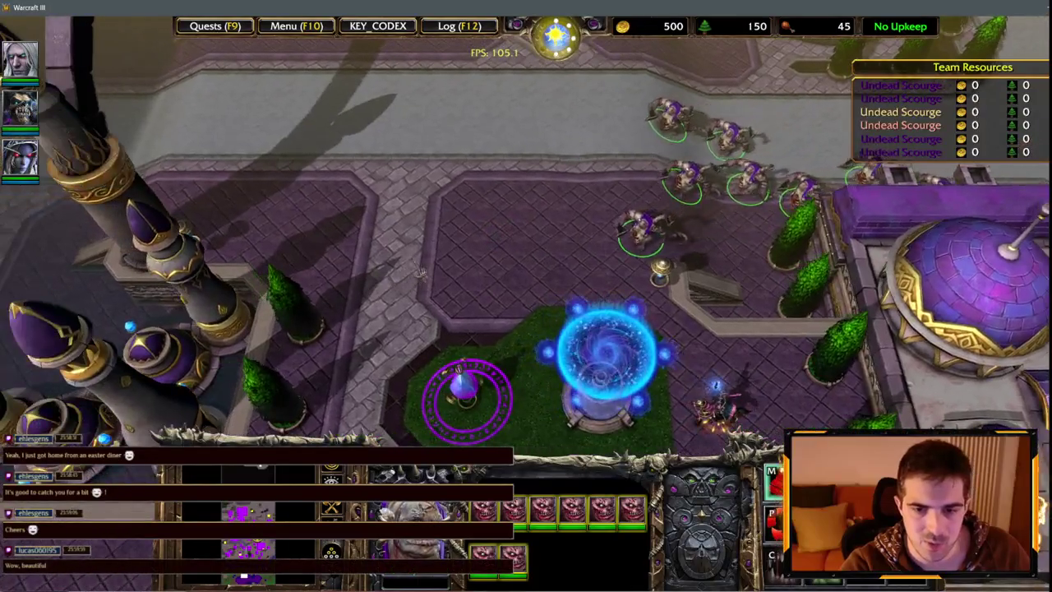
key("Down")
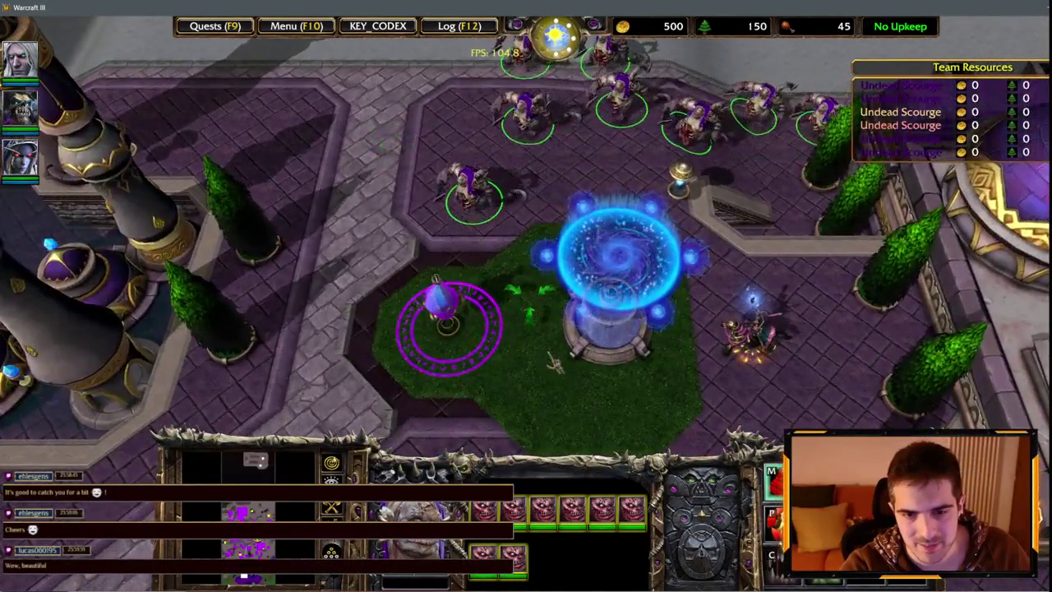
right_click(559, 400)
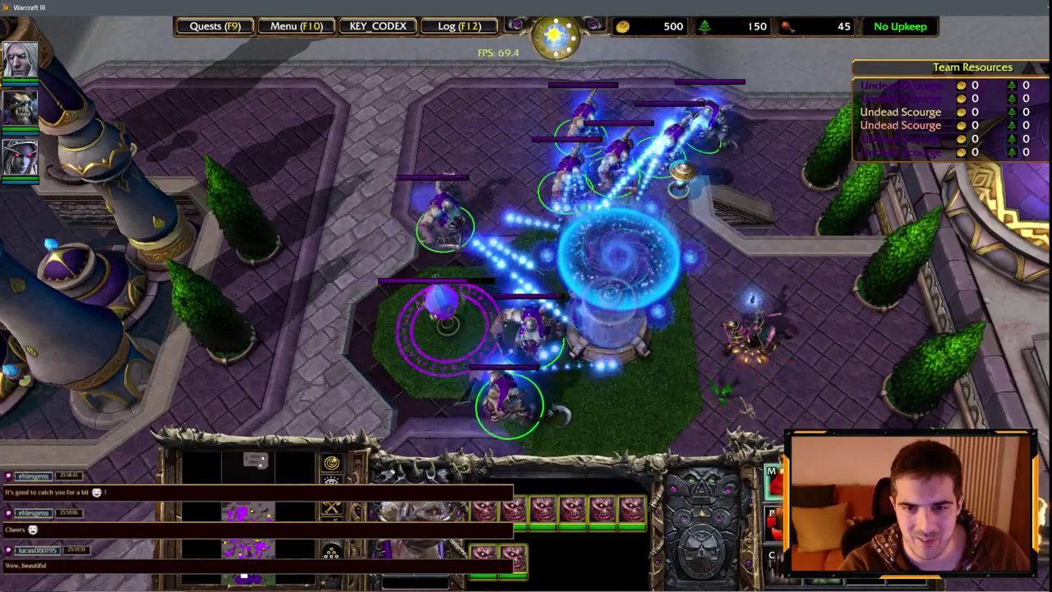
Follow the fight, checking the Council Wizard and Pylon and regrouping the ghouls around the turret.
key("Down")
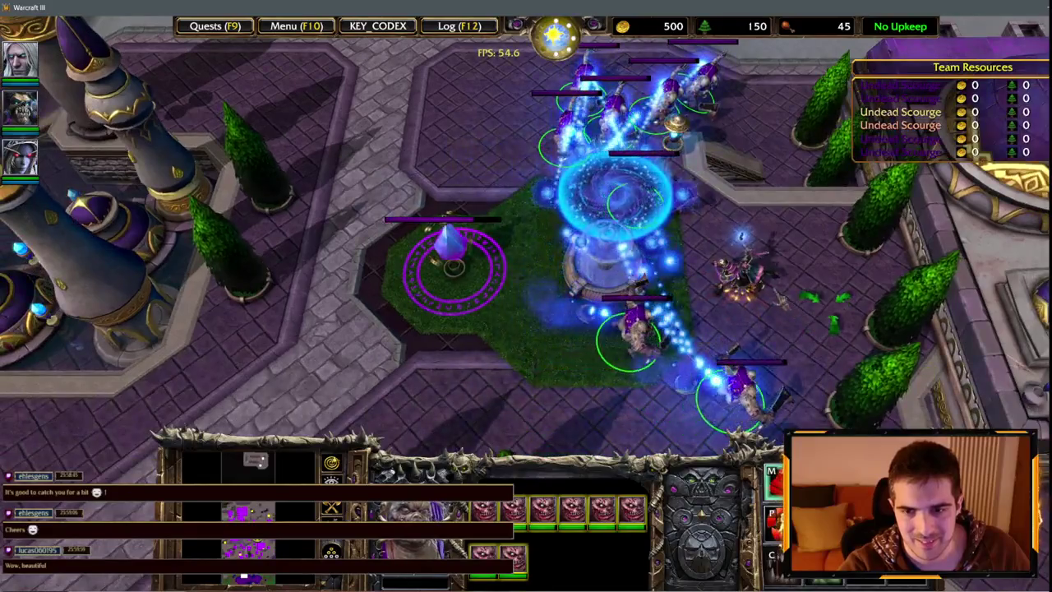
left_click(699, 380)
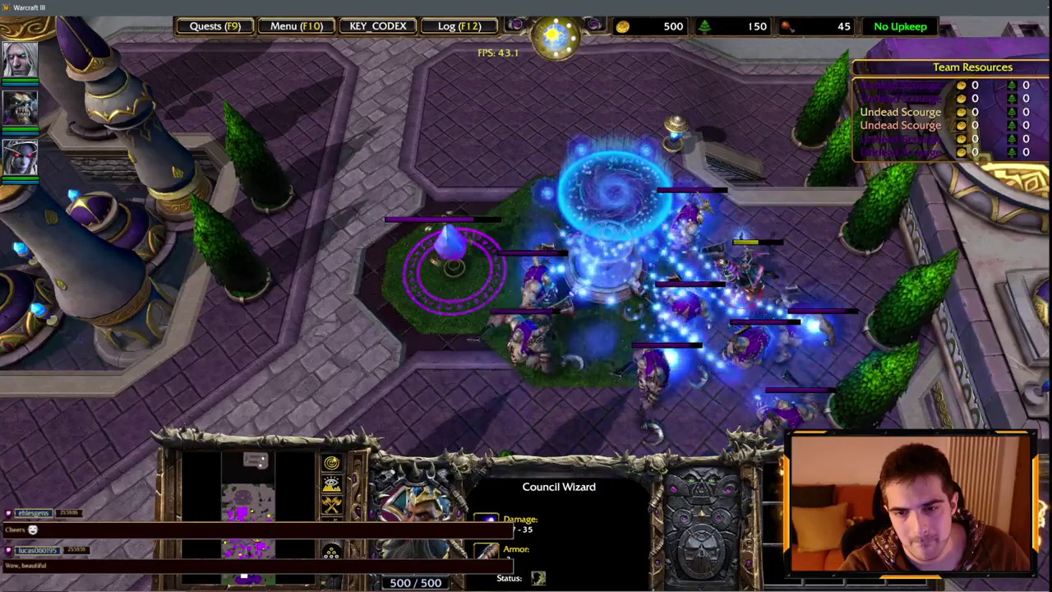
key("1")
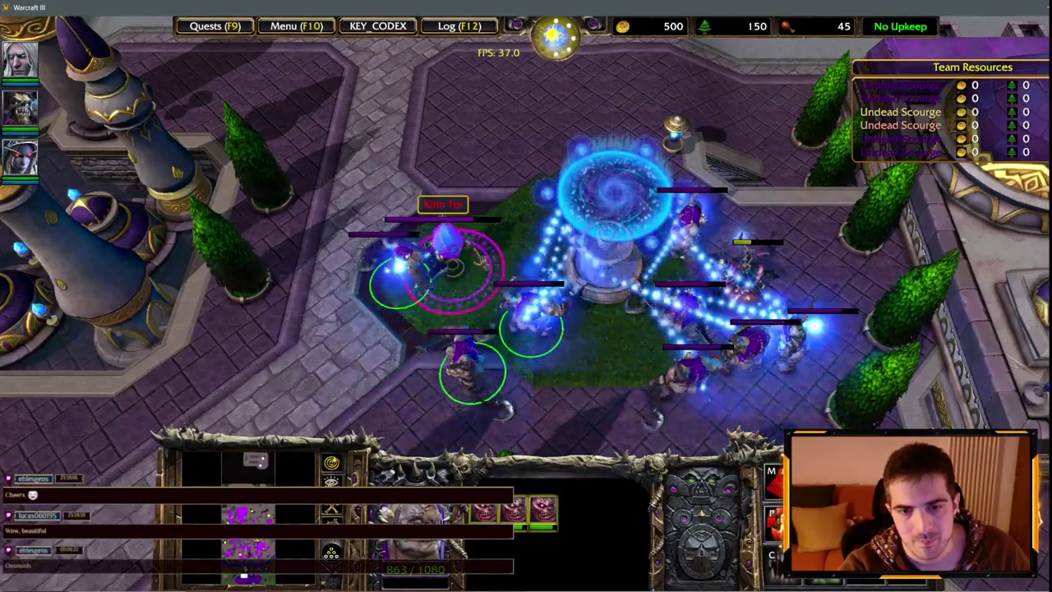
left_click(450, 247)
key("Right")
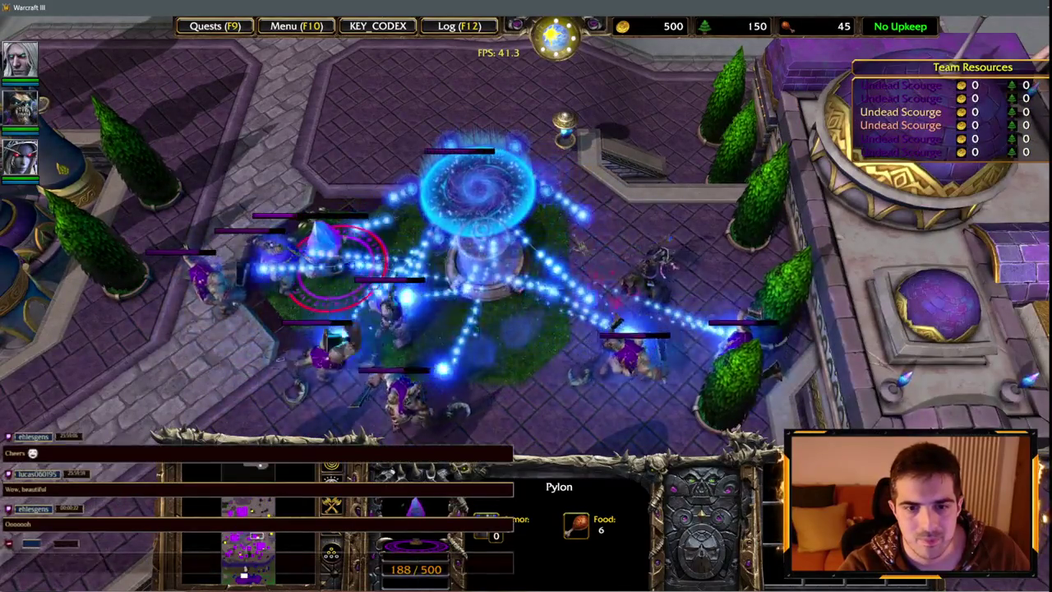
left_click_drag(206, 148, 723, 428)
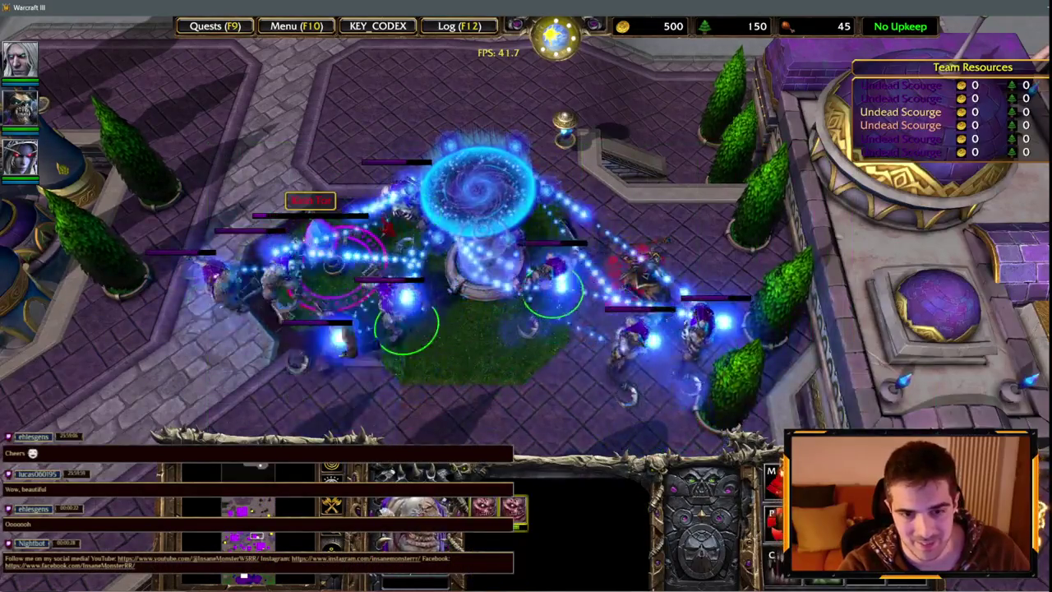
left_click_drag(197, 153, 503, 318)
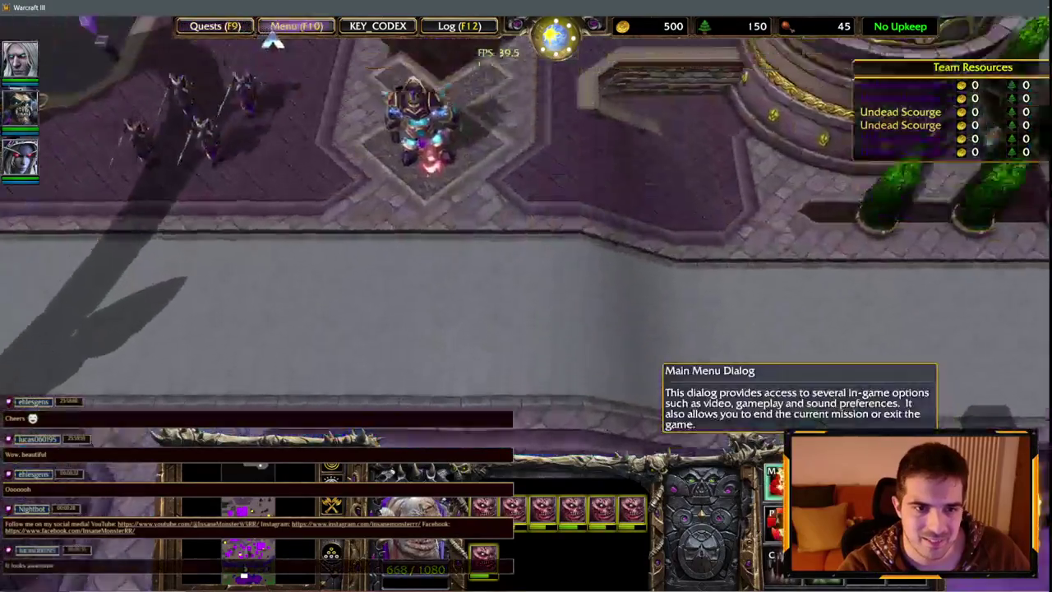
End the test game and exit Warcraft III.
left_click(297, 25)
left_click(556, 322)
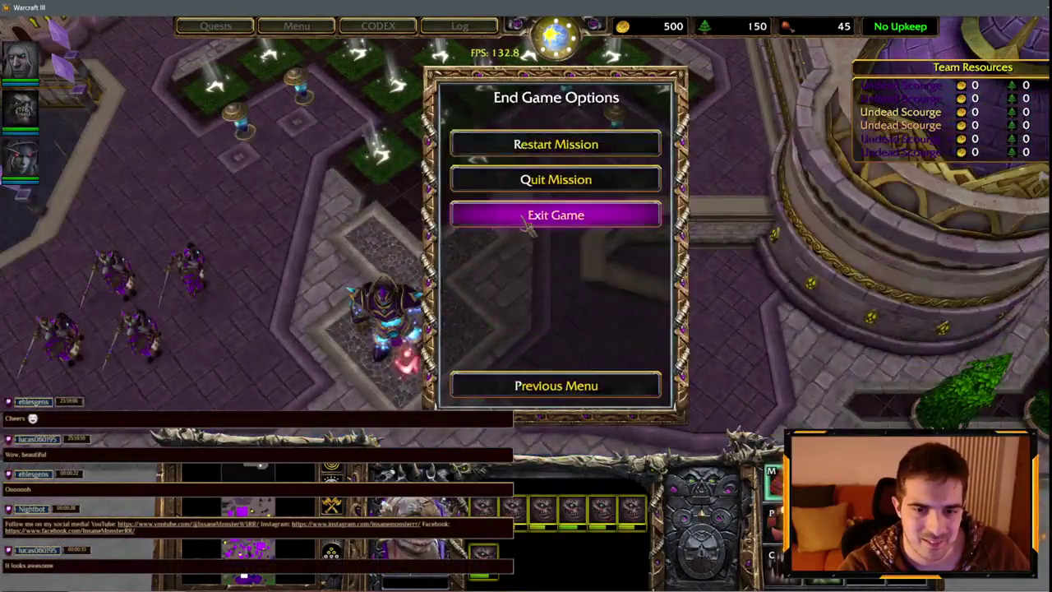
left_click(554, 214)
Quit the game and maximize the Trigger Editor at the Council Wizards 05 triggers.
left_click(495, 301)
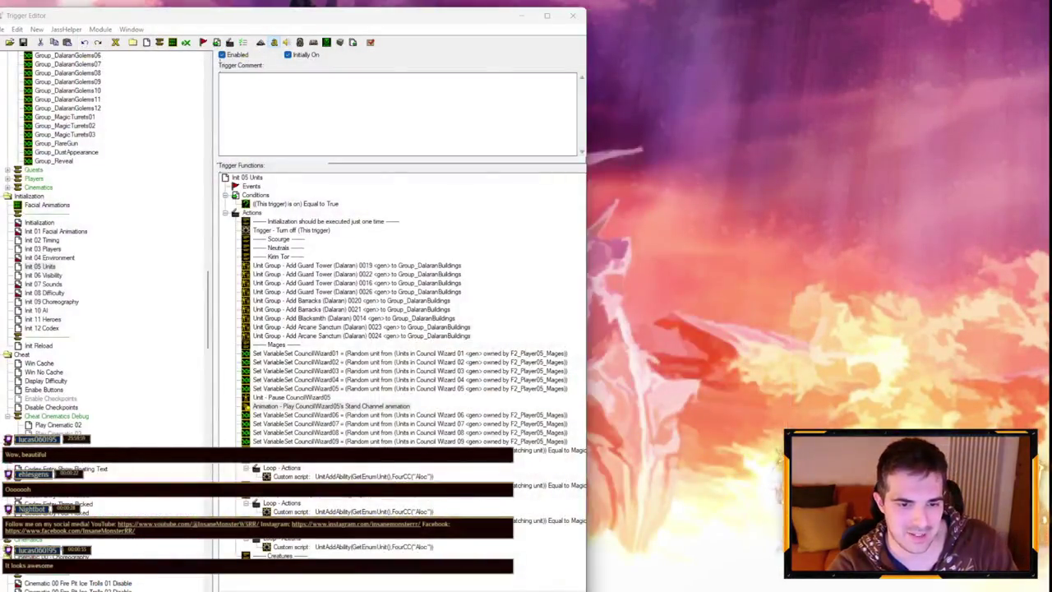
scroll(141, 368, "down", 20)
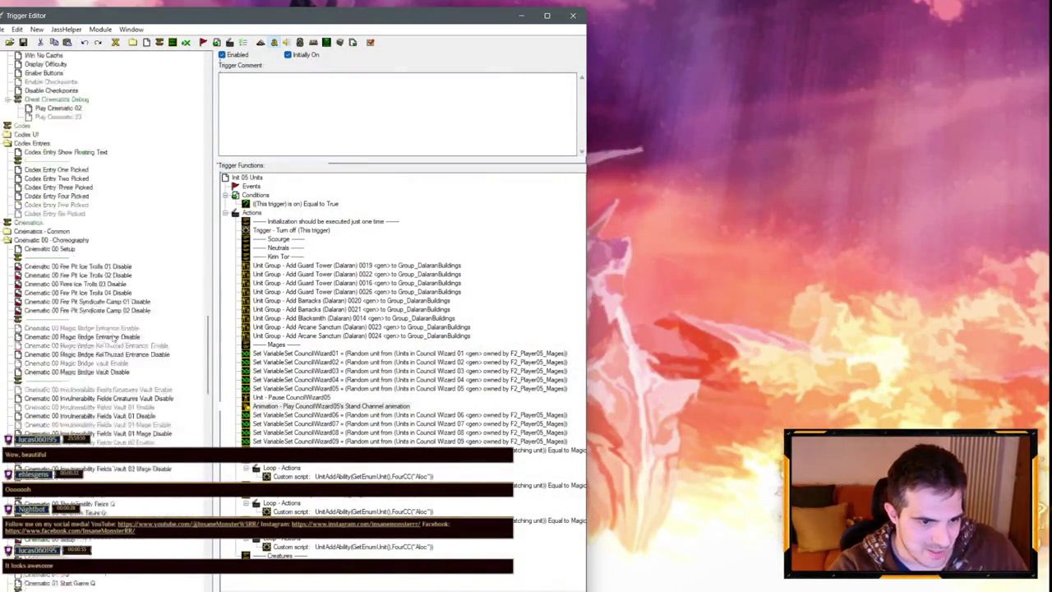
scroll(75, 279, "down", 2)
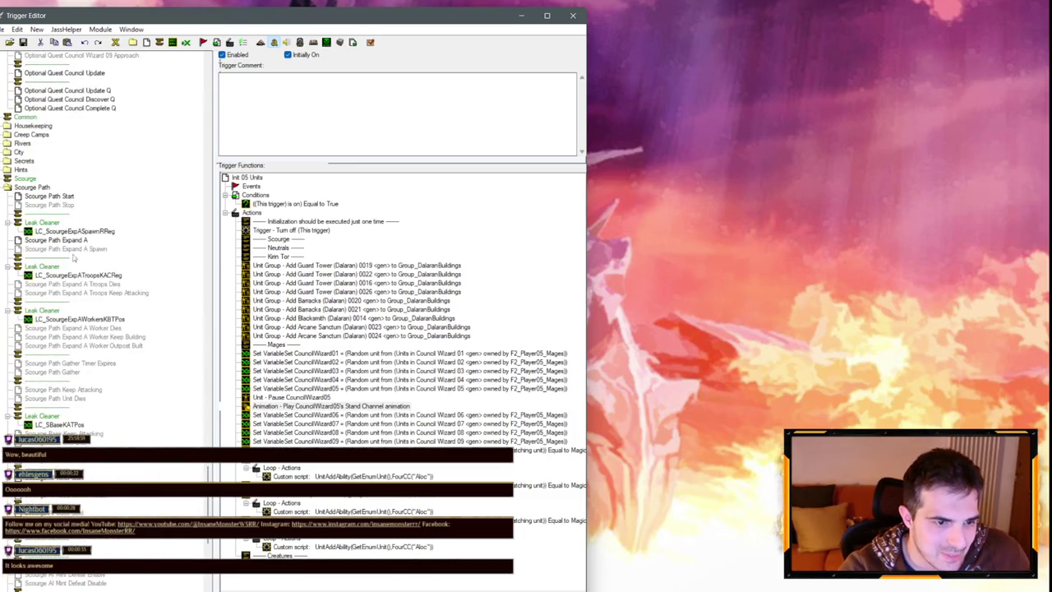
double_click(152, 20)
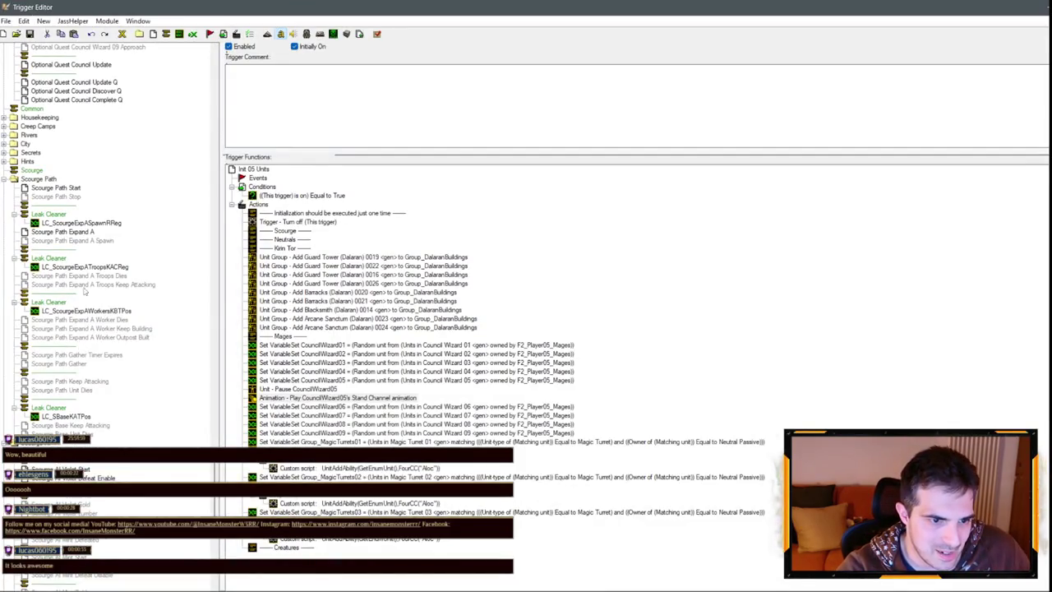
scroll(93, 240, "down", 7)
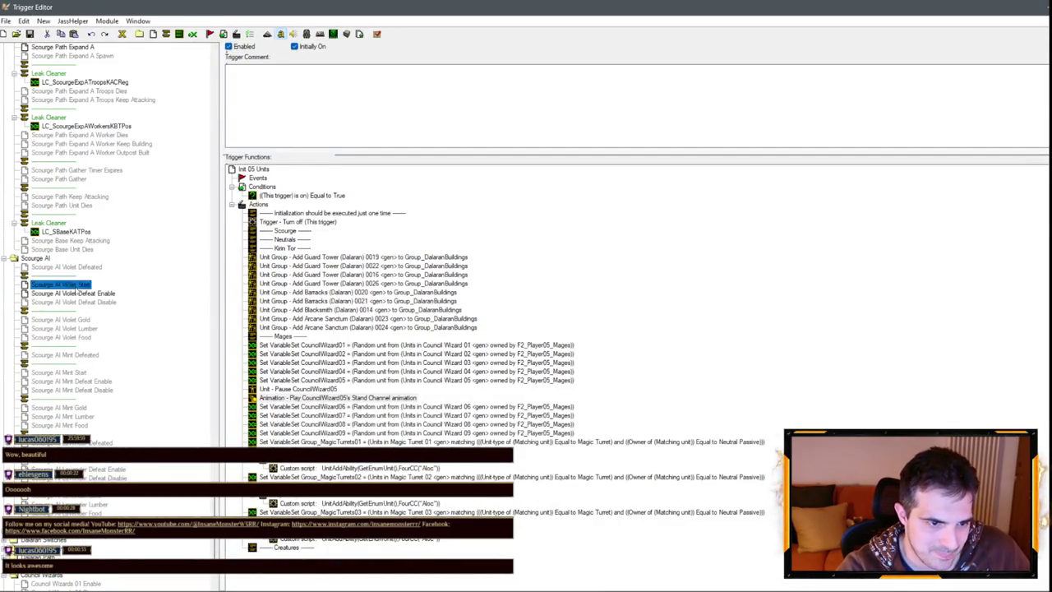
scroll(82, 298, "down", 5)
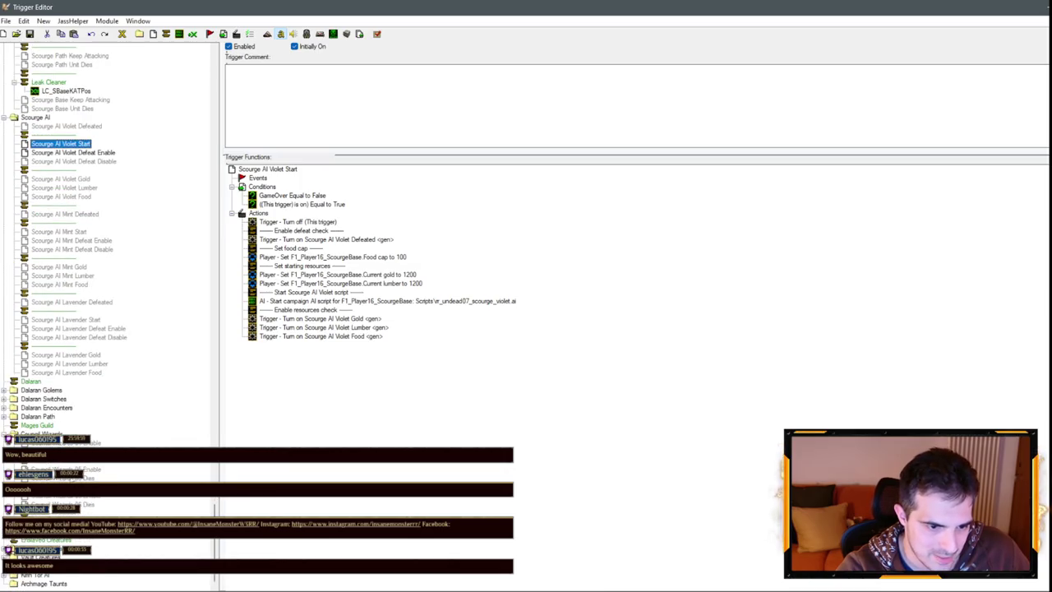
left_click(65, 470)
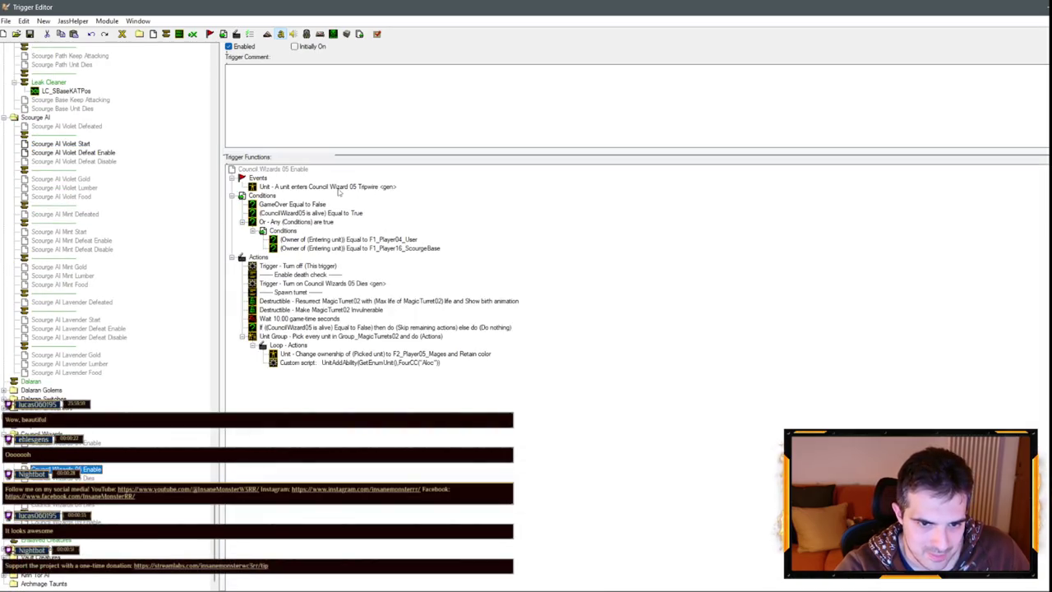
Make Council Wizards 05 Dies check that the dying unit is CouncilWizard05.
left_click(65, 477)
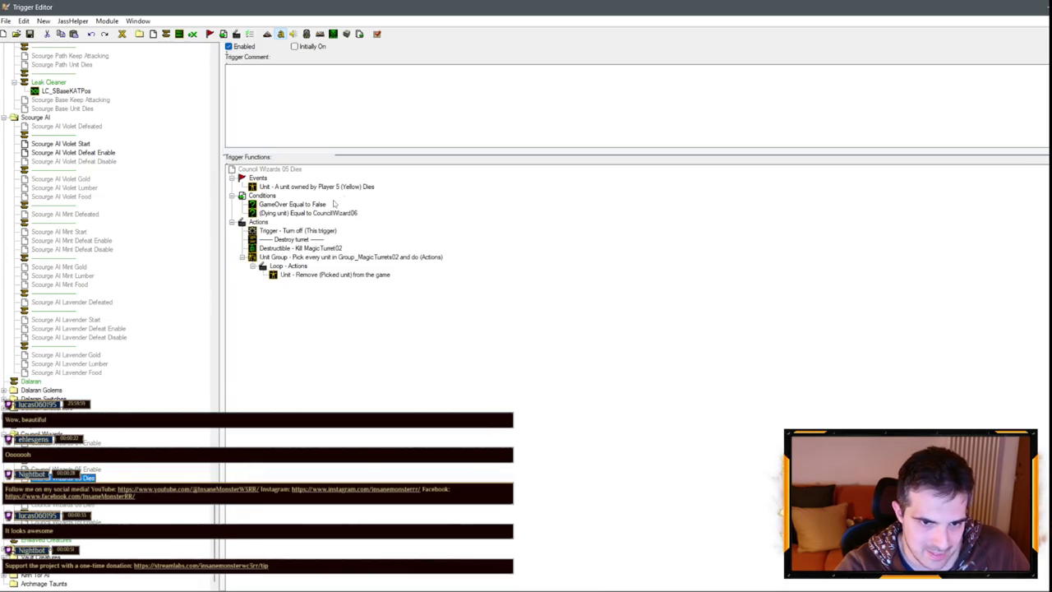
double_click(332, 214)
left_click(499, 292)
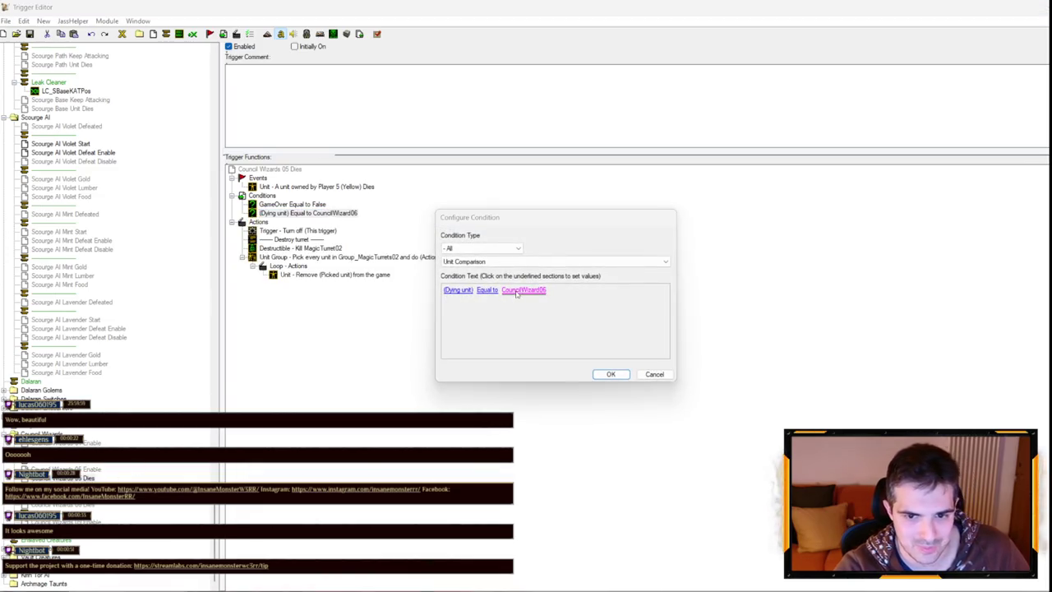
key("Return")
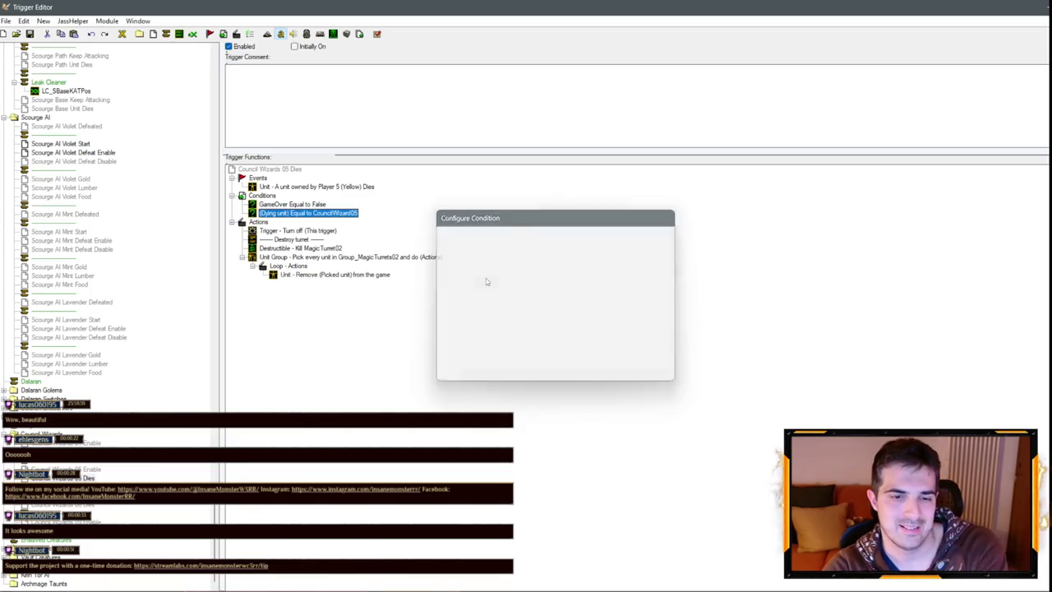
key("Return")
Set the Enable trigger's Resurrect MagicTurret02 action to Show the birth animation.
left_click(97, 470)
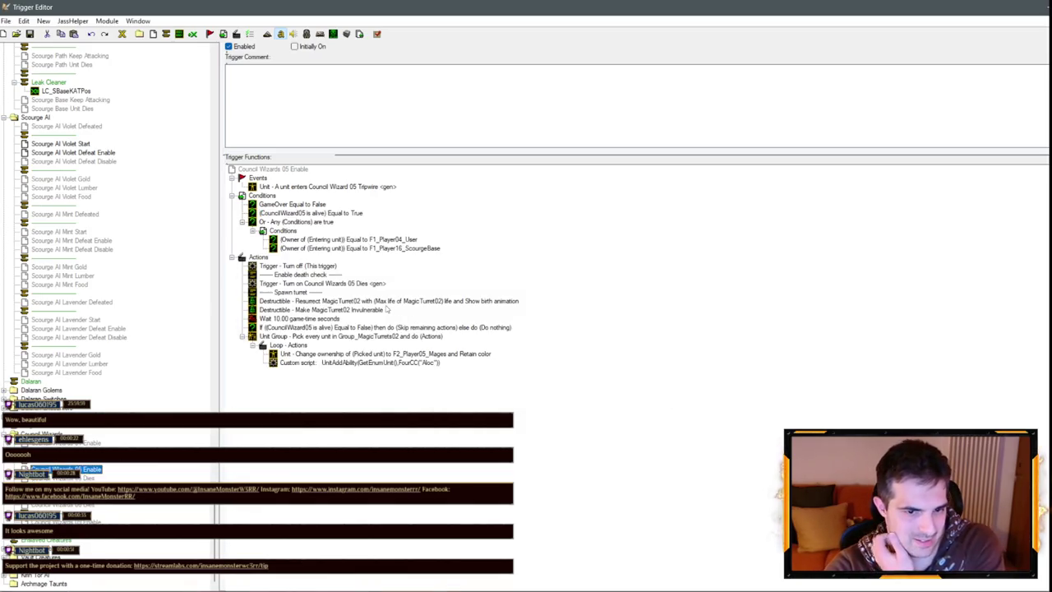
left_click(385, 304)
double_click(416, 305)
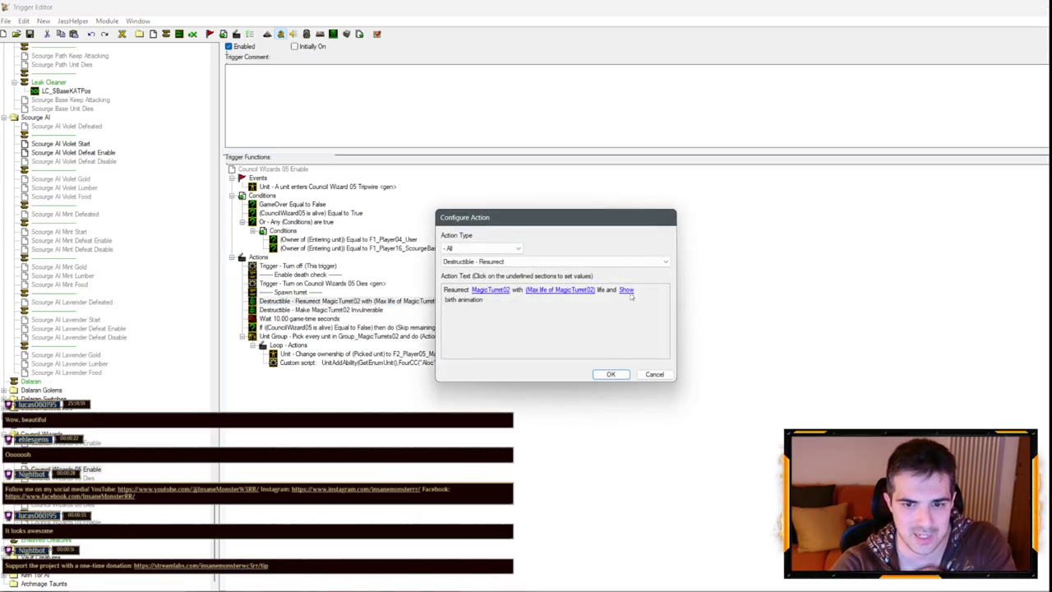
left_click(629, 290)
left_click(543, 254)
left_click(542, 263)
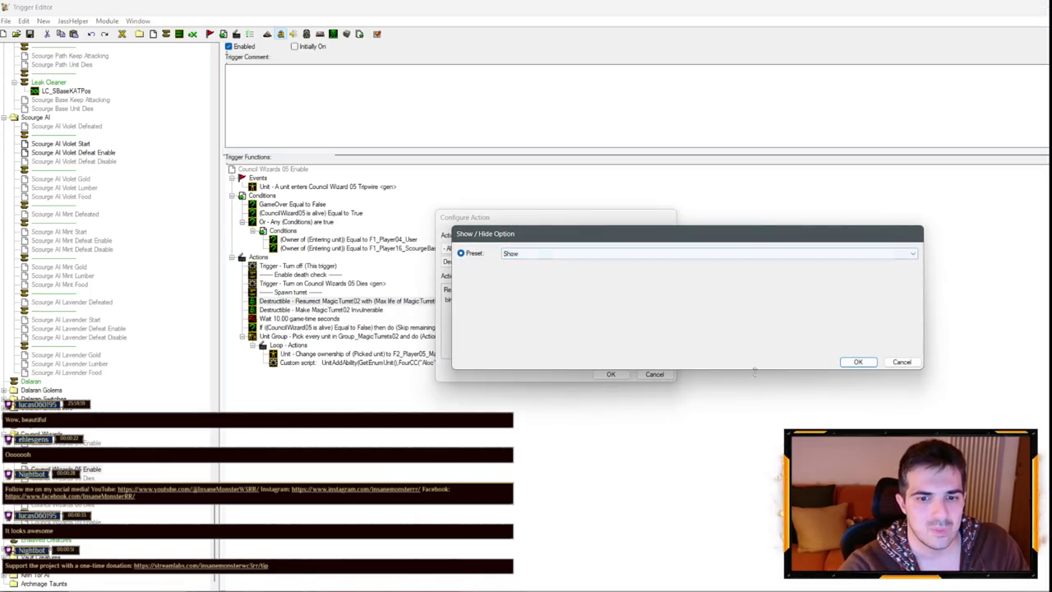
left_click(859, 361)
left_click(611, 374)
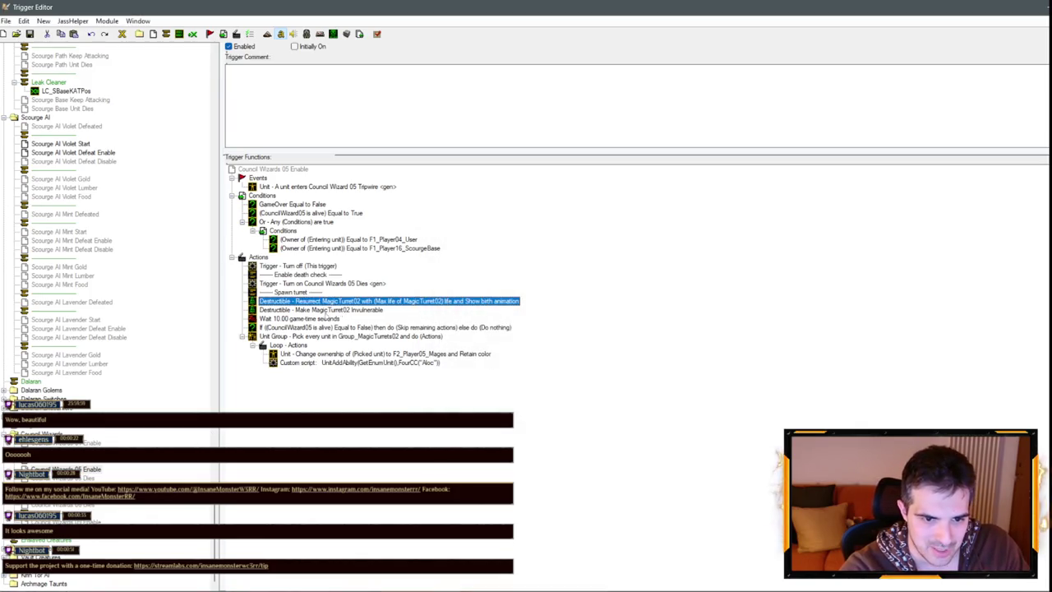
left_click(87, 589)
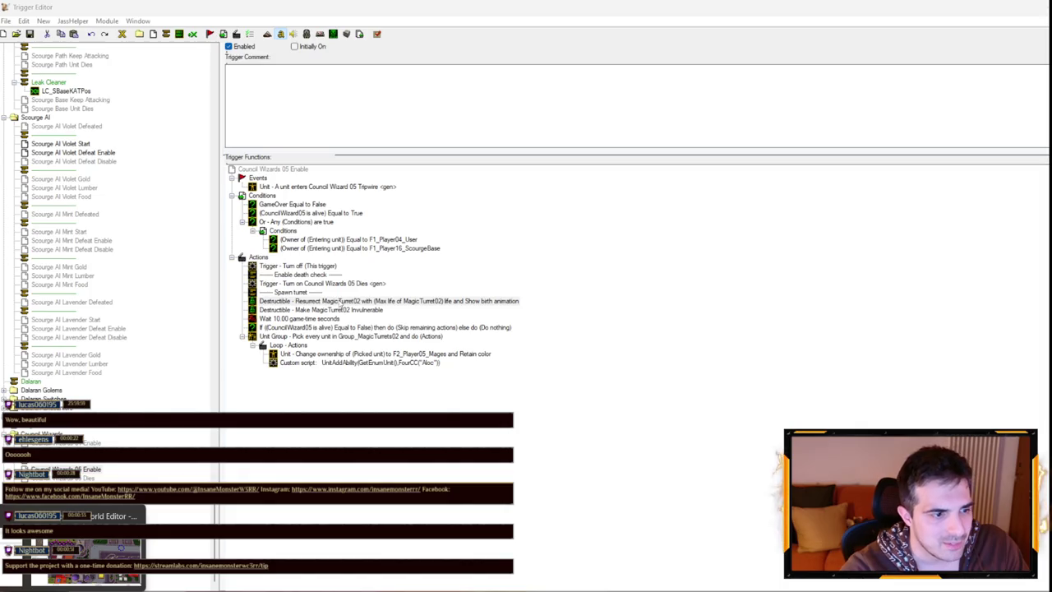
Replace the Resurrect action with Play Destructible Animation, Birth, on a magic turret.
double_click(341, 302)
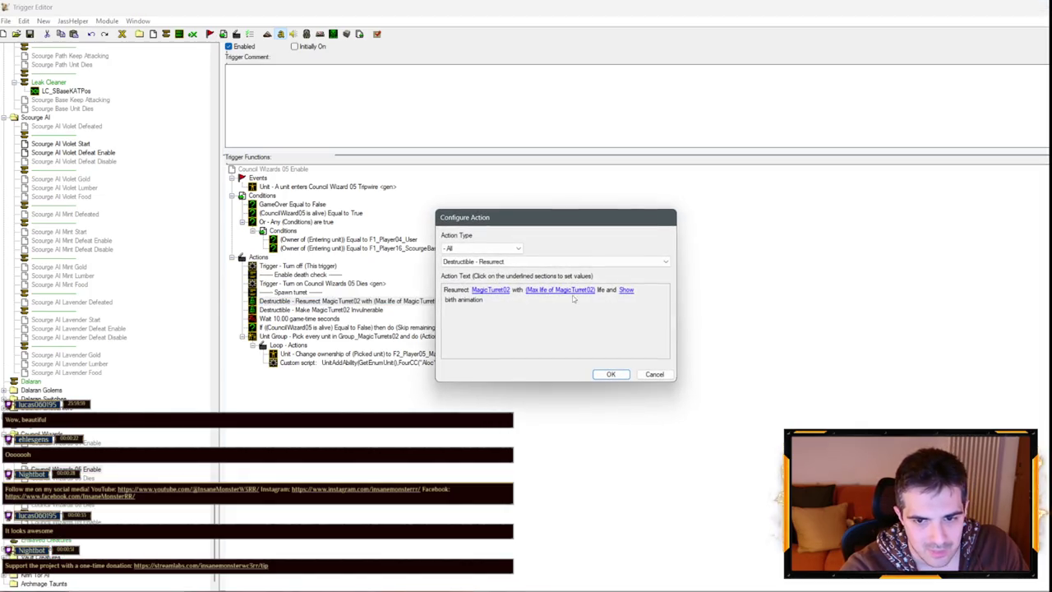
left_click(518, 262)
scroll(510, 275, "up", 3)
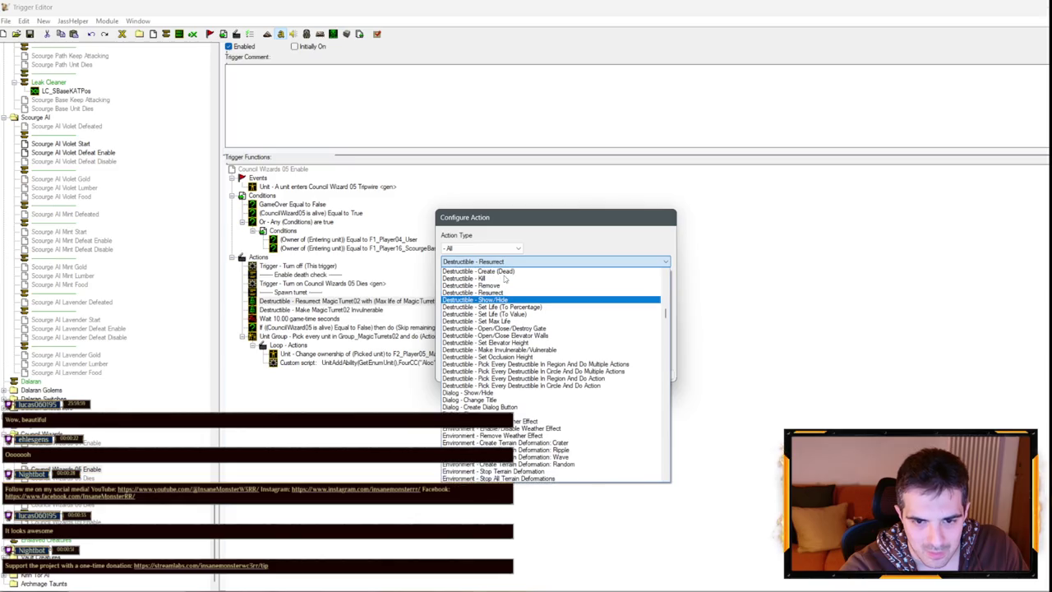
left_click(497, 248)
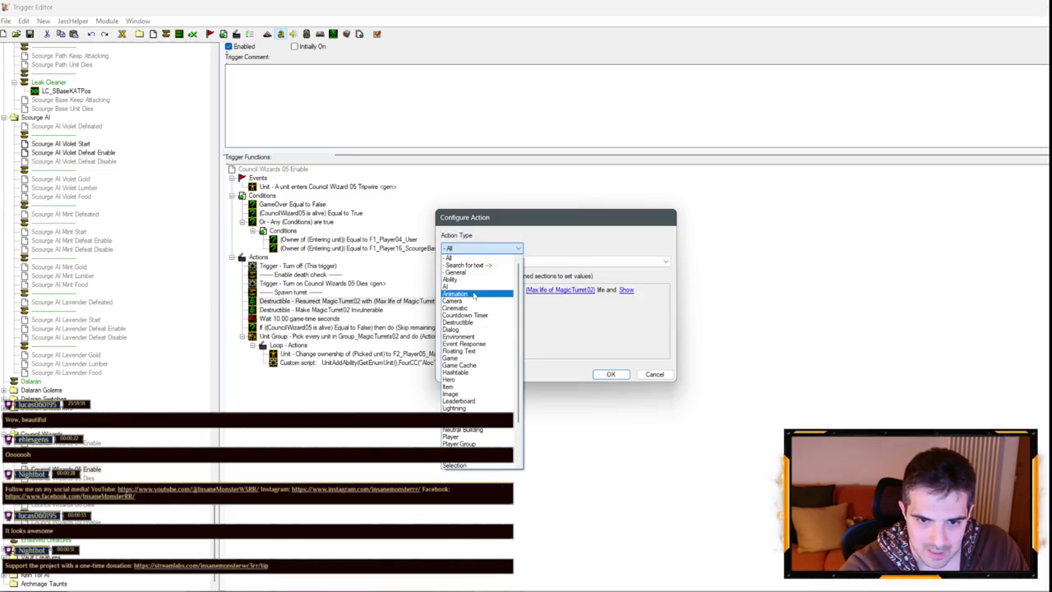
left_click(494, 272)
left_click(493, 262)
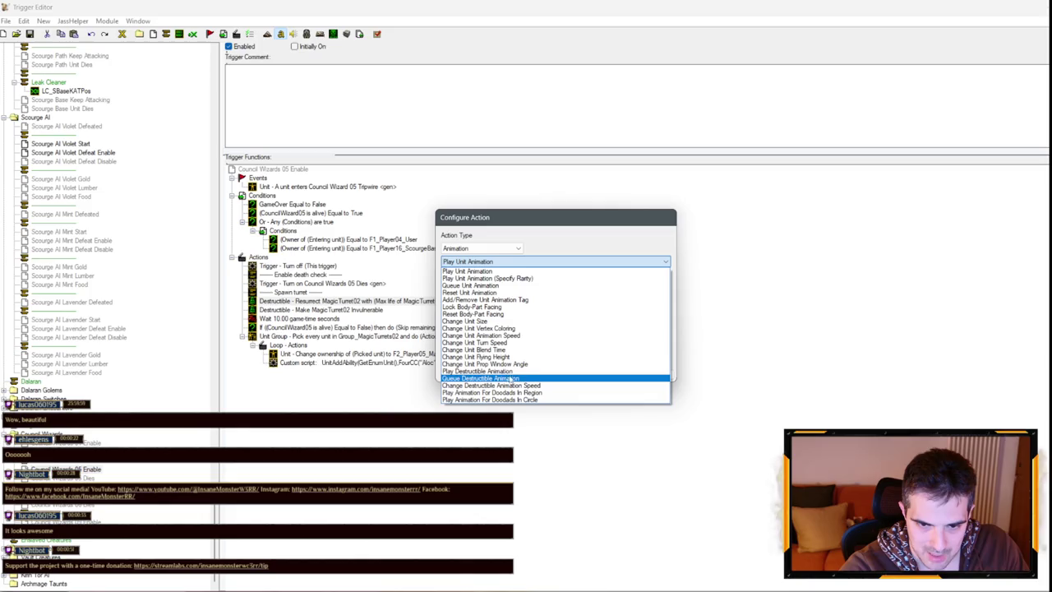
left_click(494, 370)
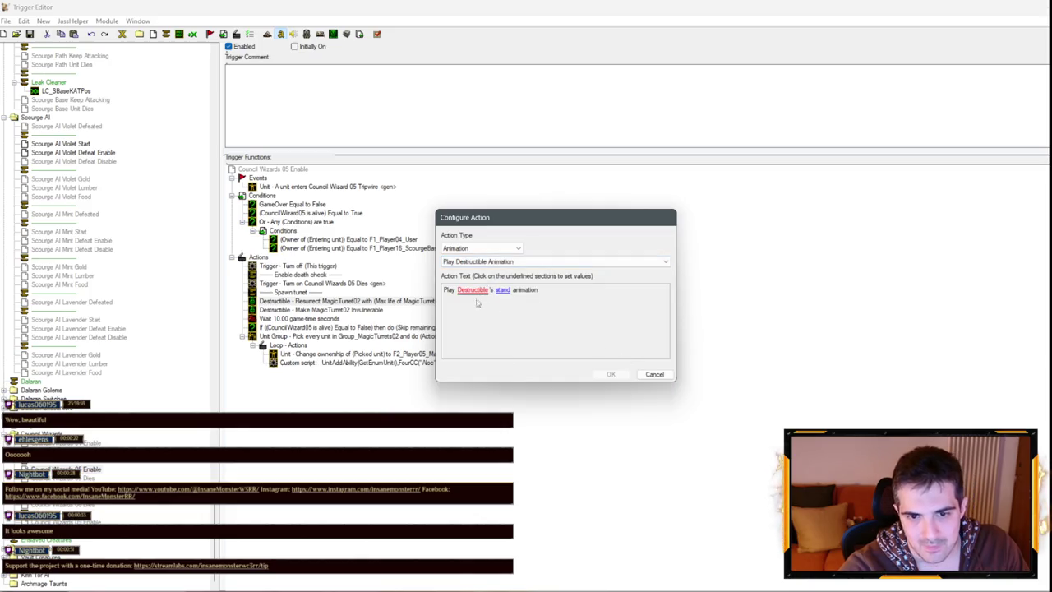
left_click(474, 290)
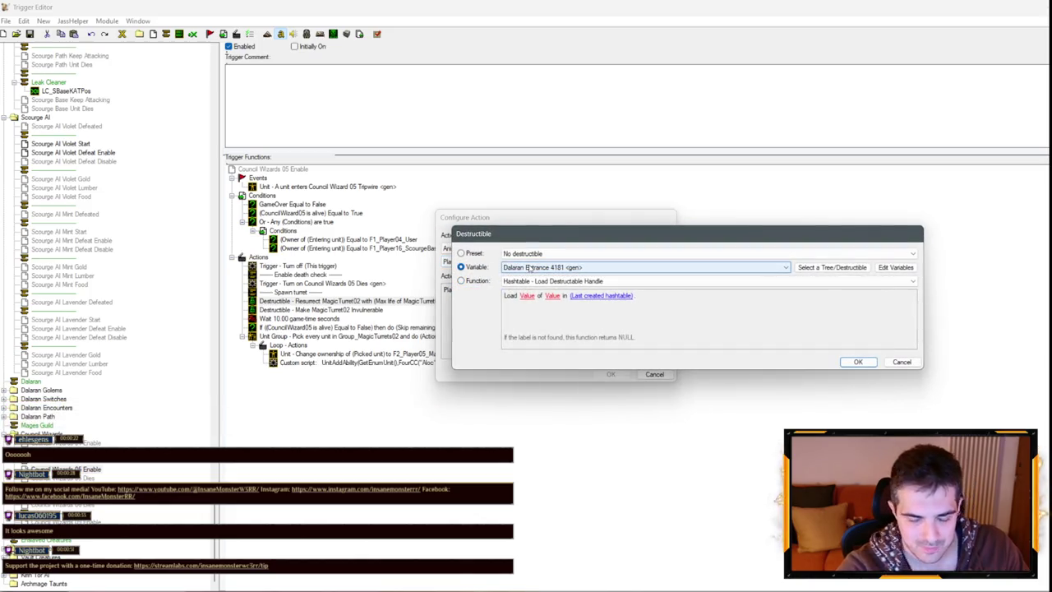
key("Return")
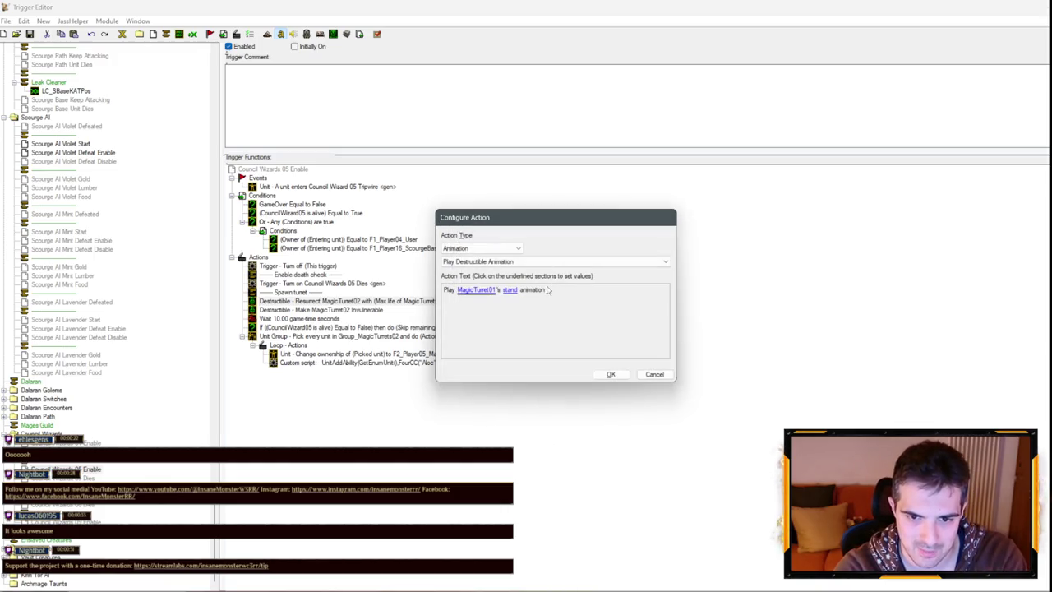
left_click(513, 289)
key("Return")
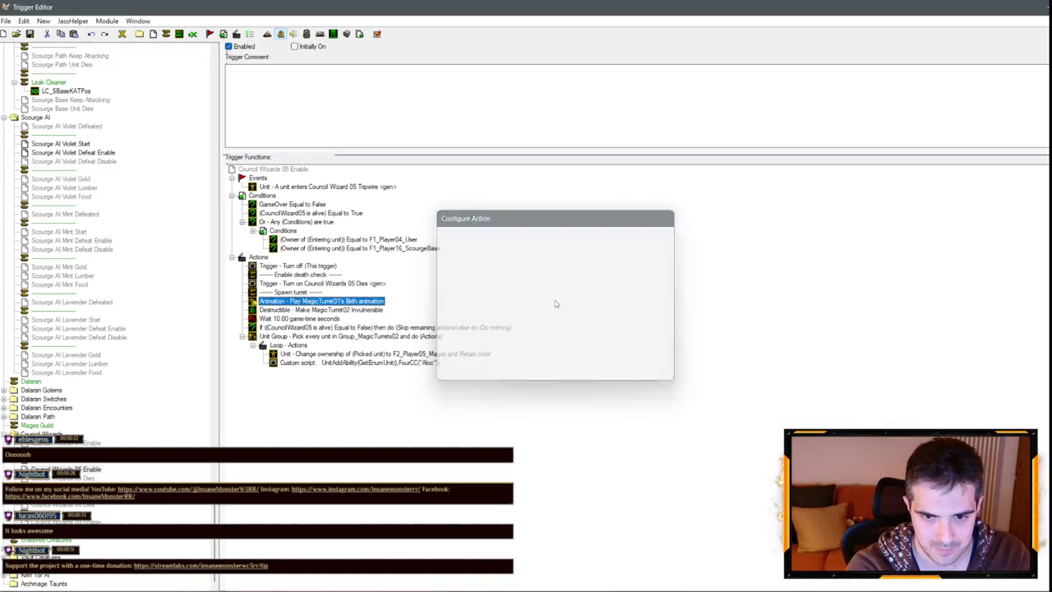
key("Return")
Duplicate the action as a Queue Destructible Animation on Dalaran Entrance 4181, then delete it.
key("ctrl+c")
key("ctrl+v")
double_click(411, 304)
left_click(543, 262)
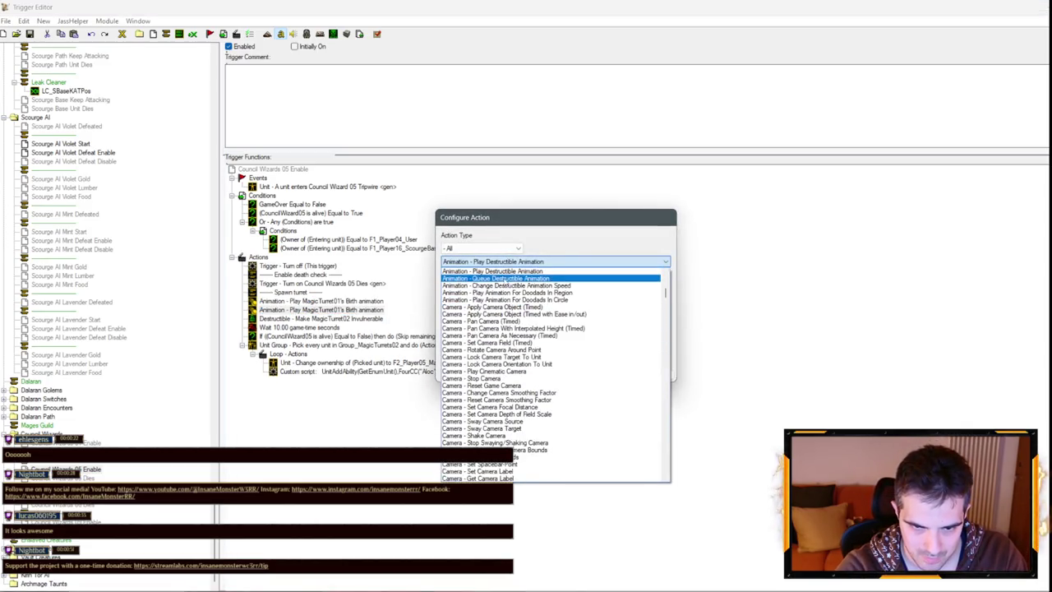
scroll(493, 283, "up", 1)
left_click(477, 296)
left_click(479, 291)
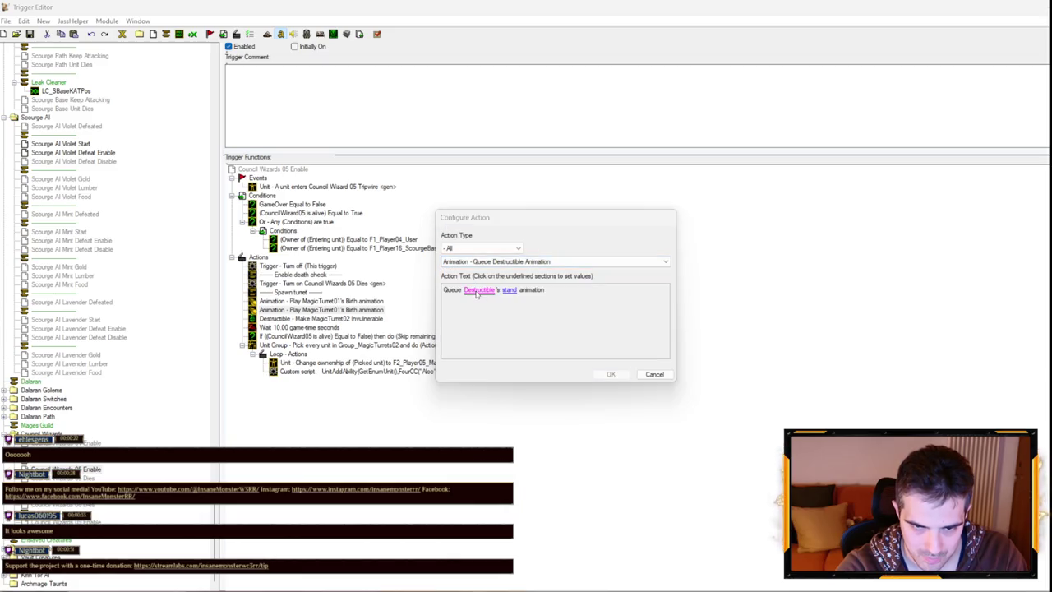
left_click(530, 269)
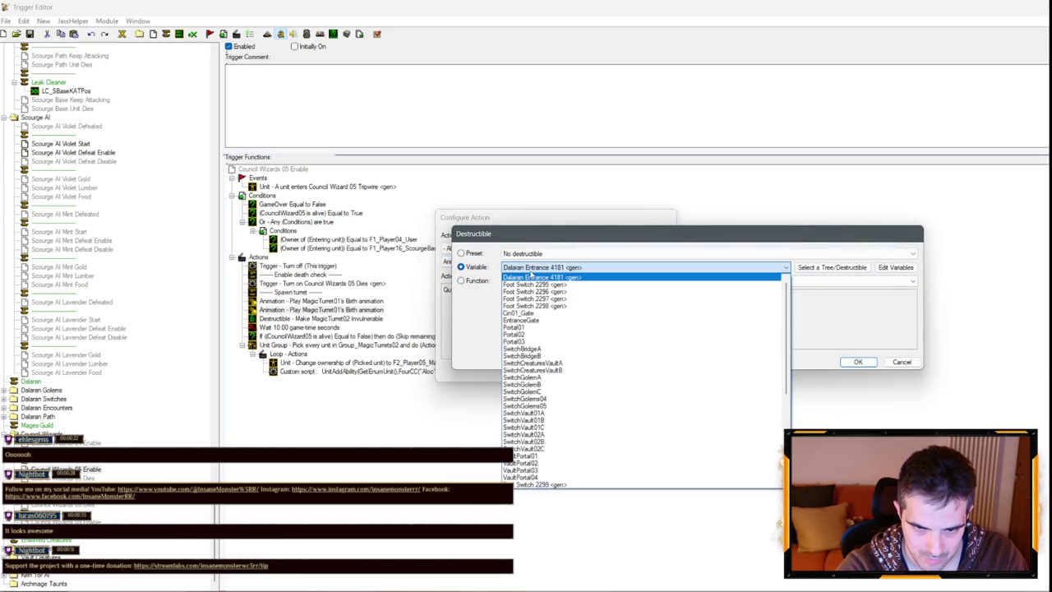
left_click(531, 276)
left_click(857, 362)
left_click(608, 371)
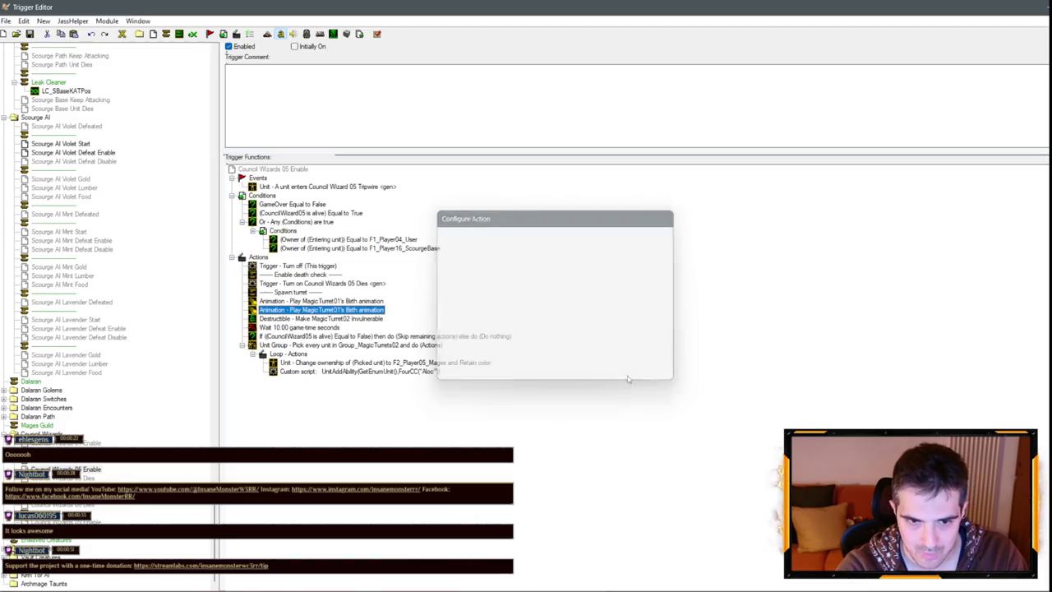
key("Delete")
Undo the stray edits, remove the duplicate row, and target MagicTurret02 with the Birth animation.
double_click(329, 301)
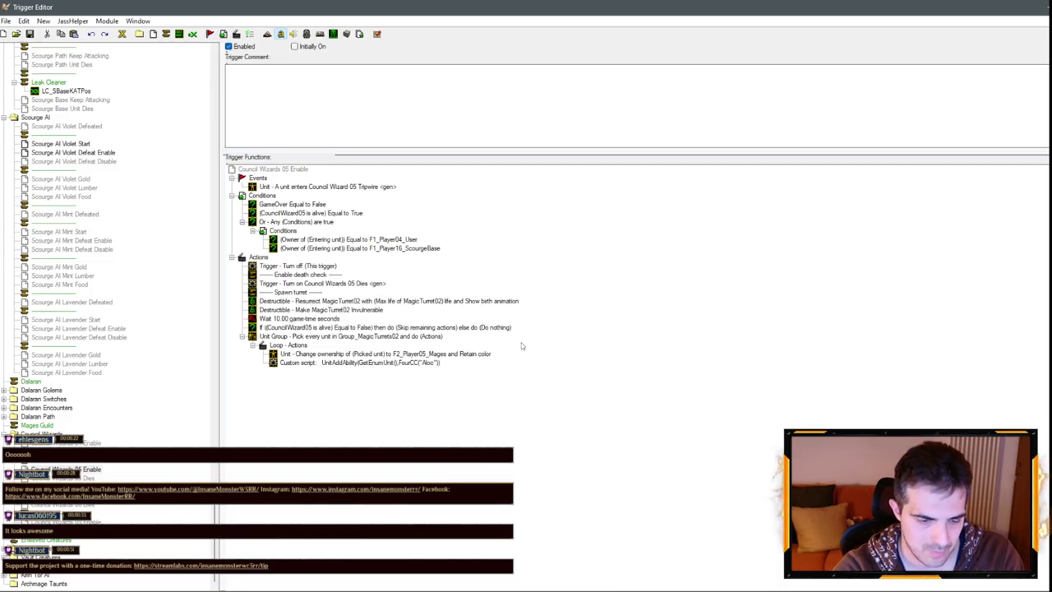
key("ctrl+z")
key("ctrl+z")
key("Delete")
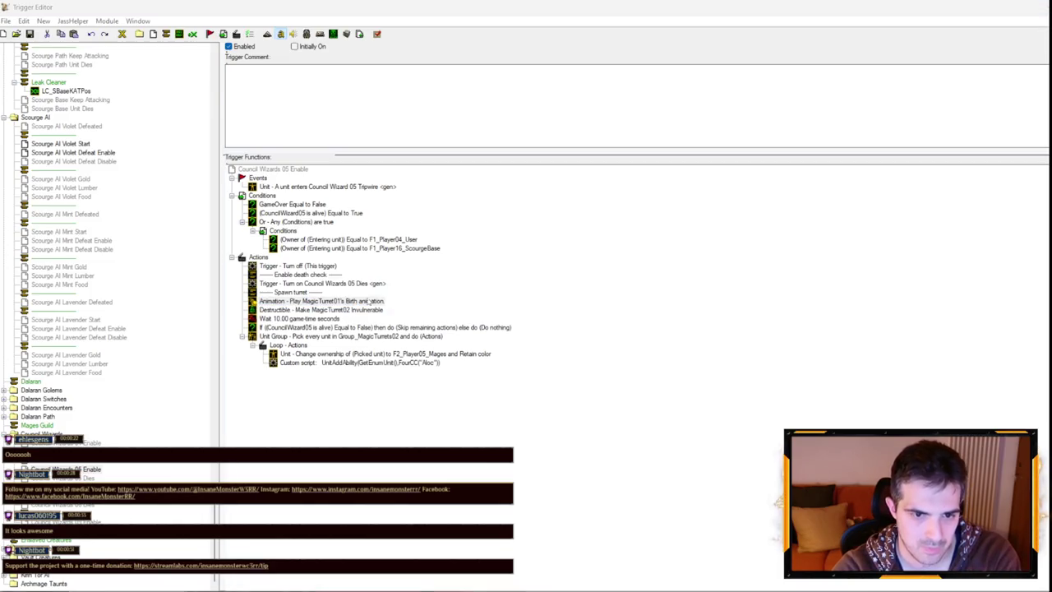
double_click(367, 301)
left_click(477, 290)
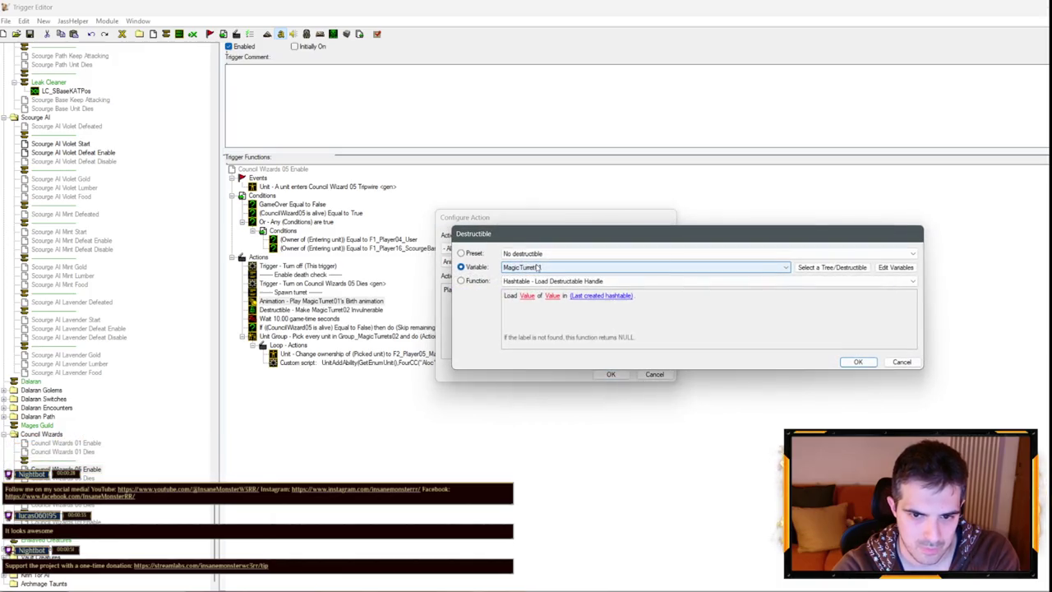
key("Return")
key("Return")
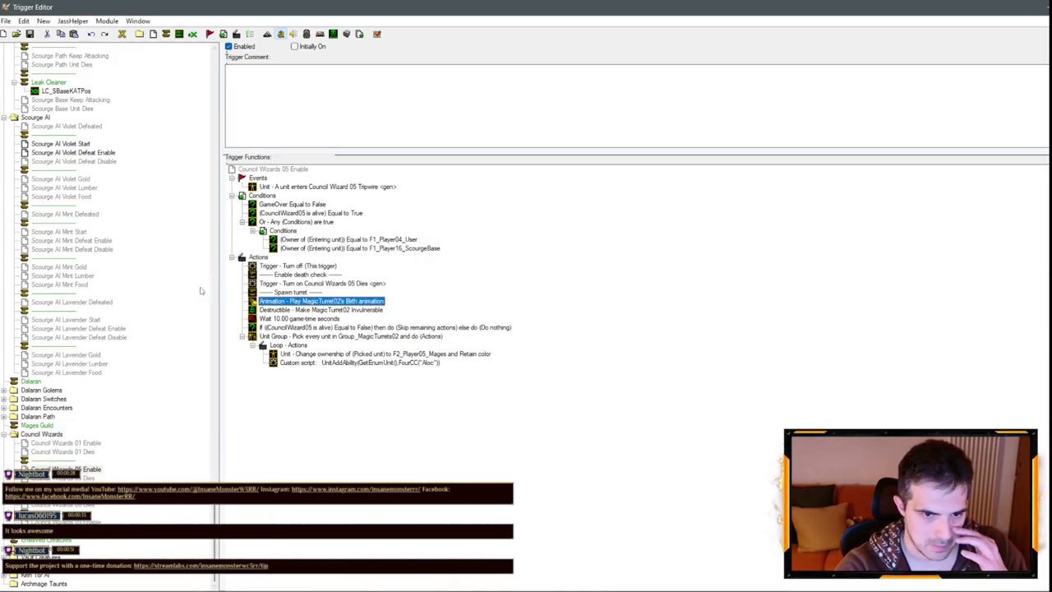
Delete the three Destructible - Kill MagicTurret01–03 actions from Init 04 Environment.
scroll(146, 246, "up", 15)
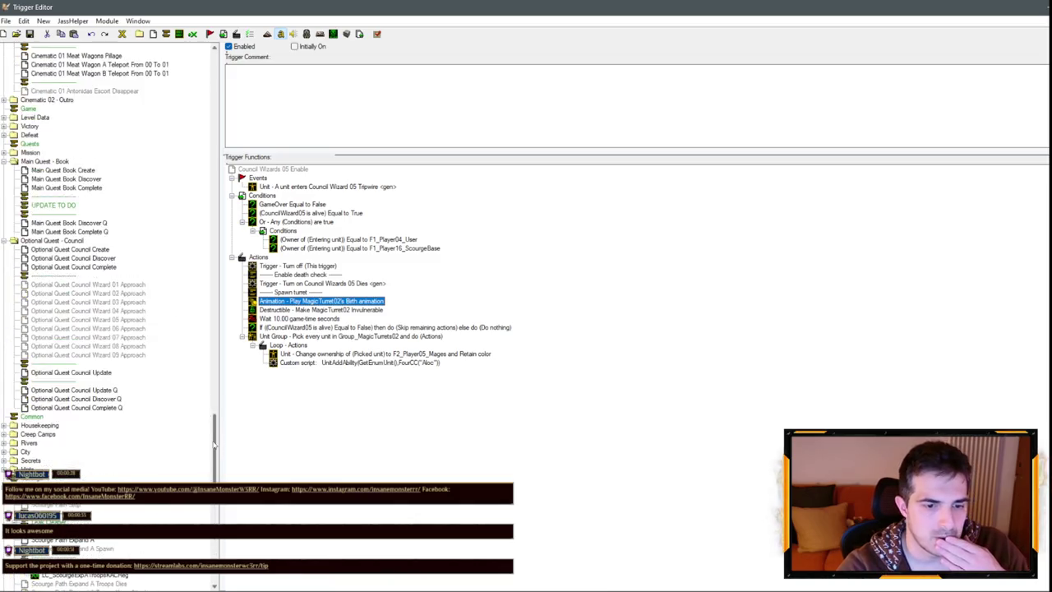
scroll(187, 116, "down", 15)
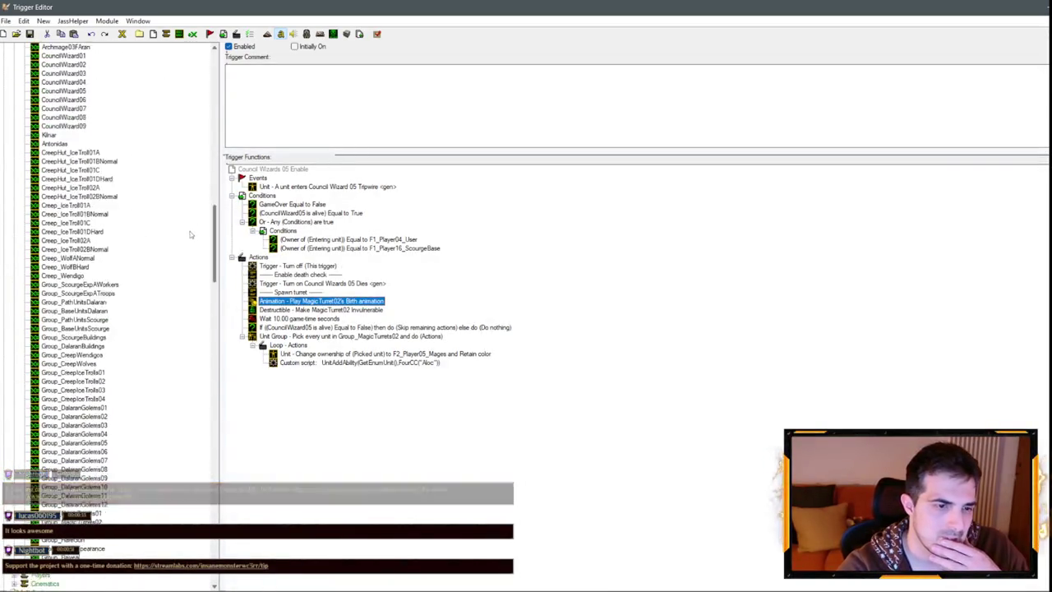
scroll(187, 282, "down", 3)
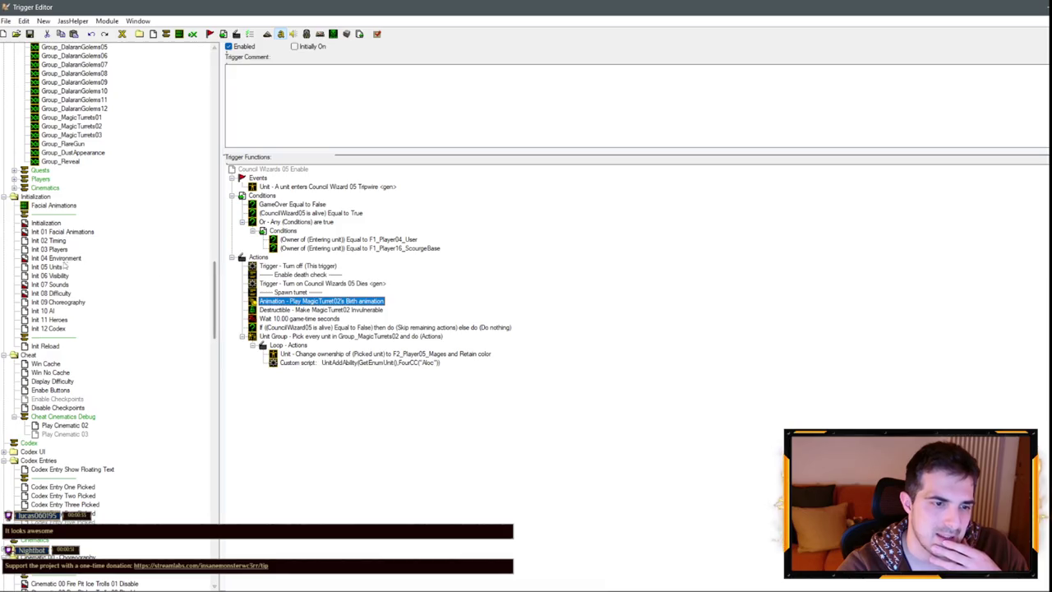
left_click(362, 311)
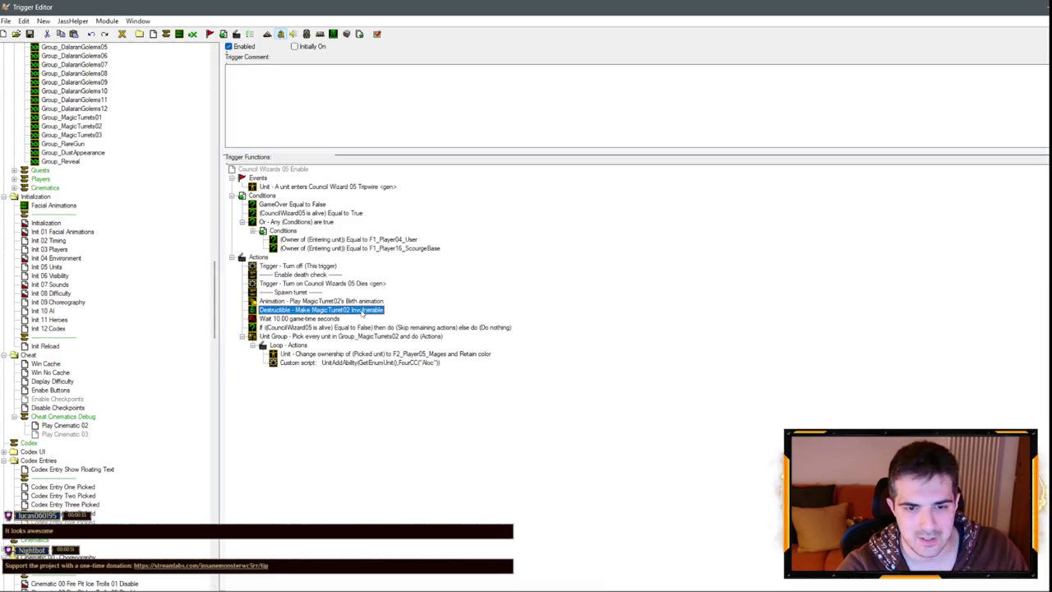
left_click(69, 260)
left_click(328, 328)
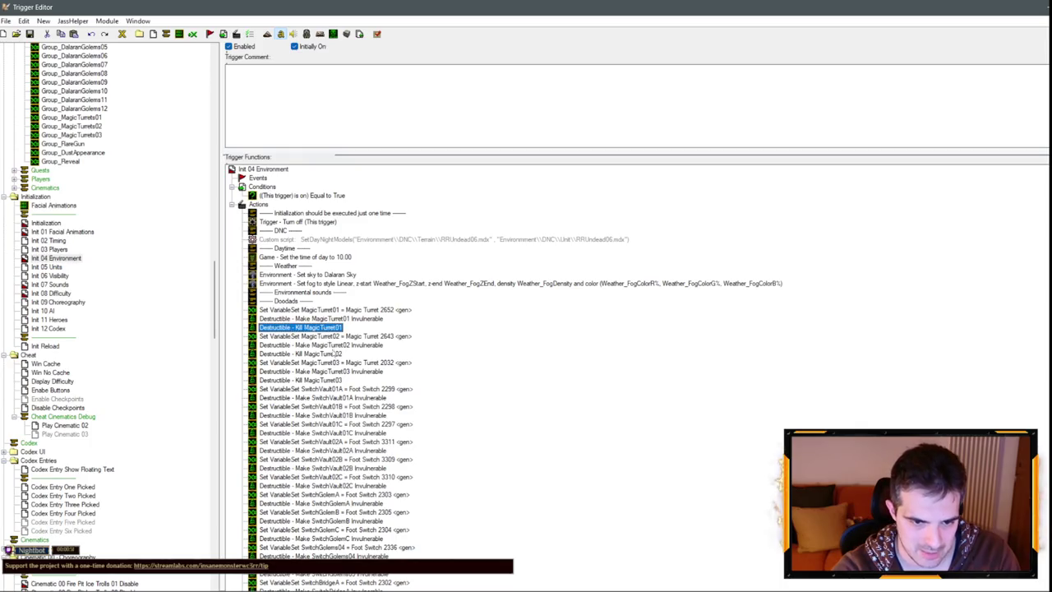
left_click(334, 354, "ctrl")
left_click(335, 380, "ctrl")
key("Delete")
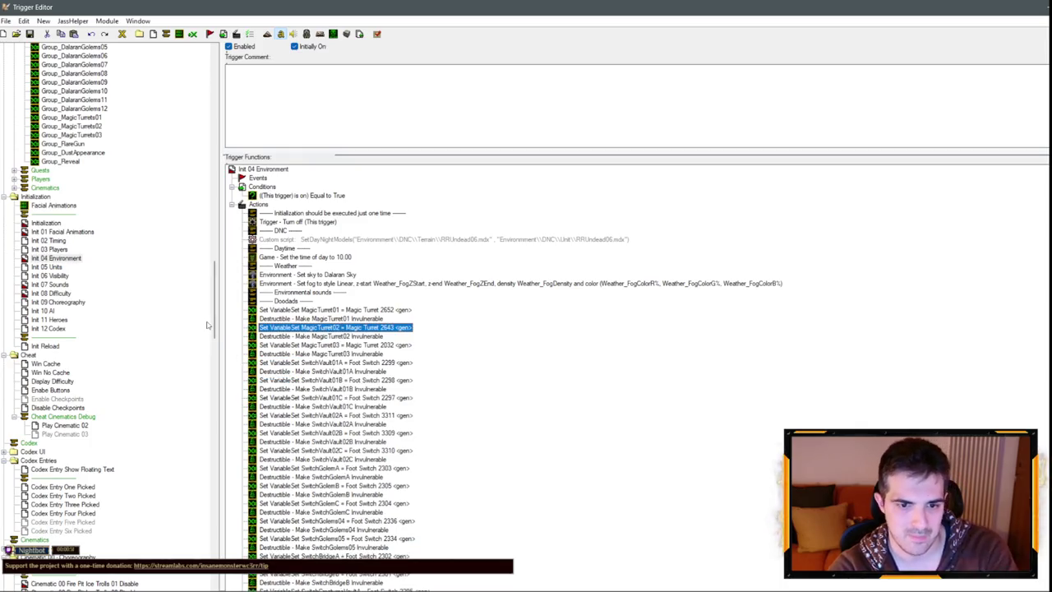
scroll(142, 303, "down", 15)
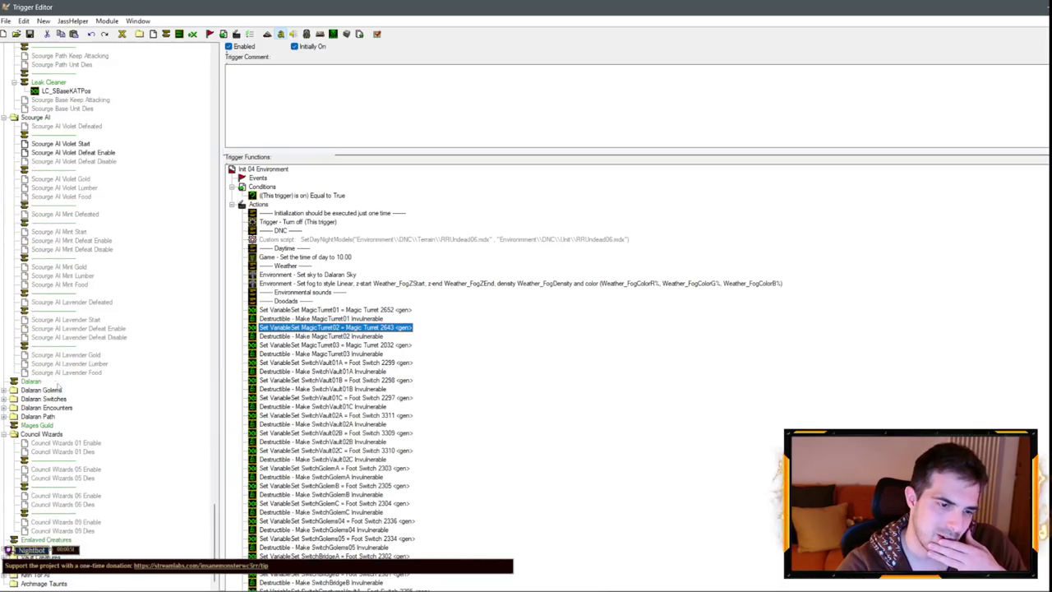
Return to the map view and save the map, launching it for a test run.
mouse_move(50, 586)
left_click(82, 530)
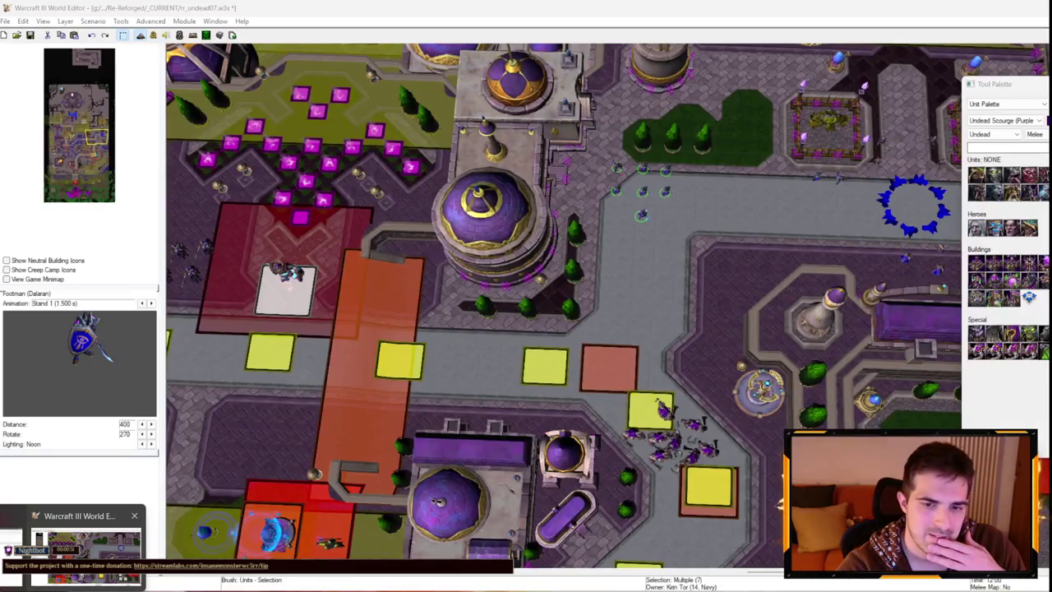
scroll(522, 152, "down", 5)
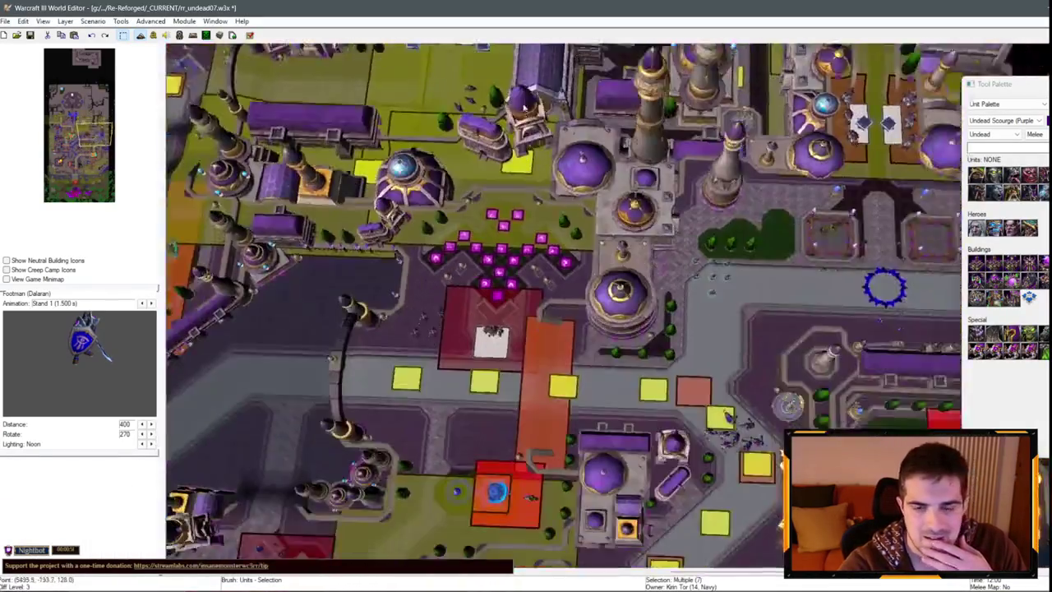
scroll(522, 152, "up", 5)
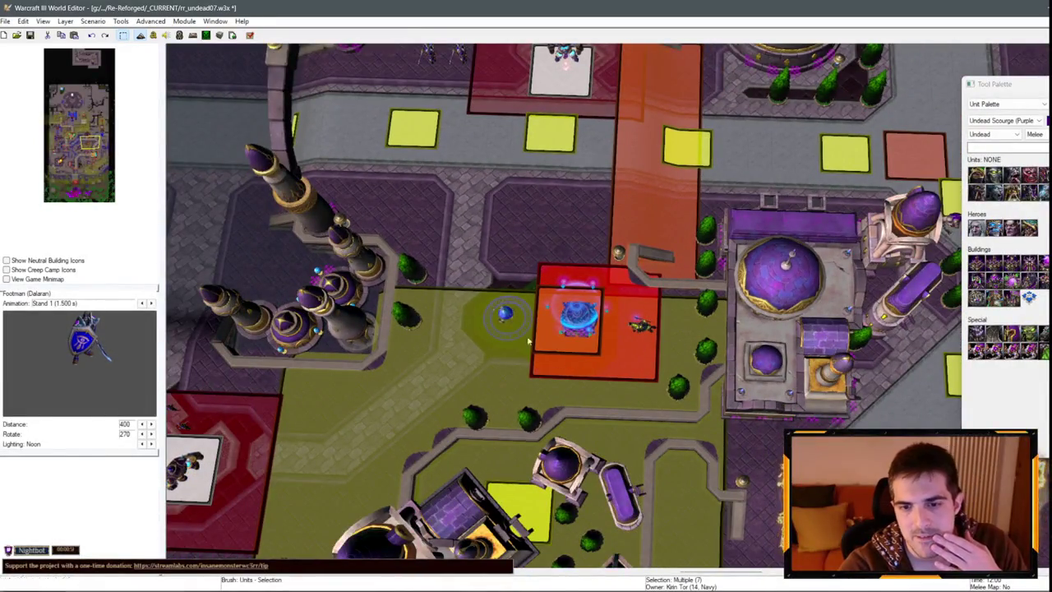
scroll(506, 235, "up", 3)
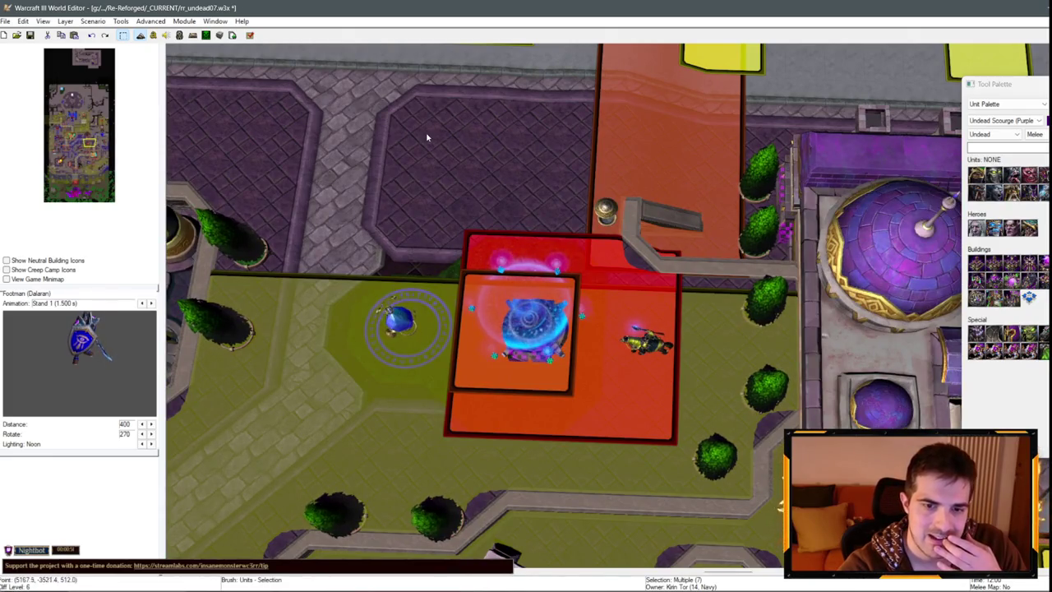
key("ctrl+s")
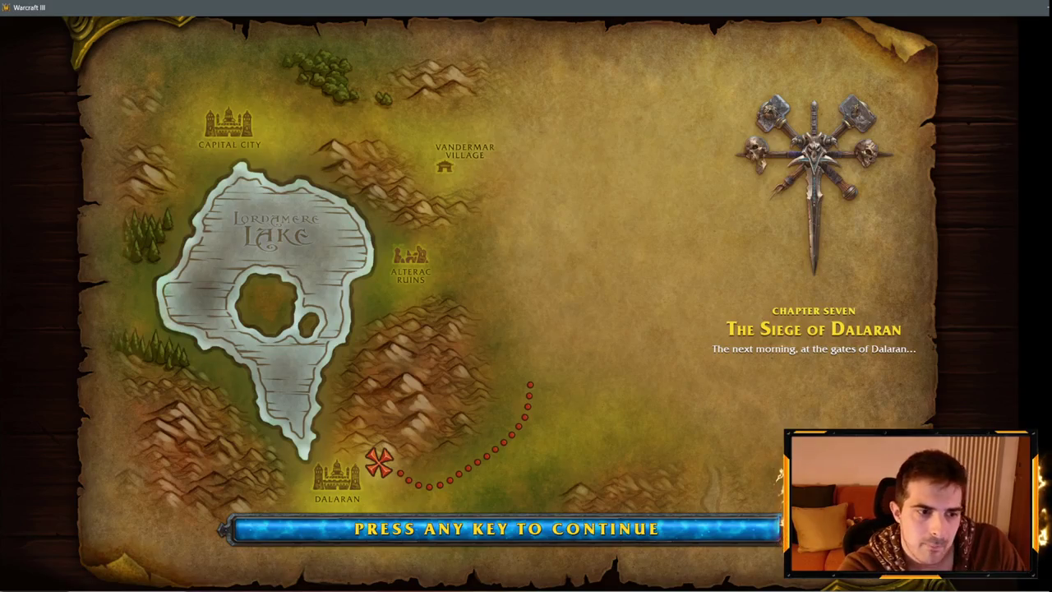
Start the game and send the abominations to the fountain, following them as group 1.
key("space")
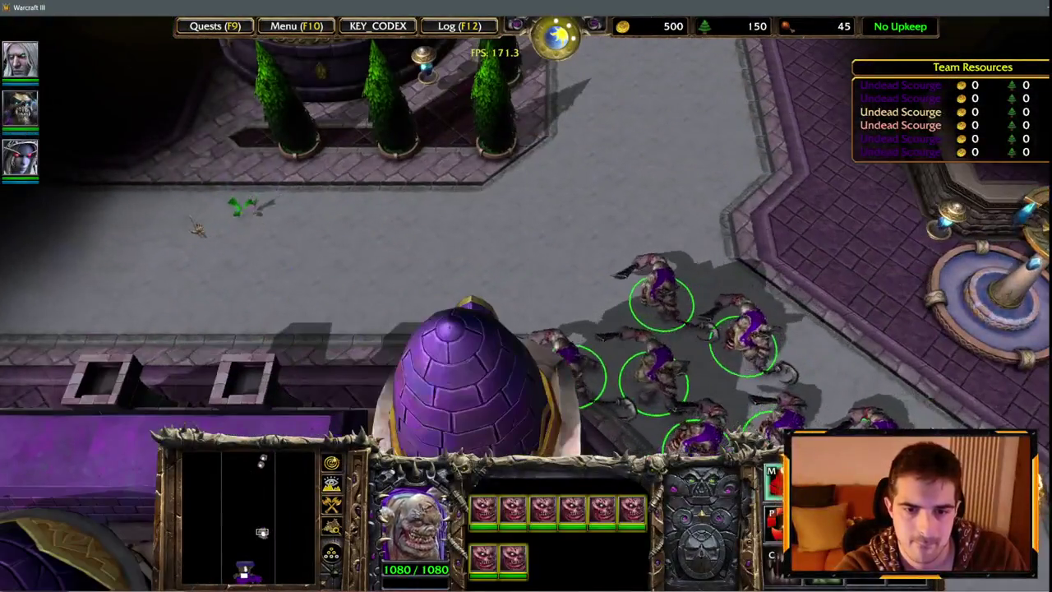
mouse_move(7, 230)
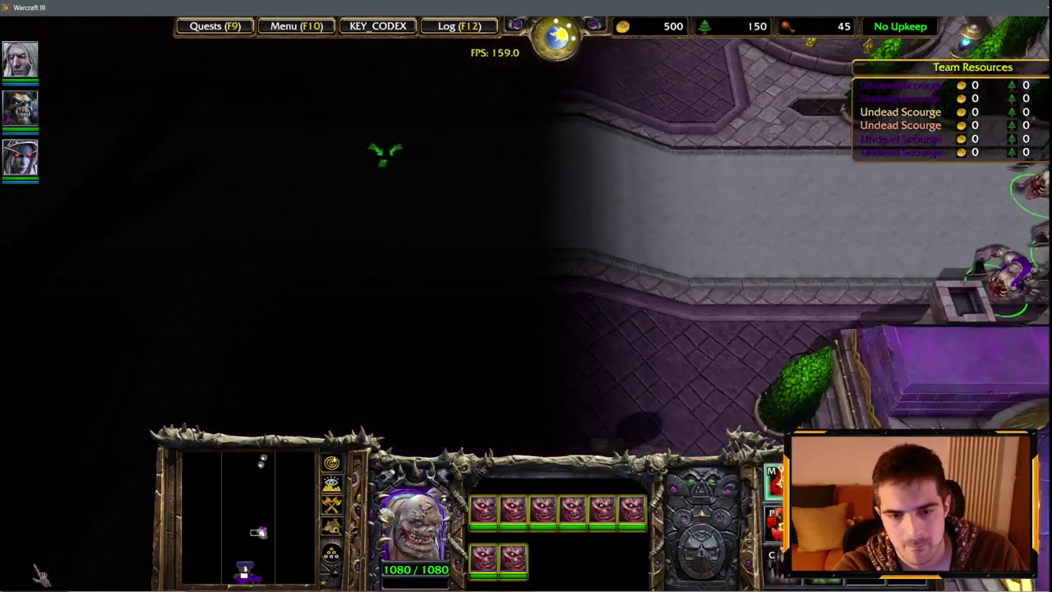
mouse_move(40, 575)
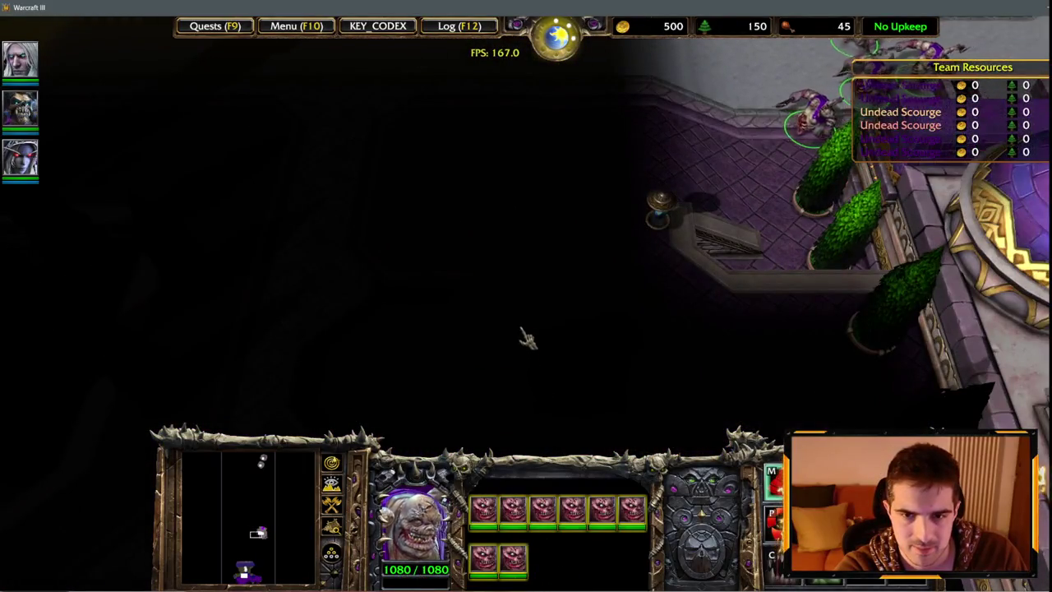
right_click(486, 249)
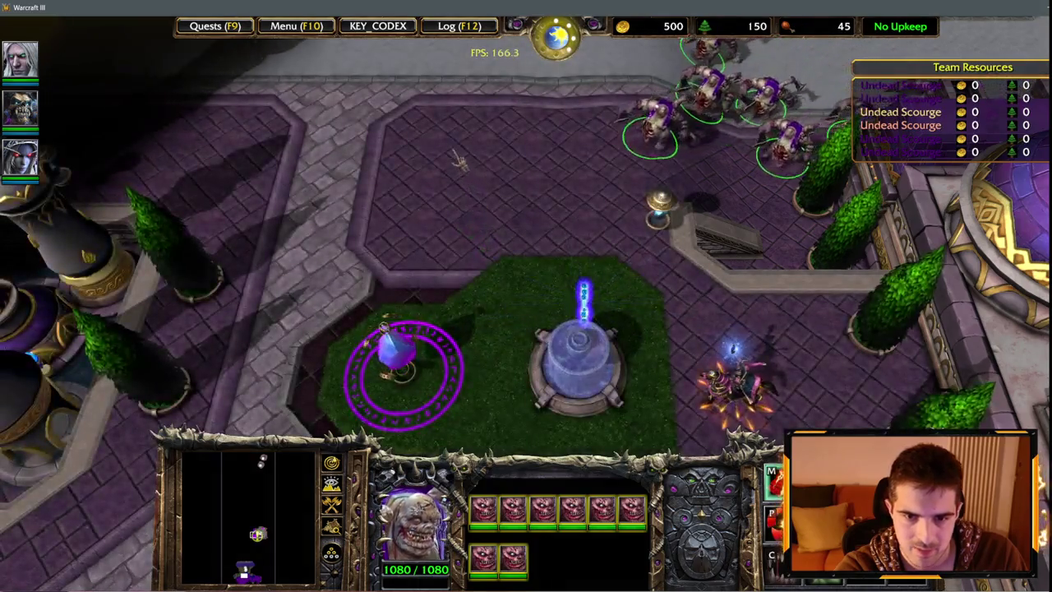
key("Left")
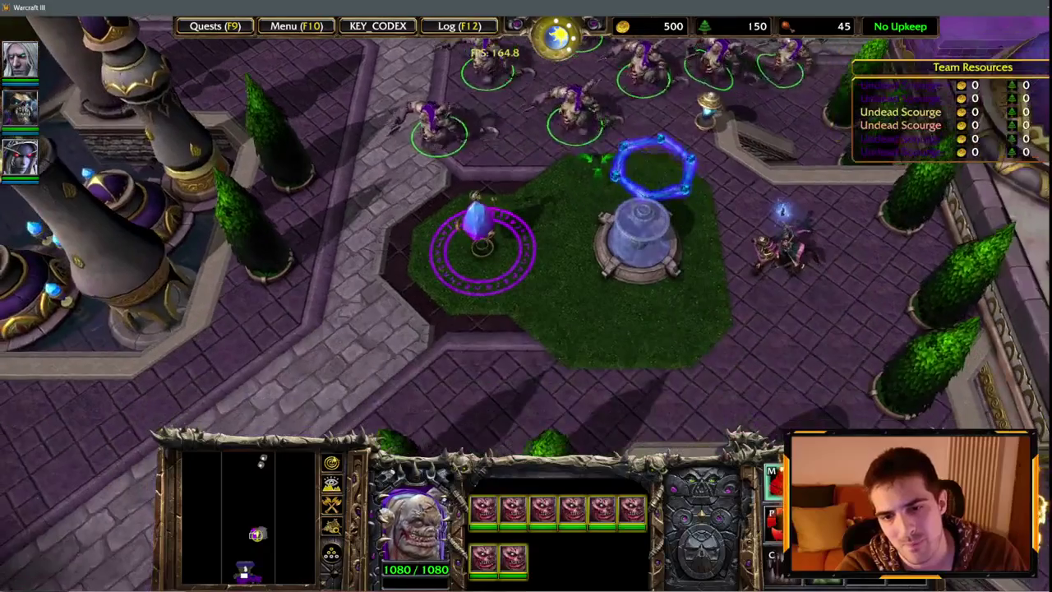
key("Down")
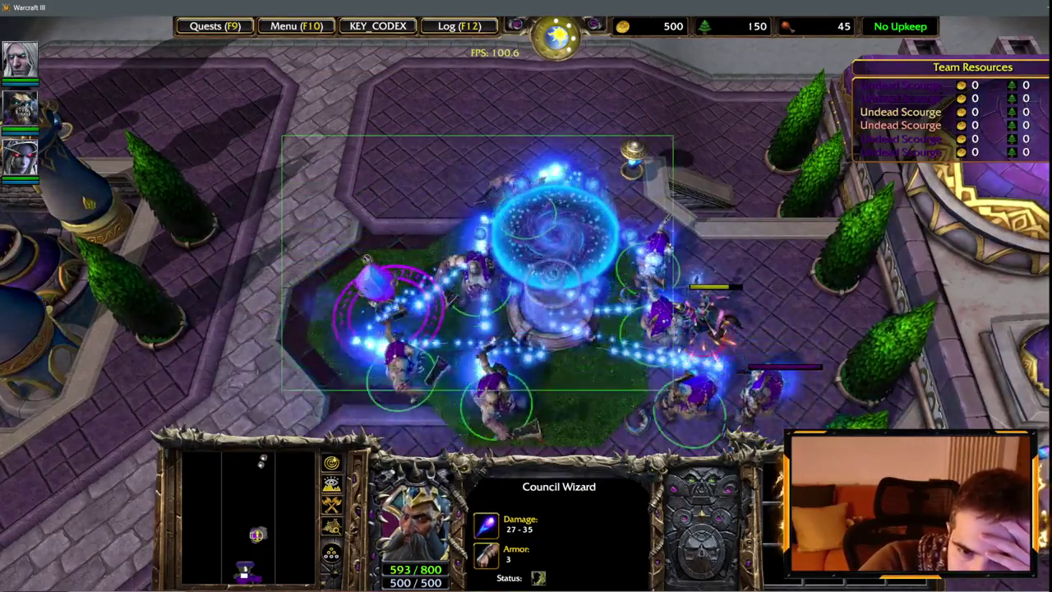
key("1")
key("1")
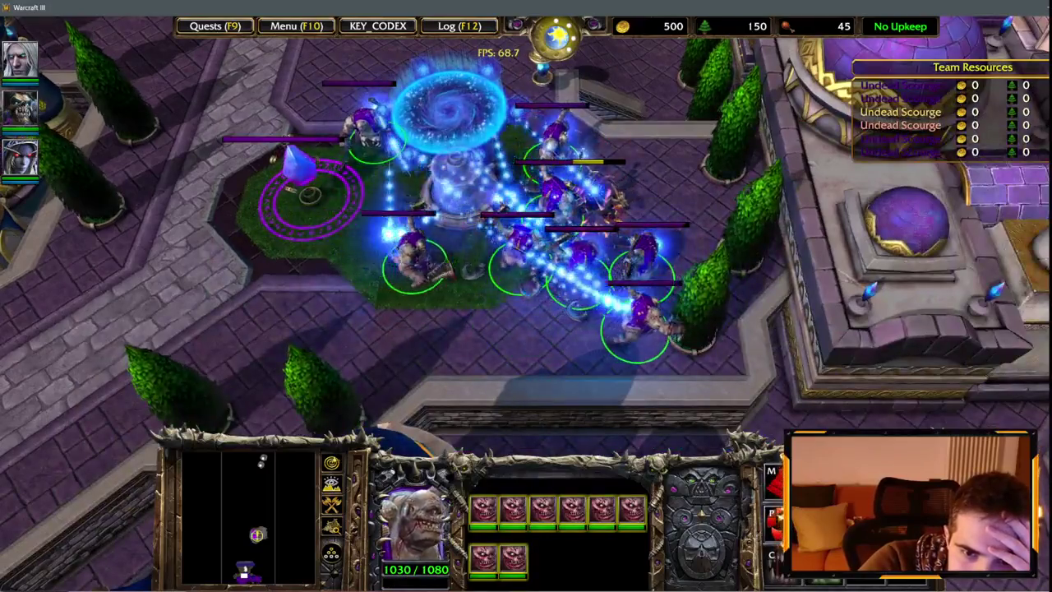
Pan around the plaza and box-select all the abominations.
key("Up")
key("Left")
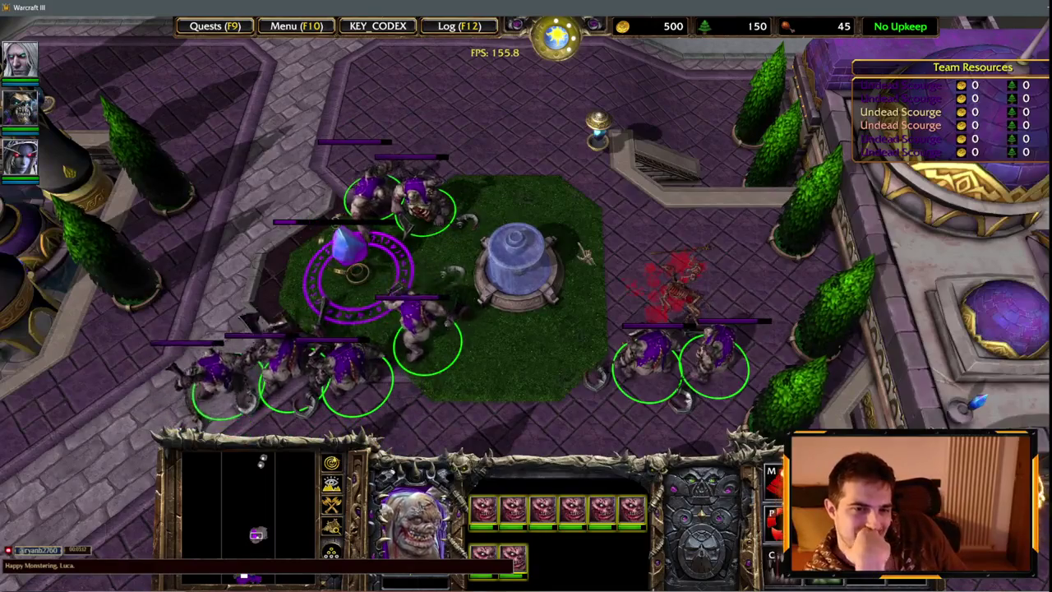
scroll(499, 161, "down", 3)
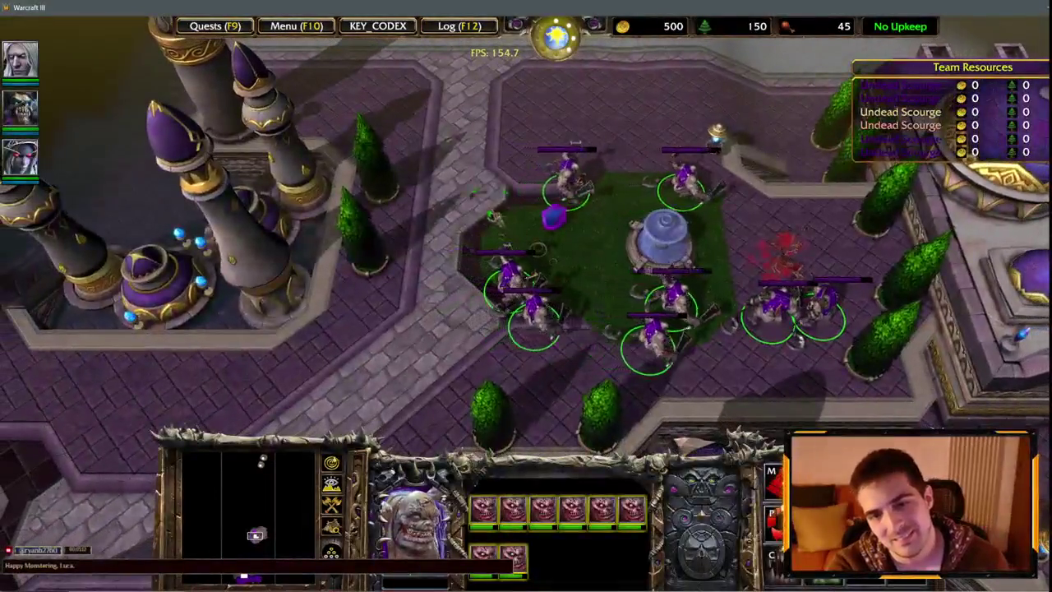
scroll(117, 87, "up", 3)
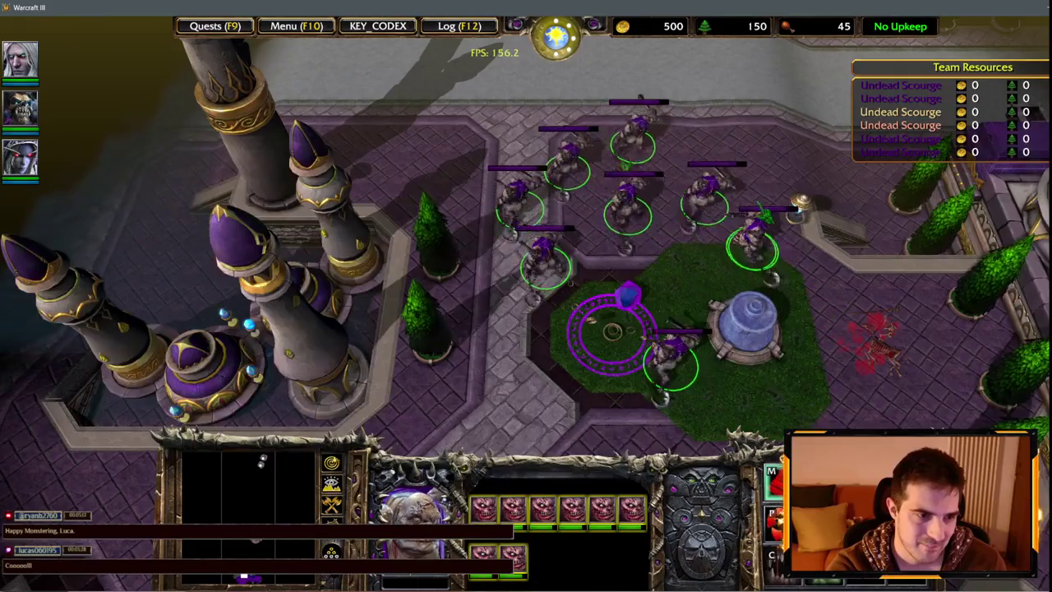
key("Right")
key("Up")
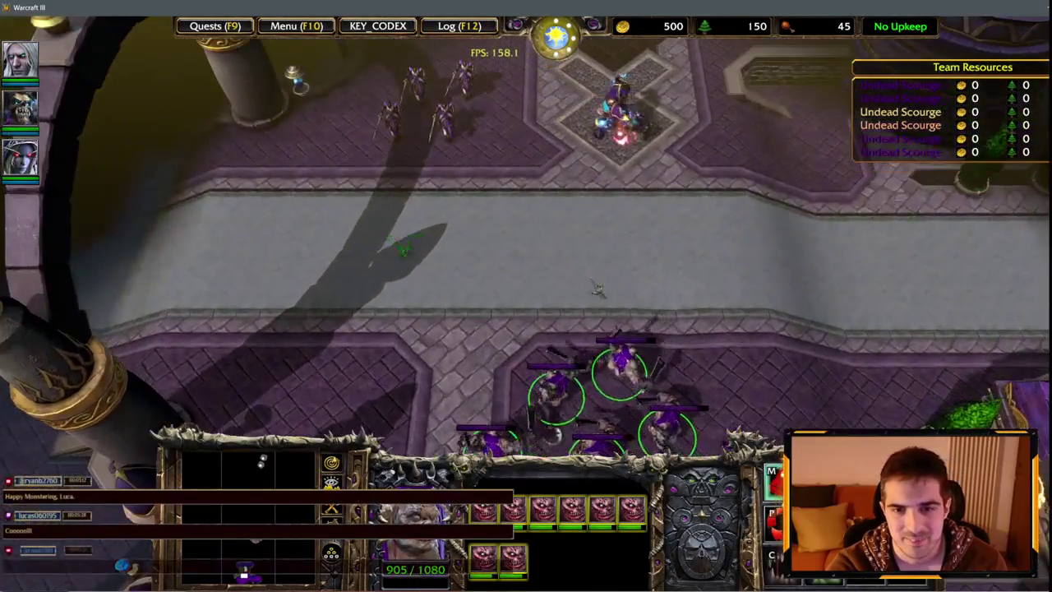
key("Up")
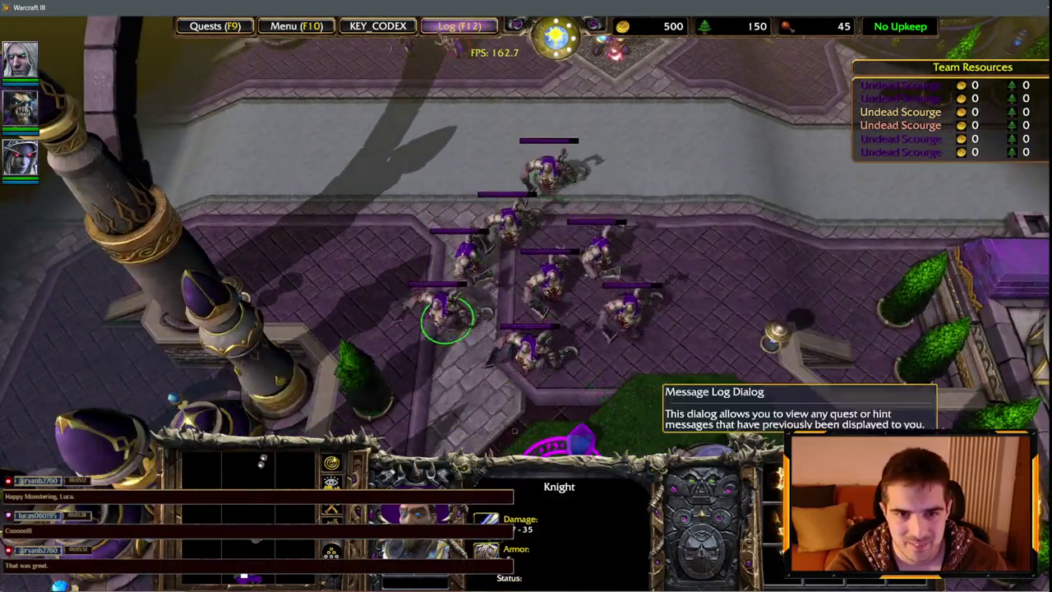
left_click_drag(228, 141, 671, 376)
Select the Book of Summoning and Skull of Gul'dan pedestals, then jump back to the base.
key("Up")
key("Right")
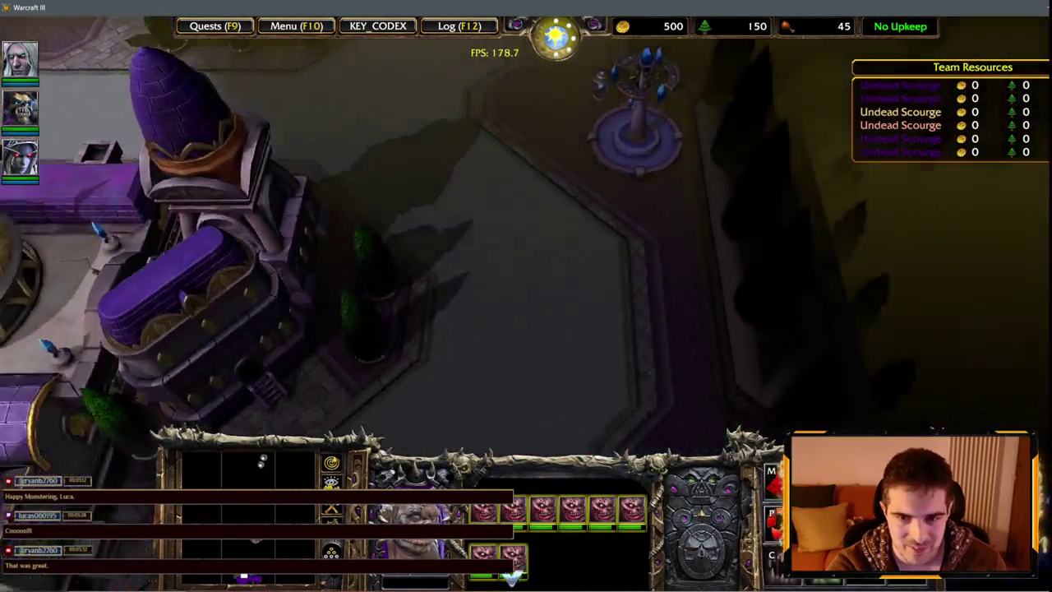
key("Down")
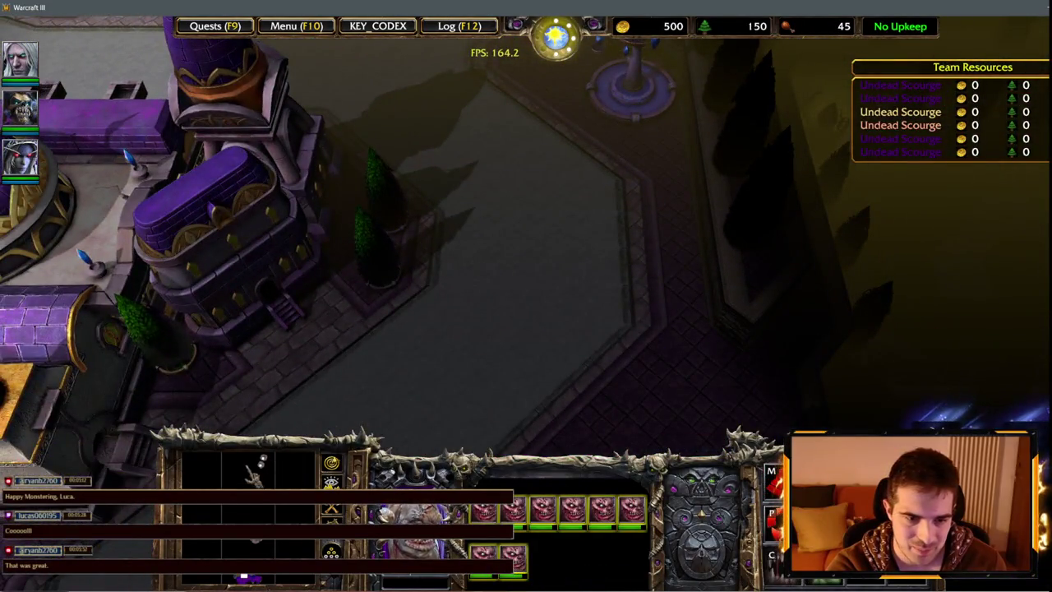
key("Down")
mouse_move(447, 247)
left_mouse_down()
mouse_move(591, 569)
mouse_move(522, 434)
left_mouse_up()
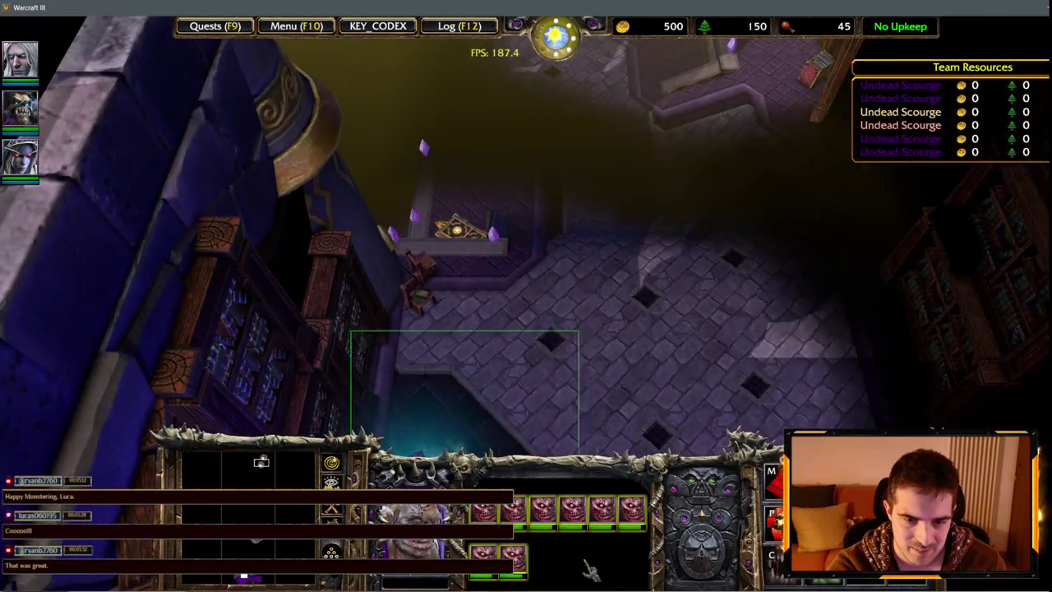
key("Down")
key("Up")
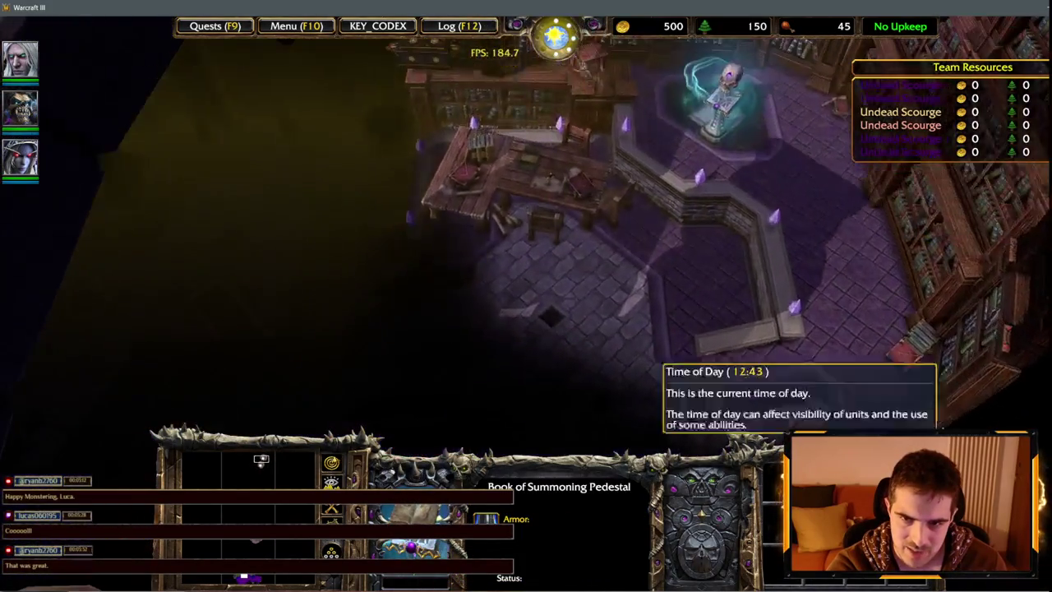
left_click(715, 128)
key("1")
key("1")
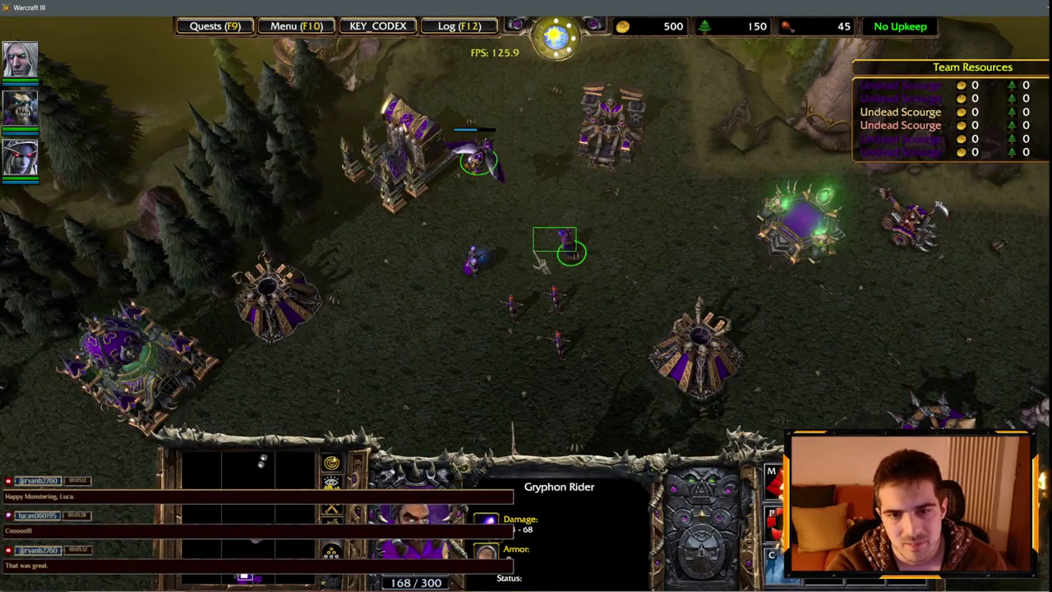
Cast the Pyromancer's Flame Strike on the enemy building and toggle the Captain's Defend on and off.
left_click_drag(575, 229, 534, 252)
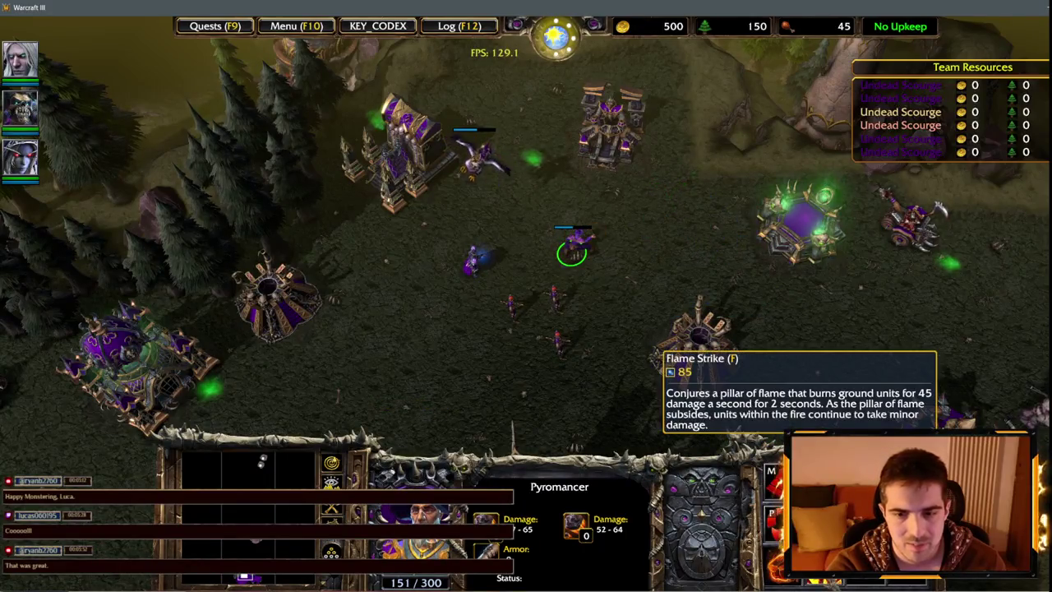
key("f")
left_click(668, 188)
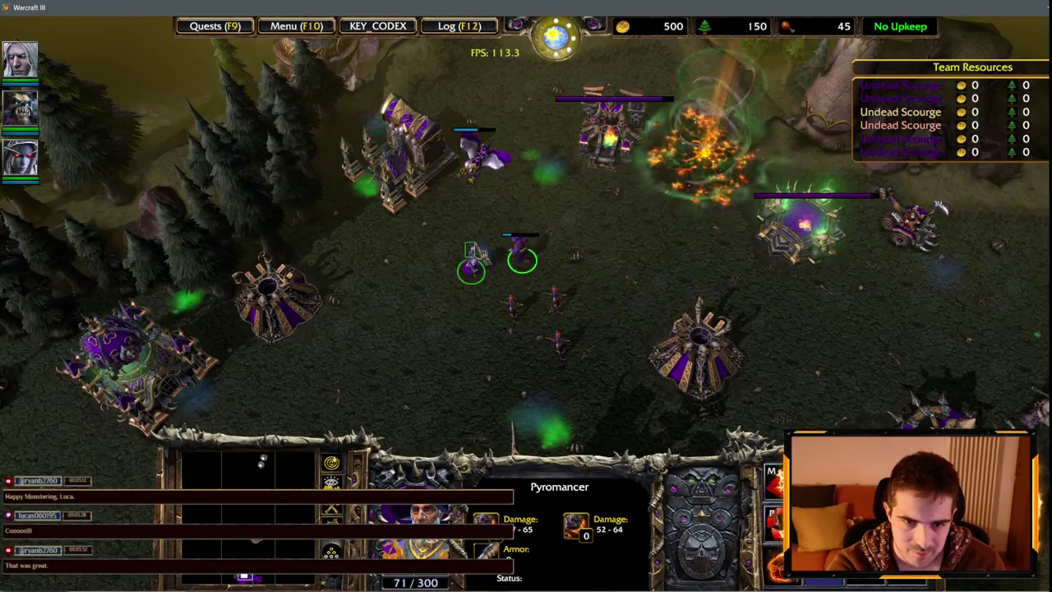
left_click(472, 265)
key("d")
key("d")
key("d")
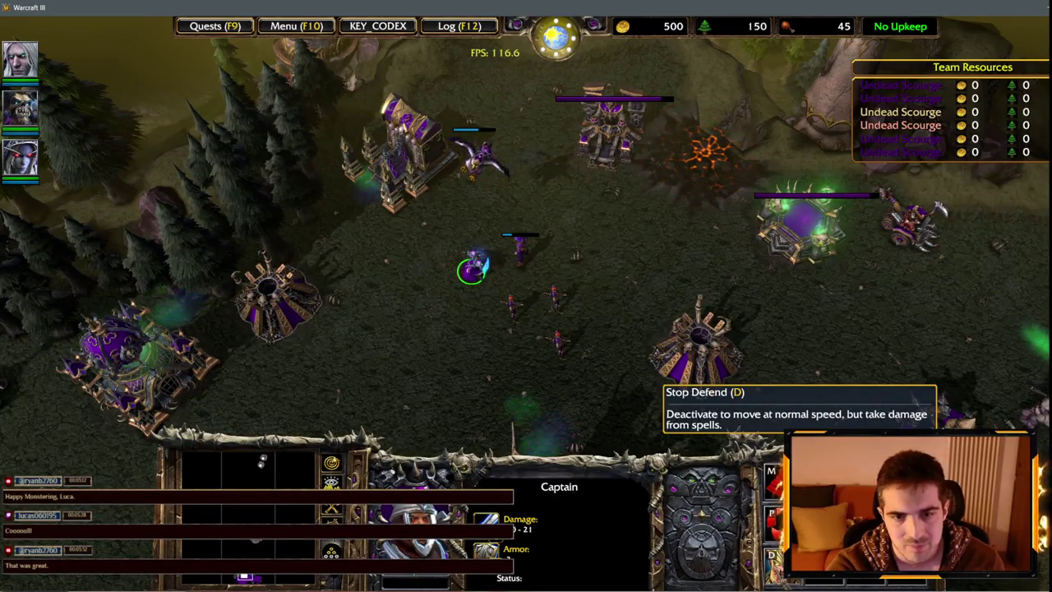
key("d")
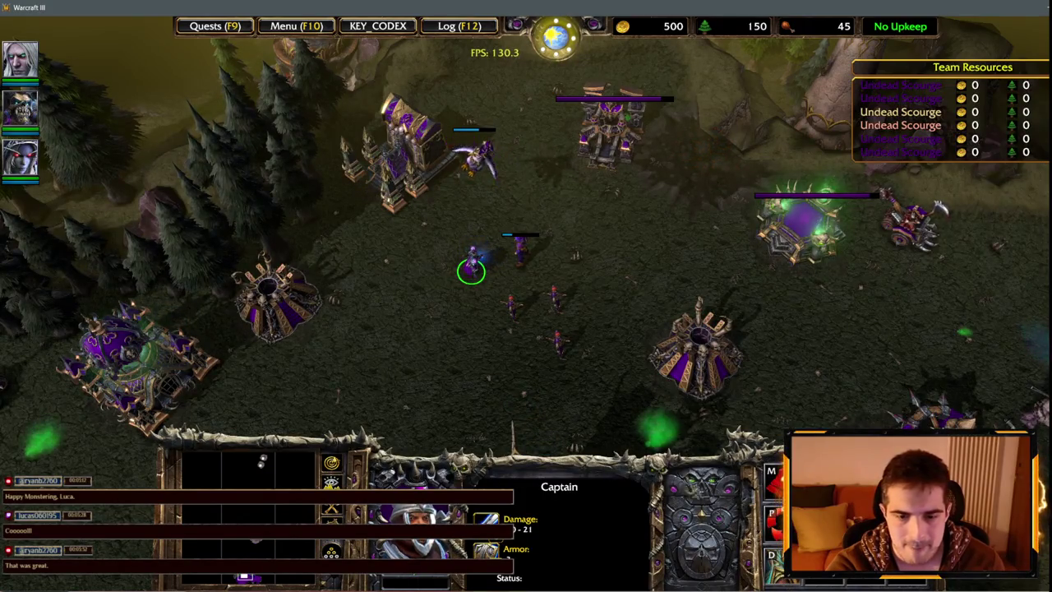
Order the archers to attack toward the enemy base and the Undead Scourge building.
left_click(482, 161)
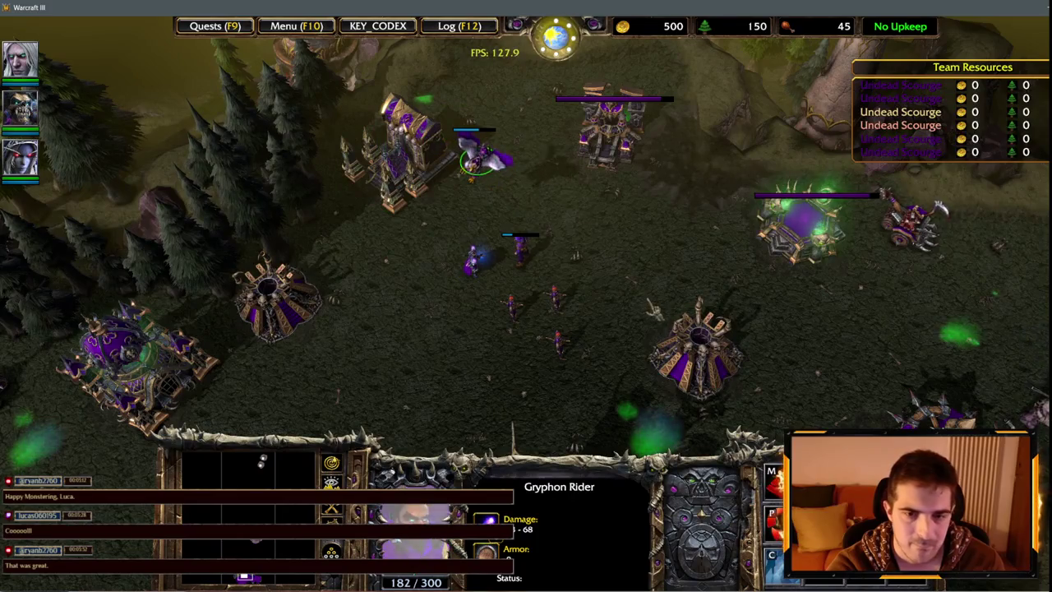
left_click_drag(493, 283, 575, 362)
left_click(557, 305)
left_click(523, 257, "shift")
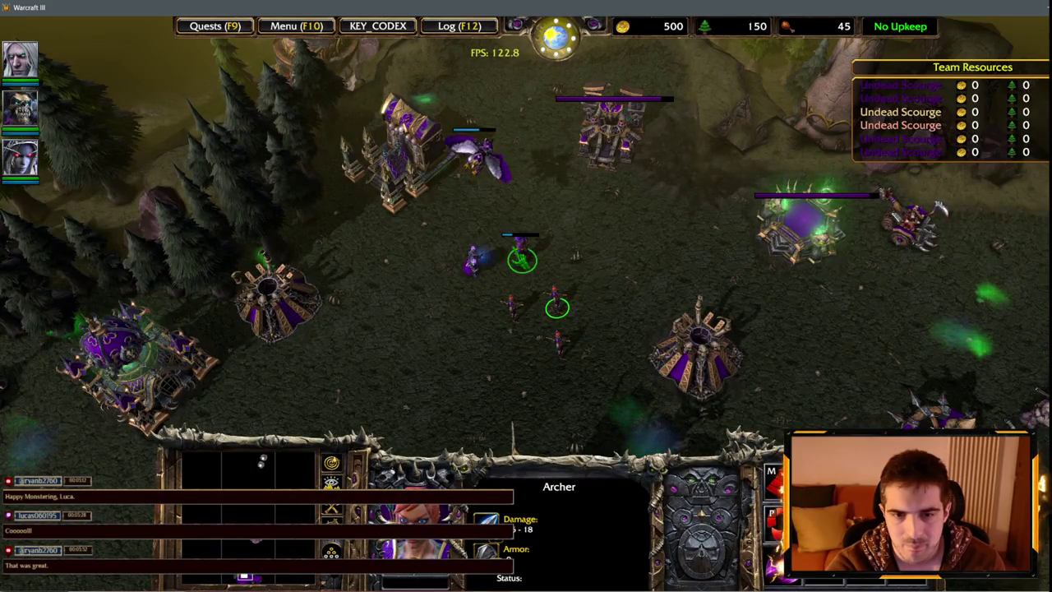
key("a")
left_click(535, 263)
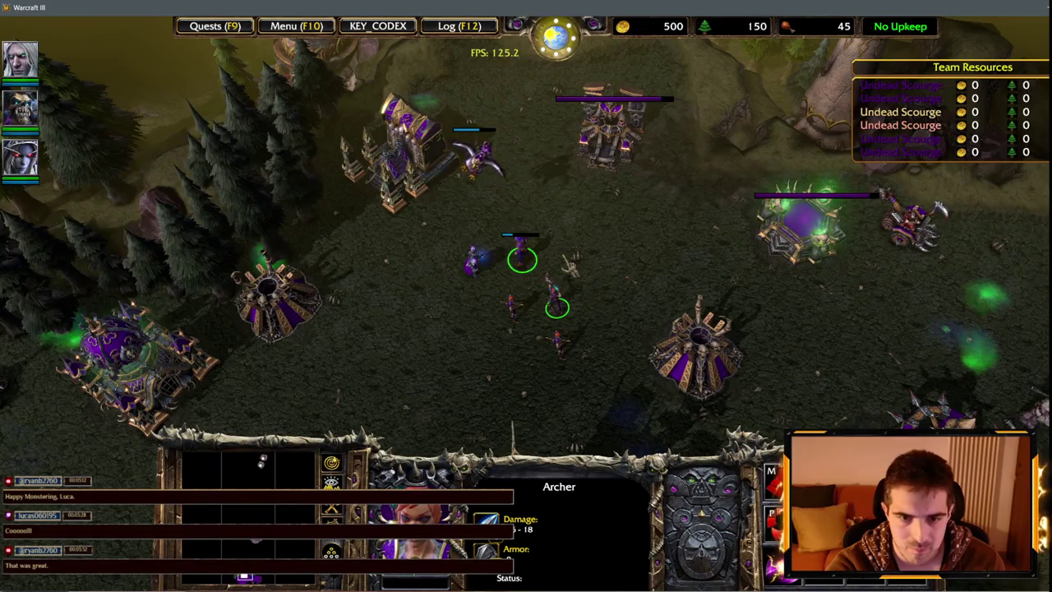
left_click(519, 251)
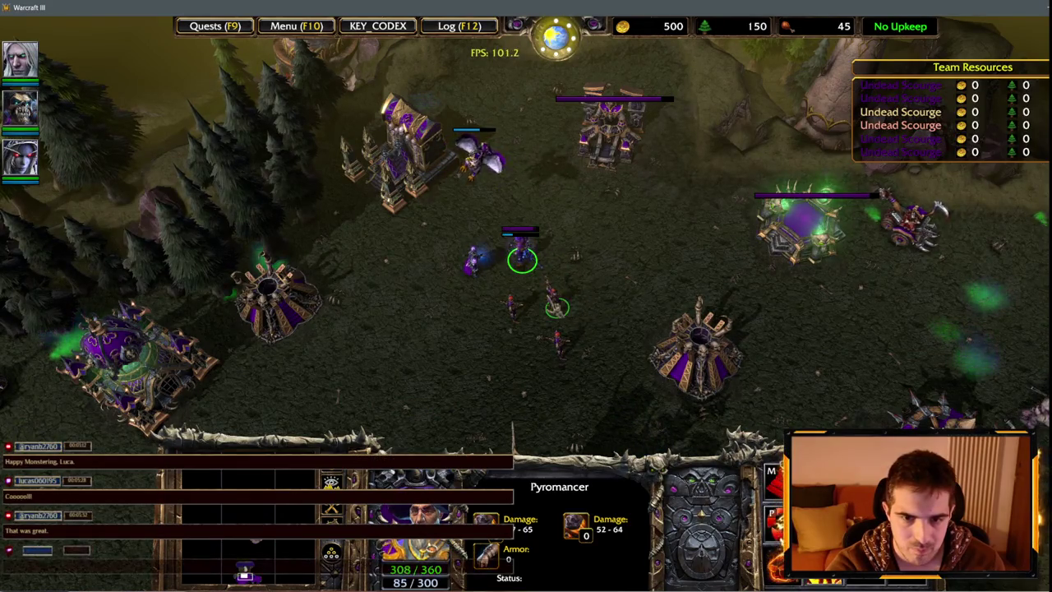
left_click(555, 298)
key("a")
left_click(801, 234)
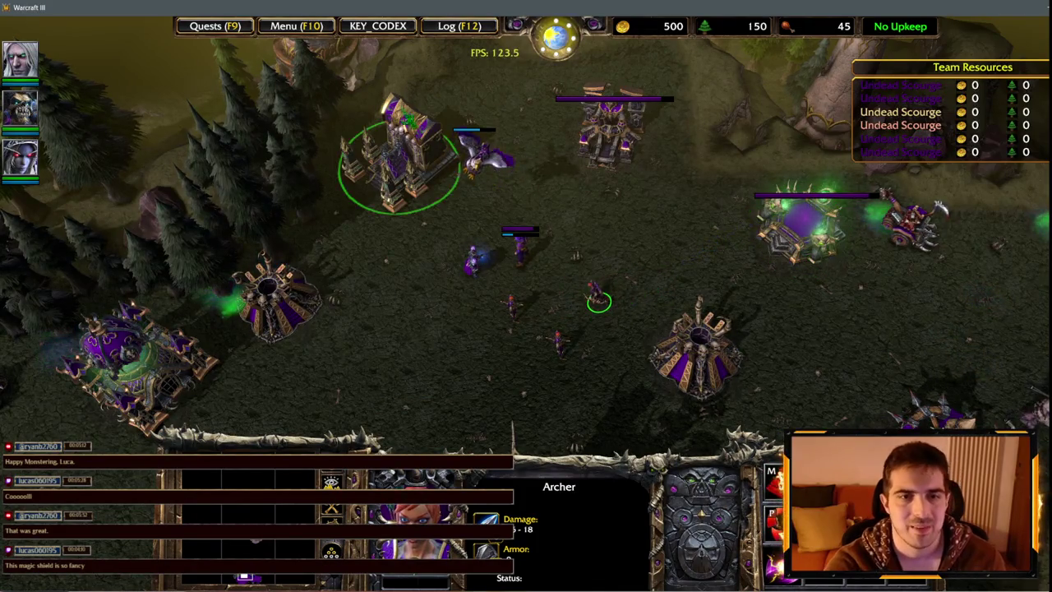
Exit the test game through Menu > End Game > Exit Game and confirm.
left_click(297, 25)
left_click(568, 322)
left_click(546, 235)
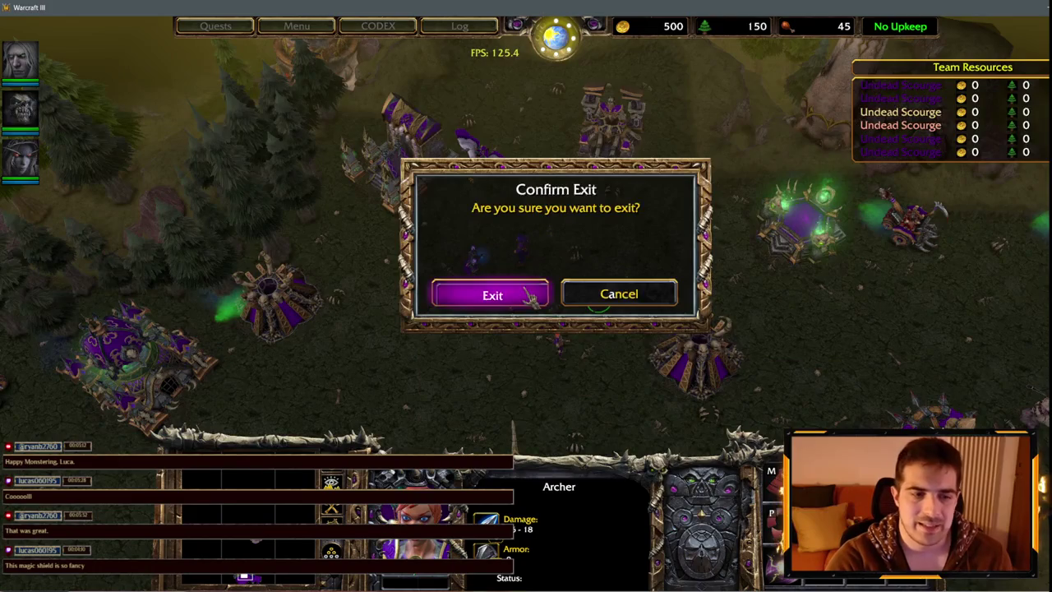
left_click(534, 293)
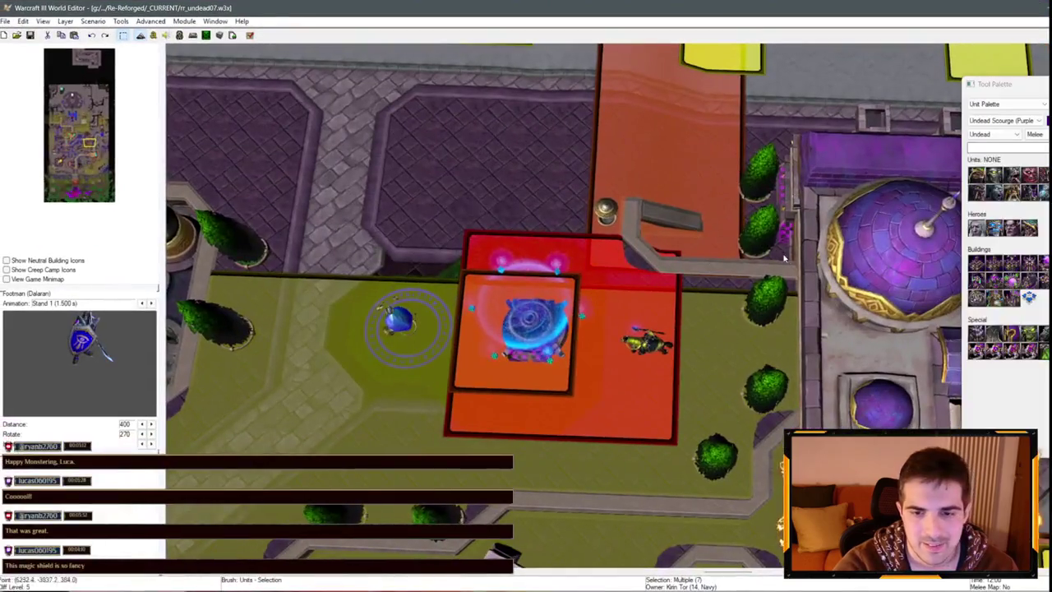
Switch to the Doodad Palette and delete the leftover doodad in the red area.
scroll(667, 179, "up", 10)
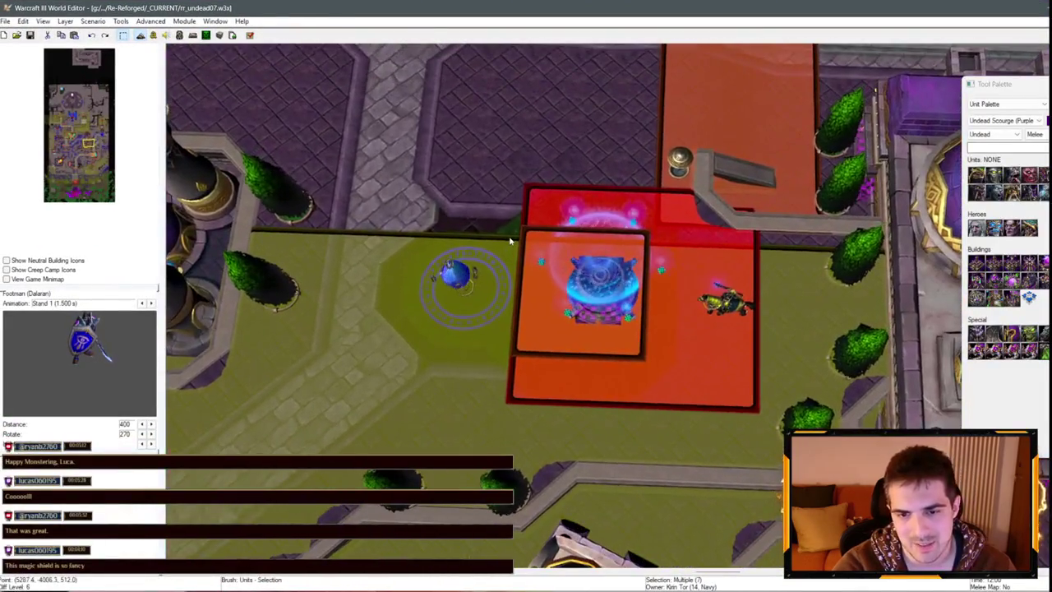
scroll(547, 314, "down", 5)
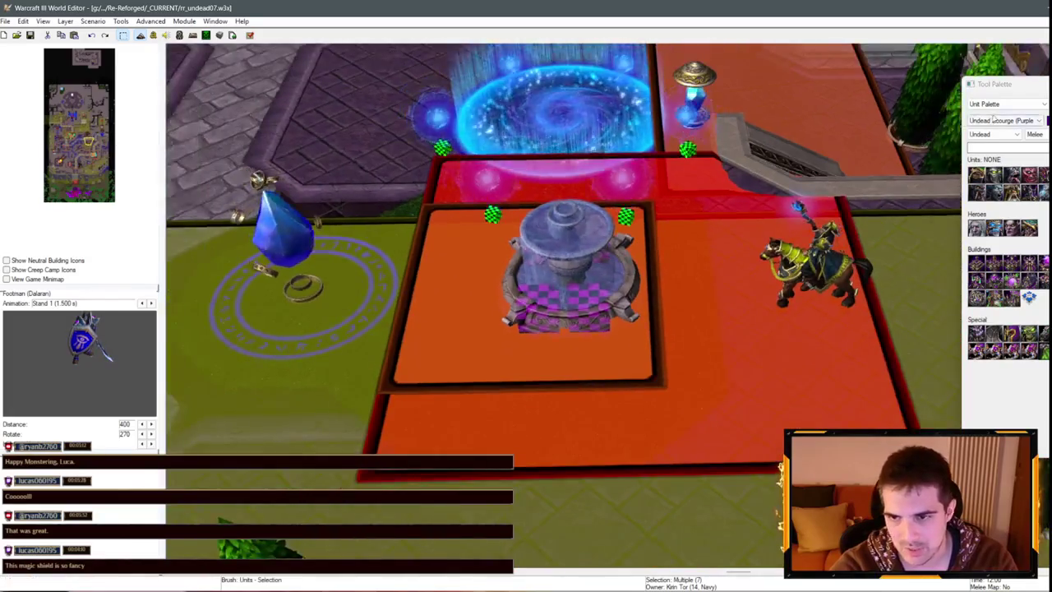
left_click(1007, 103)
left_click(991, 121)
scroll(543, 246, "down", 3)
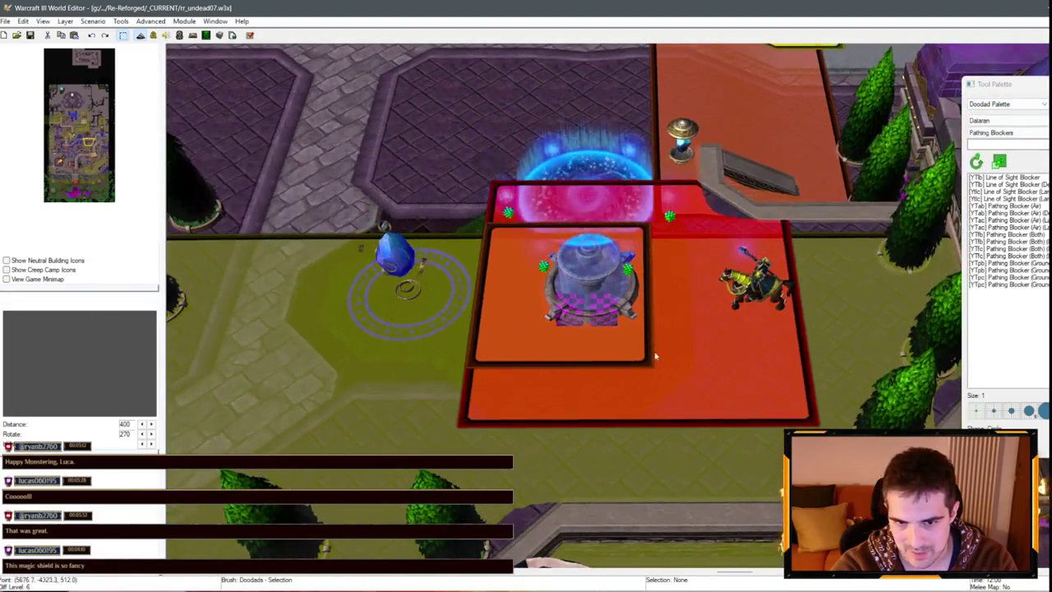
left_click(543, 228)
key("Delete")
left_click(537, 344)
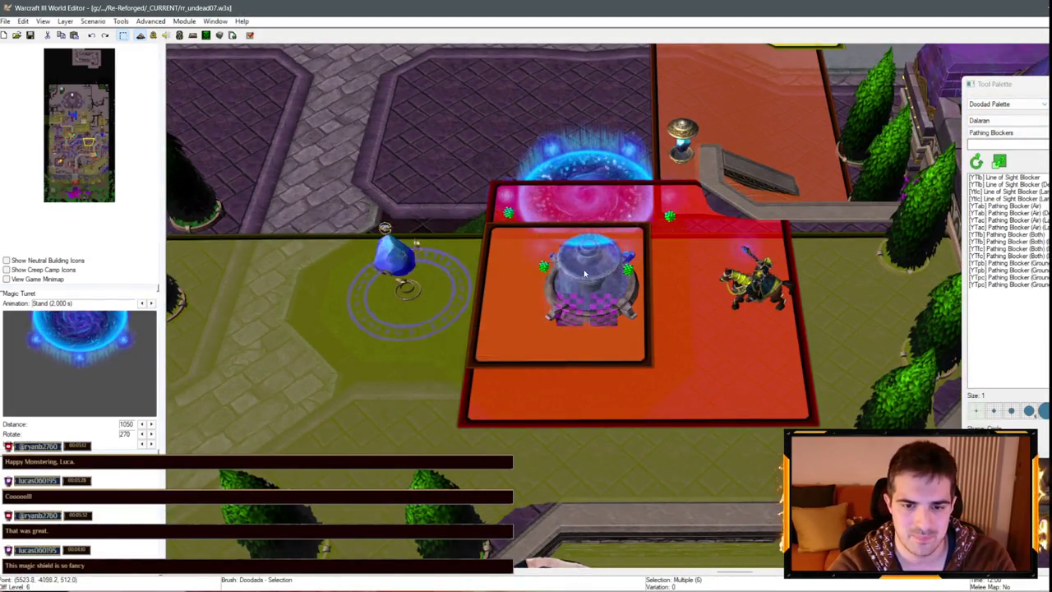
Delete the Magic Turret in the centre of the red area, confirming the warning.
scroll(617, 345, "up", 3)
scroll(609, 333, "up", 2)
scroll(592, 313, "up", 3)
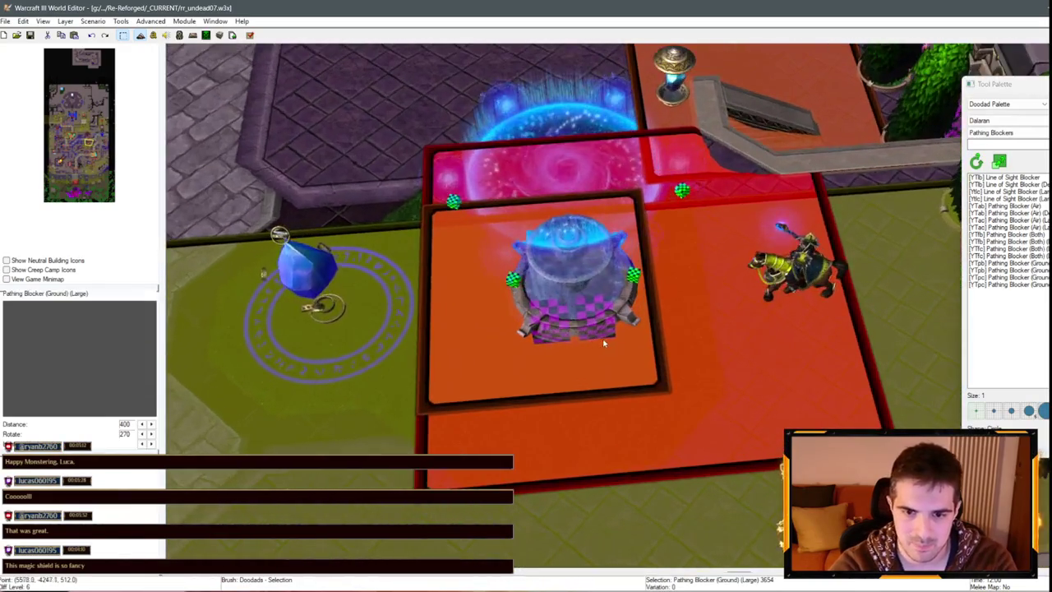
left_click(588, 247)
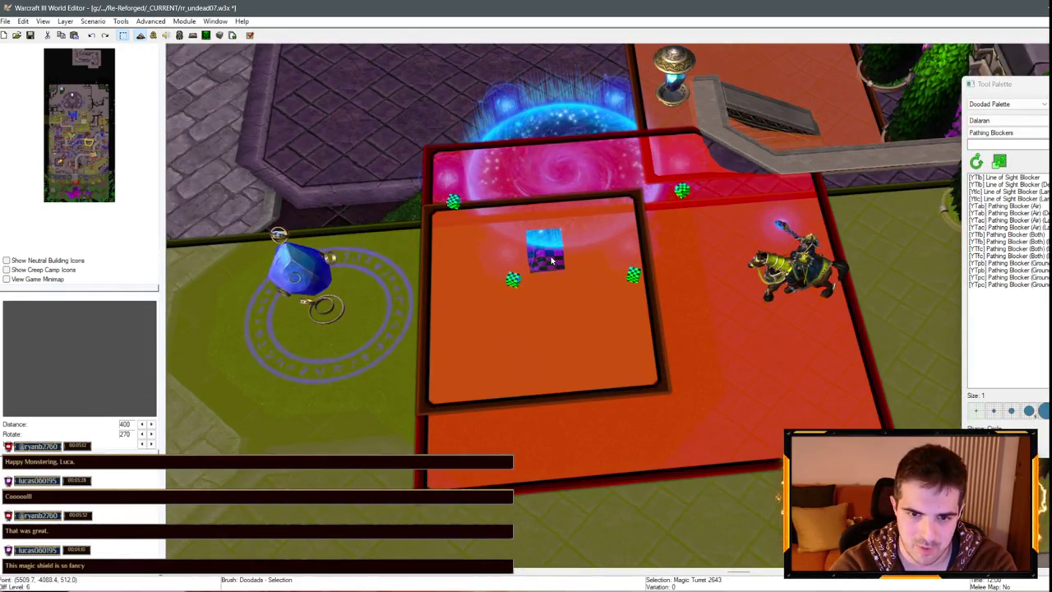
key("Delete")
left_click(595, 348)
Switch the Tool Palette back to the Unit Palette.
scroll(625, 337, "down", 3)
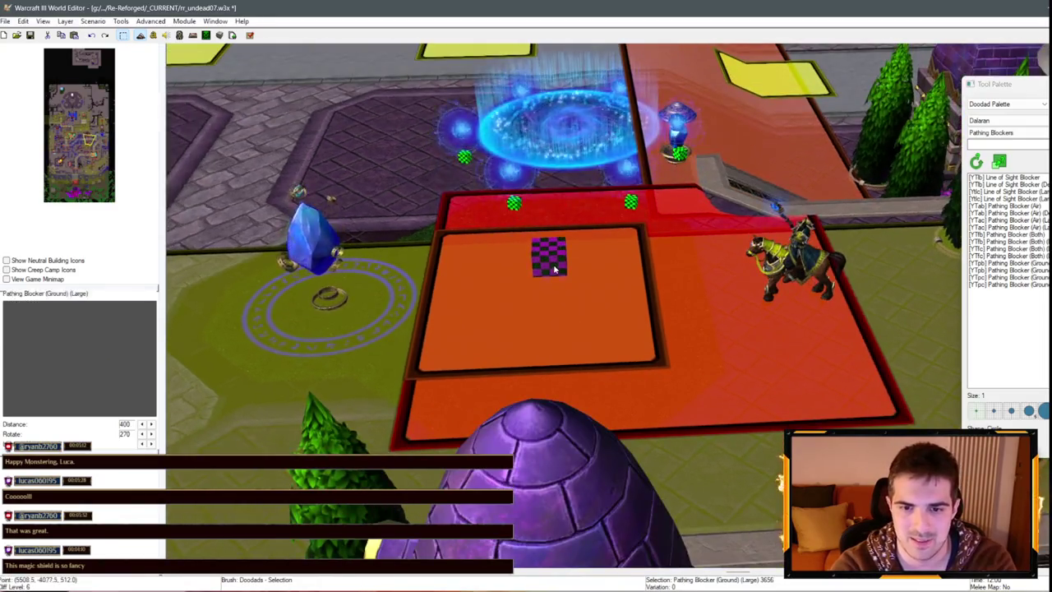
scroll(665, 339, "down", 2)
scroll(665, 338, "down", 3)
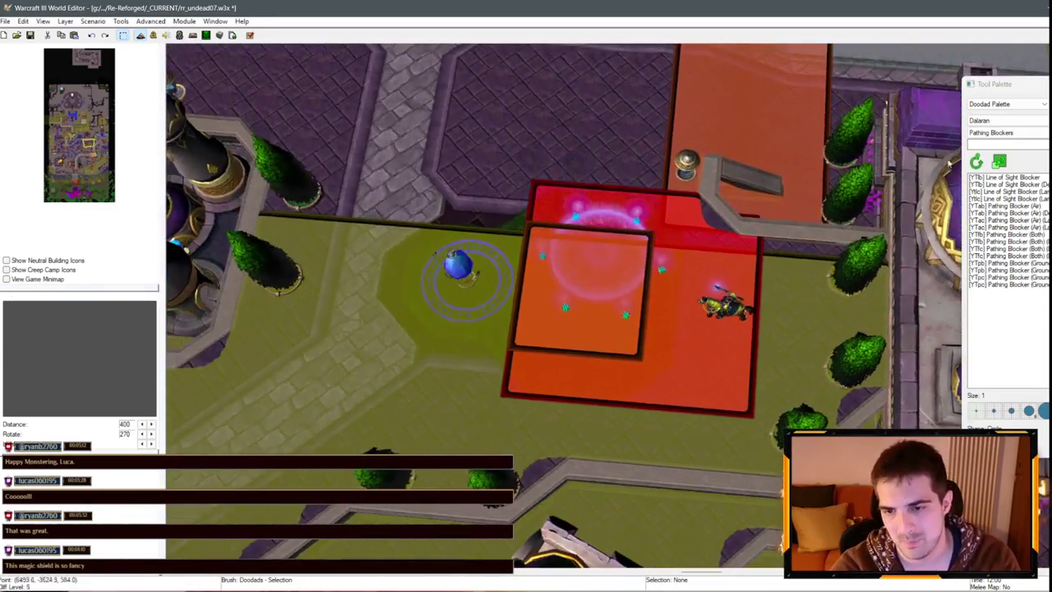
left_click(1008, 104)
left_click(984, 128)
Drag the Council Wizard further down in the red area and deselect it.
left_click_drag(725, 309, 744, 342)
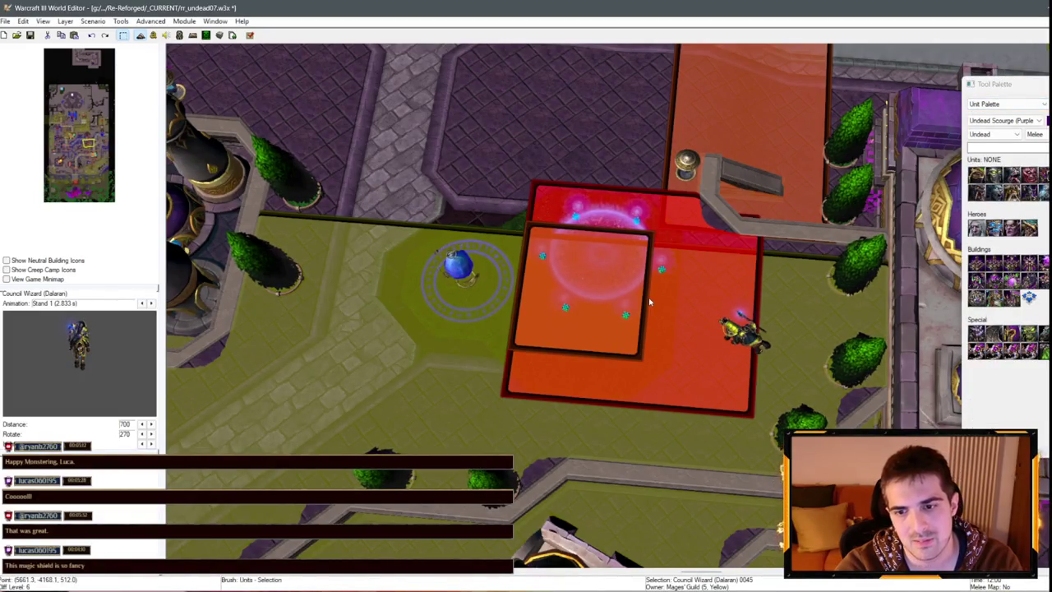
left_click_drag(719, 339, 720, 393)
scroll(625, 315, "down", 3)
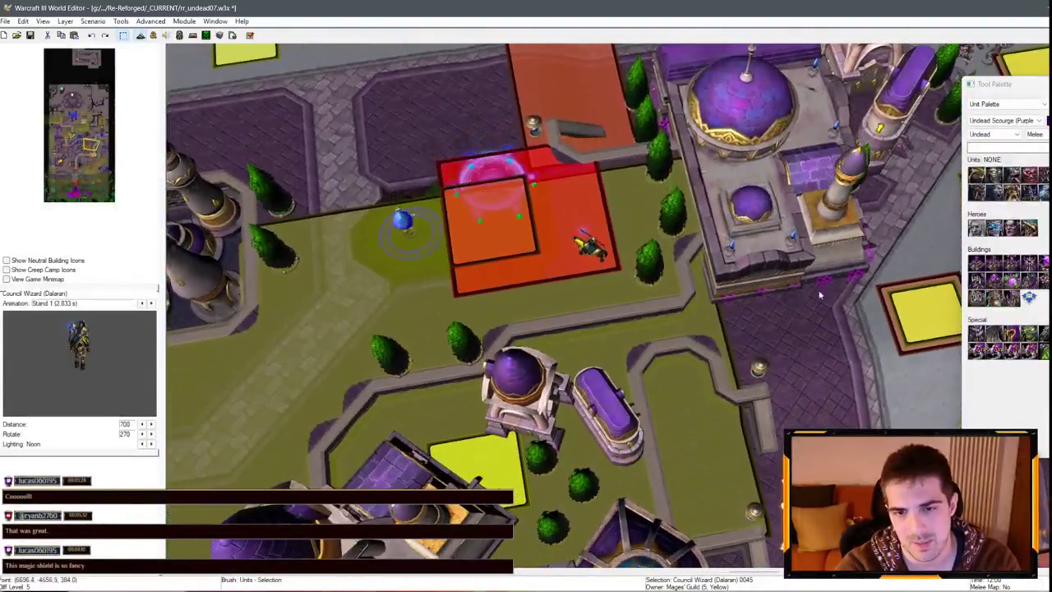
left_click(819, 294)
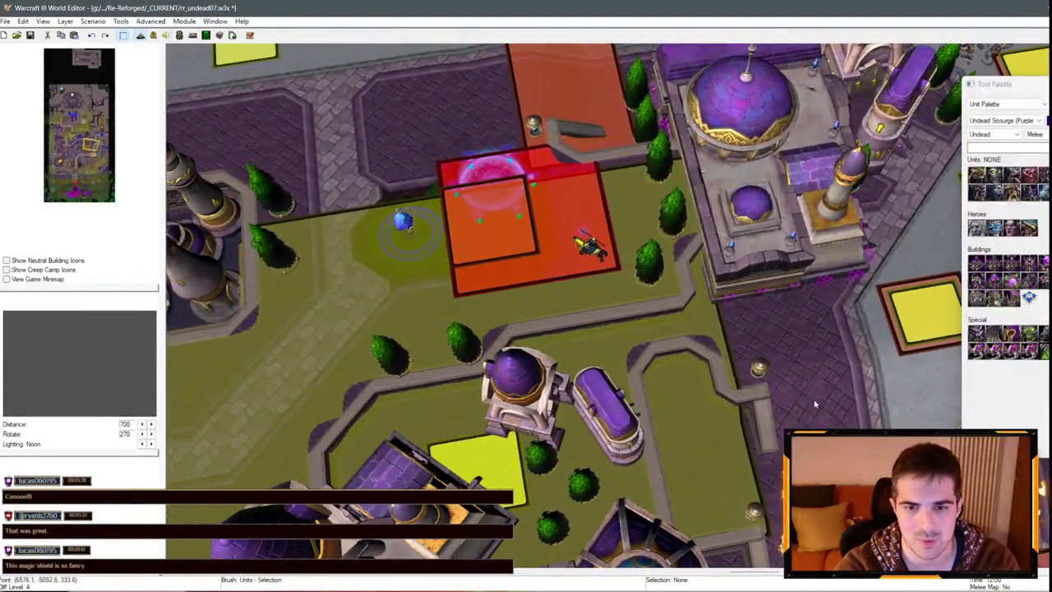
Pan around the city districts to review the map, then save it.
key("Up")
key("Up")
key("Up")
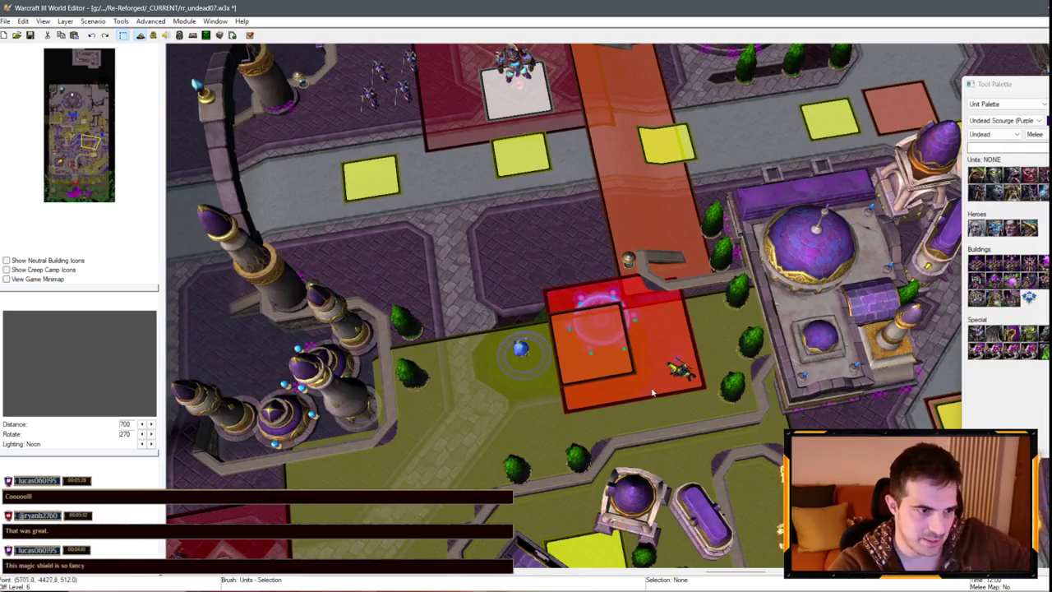
key("Right")
key("Down")
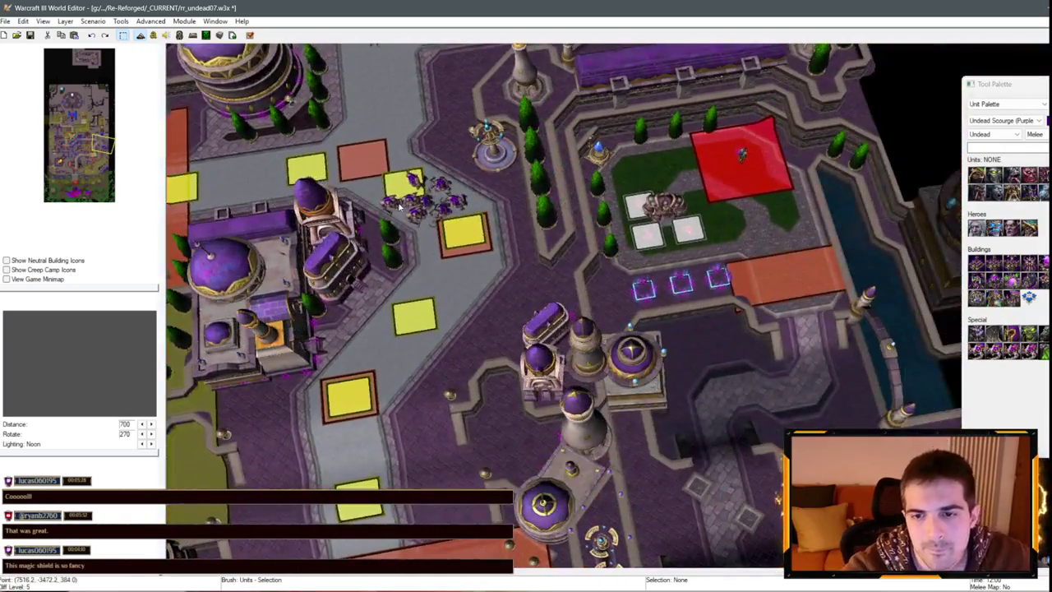
scroll(490, 360, "down", 2)
key("Left")
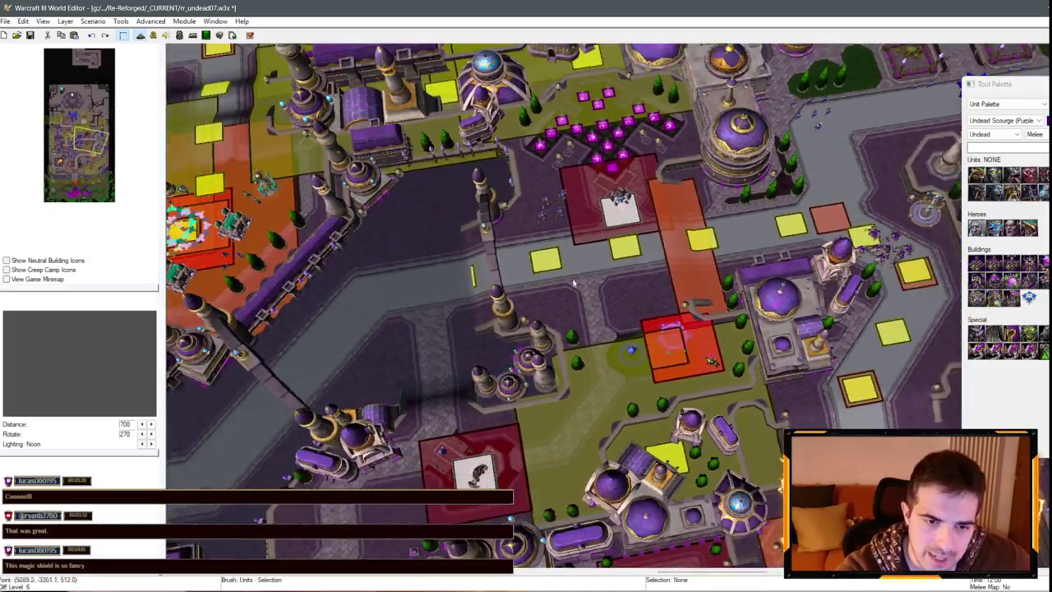
key("Up")
scroll(658, 191, "up", 4)
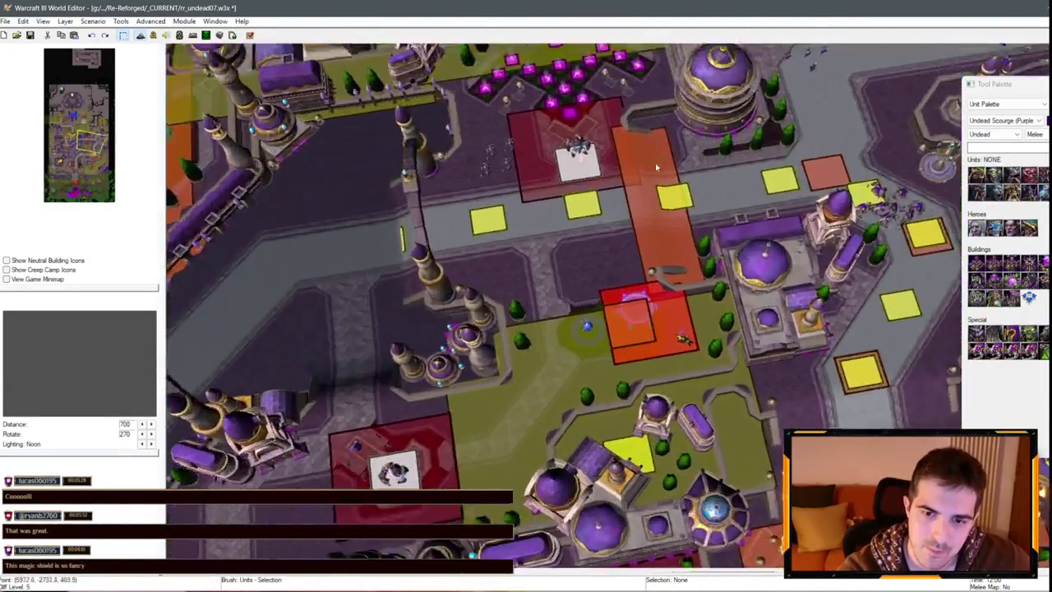
scroll(653, 181, "up", 1)
scroll(559, 167, "down", 2)
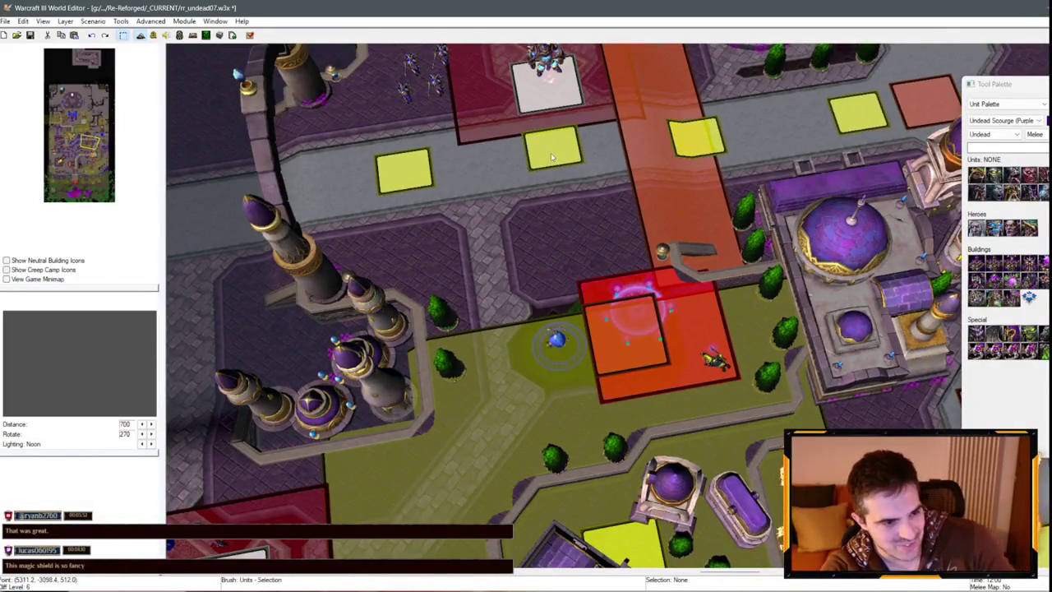
scroll(438, 244, "down", 5)
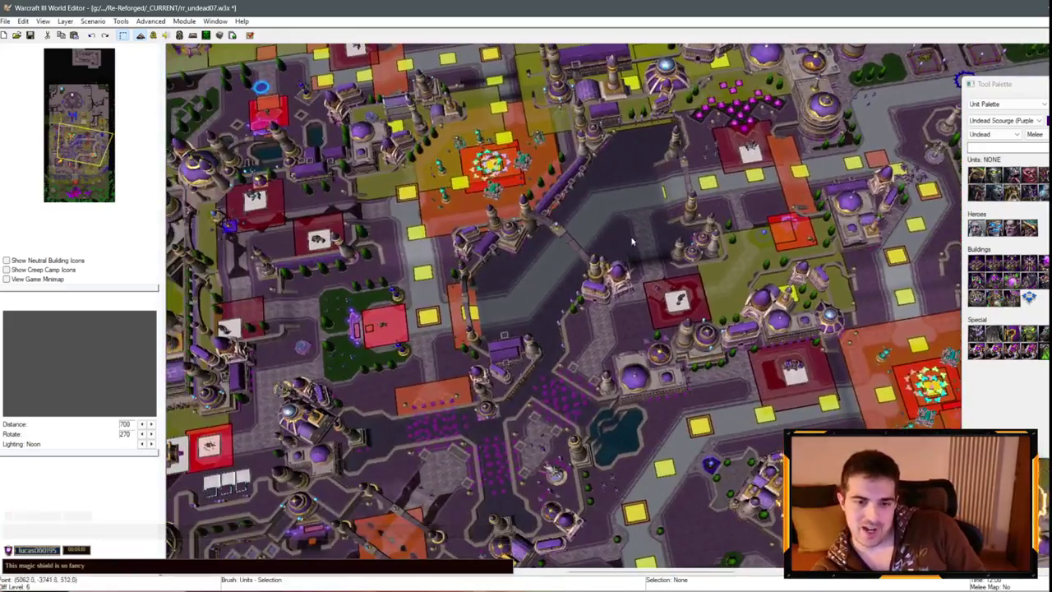
key("Left")
scroll(328, 270, "down", 2)
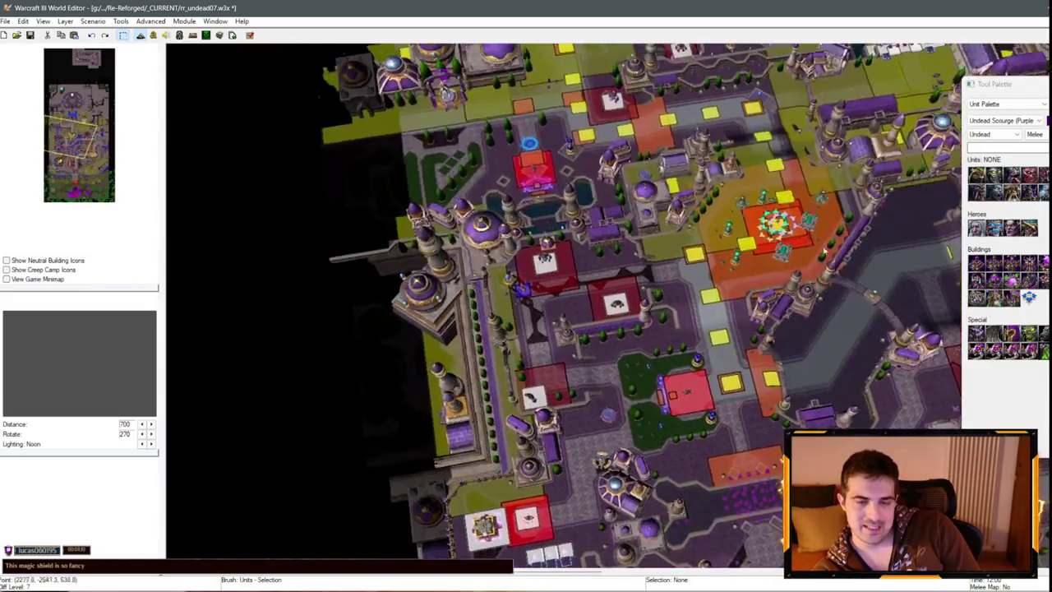
scroll(329, 269, "up", 10)
scroll(329, 270, "down", 3)
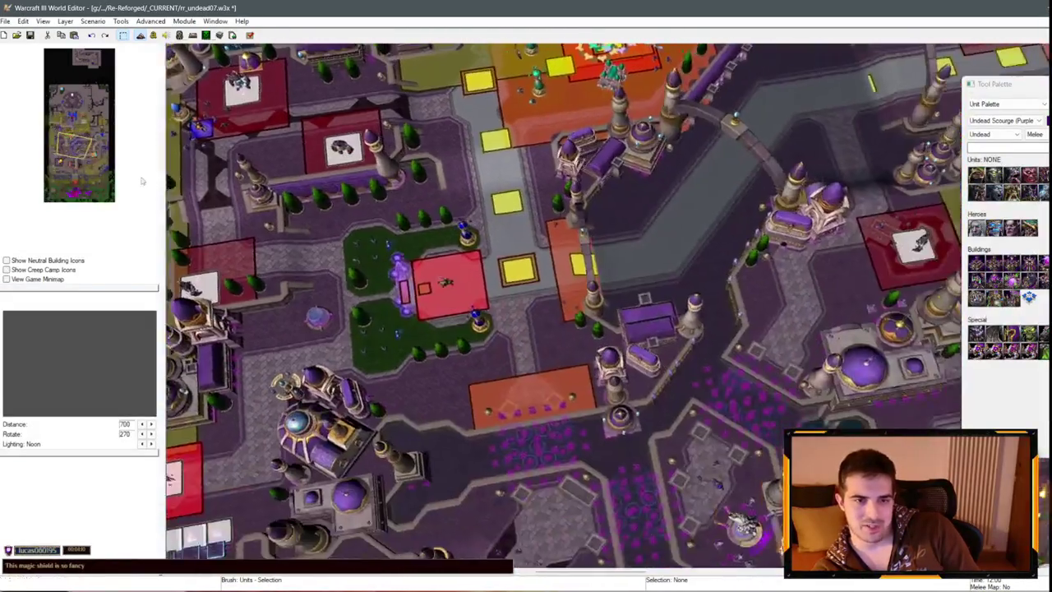
scroll(329, 270, "up", 3)
left_click(31, 35)
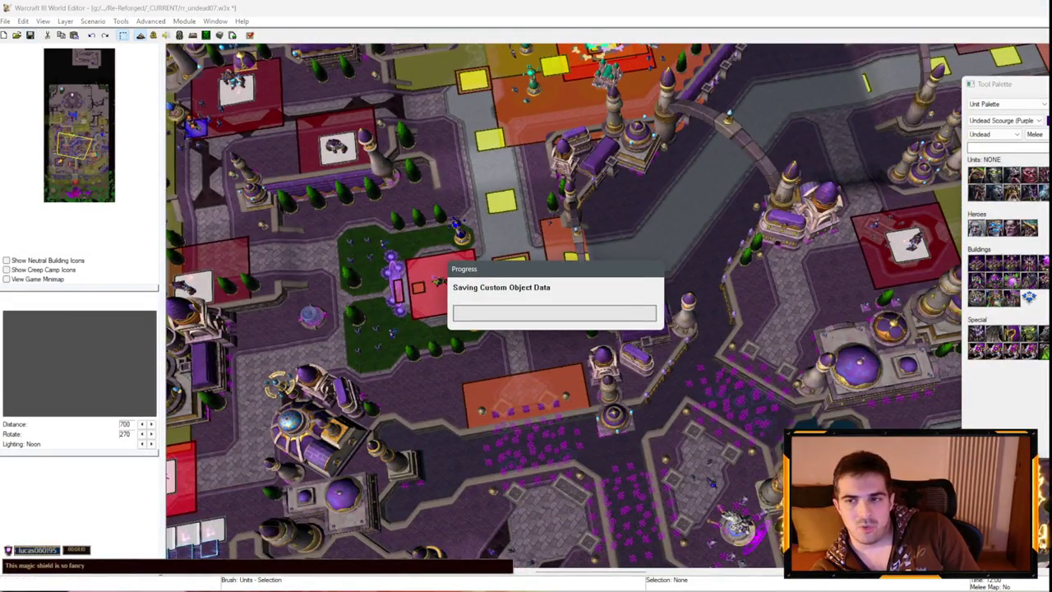